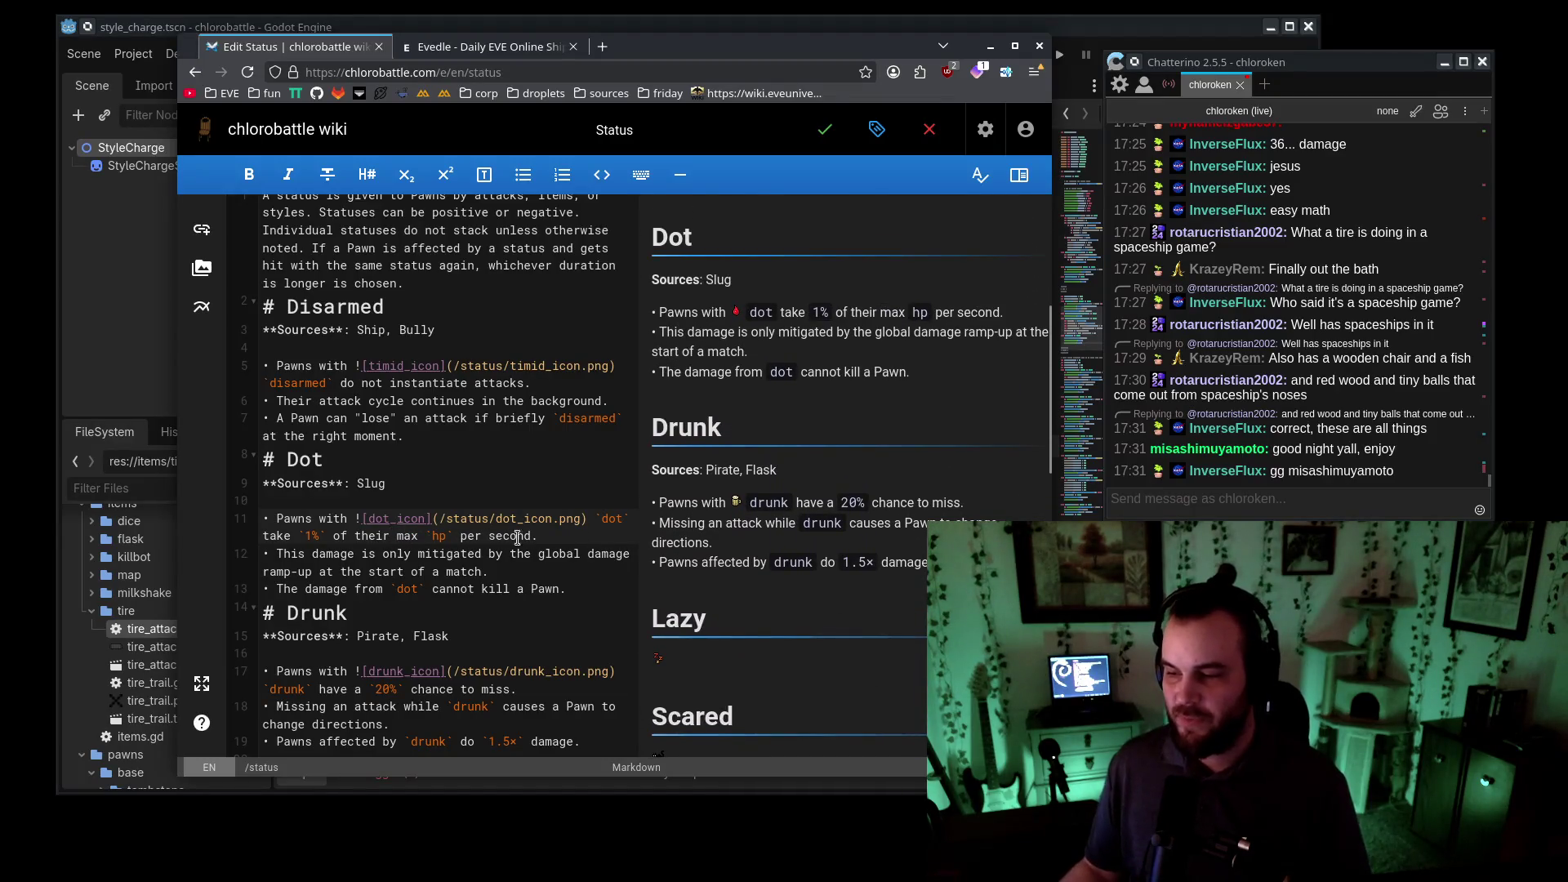
# - Check the Dot entry (1% of max hp per second, cannot kill) and save the Status page
pyautogui.moveTo(654, 312); pyautogui.dragTo(1022, 318)
pyautogui.click(940, 478)
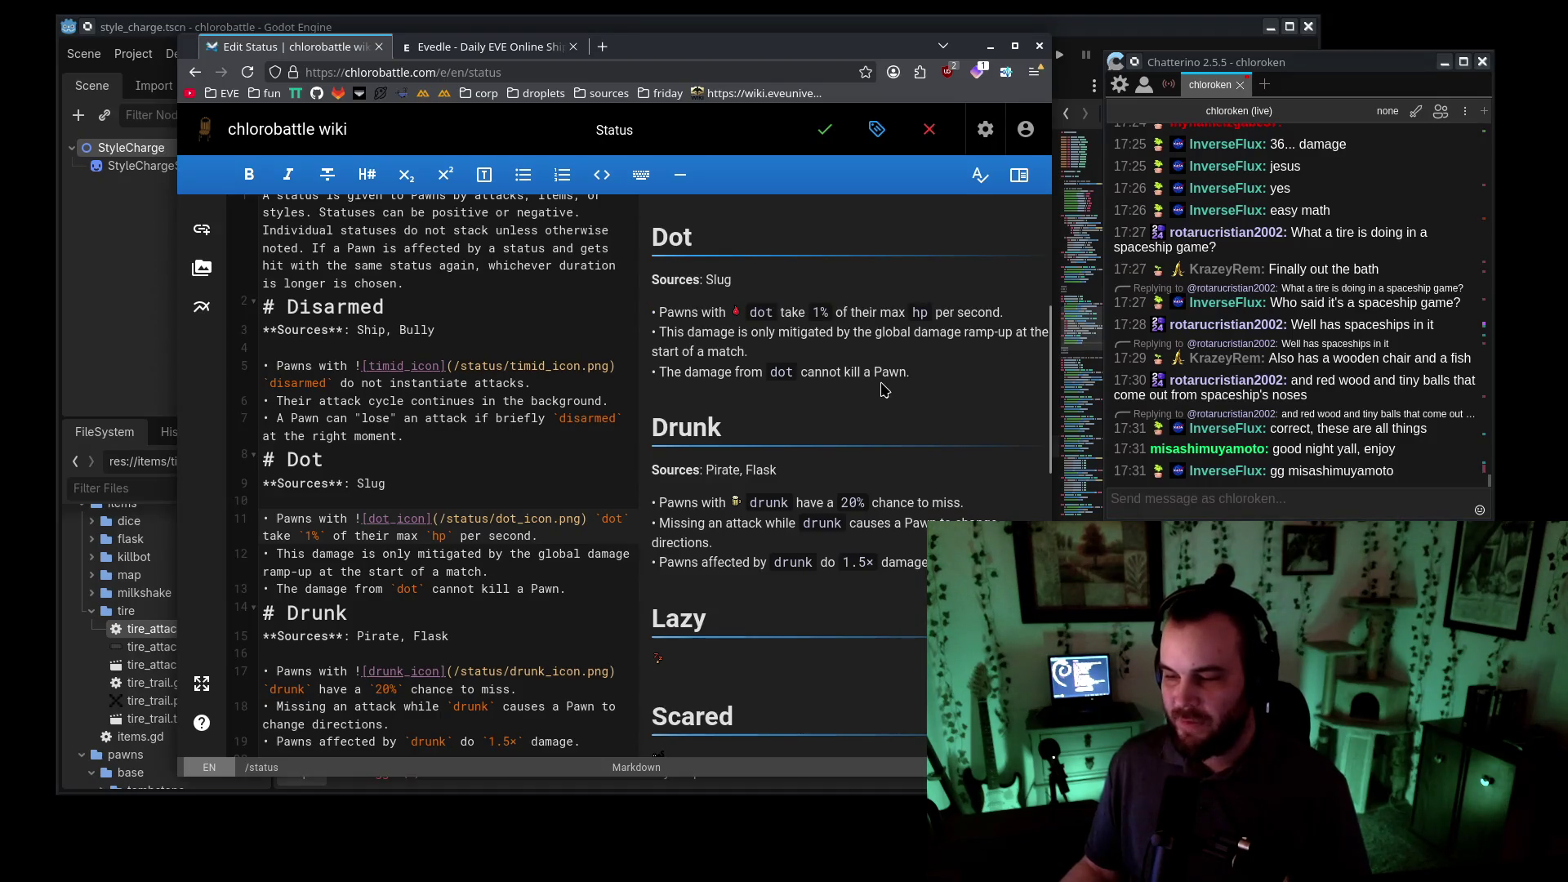
pyautogui.moveTo(909, 372); pyautogui.dragTo(694, 369)
pyautogui.click(825, 129)
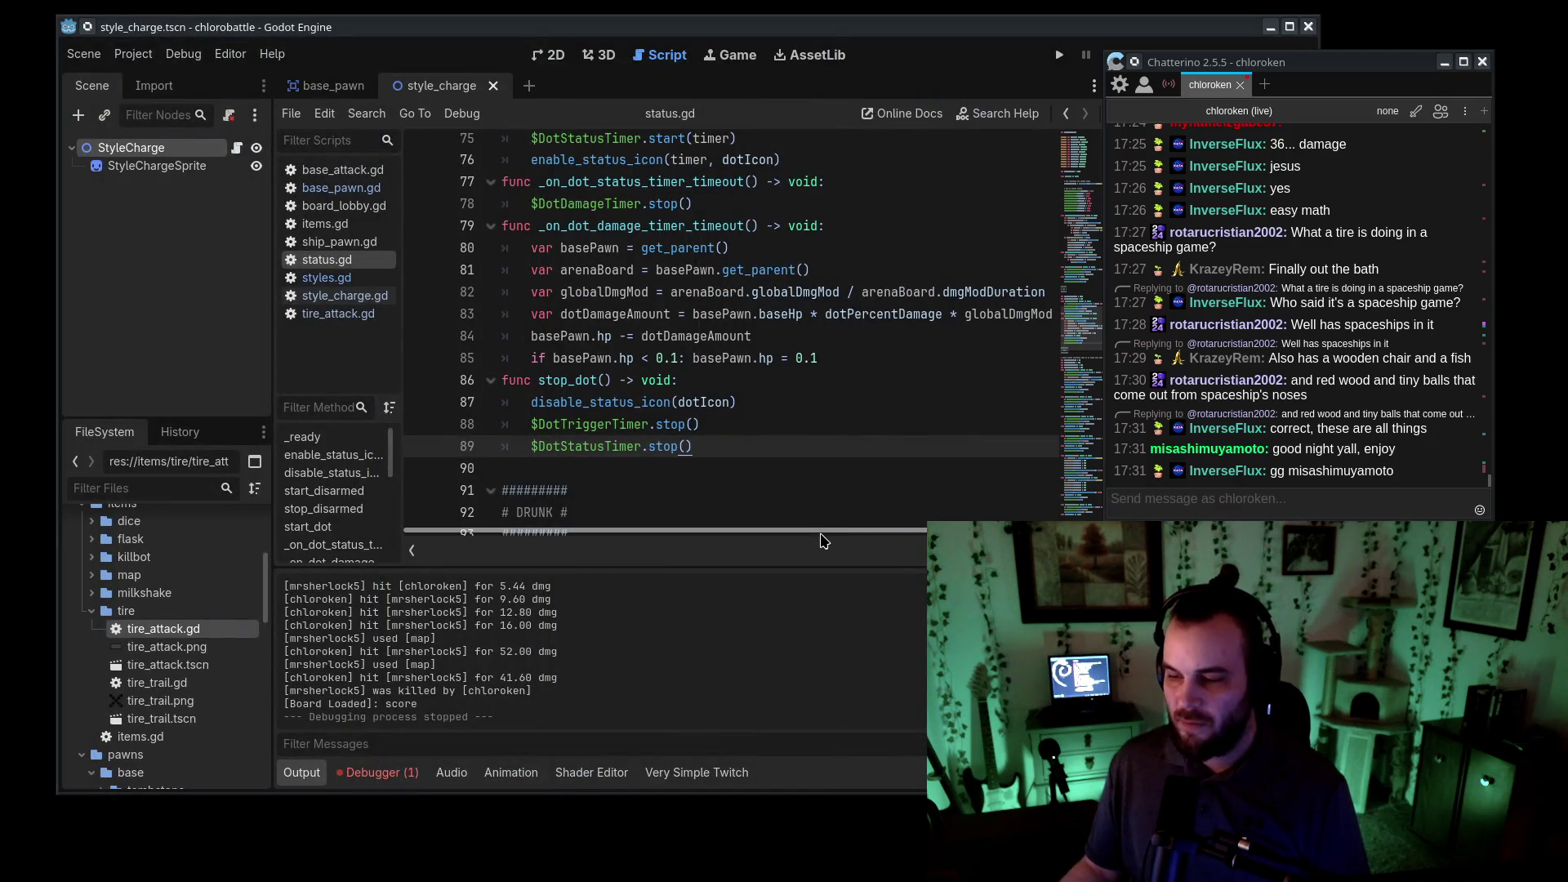
pyautogui.click(838, 428)
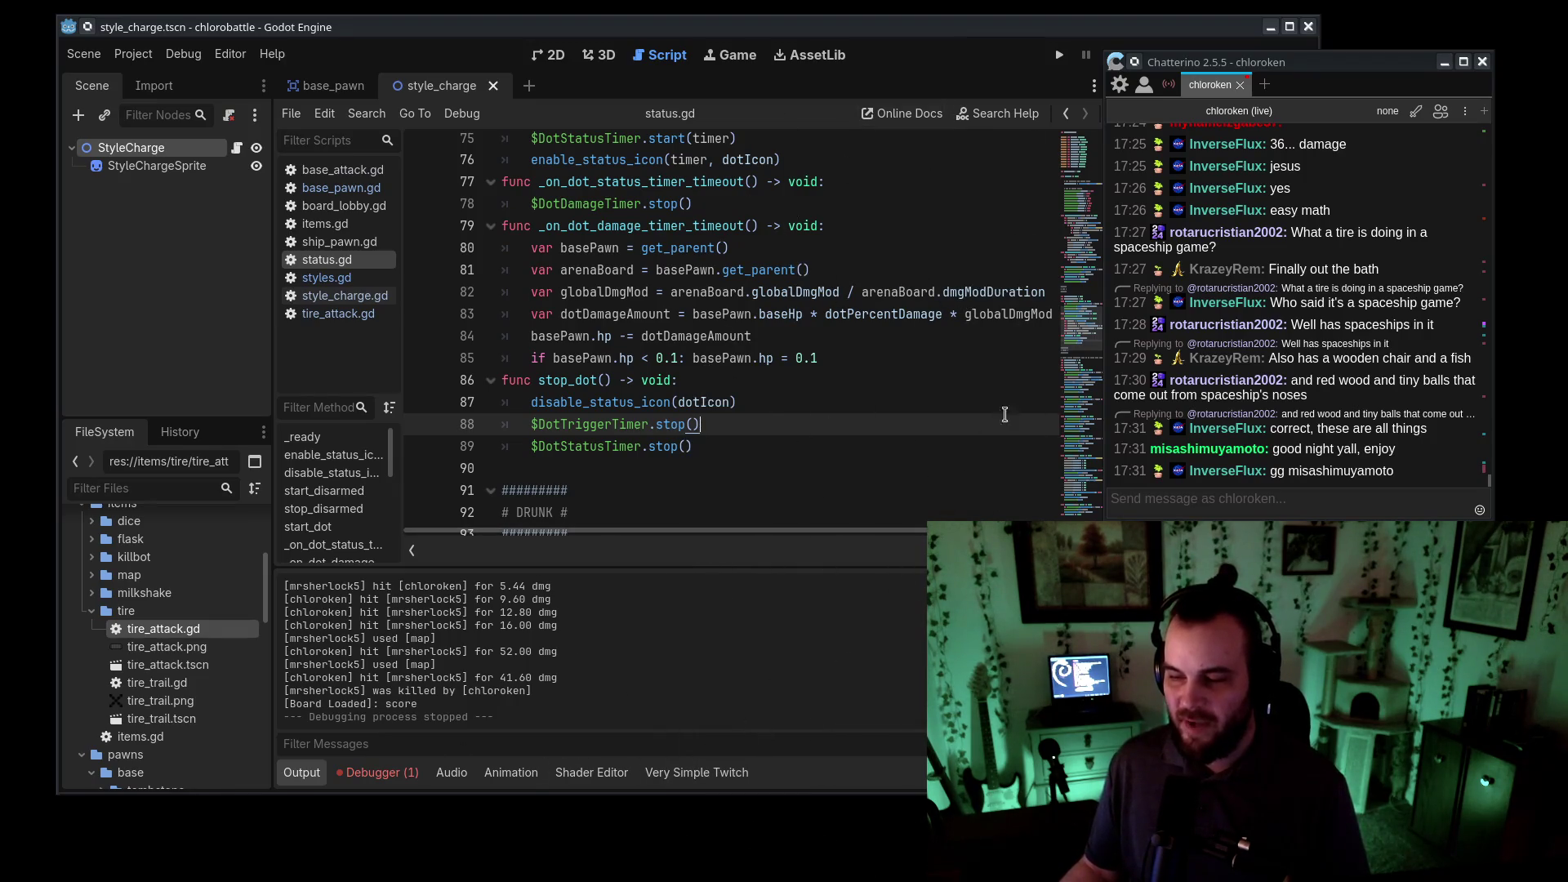
pyautogui.moveTo(501, 182); pyautogui.dragTo(845, 445)
pyautogui.moveTo(921, 247); pyautogui.dragTo(956, 352)
pyautogui.click(961, 405)
pyautogui.moveTo(921, 249); pyautogui.dragTo(946, 357)
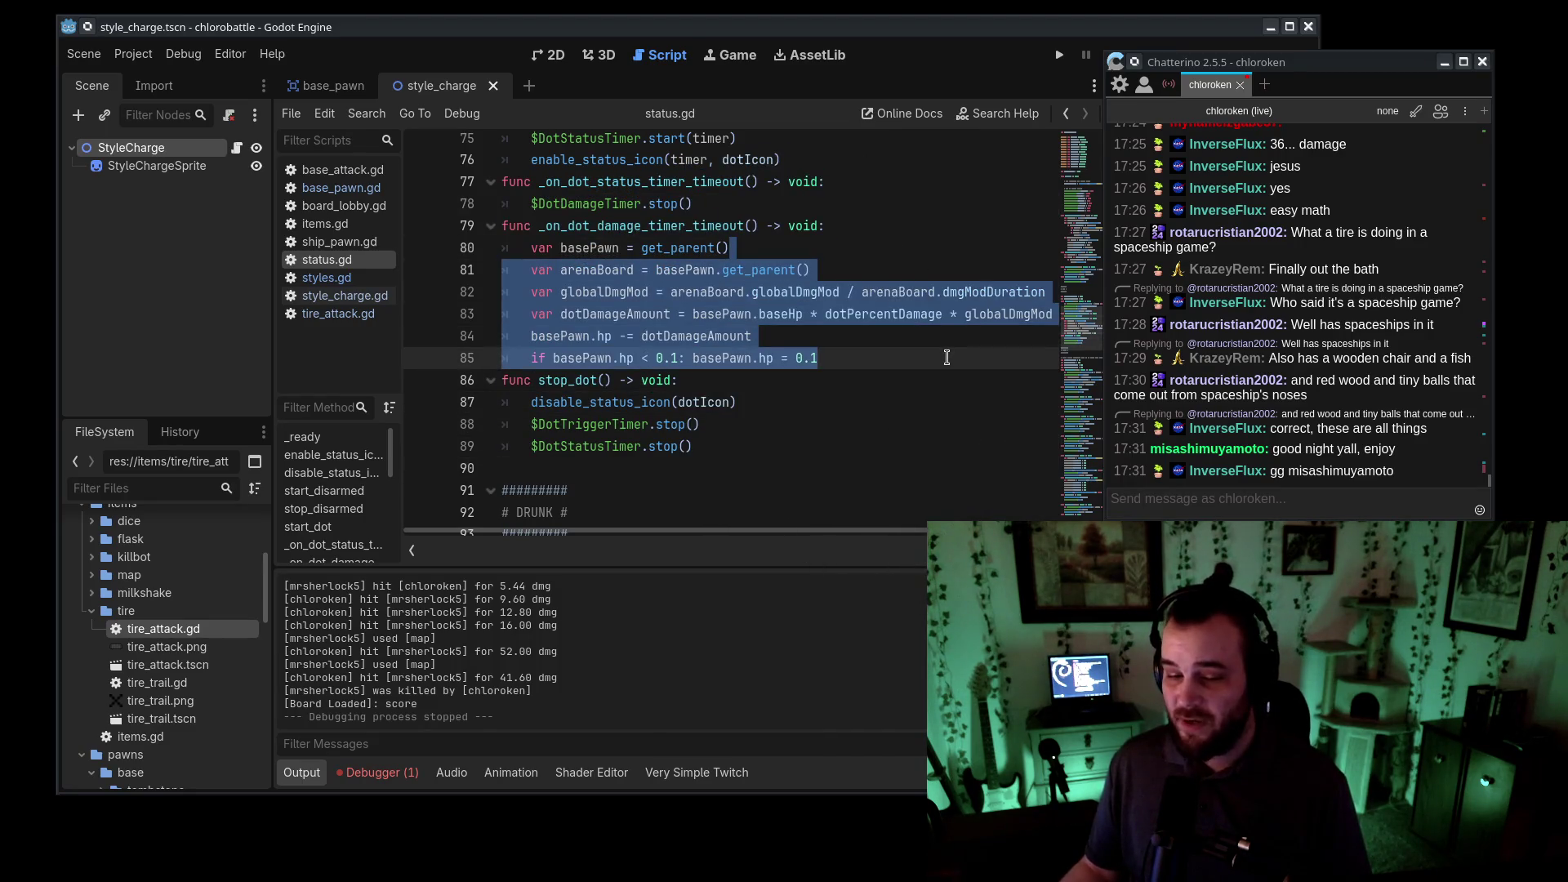
pyautogui.click(933, 384)
pyautogui.moveTo(929, 272); pyautogui.dragTo(931, 359)
pyautogui.click(931, 384)
pyautogui.moveTo(930, 272); pyautogui.dragTo(932, 385)
pyautogui.click(925, 338)
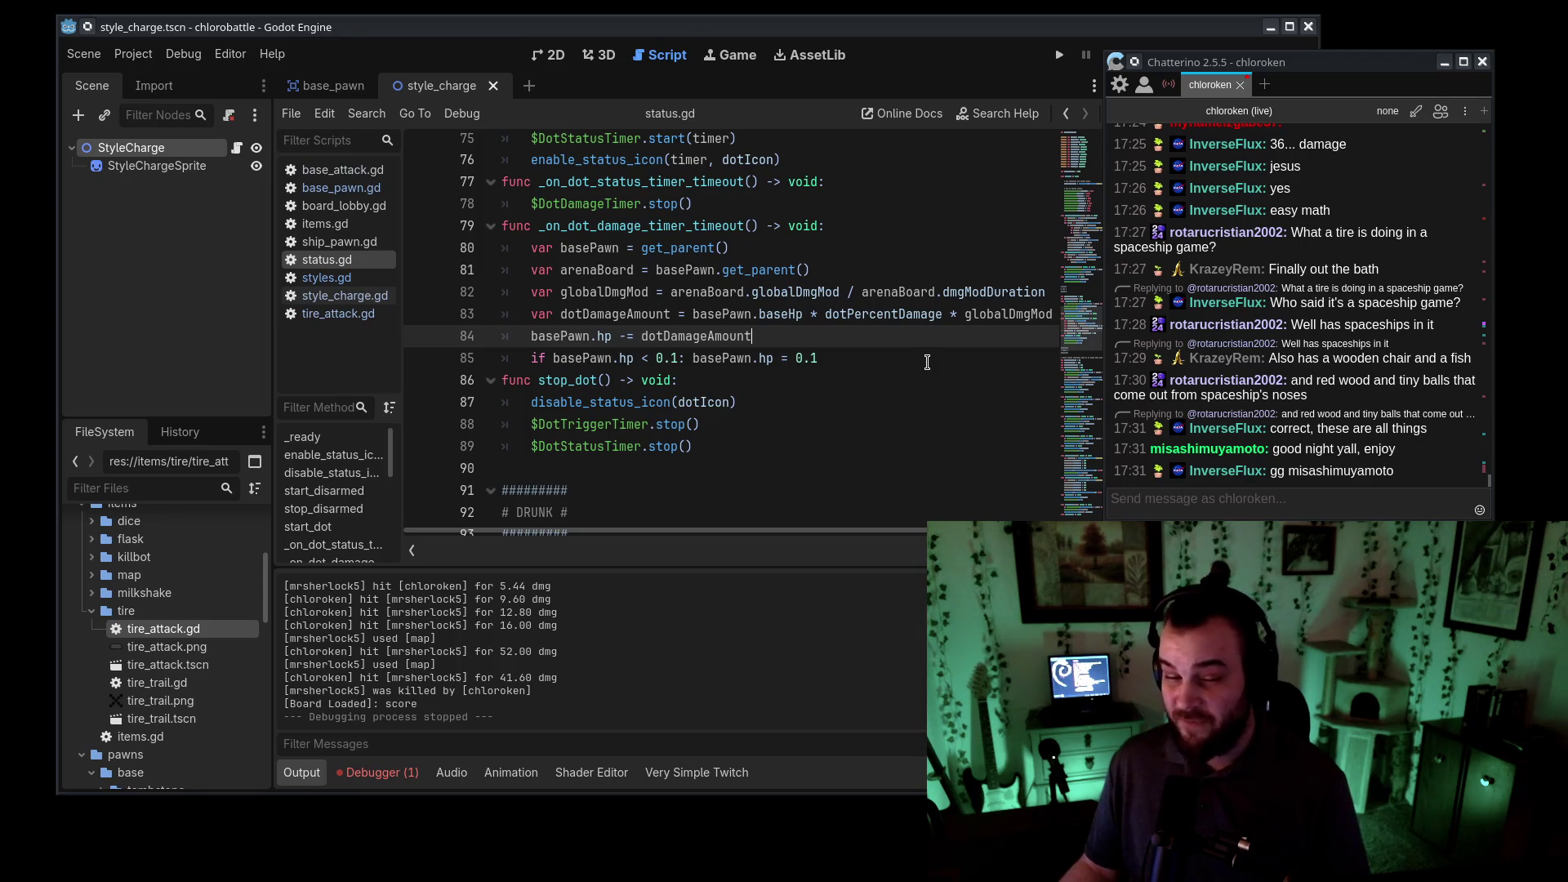
pyautogui.moveTo(888, 269); pyautogui.dragTo(912, 373)
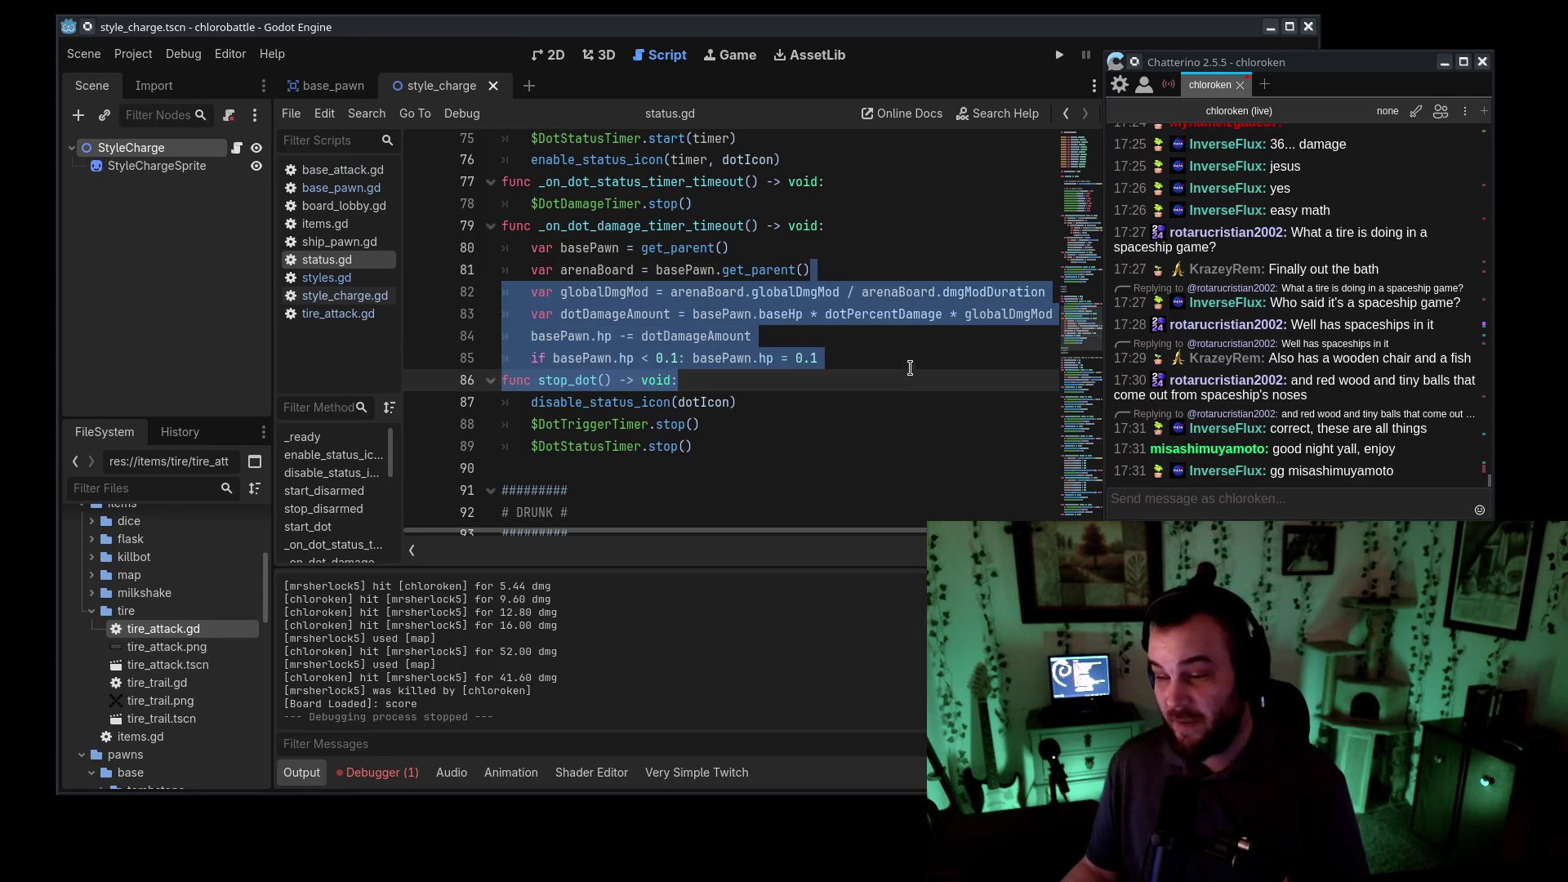
pyautogui.click(909, 359)
pyautogui.moveTo(890, 269); pyautogui.dragTo(898, 377)
pyautogui.click(905, 353)
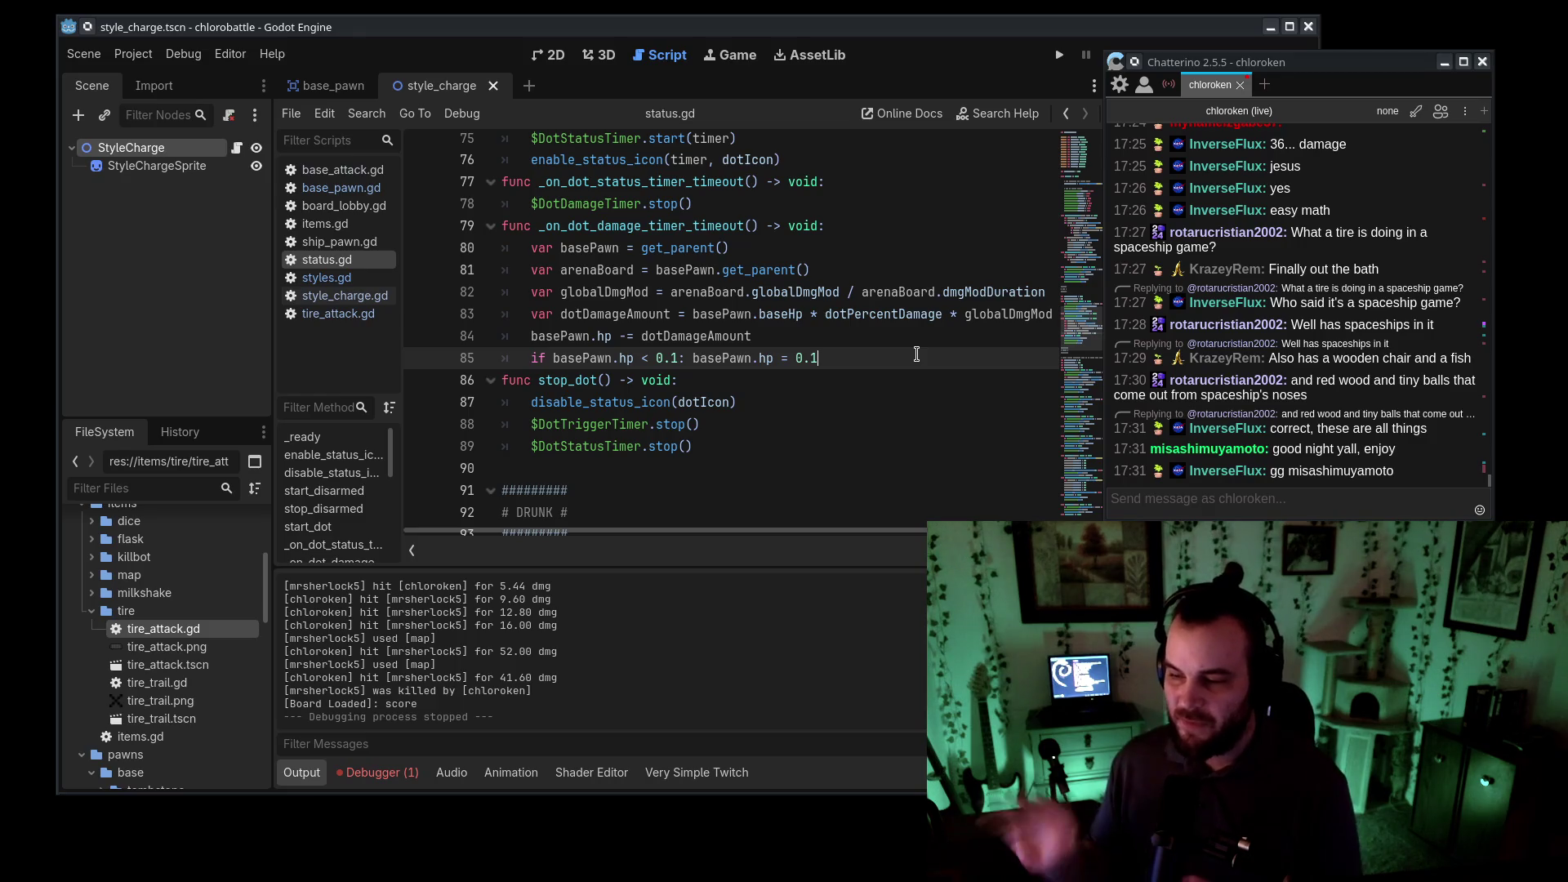
pyautogui.moveTo(486, 204); pyautogui.dragTo(824, 294)
pyautogui.scroll(2, 816, 343)
pyautogui.moveTo(567, 225); pyautogui.dragTo(813, 272)
pyautogui.click(813, 272)
pyautogui.scroll(1, 813, 272)
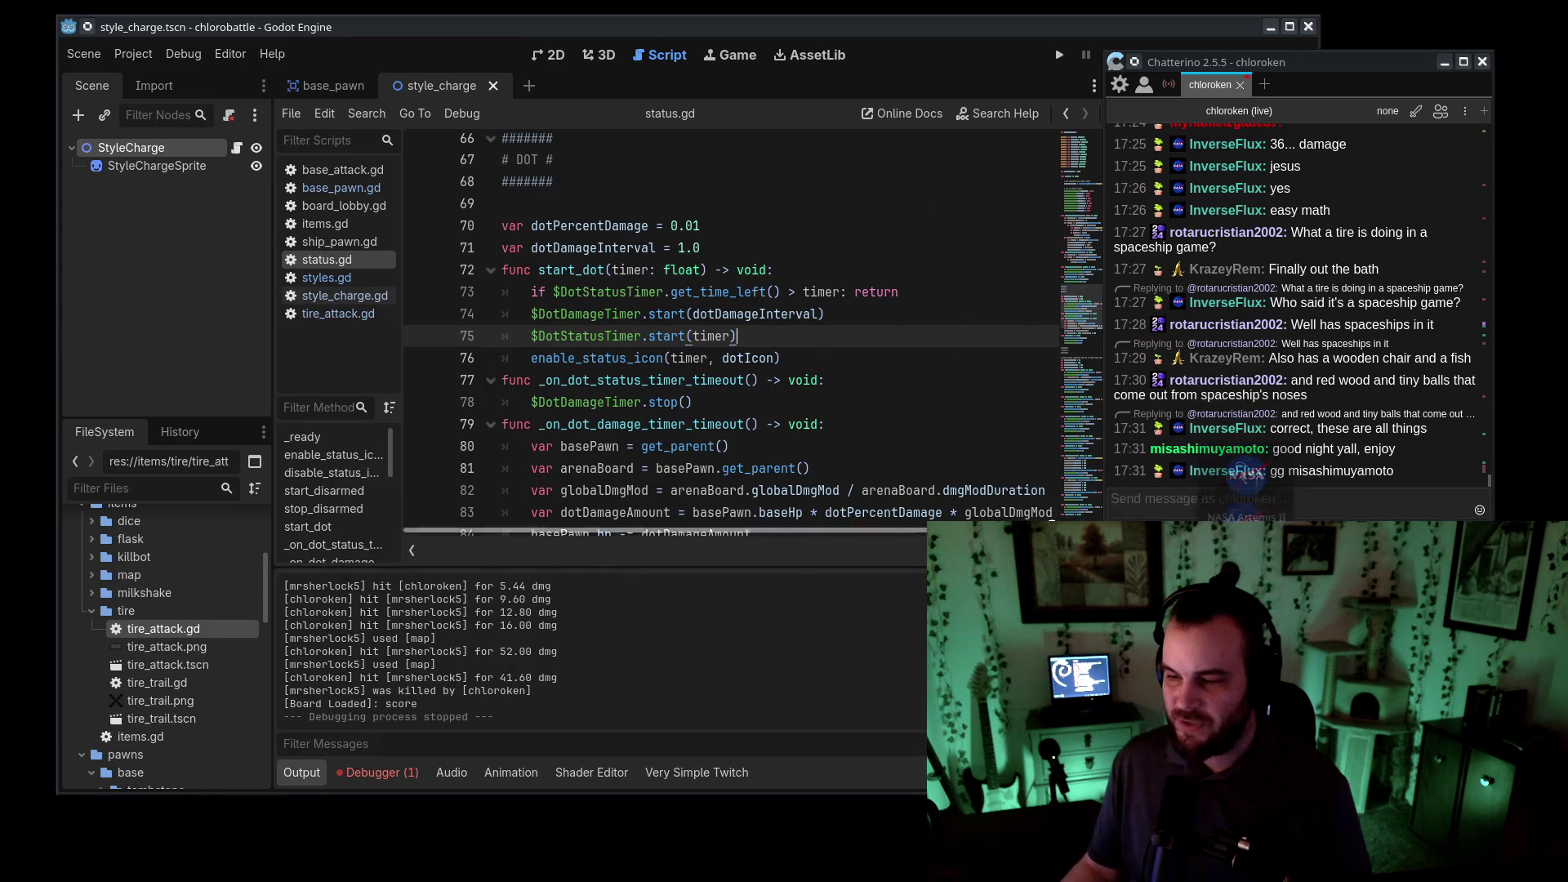
pyautogui.scroll(-2, 717, 339)
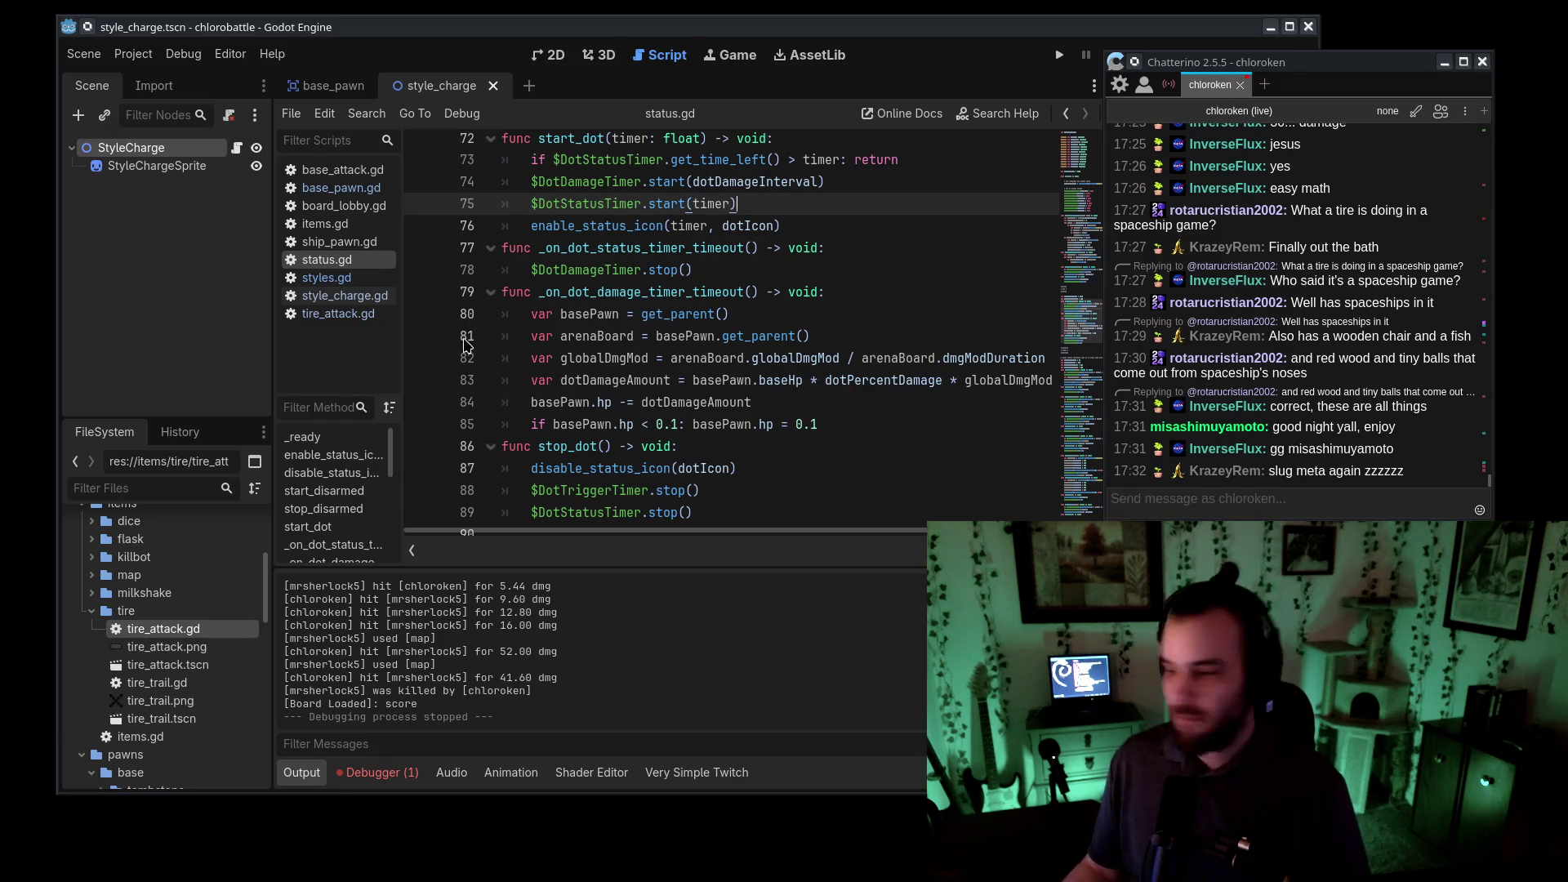
pyautogui.click(1350, 498)
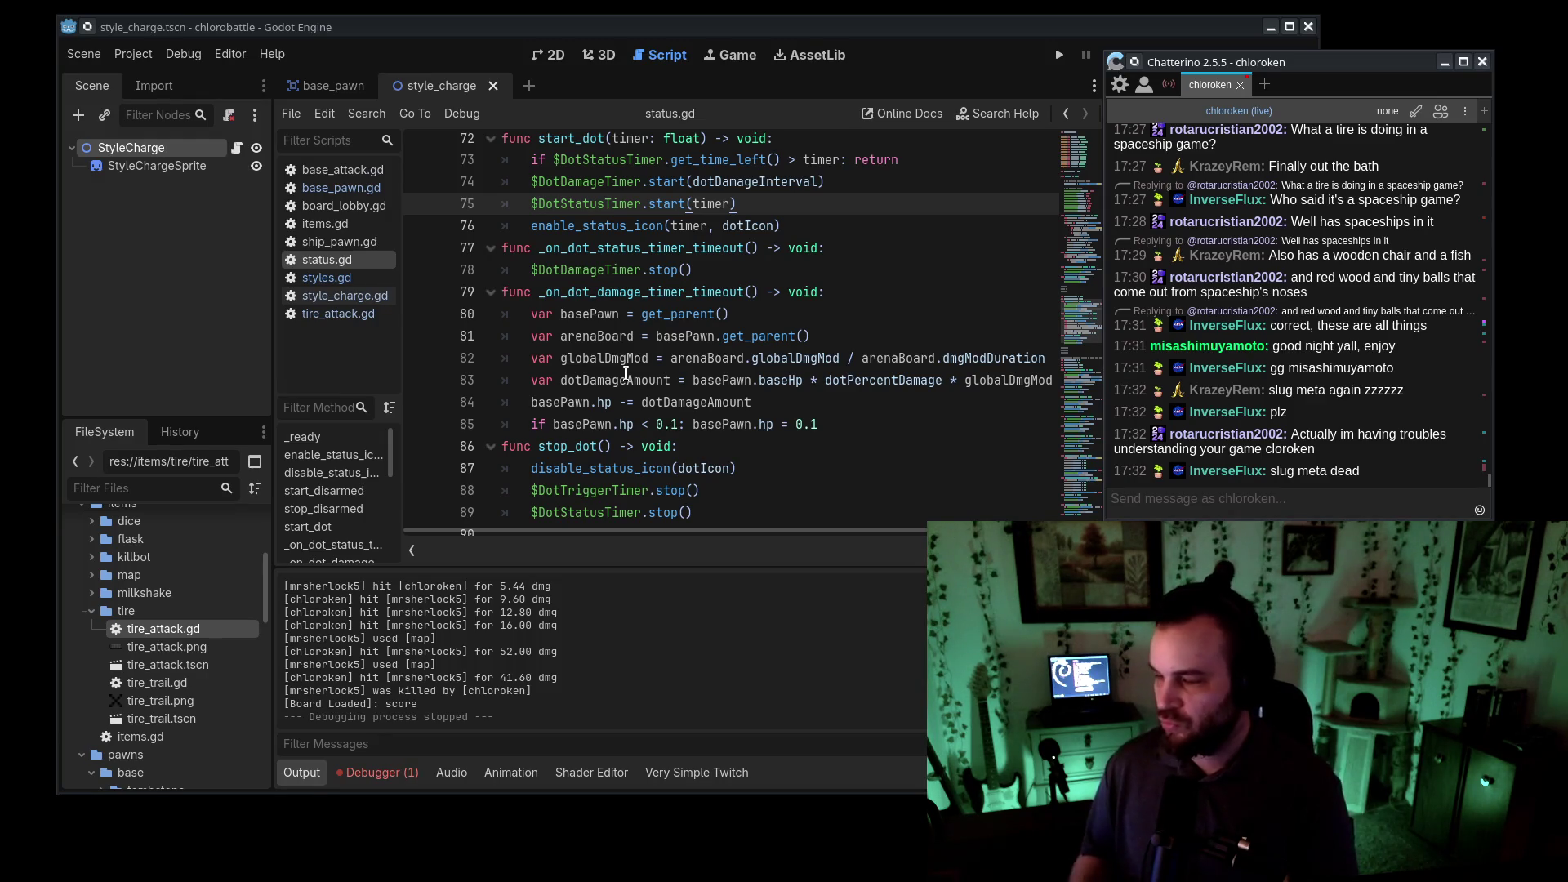
# - Post the !info command in the Chatterino chat
pyautogui.click(1261, 498)
pyautogui.write('!i')
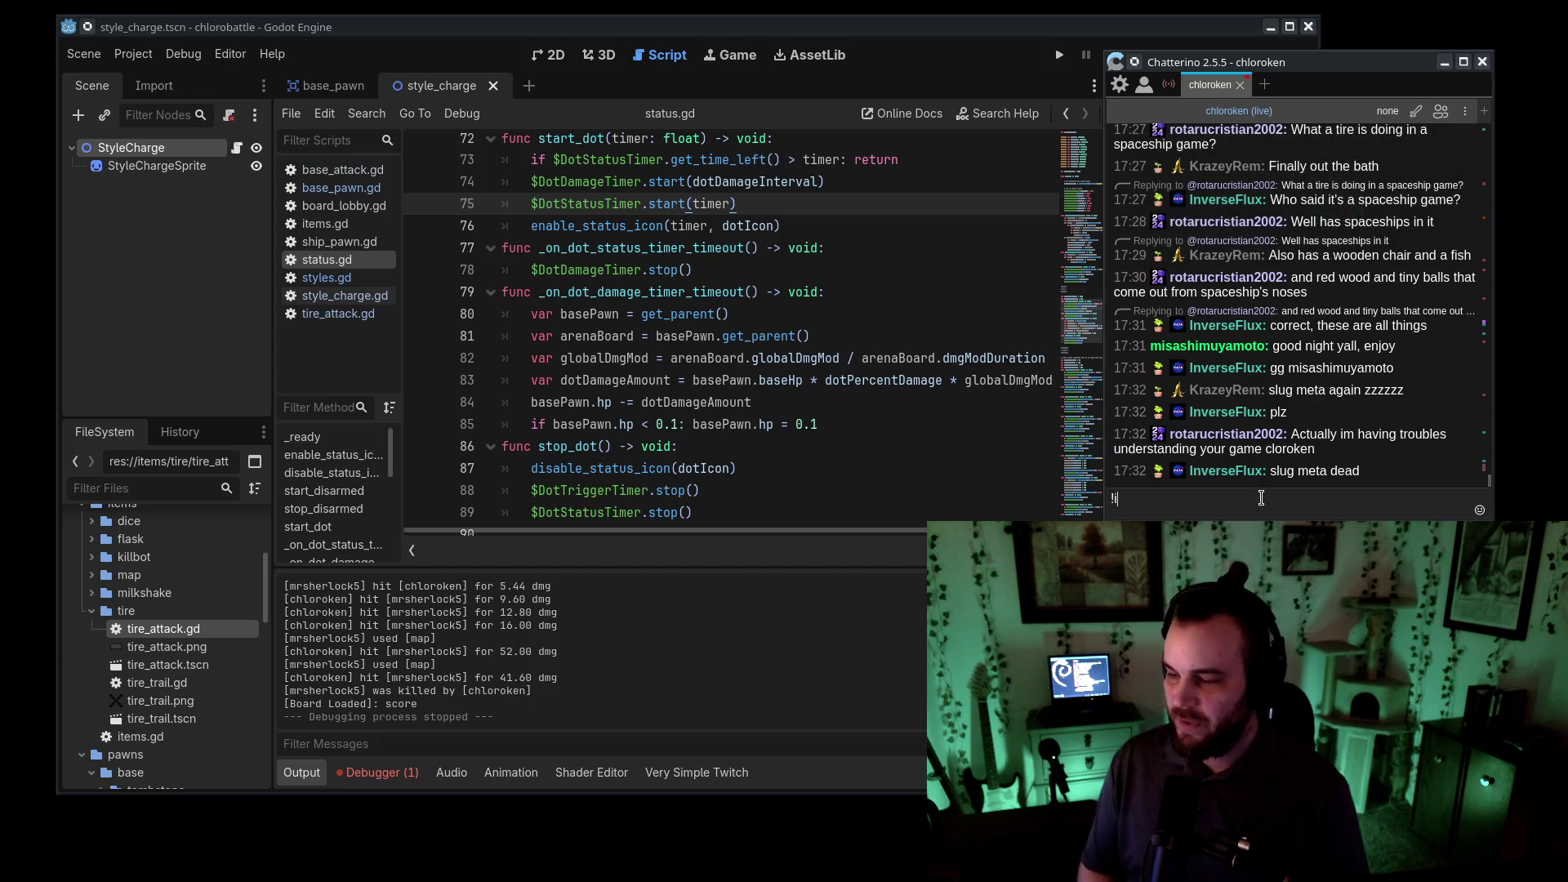
pyautogui.write('nfo')
pyautogui.press('Return')
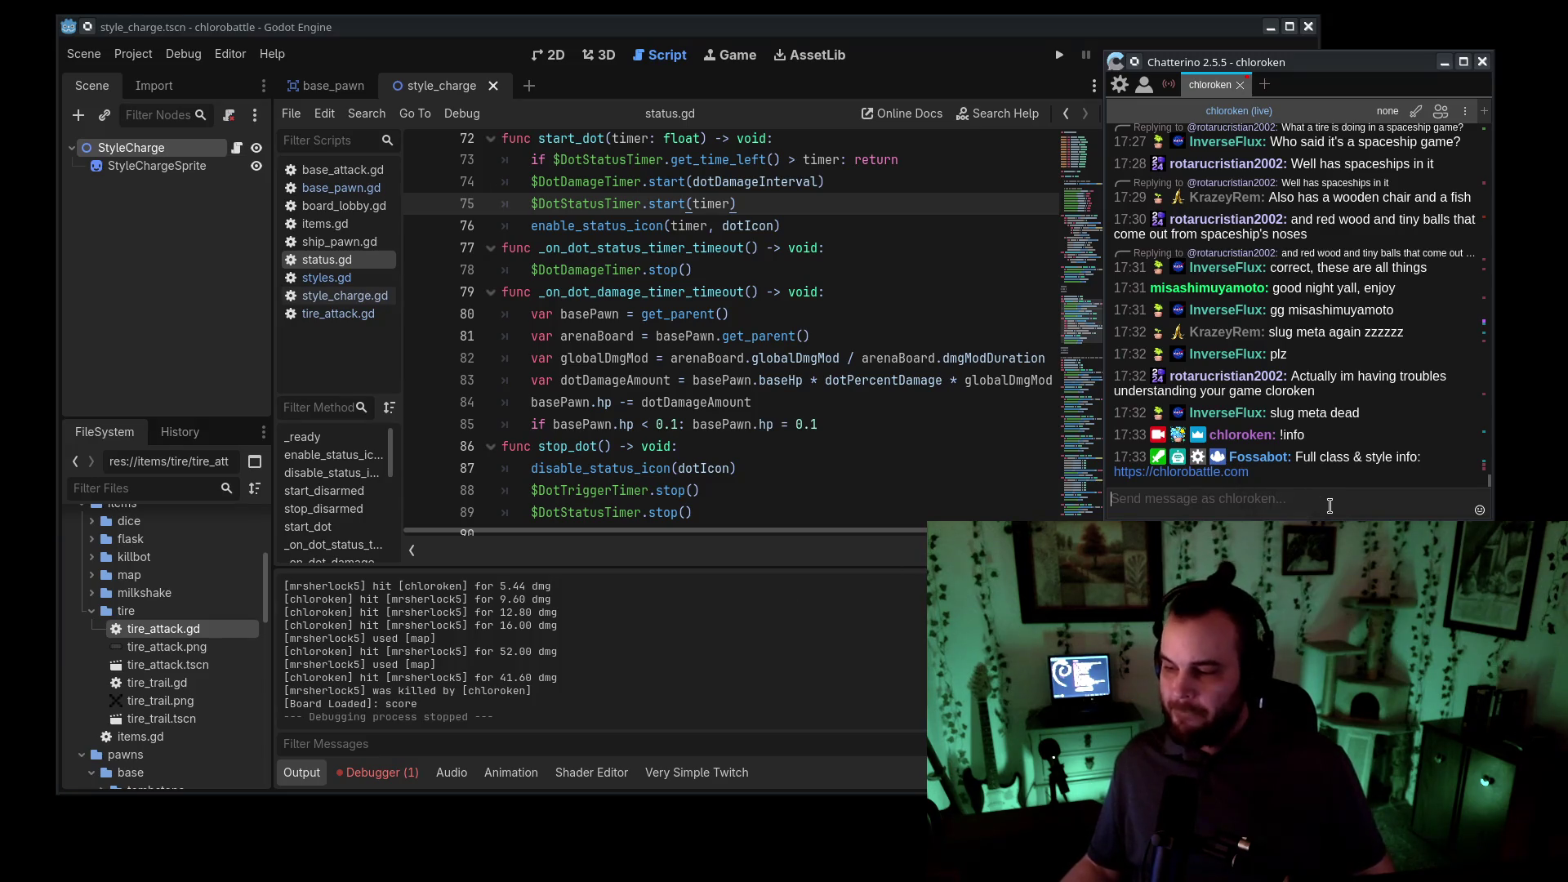
# - Drag the Godot script minimap down to line 145
pyautogui.scroll(8, 1035, 466)
pyautogui.scroll(-5, 948, 449)
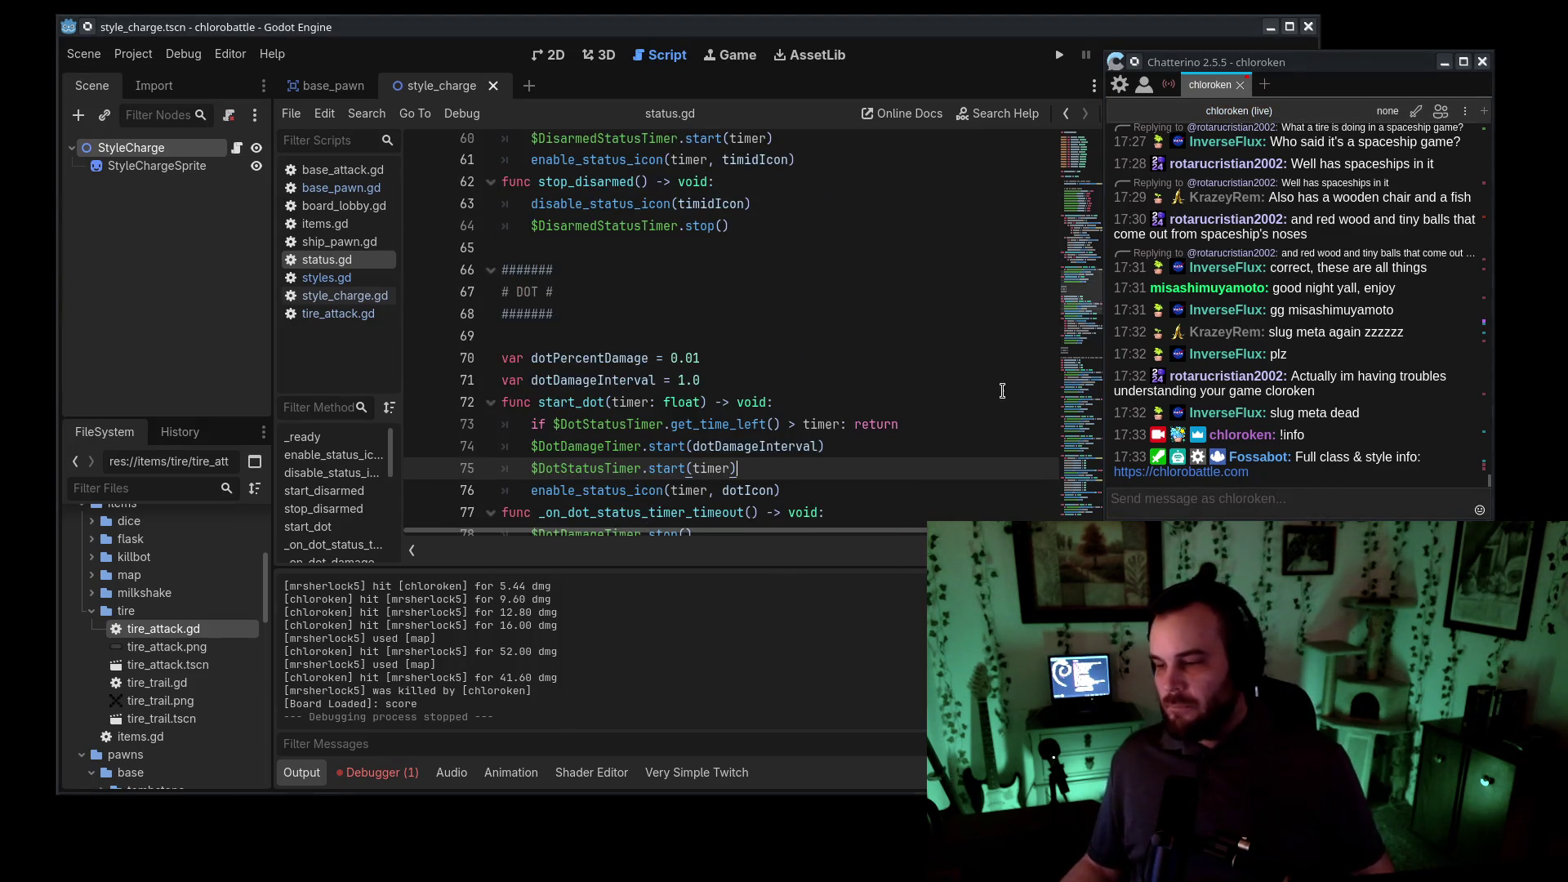
pyautogui.moveTo(1083, 291); pyautogui.dragTo(1108, 505)
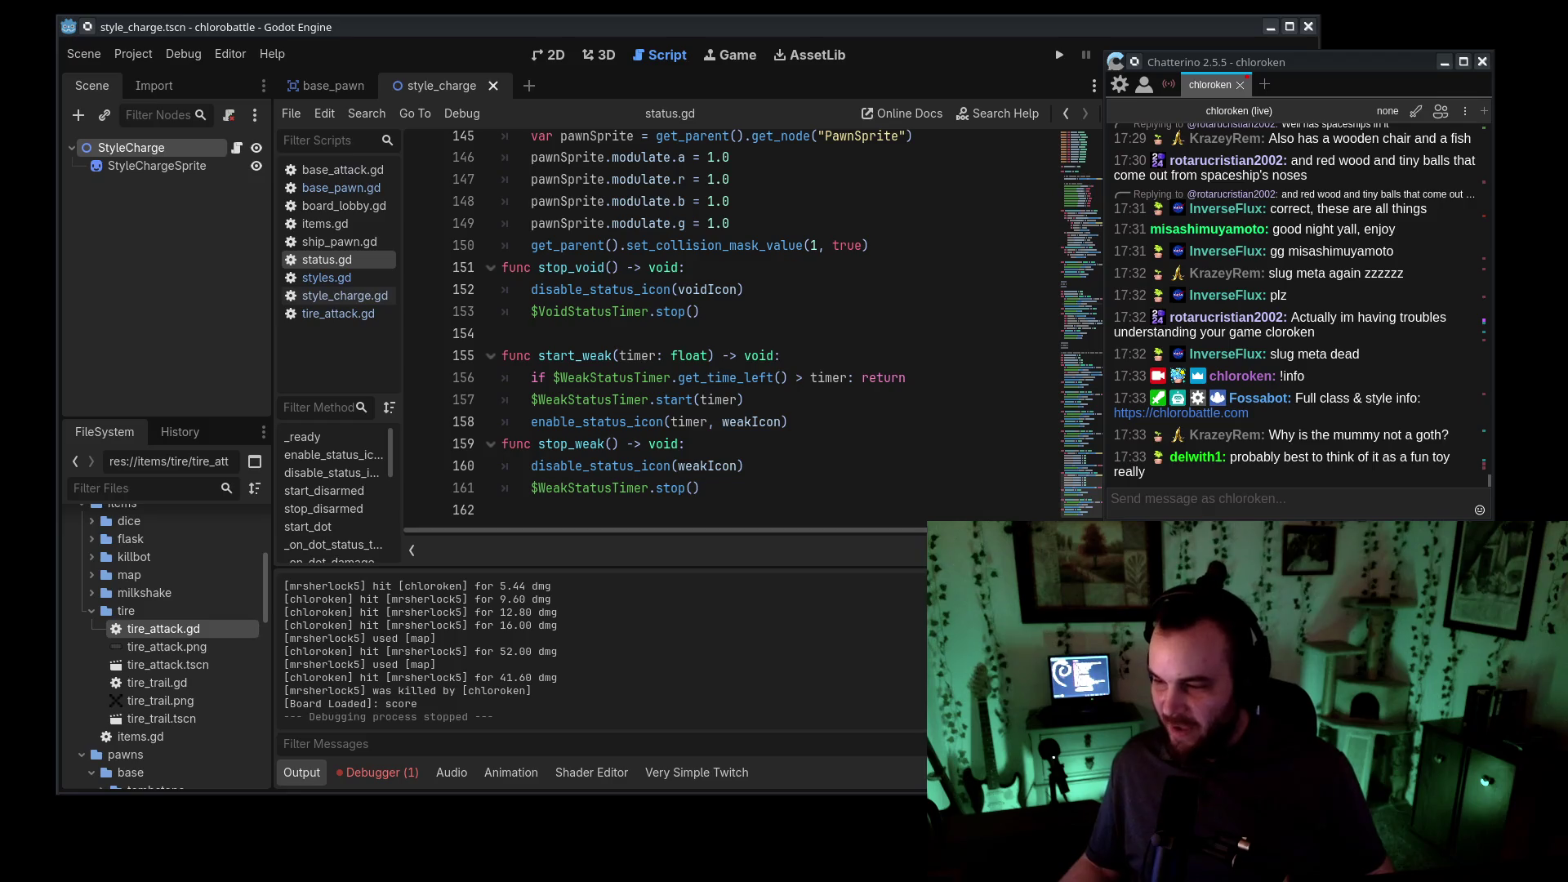
# - Open the chat's wiki link and view the Pawns page's Mummy and Pirate sections
pyautogui.click(1181, 414)
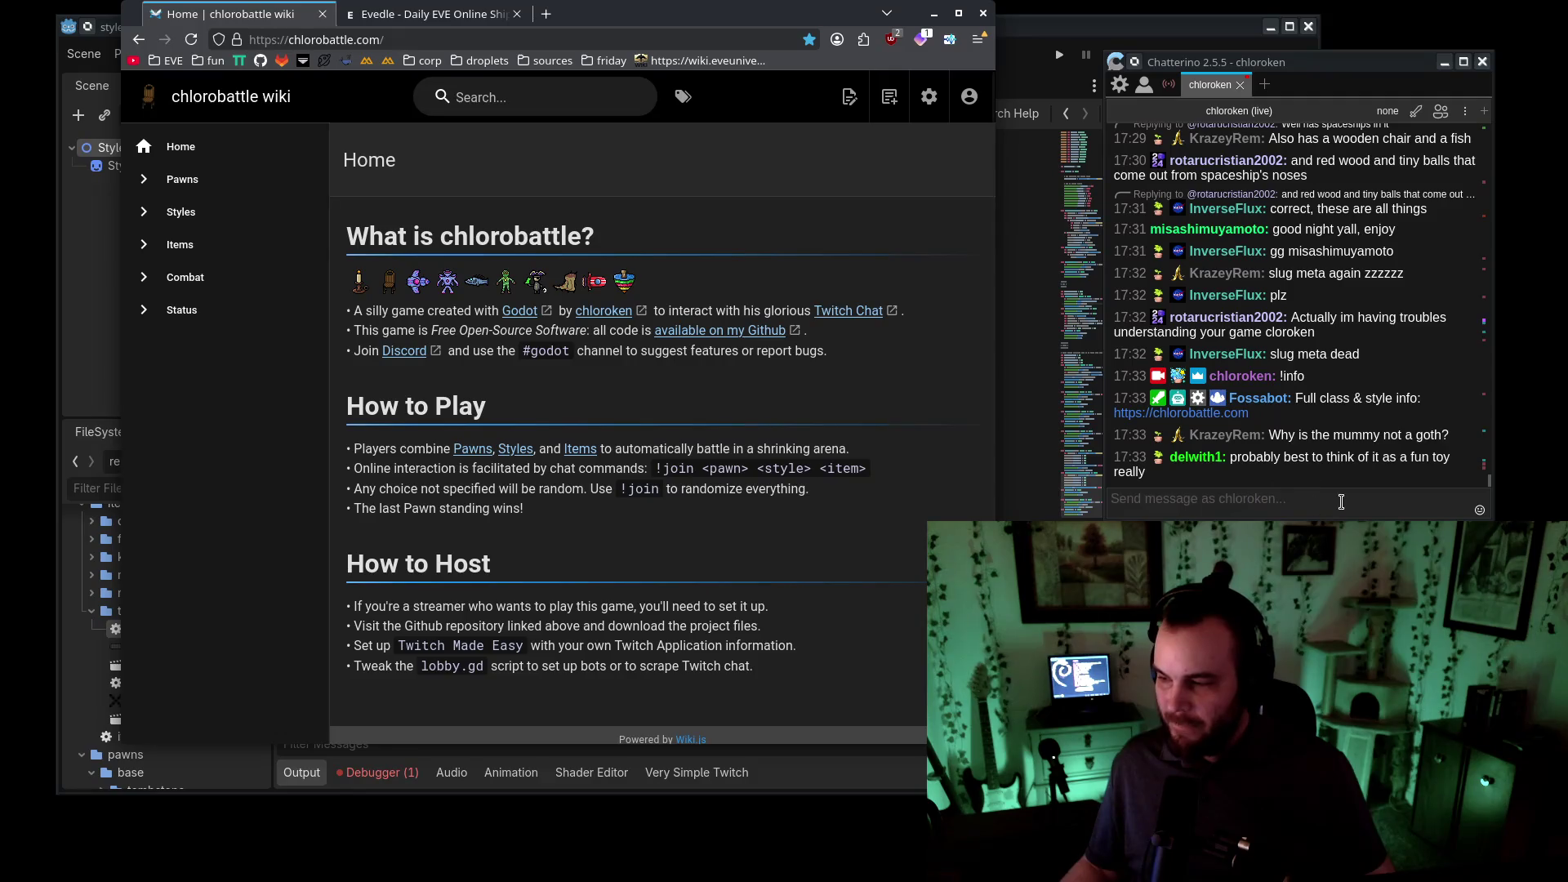
pyautogui.click(188, 180)
pyautogui.scroll(-20, 569, 504)
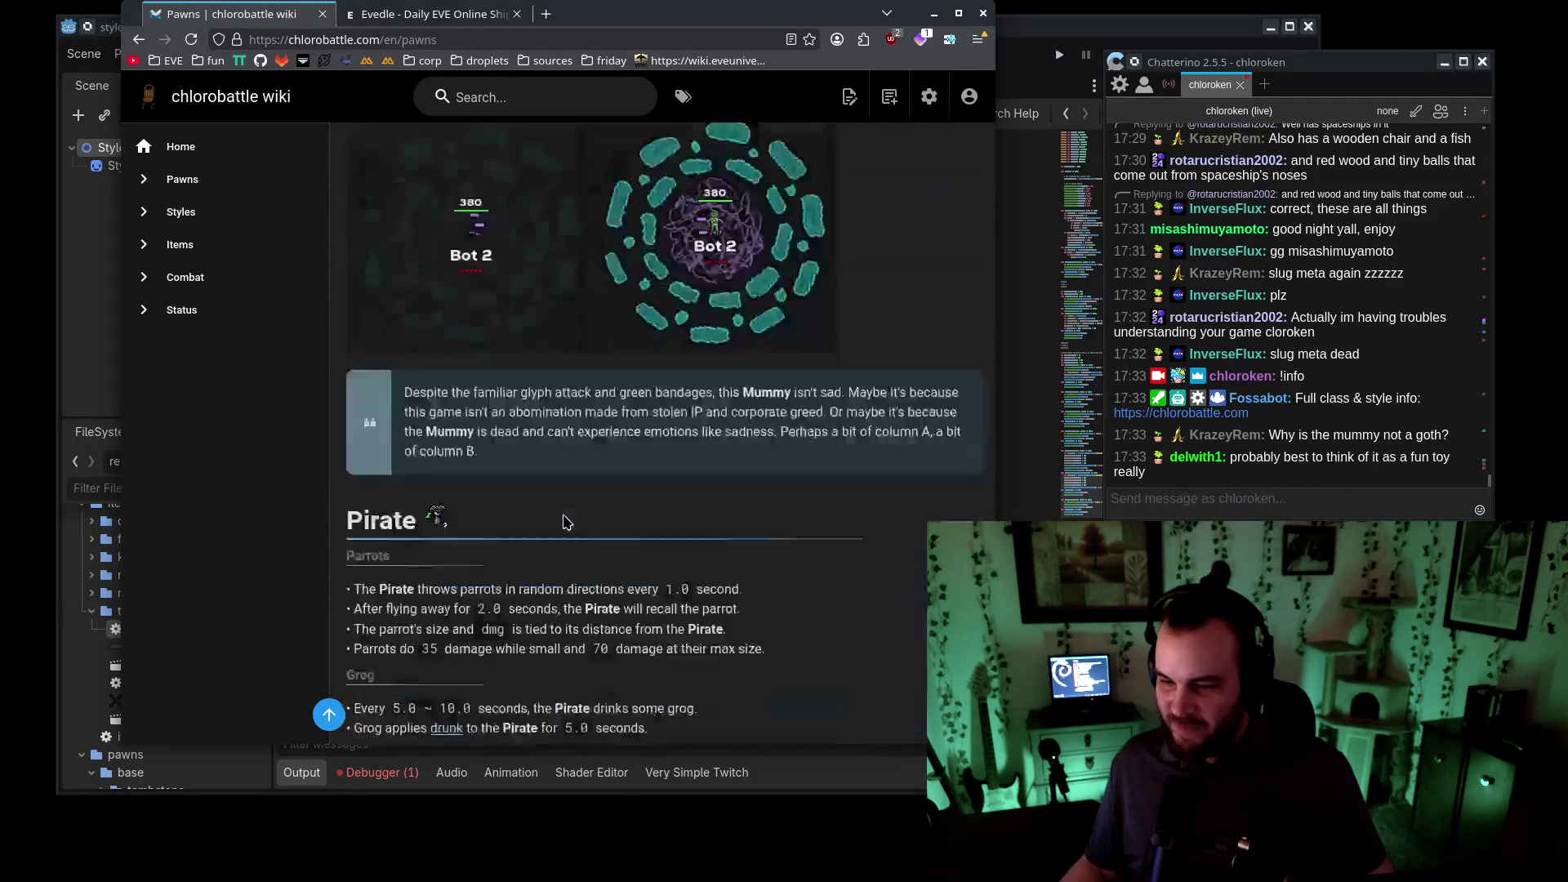
pyautogui.scroll(-2, 565, 523)
pyautogui.scroll(4, 562, 482)
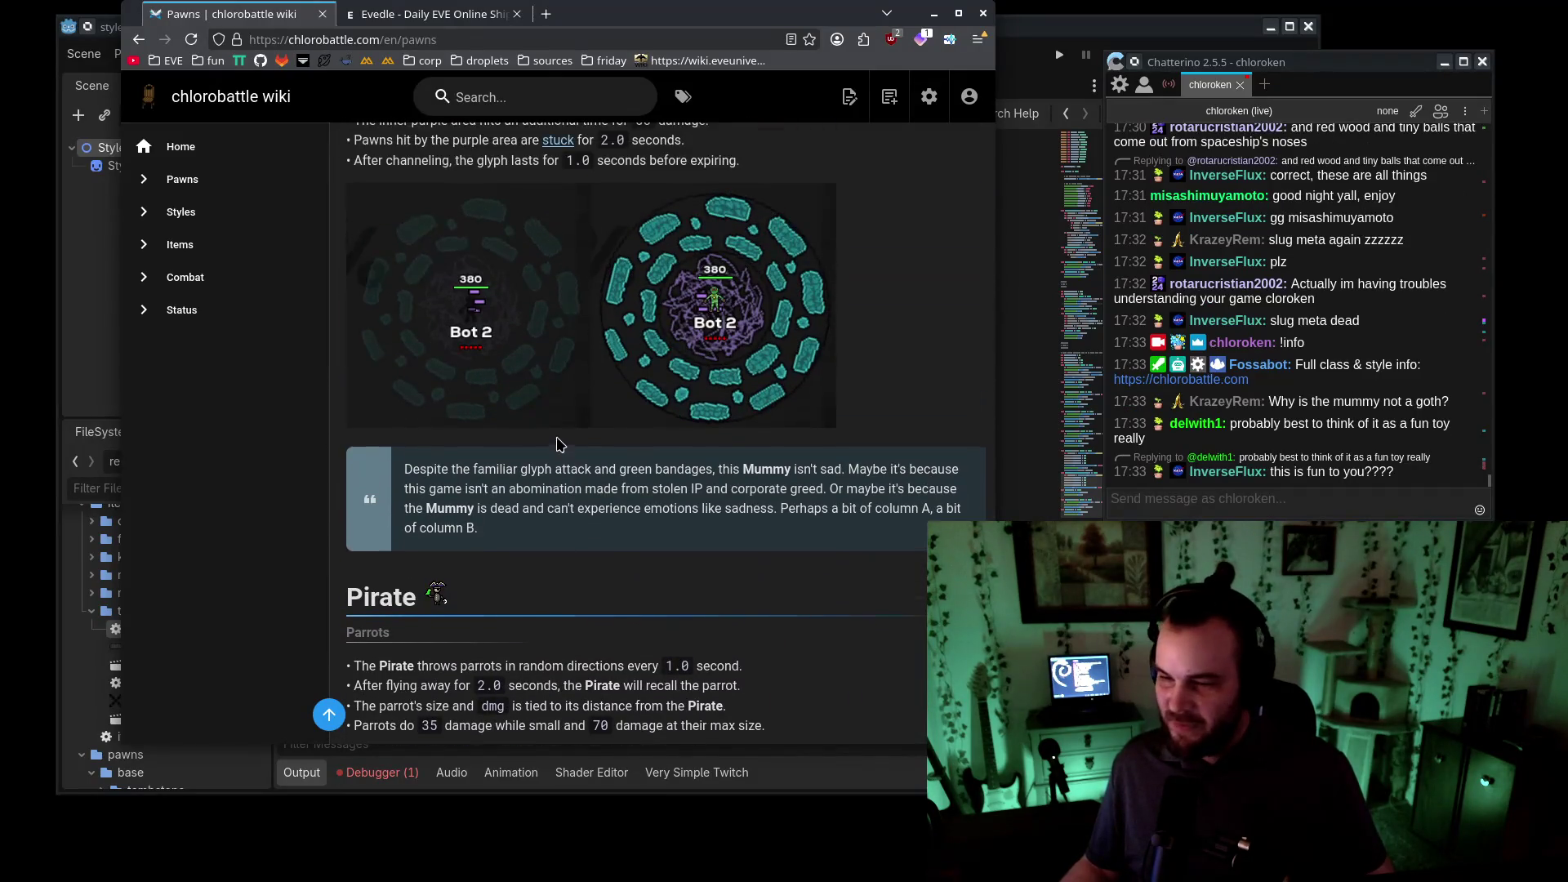
pyautogui.moveTo(560, 445); pyautogui.dragTo(731, 570)
pyautogui.click(741, 586)
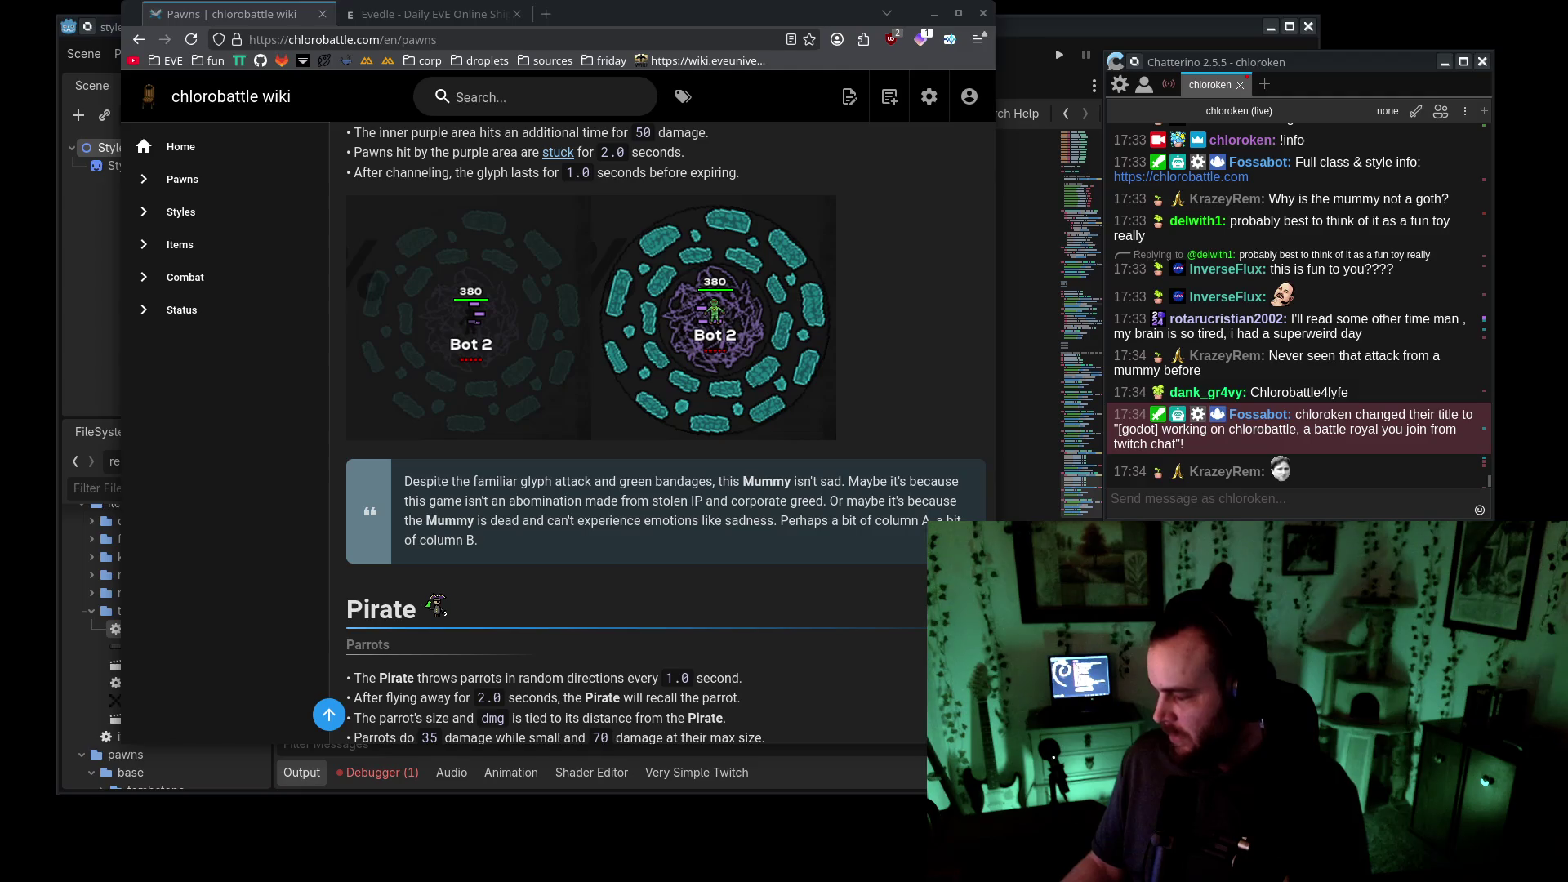
# - Move between the chat box and the wiki, then return to Godot from the browser
pyautogui.click(1328, 502)
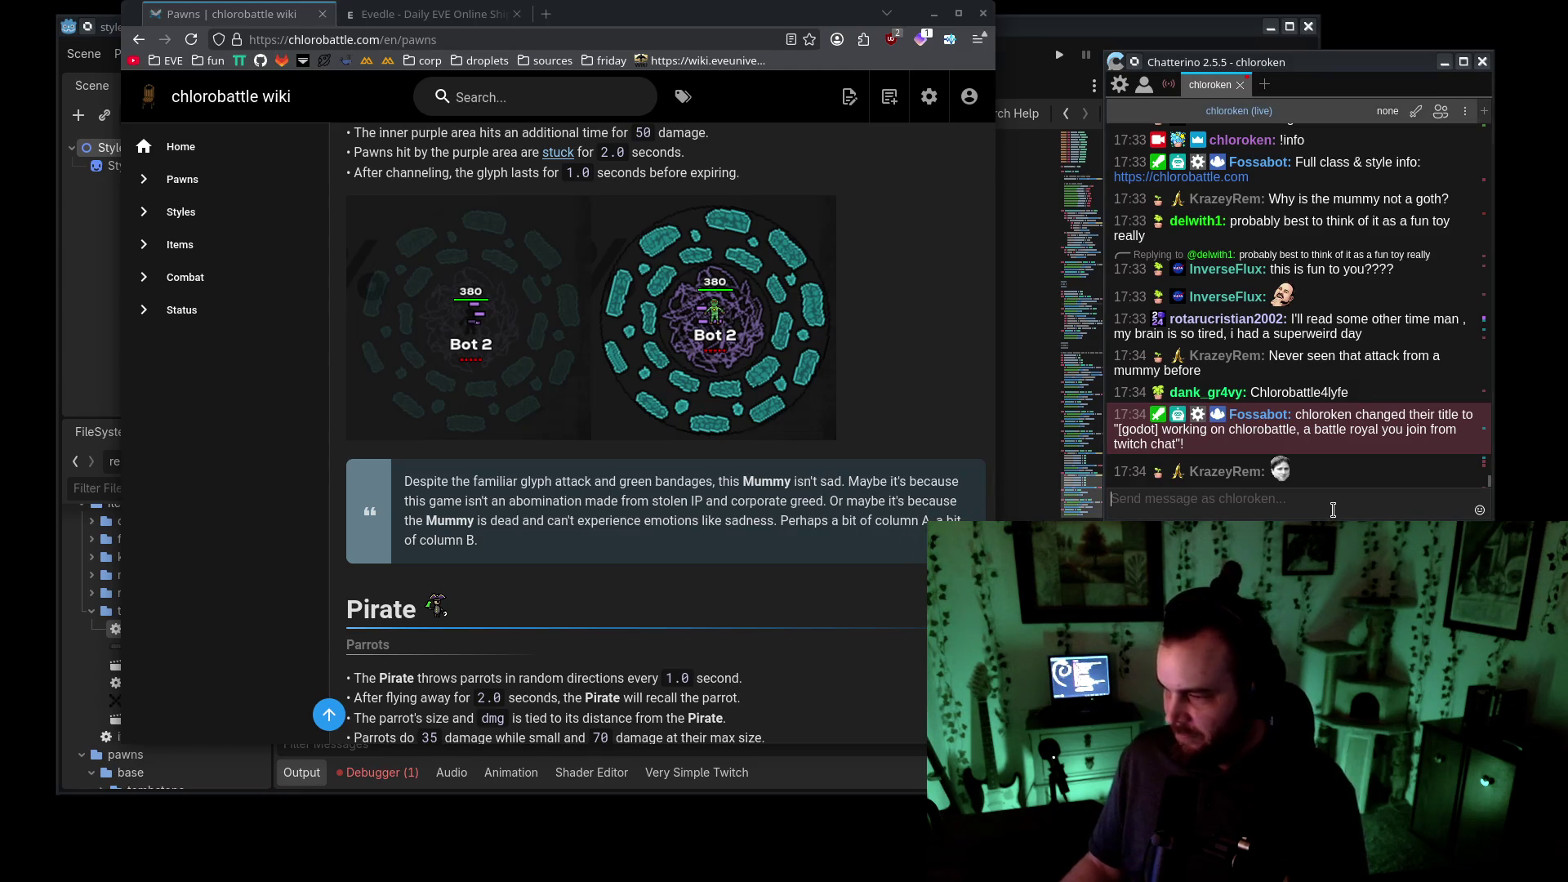
pyautogui.scroll(-2, 833, 567)
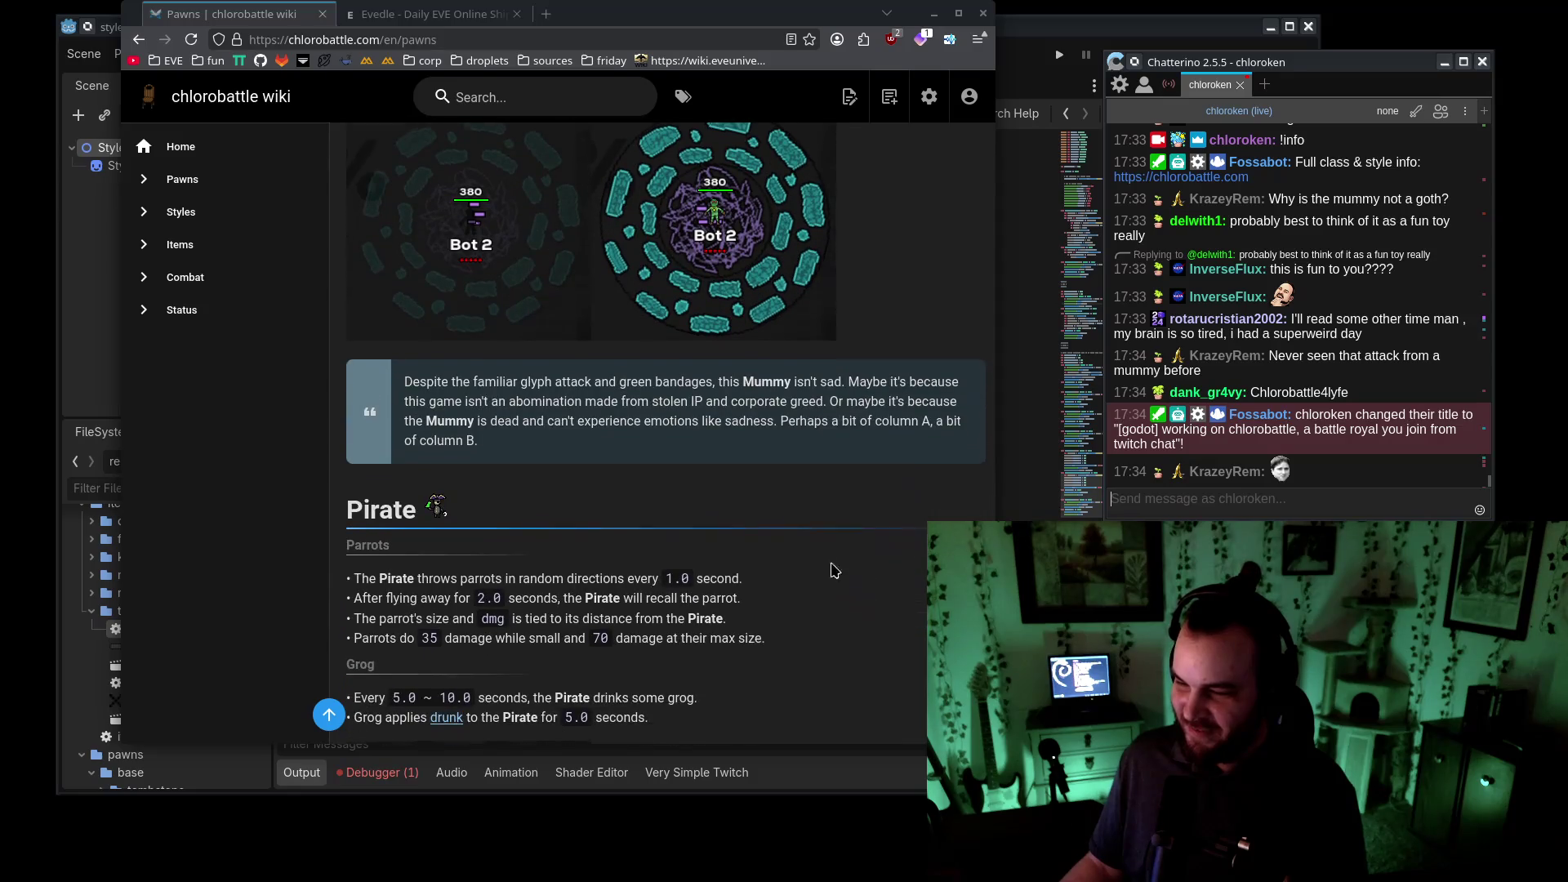
pyautogui.click(804, 491)
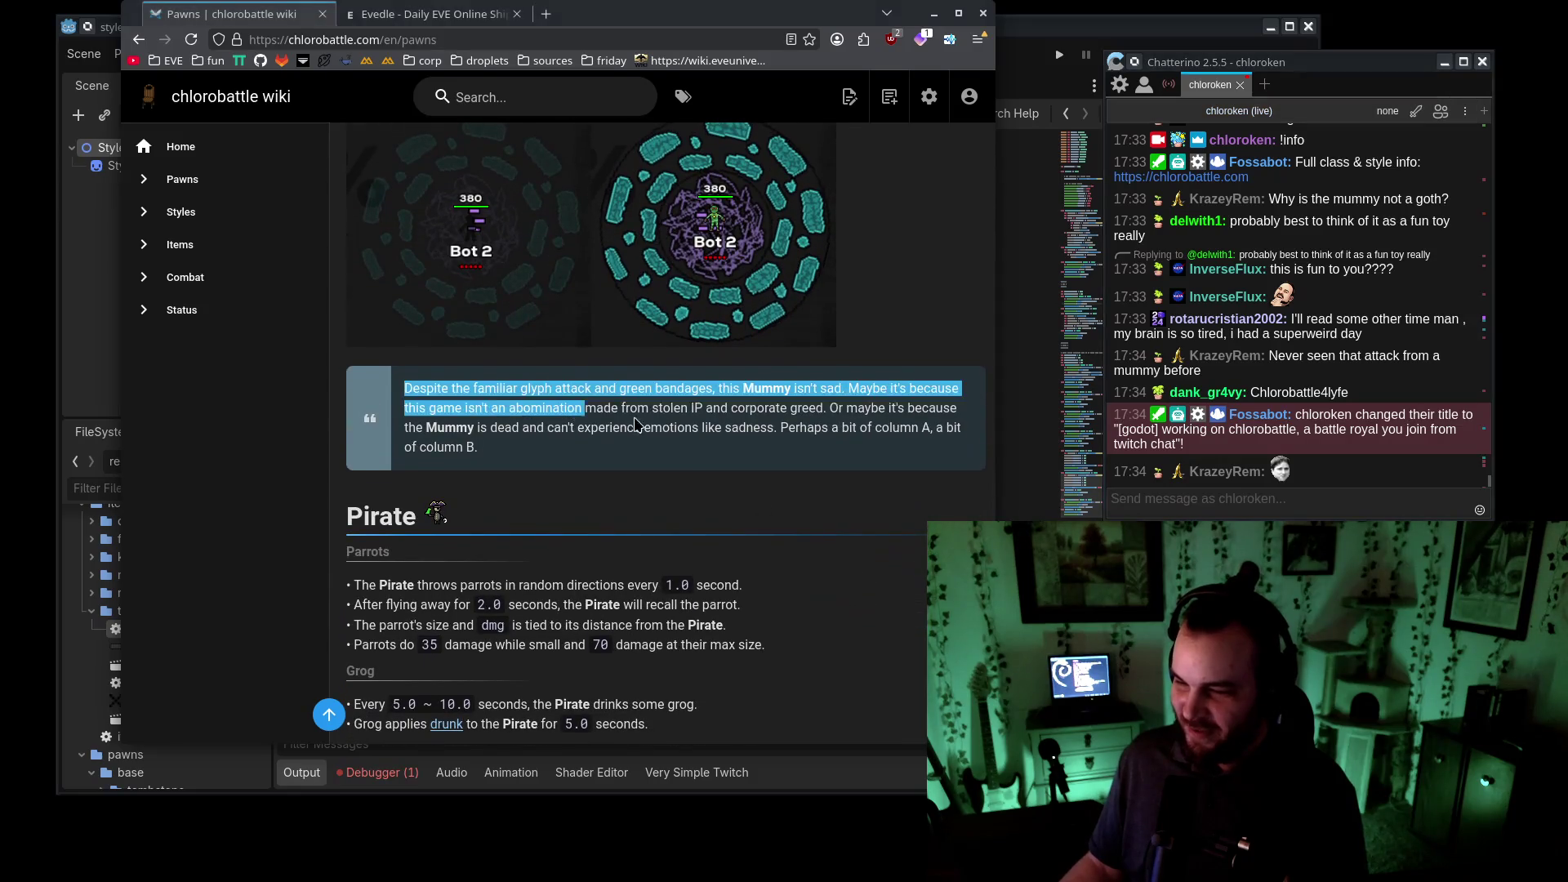
pyautogui.click(1391, 513)
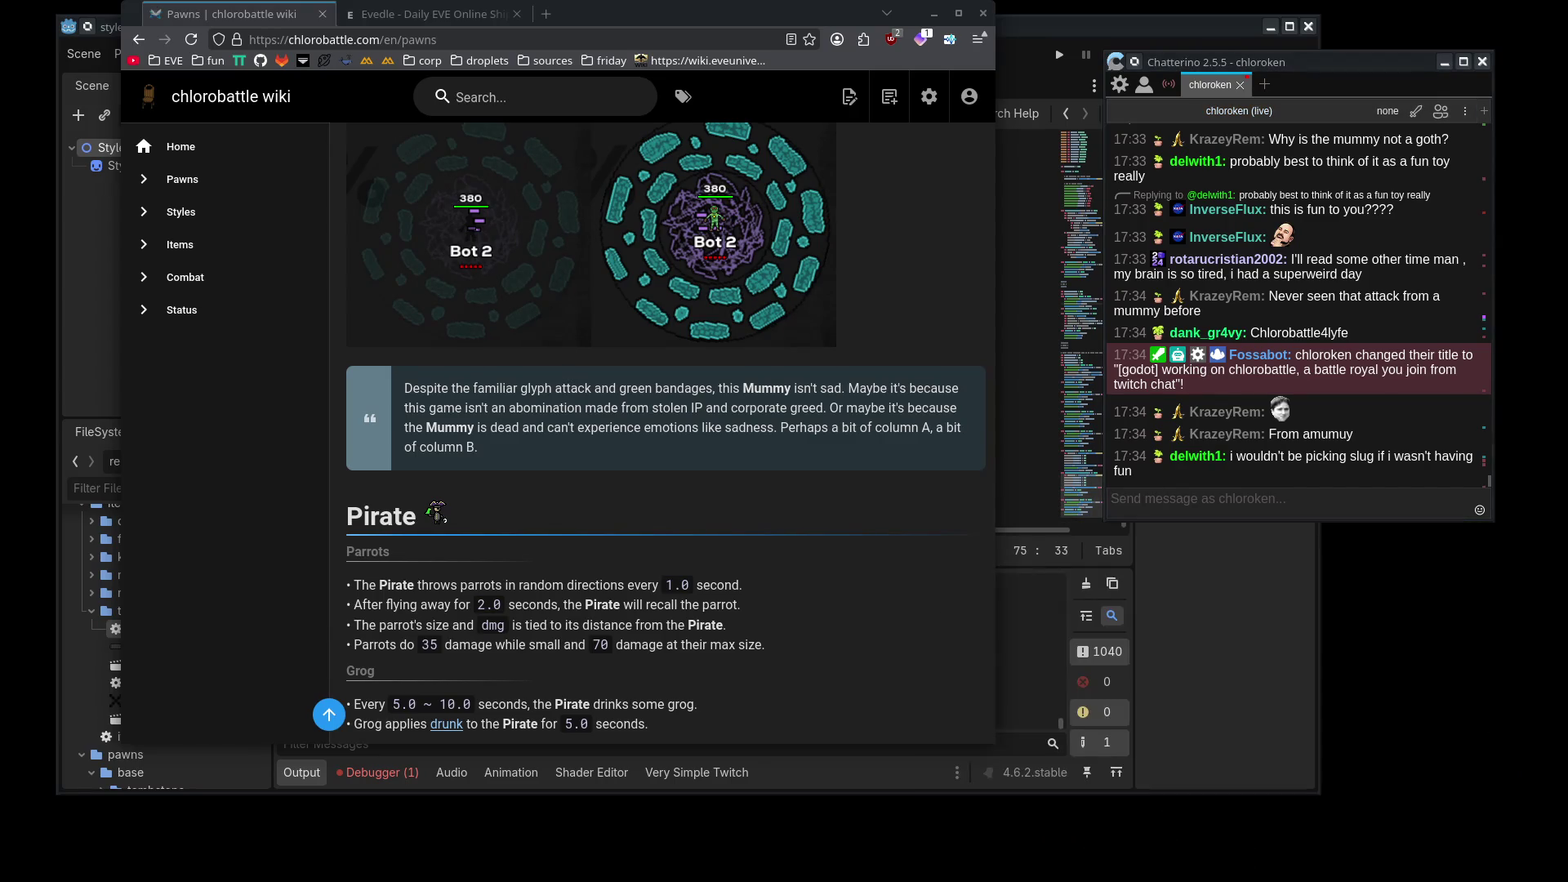
pyautogui.hotkey('alt', 'Tab')
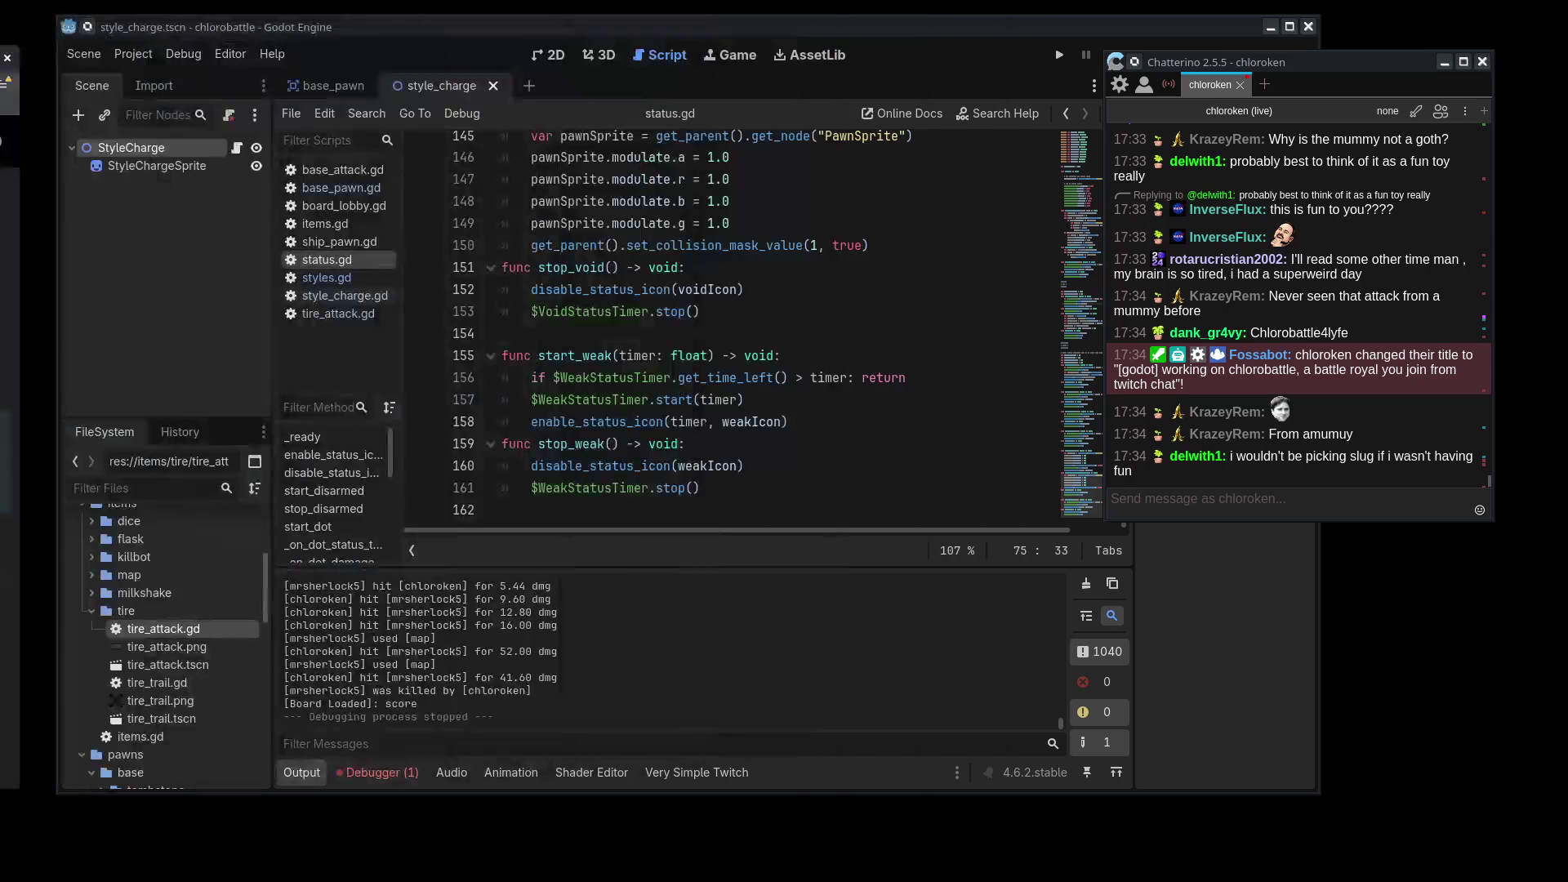
# - Launch the game, nudge its window right, and join from chat as a berserk candle with glue
pyautogui.click(1060, 54)
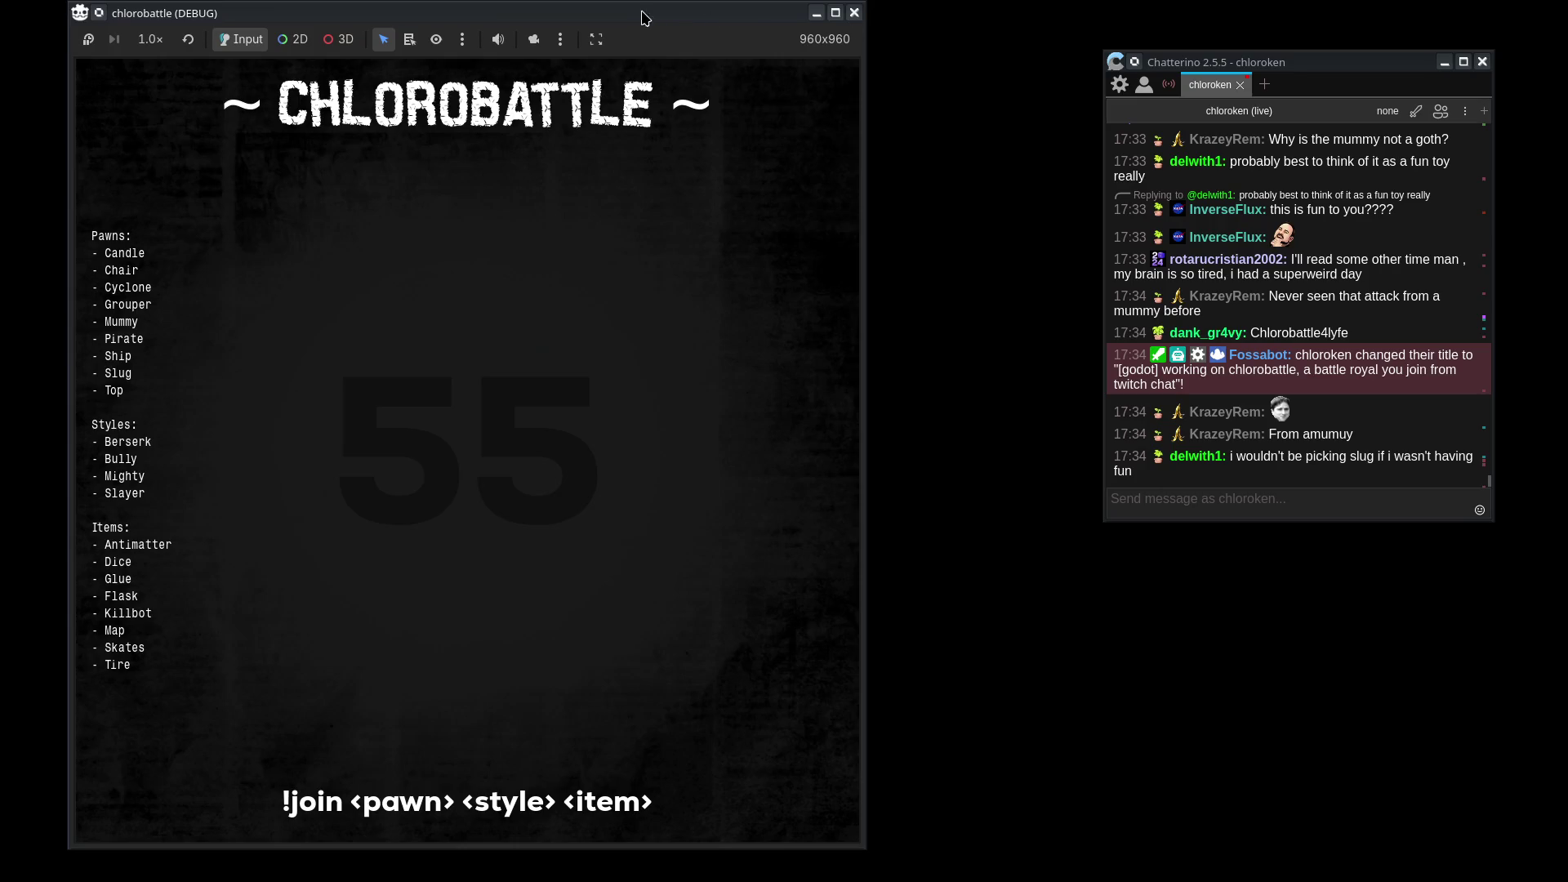
pyautogui.moveTo(646, 18); pyautogui.dragTo(682, 17)
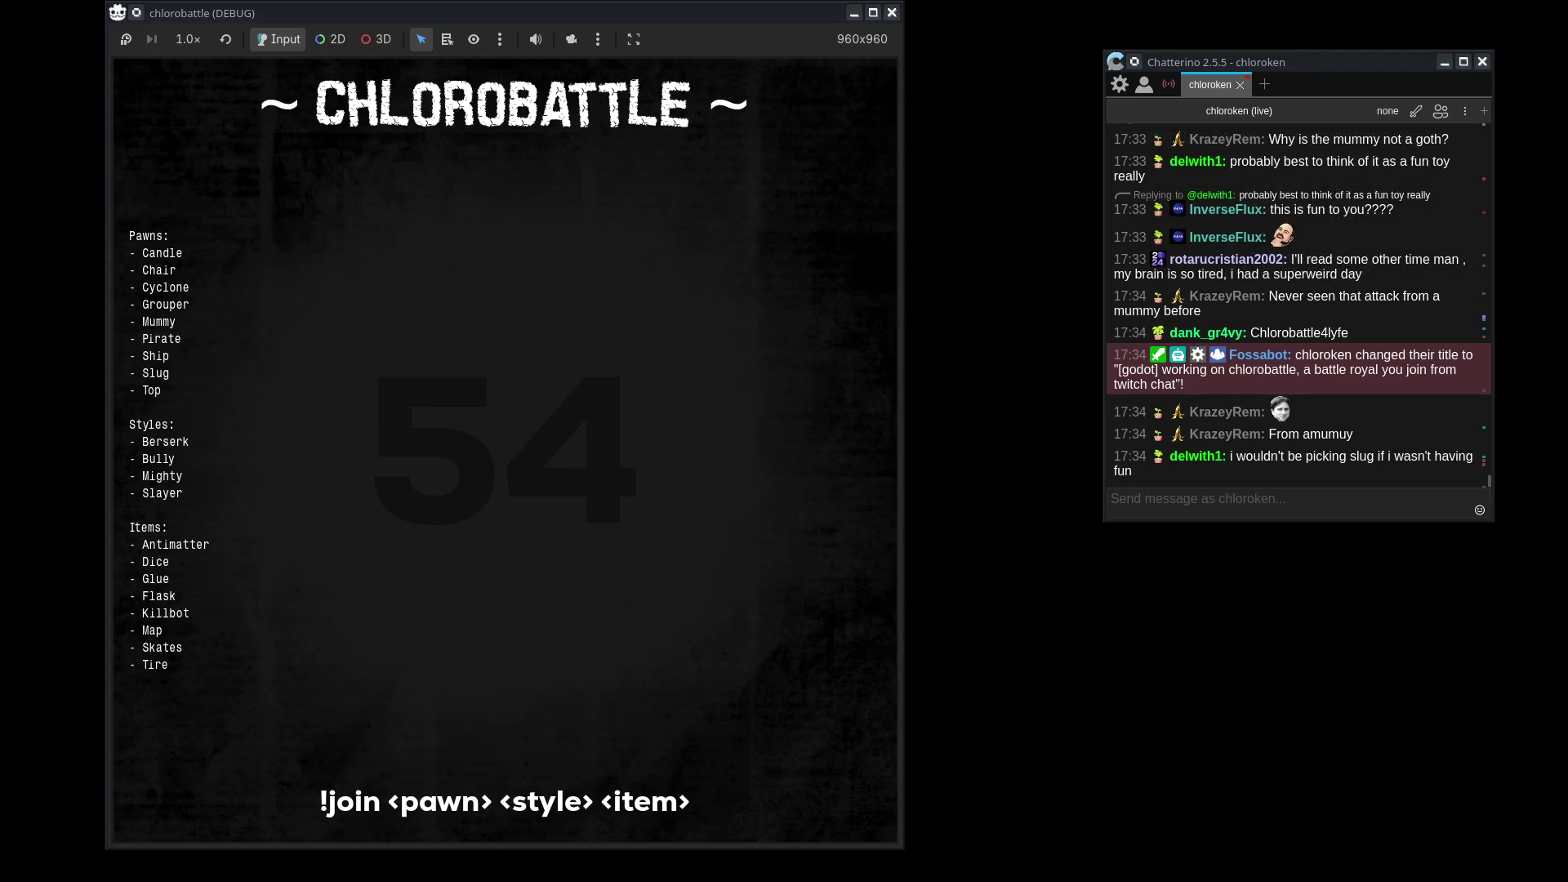
pyautogui.click(1288, 503)
pyautogui.write('!infooin candle berserk glue')
pyautogui.press('Return')
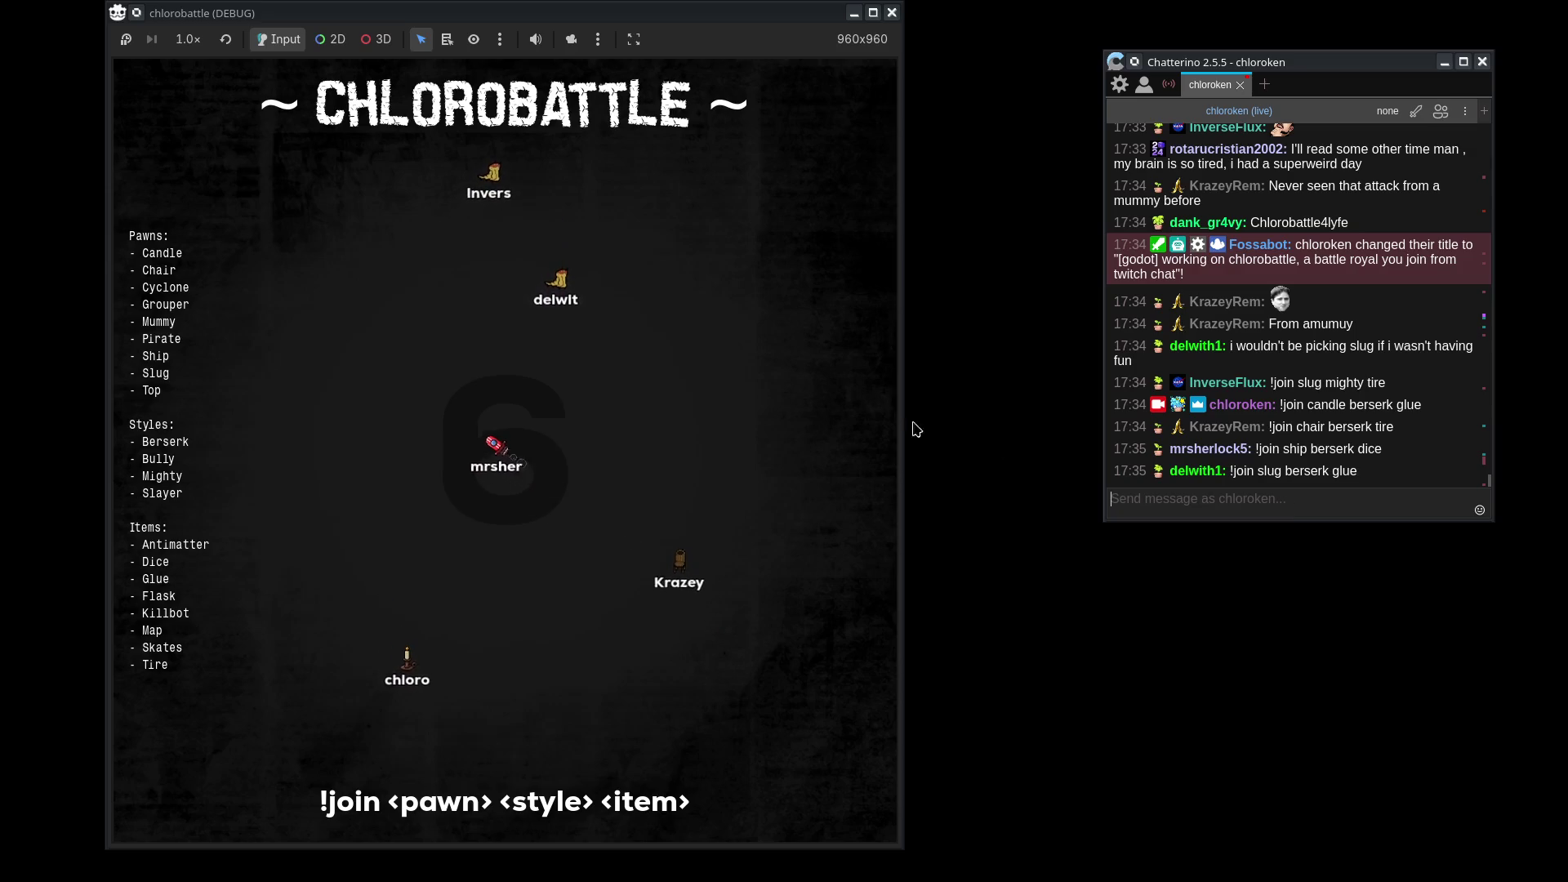
# - Let the seven-player round play out in the debug game until the scoreboard appears
pyautogui.click(551, 415)
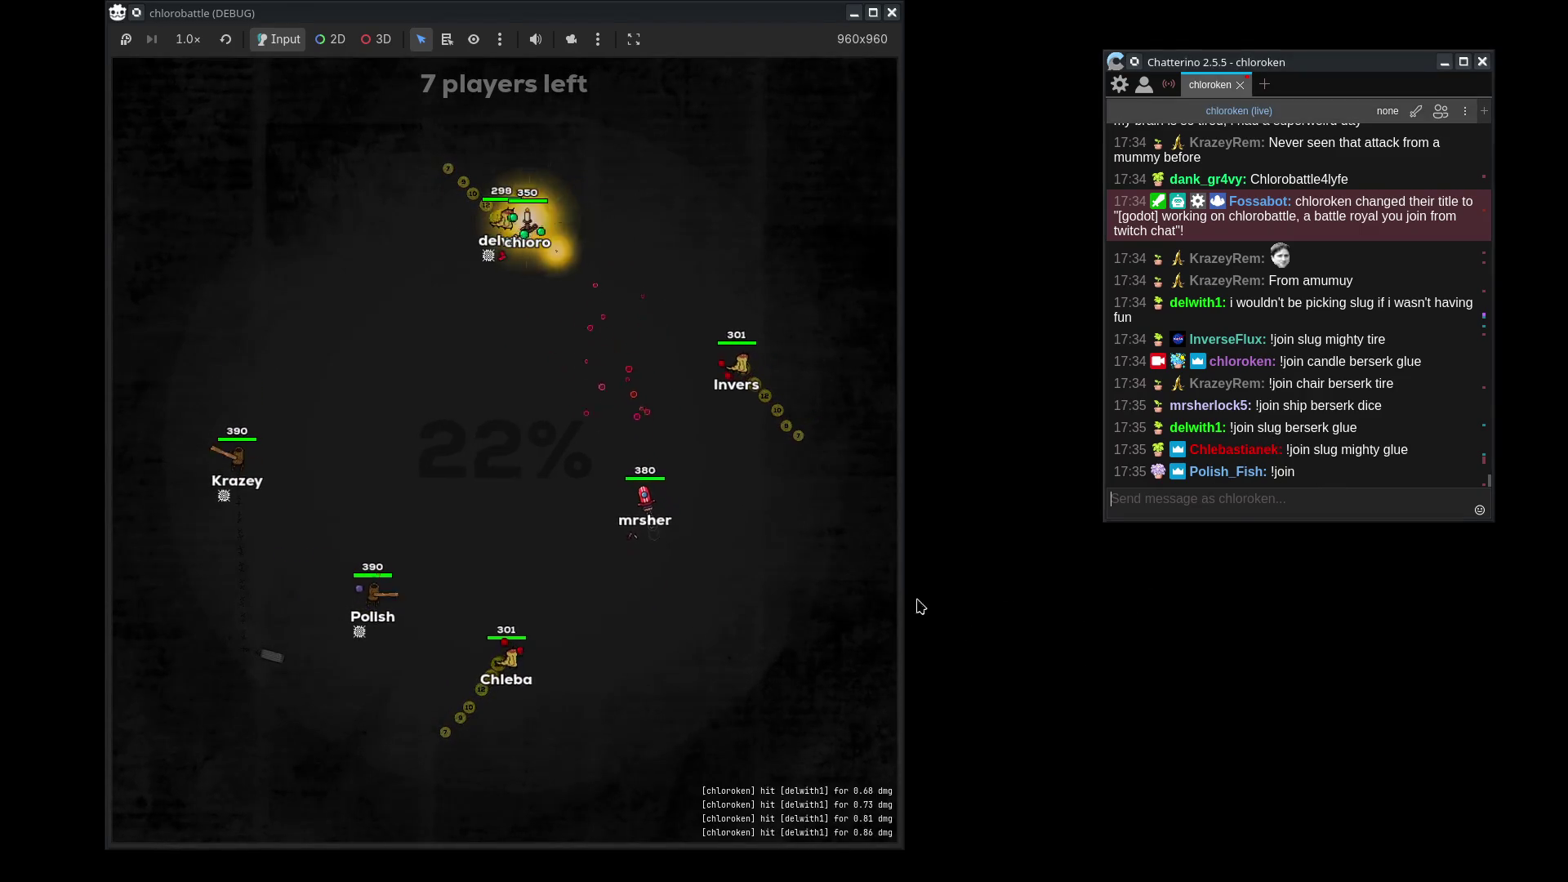
pyautogui.click(815, 590)
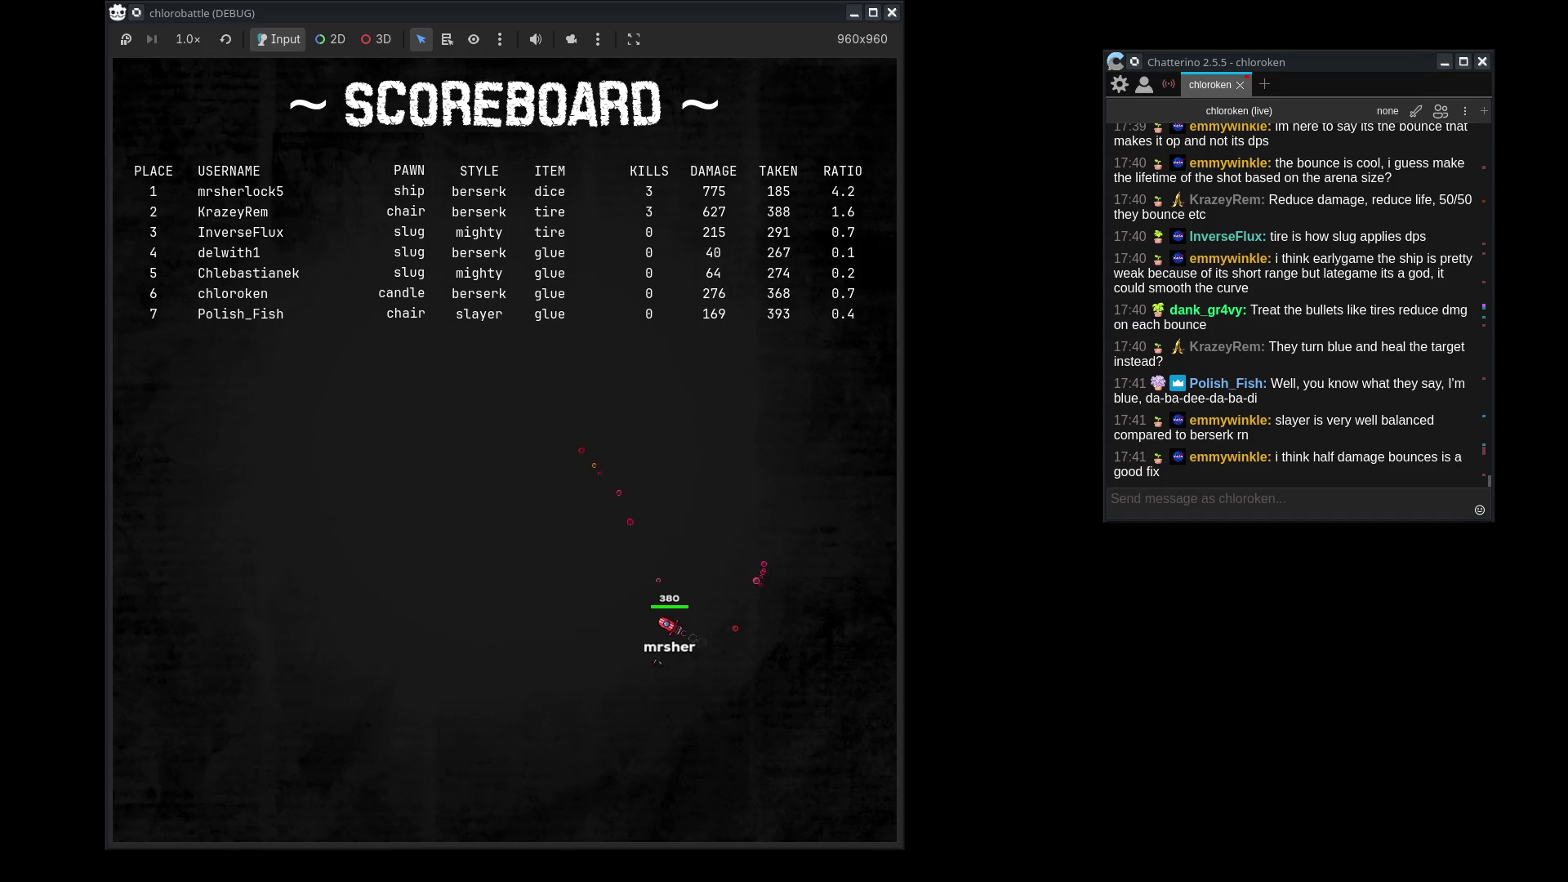
# - Open pawns/ship/ship_attack.gd from the FileSystem dock and lower the editor to reveal the scoreboard
pyautogui.hotkey('alt', 'Tab')
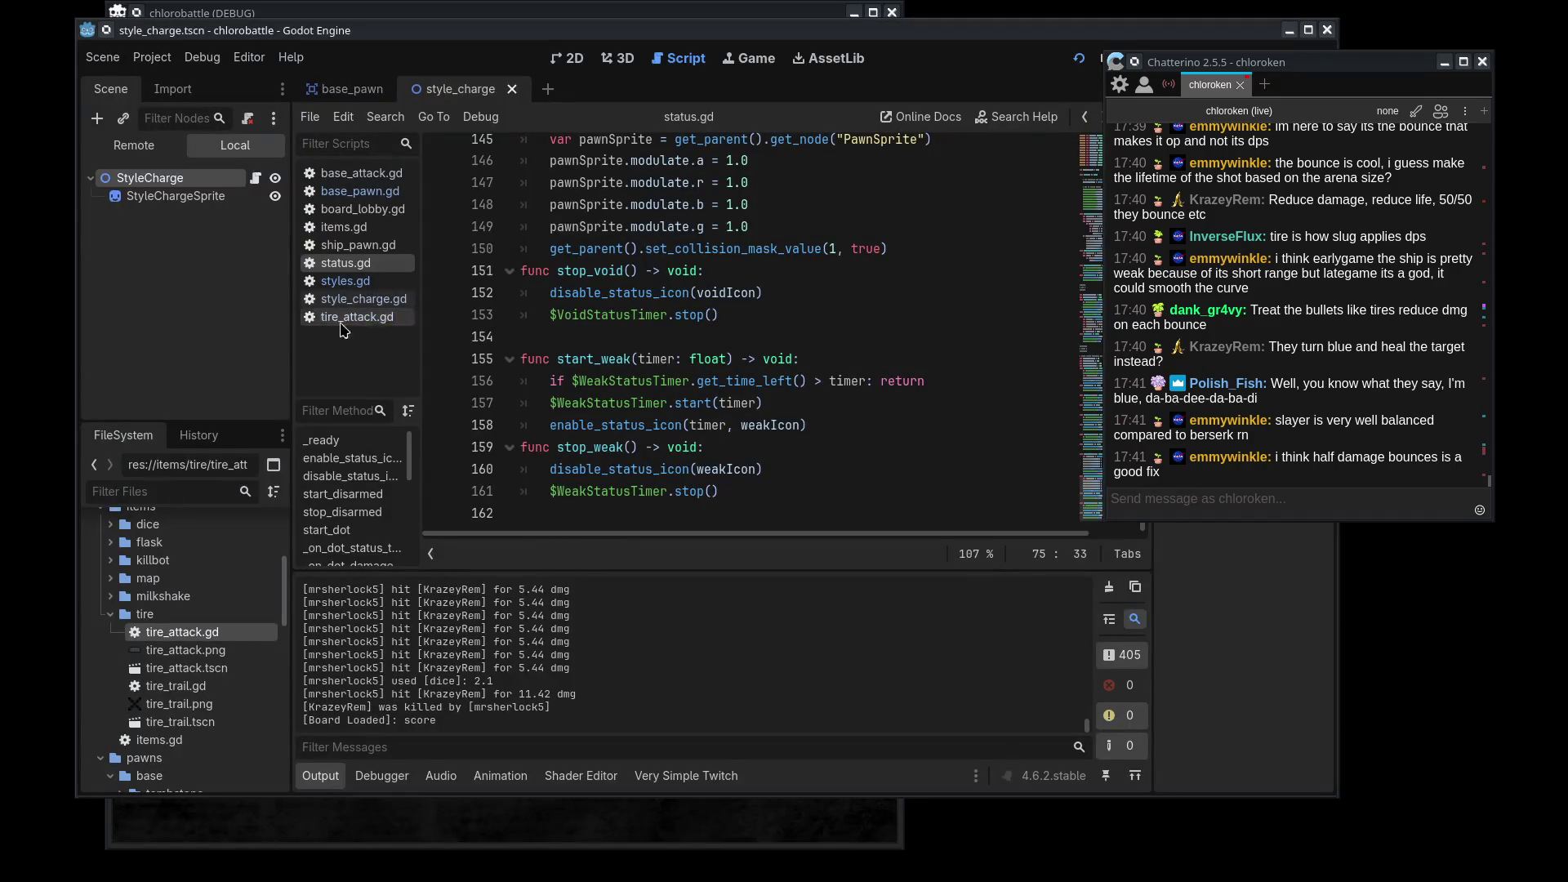
pyautogui.scroll(-10, 217, 585)
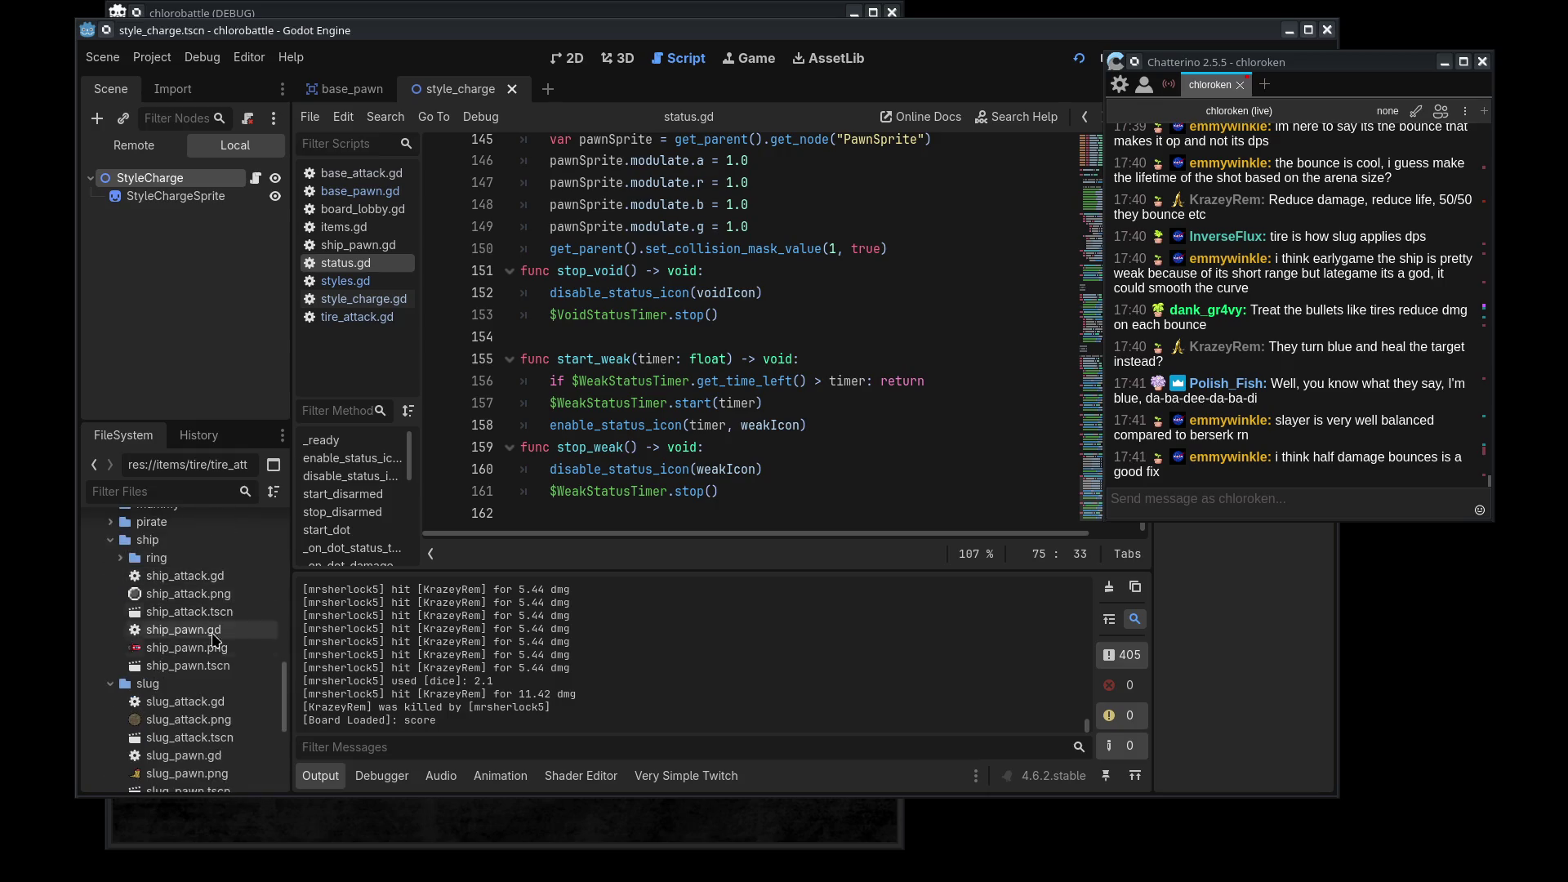
pyautogui.doubleClick(185, 575)
pyautogui.scroll(2, 852, 333)
pyautogui.scroll(8, 853, 333)
pyautogui.moveTo(843, 36)
pyautogui.mouseDown()
pyautogui.moveTo(798, 861)
pyautogui.moveTo(815, 802)
pyautogui.moveTo(833, 837)
pyautogui.moveTo(942, 821)
pyautogui.mouseUp()
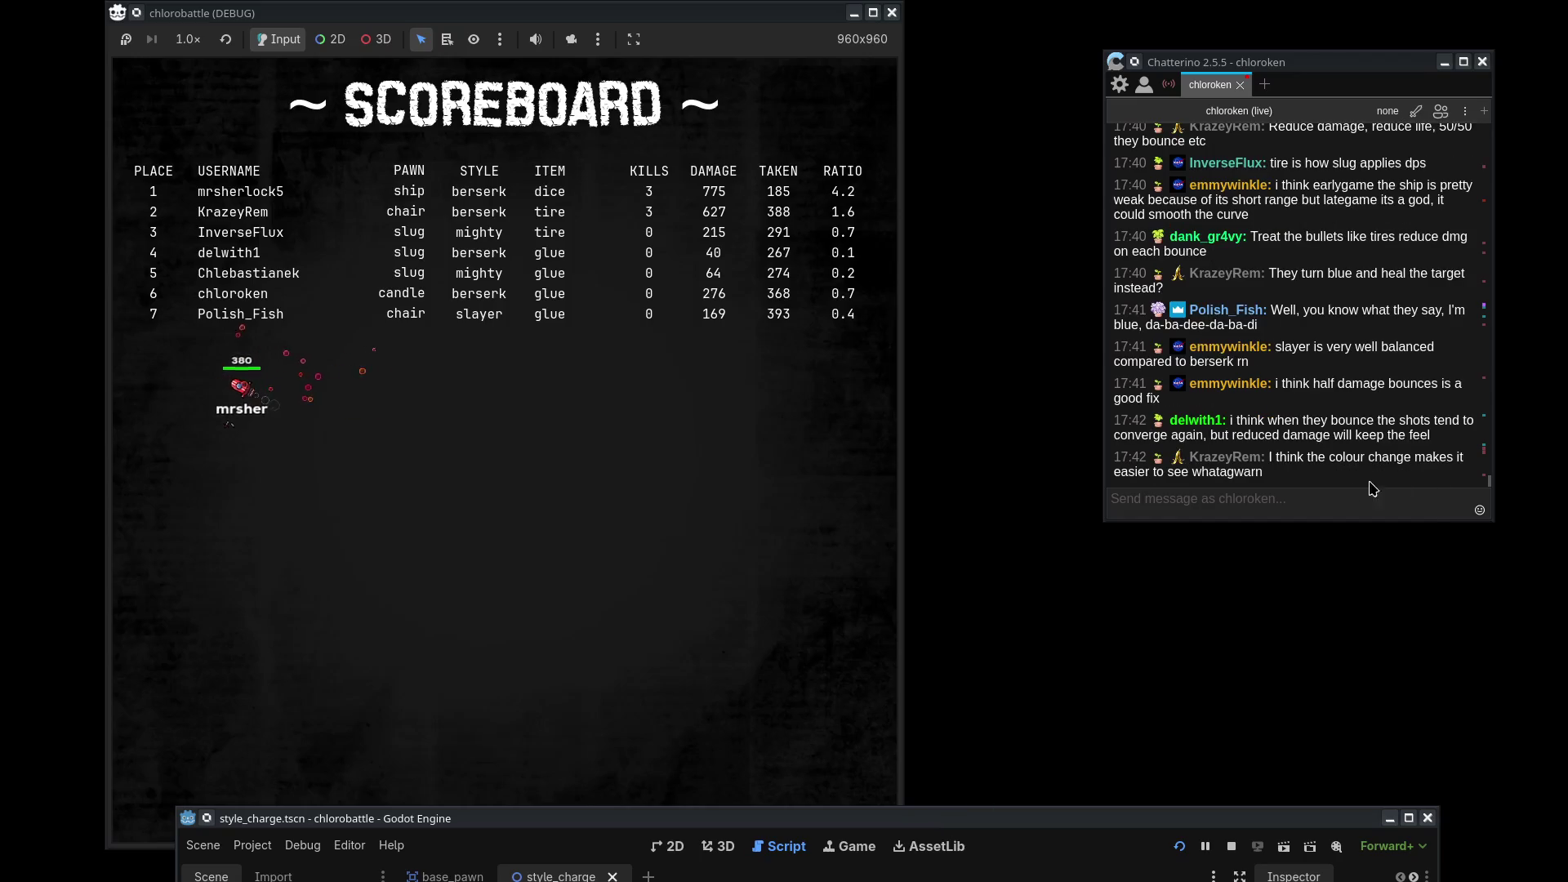
pyautogui.moveTo(1239, 420); pyautogui.dragTo(1431, 435)
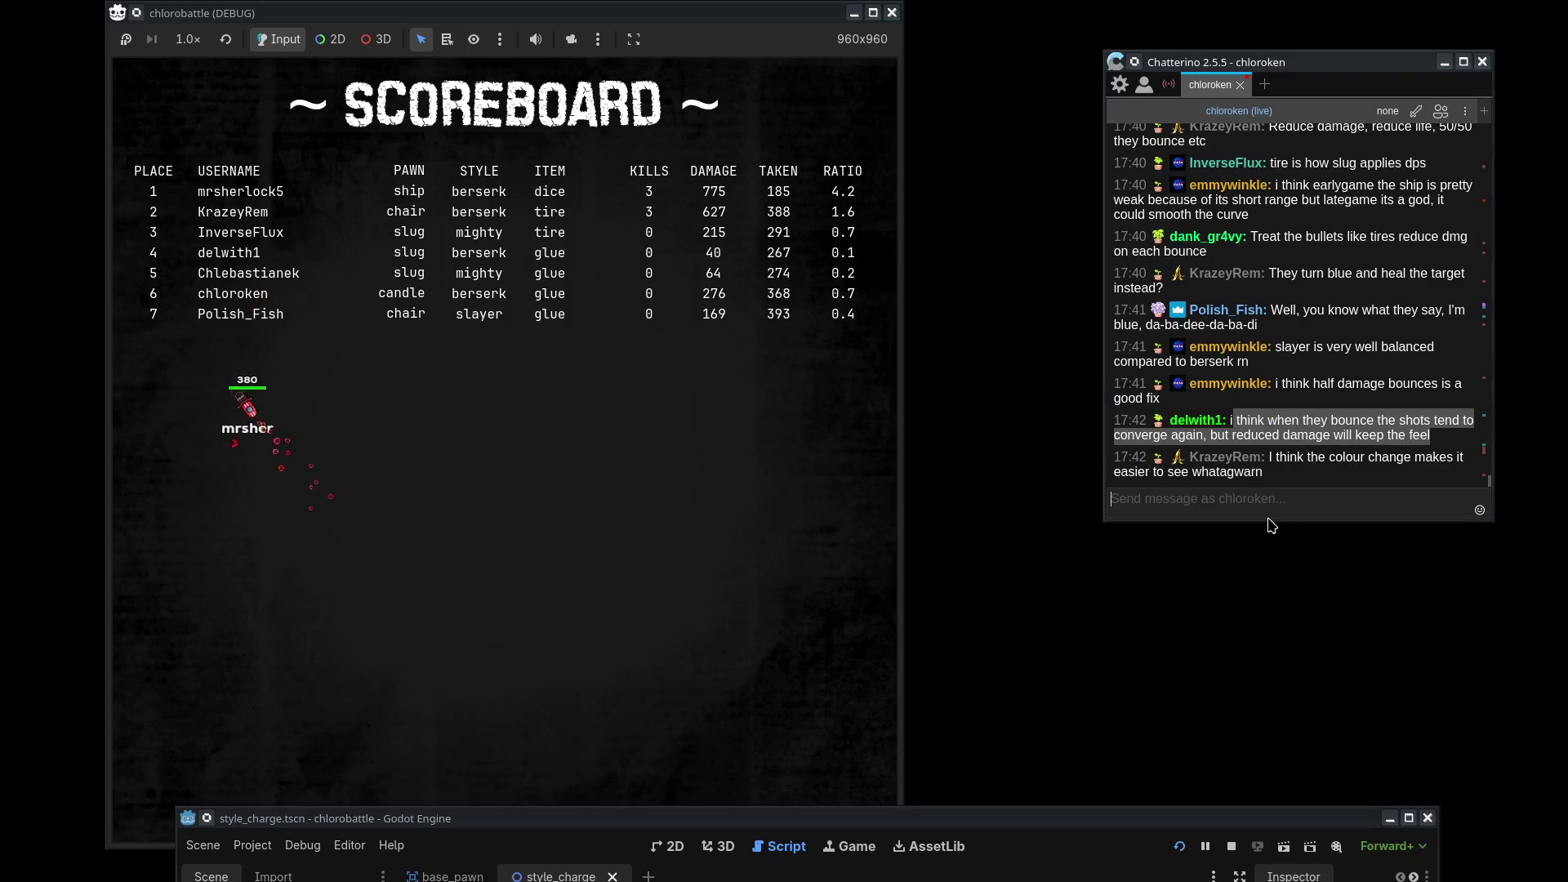
pyautogui.click(1293, 433)
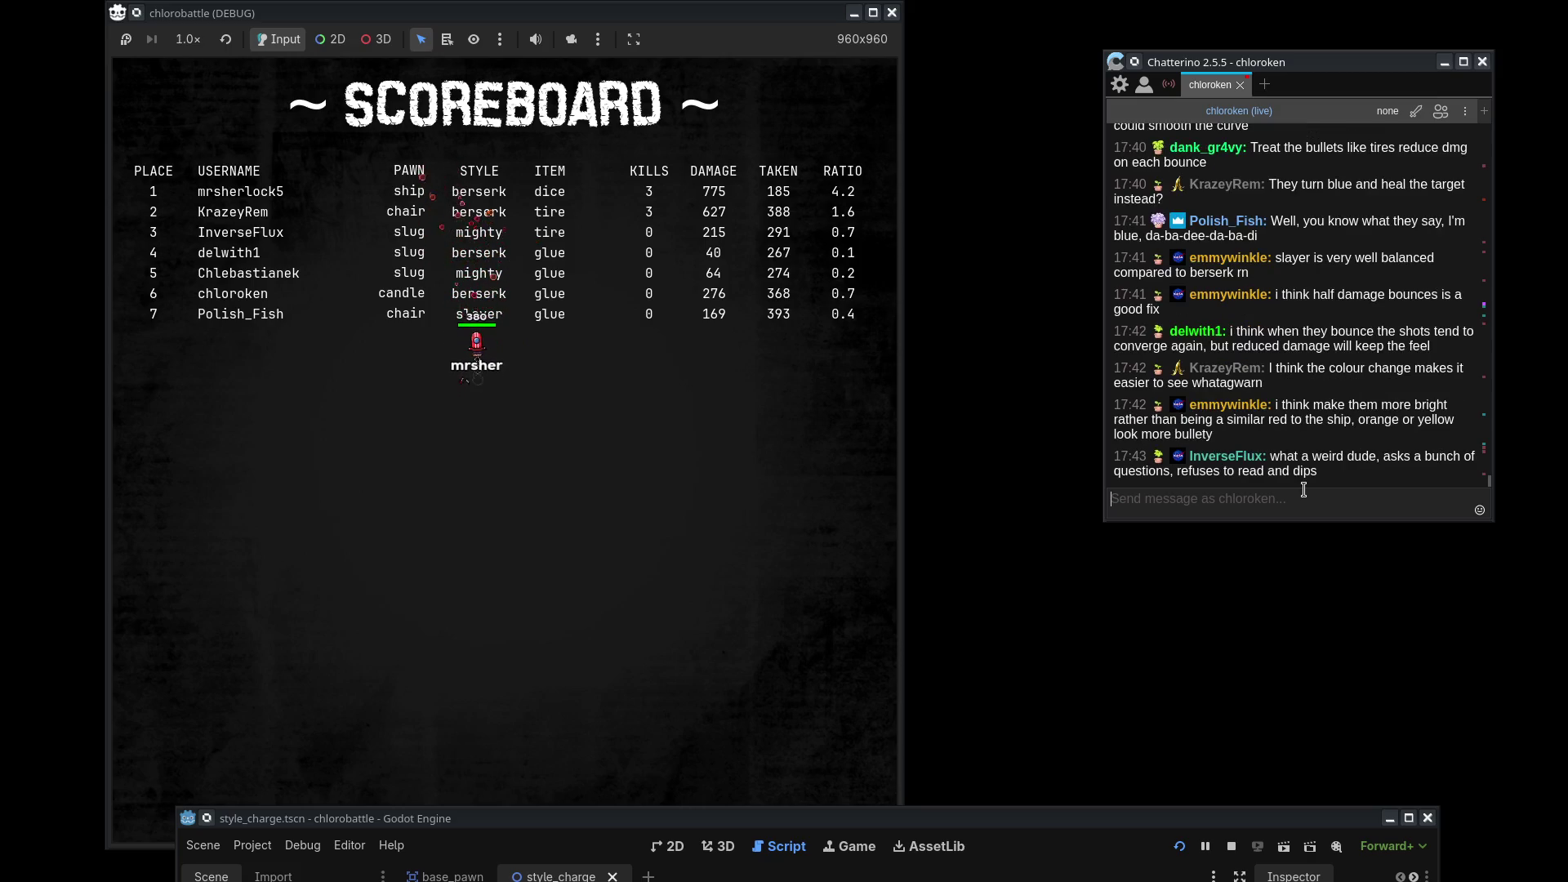
# - Move the editor back over the game and select the projectile colour code, lines 19–23
pyautogui.click(997, 822)
pyautogui.moveTo(997, 822)
pyautogui.mouseDown()
pyautogui.moveTo(884, 18)
pyautogui.moveTo(863, 20)
pyautogui.moveTo(895, 57)
pyautogui.mouseUp()
pyautogui.scroll(-1, 197, 663)
pyautogui.scroll(2, 197, 663)
pyautogui.click(771, 327)
pyautogui.scroll(-1, 763, 413)
pyautogui.moveTo(734, 360); pyautogui.dragTo(982, 438)
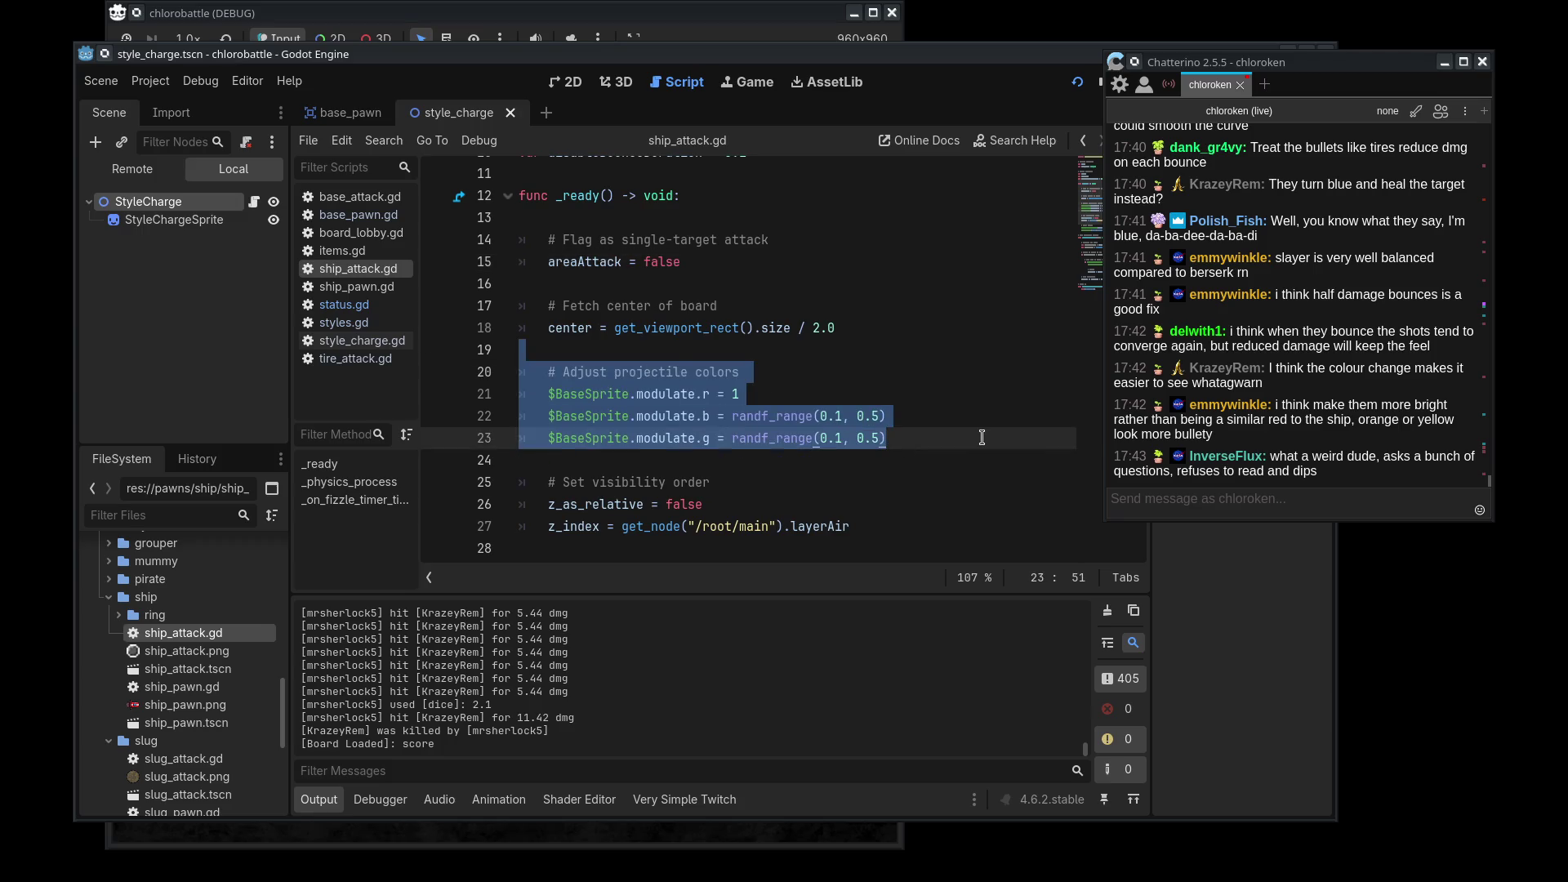
# - Switch to distraction-free mode and arrange the editor beside the game's scoreboard
pyautogui.moveTo(904, 62)
pyautogui.mouseDown()
pyautogui.moveTo(933, 320)
pyautogui.moveTo(933, 174)
pyautogui.mouseUp()
pyautogui.moveTo(680, 12); pyautogui.dragTo(403, 4)
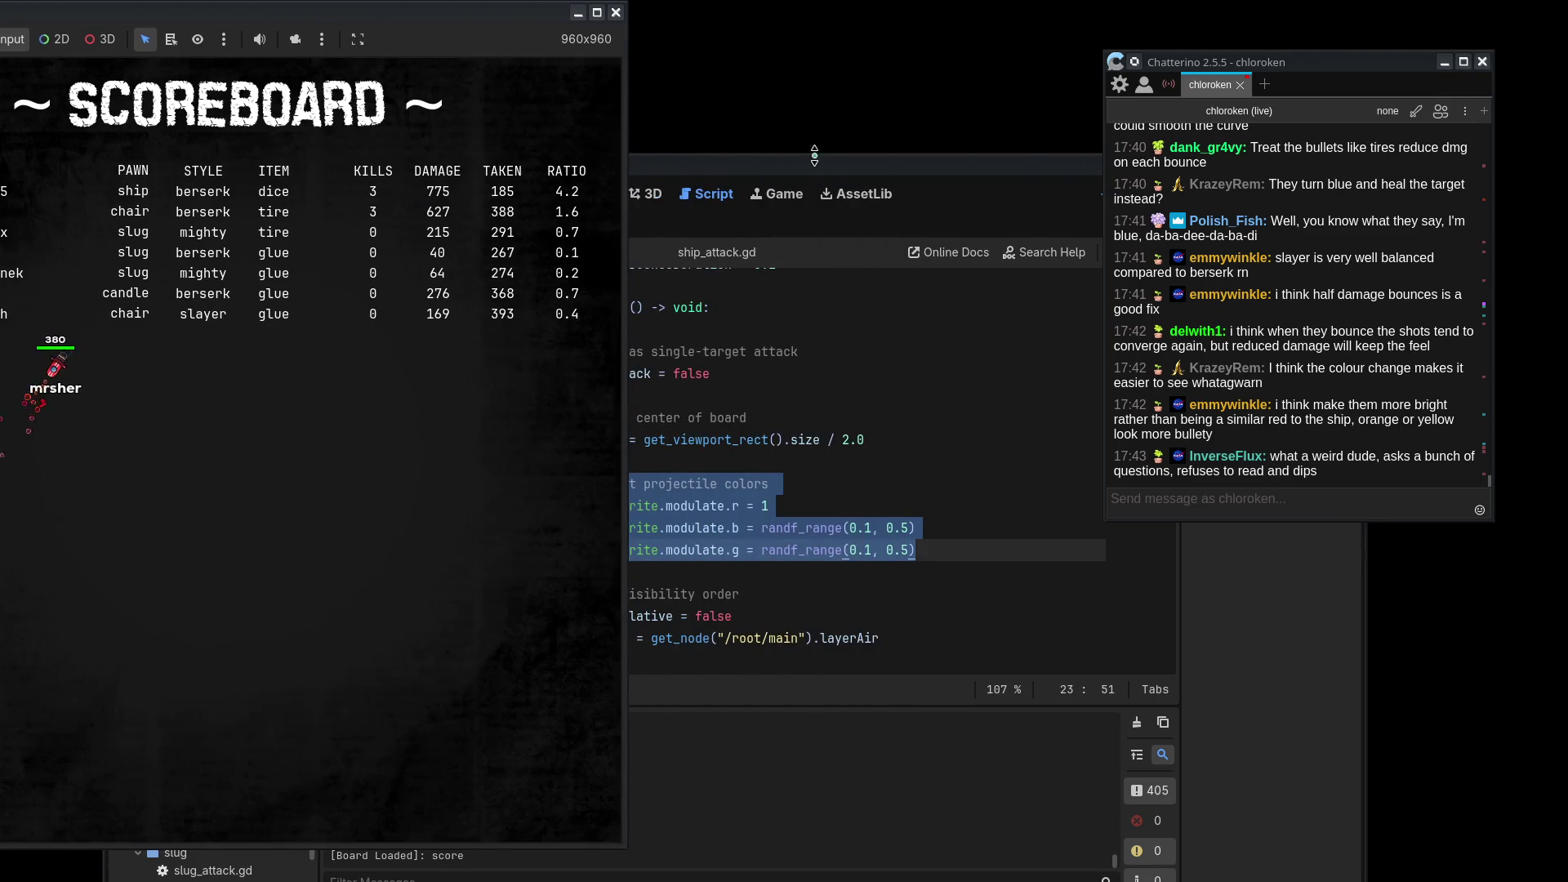
pyautogui.moveTo(939, 163); pyautogui.dragTo(591, 71)
pyautogui.click(818, 134)
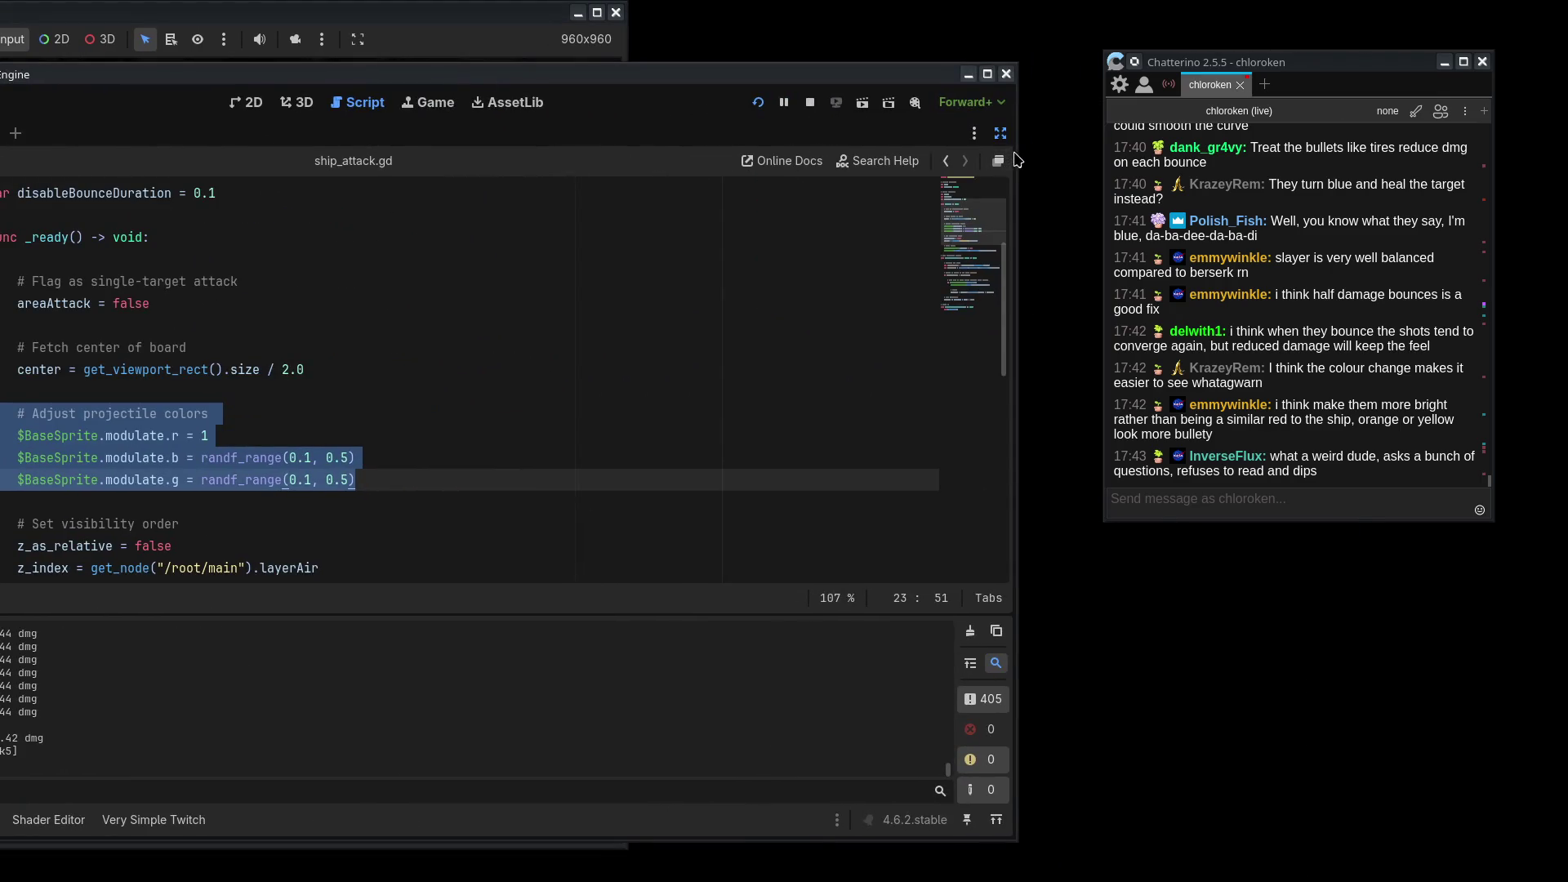
pyautogui.moveTo(1017, 159); pyautogui.dragTo(841, 159)
pyautogui.moveTo(409, 74)
pyautogui.mouseDown()
pyautogui.moveTo(458, 49)
pyautogui.moveTo(468, 22)
pyautogui.moveTo(589, 23)
pyautogui.moveTo(575, 23)
pyautogui.mouseUp()
pyautogui.moveTo(875, 72); pyautogui.dragTo(845, 58)
# - Clear the code selection and place the caret at the end of line 23
pyautogui.click(1020, 491)
pyautogui.click(1005, 467)
pyautogui.click(842, 423)
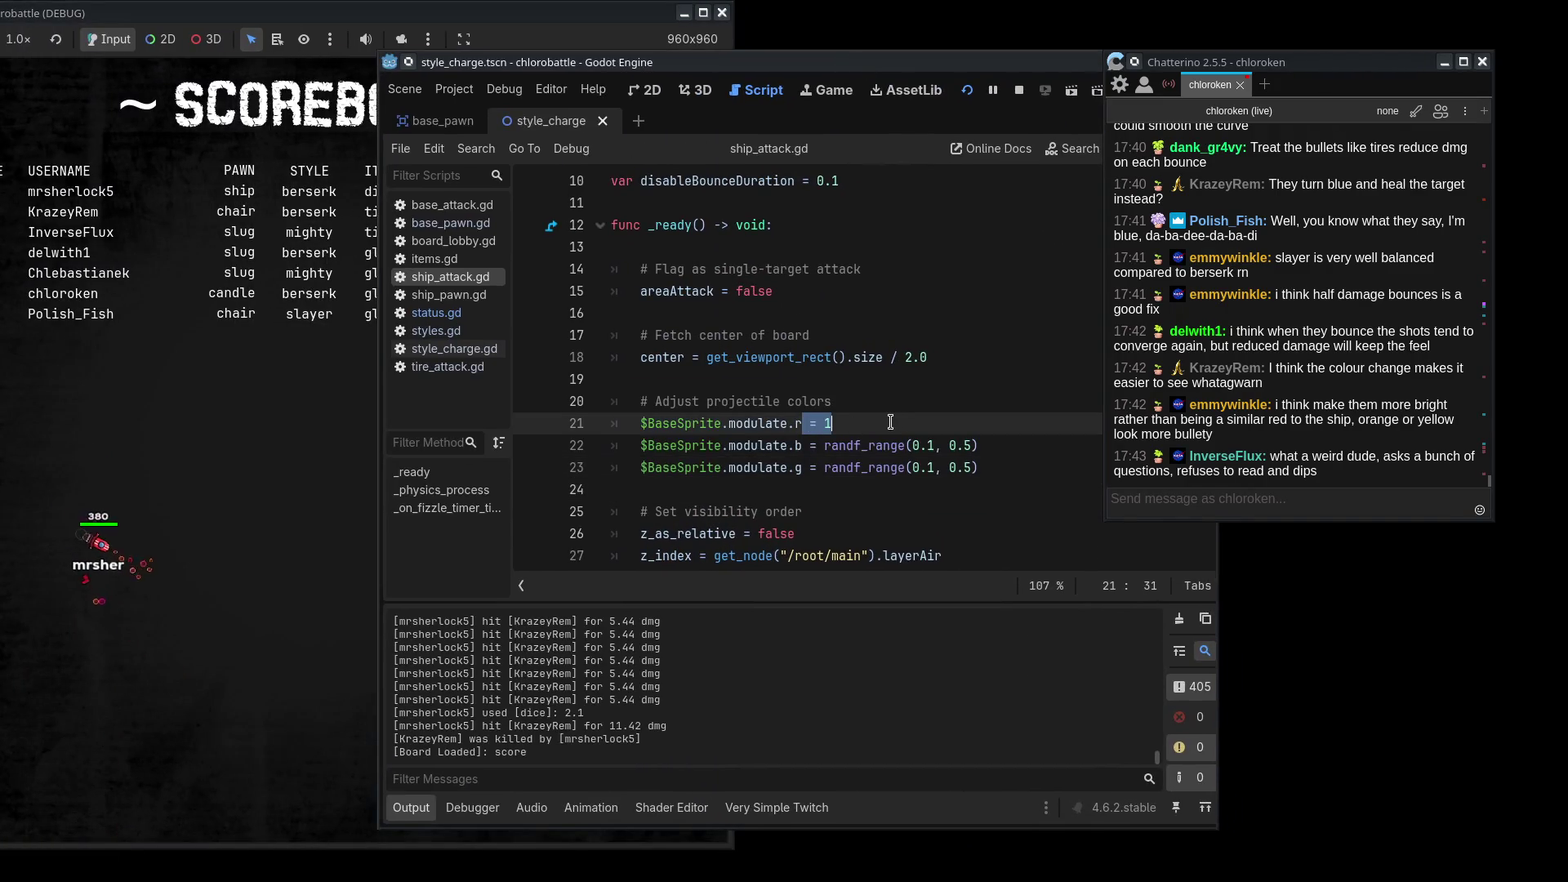
pyautogui.click(829, 454)
pyautogui.click(1011, 475)
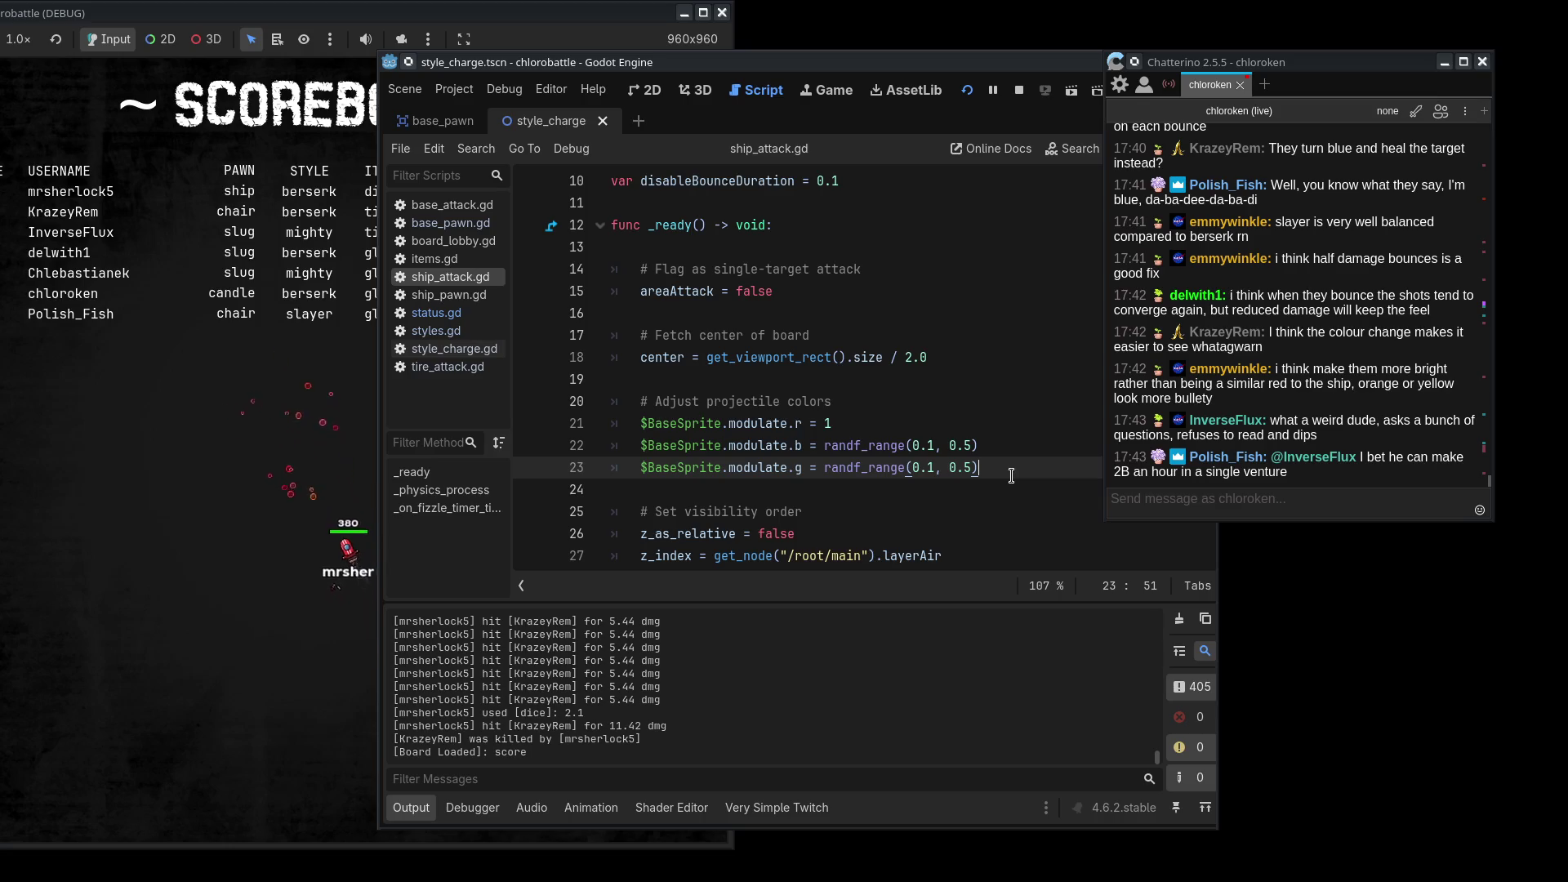
pyautogui.scroll(15, 1323, 444)
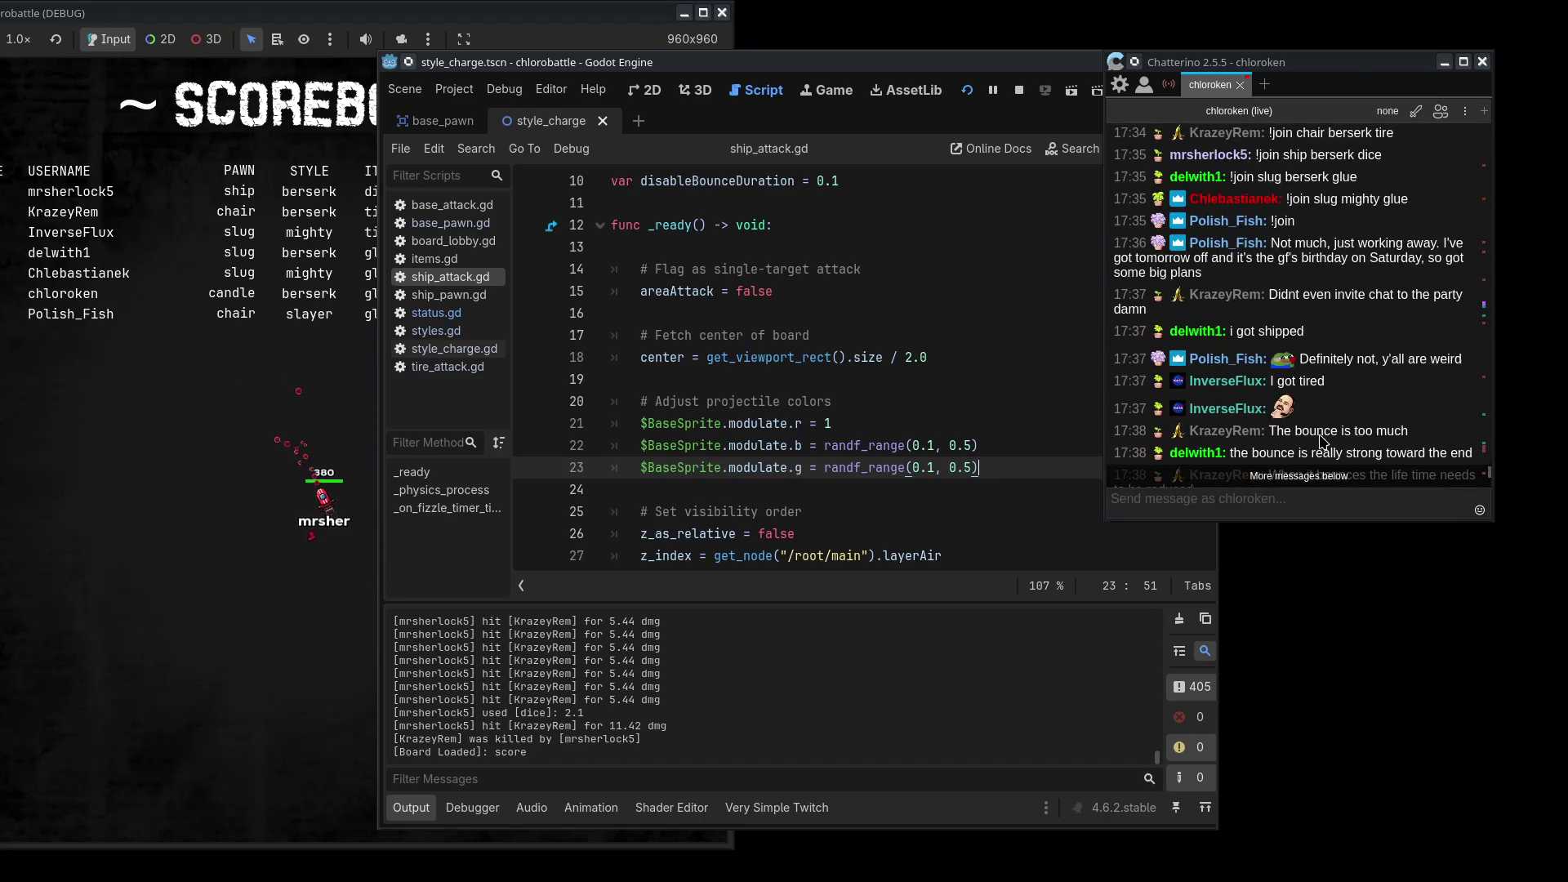
pyautogui.scroll(-10, 1323, 444)
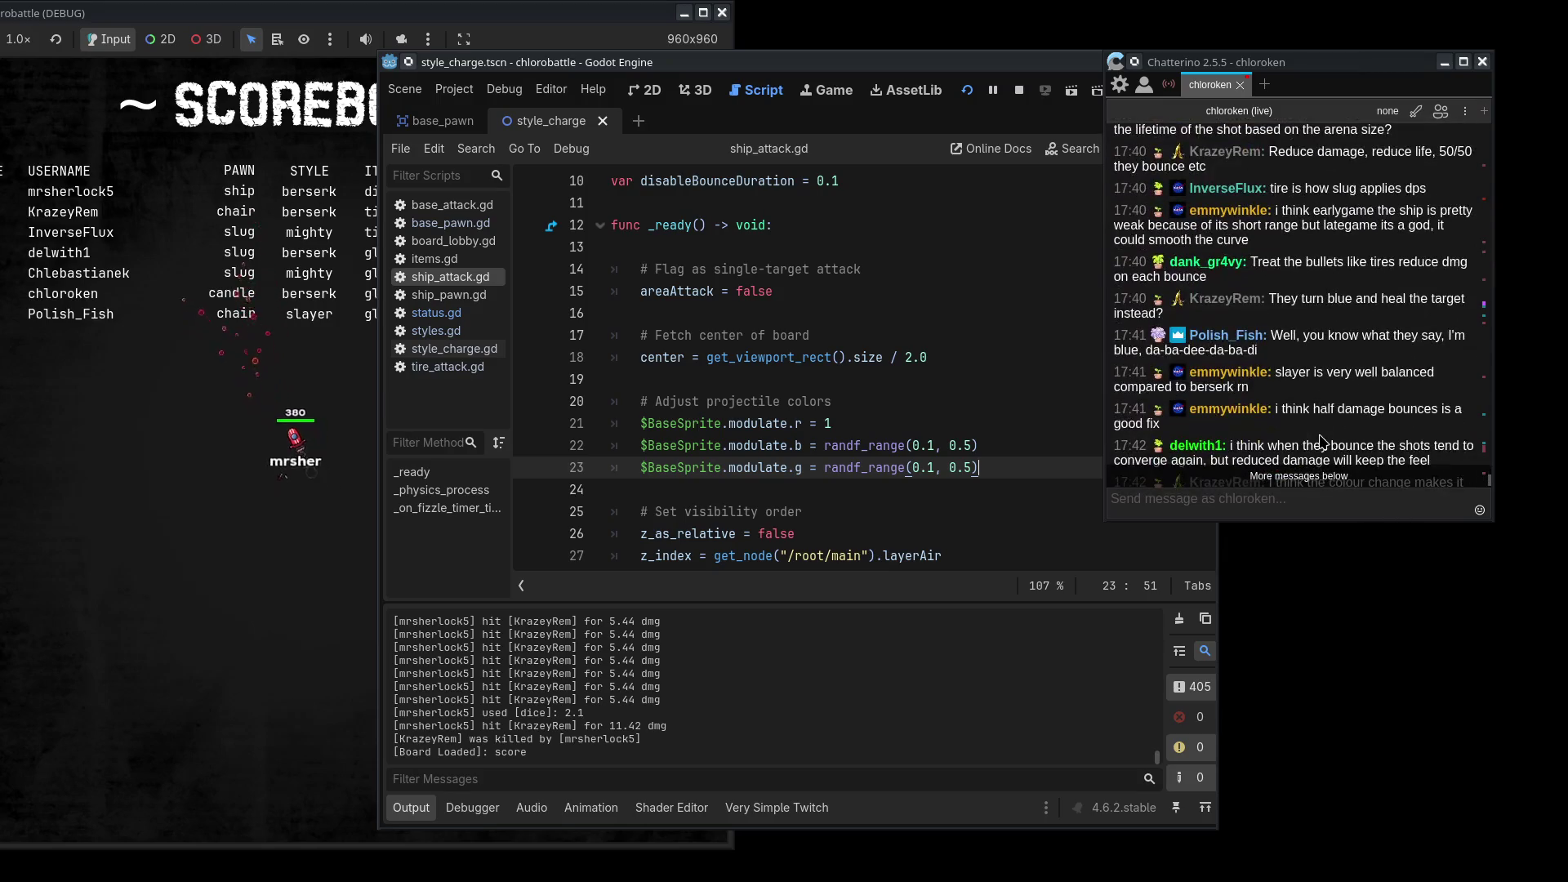
pyautogui.scroll(12, 1323, 443)
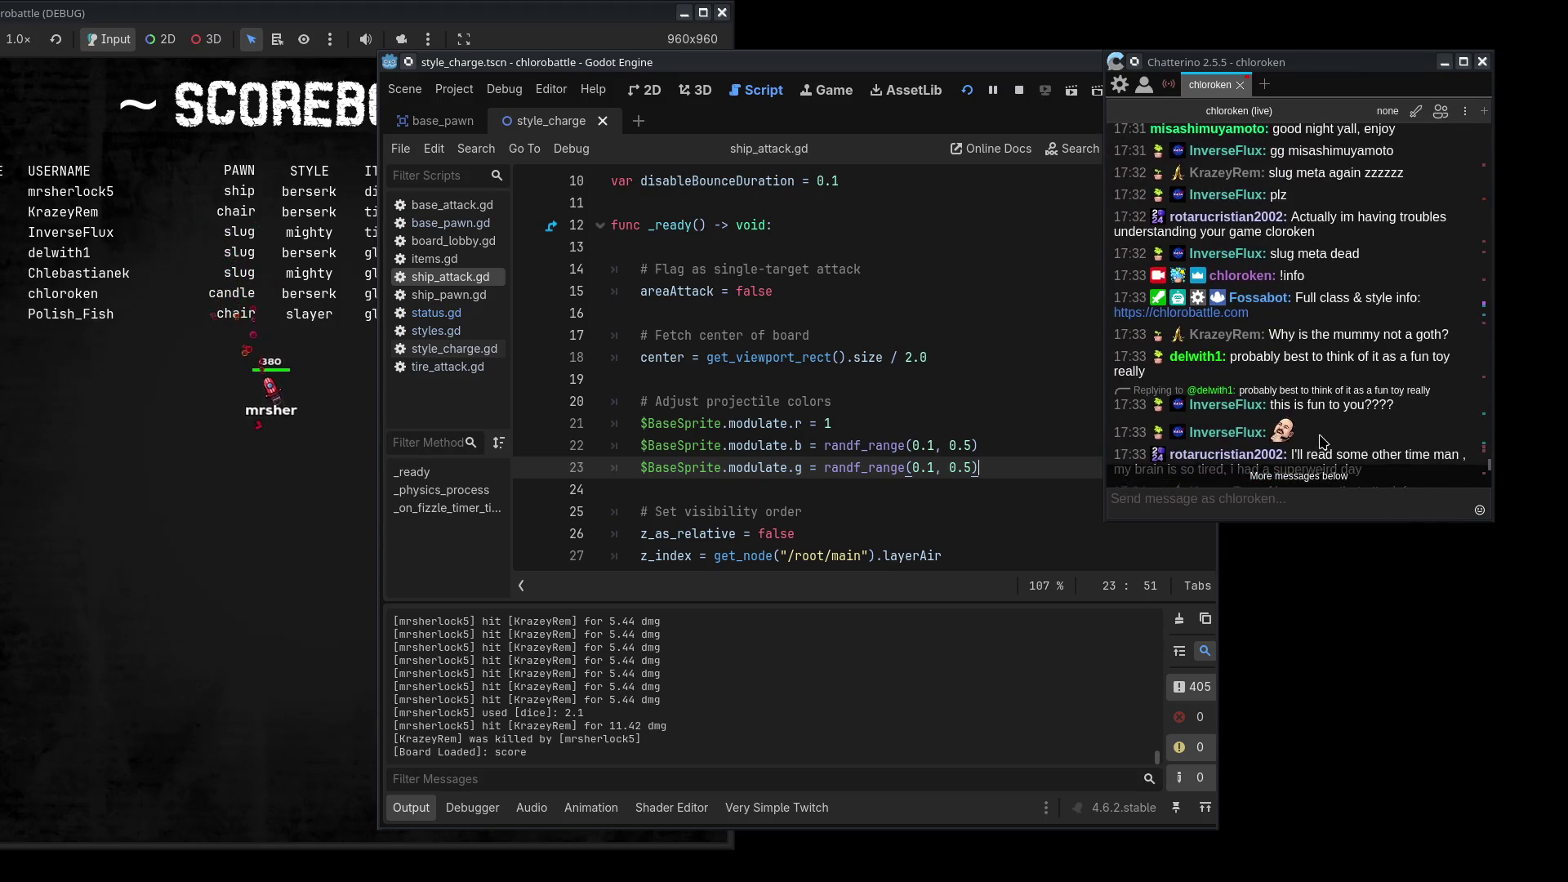
pyautogui.scroll(-12, 1323, 443)
pyautogui.click(1372, 500)
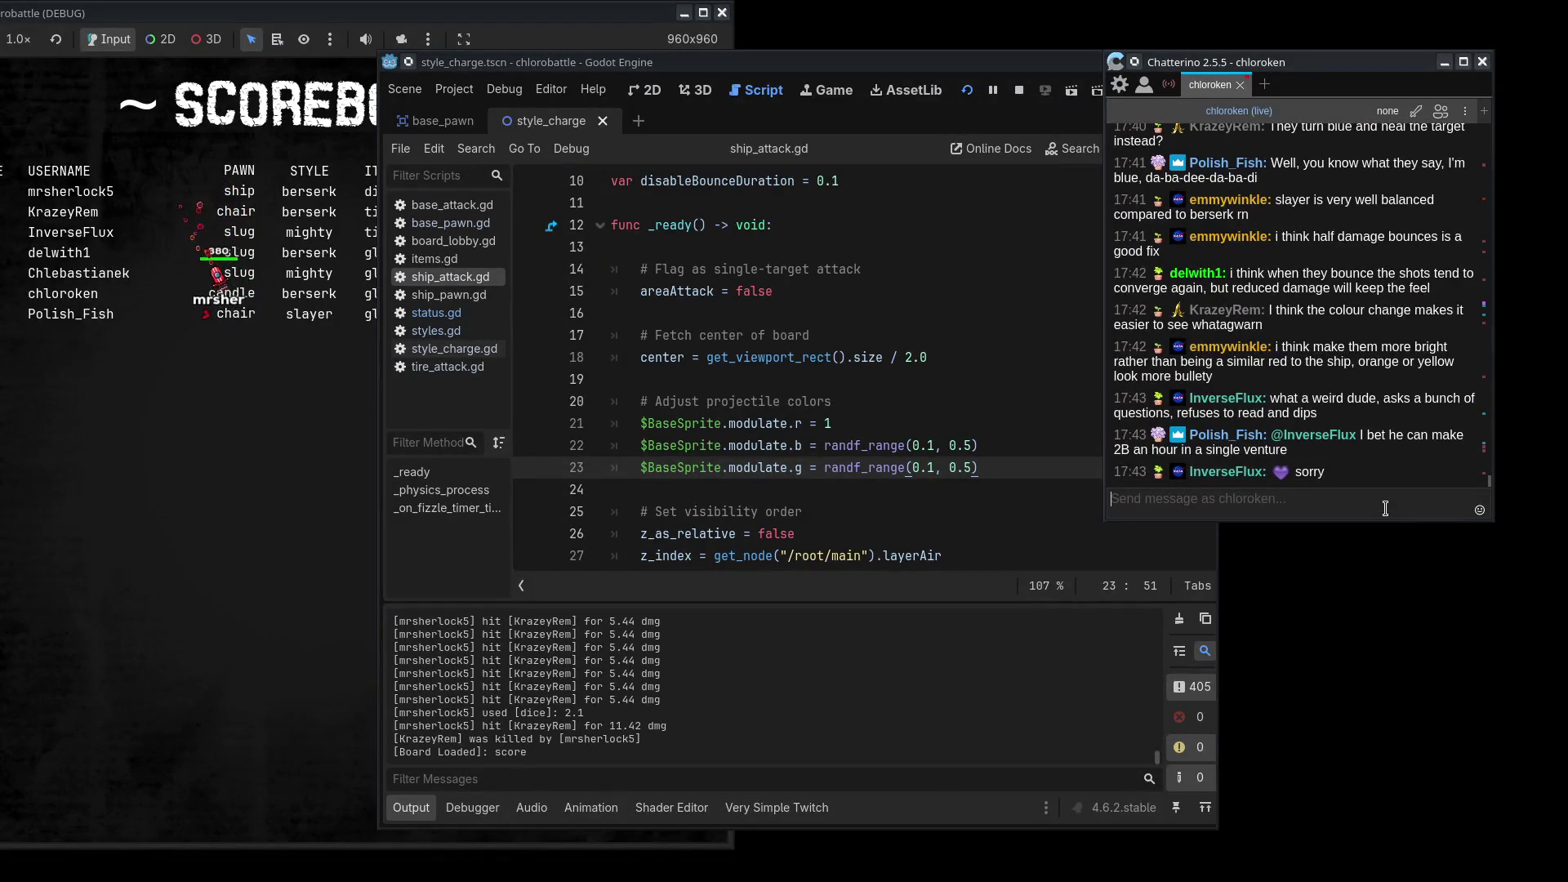
pyautogui.click(1009, 471)
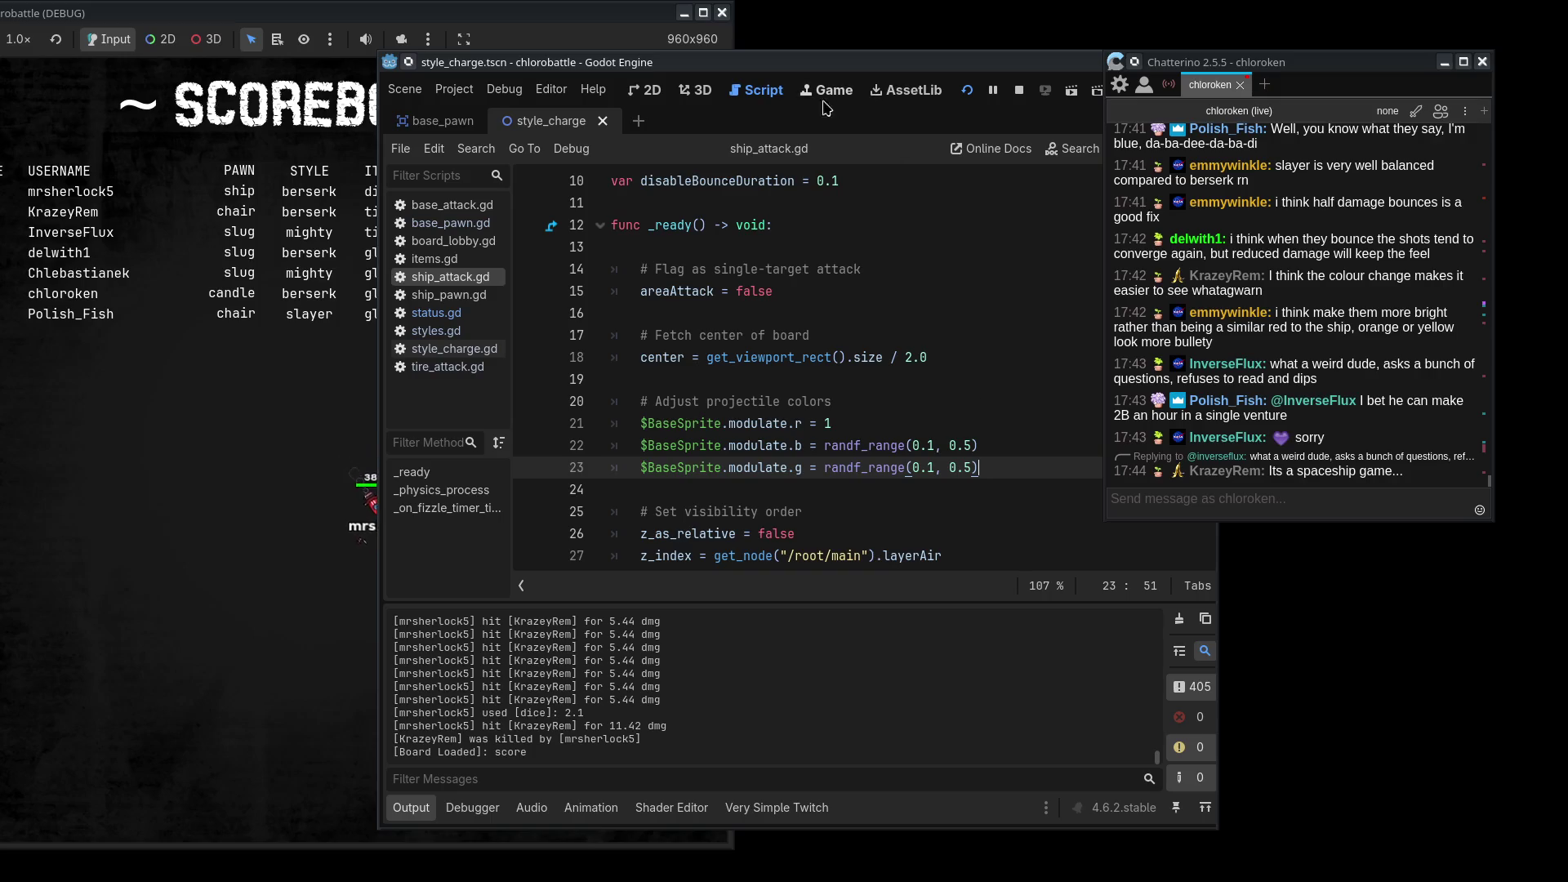
pyautogui.moveTo(721, 59)
pyautogui.mouseDown()
pyautogui.moveTo(912, 52)
pyautogui.moveTo(772, 50)
pyautogui.mouseUp()
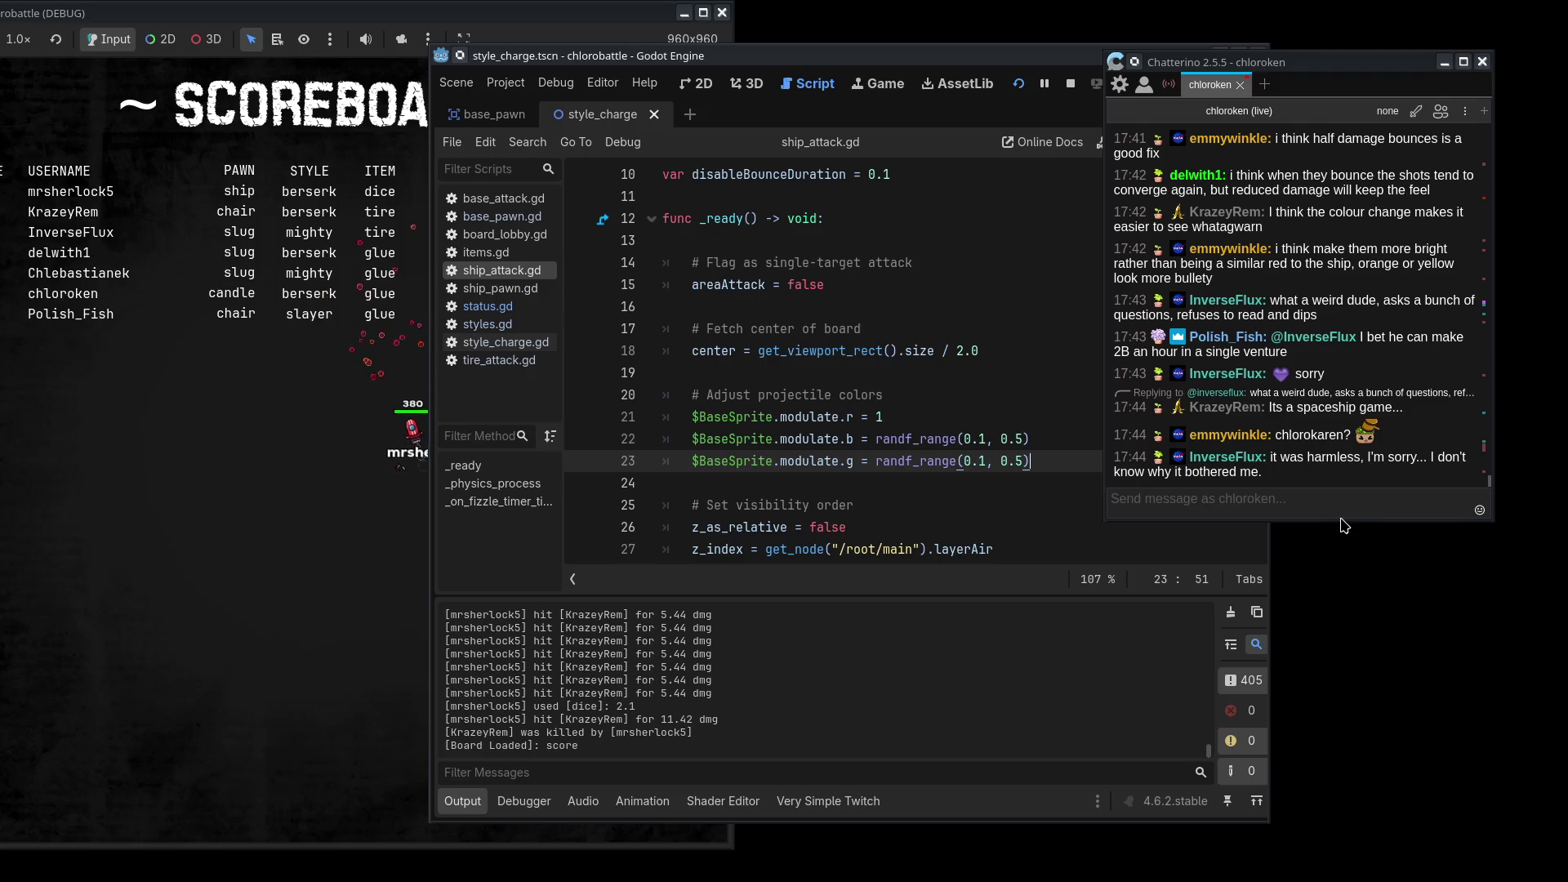
# - Glance at the chat, then put the caret before randf_range on line 22
pyautogui.click(1367, 513)
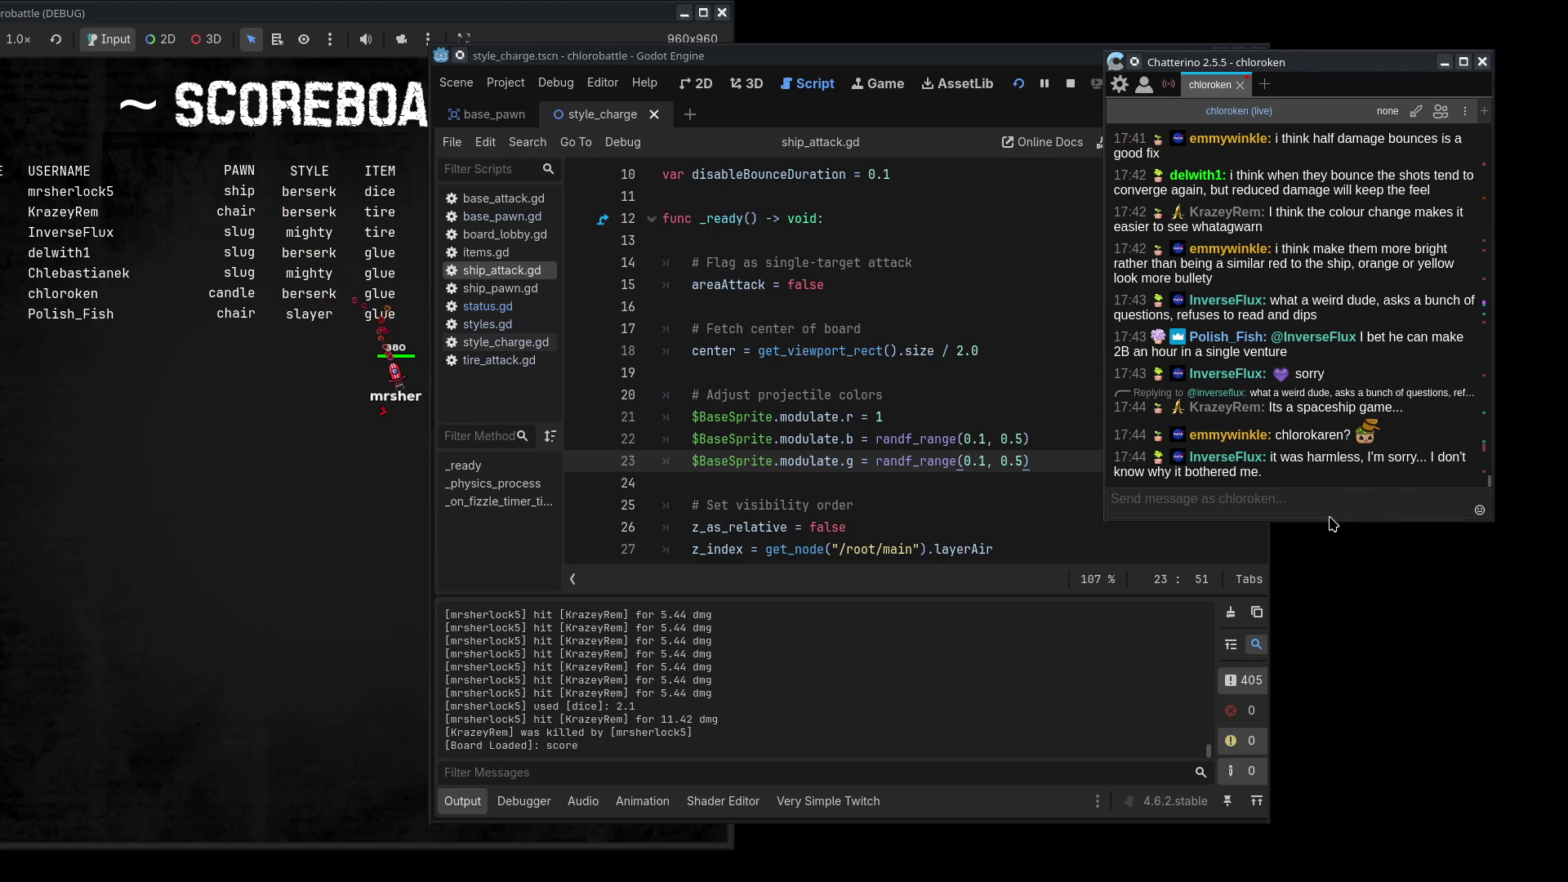
pyautogui.click(1053, 458)
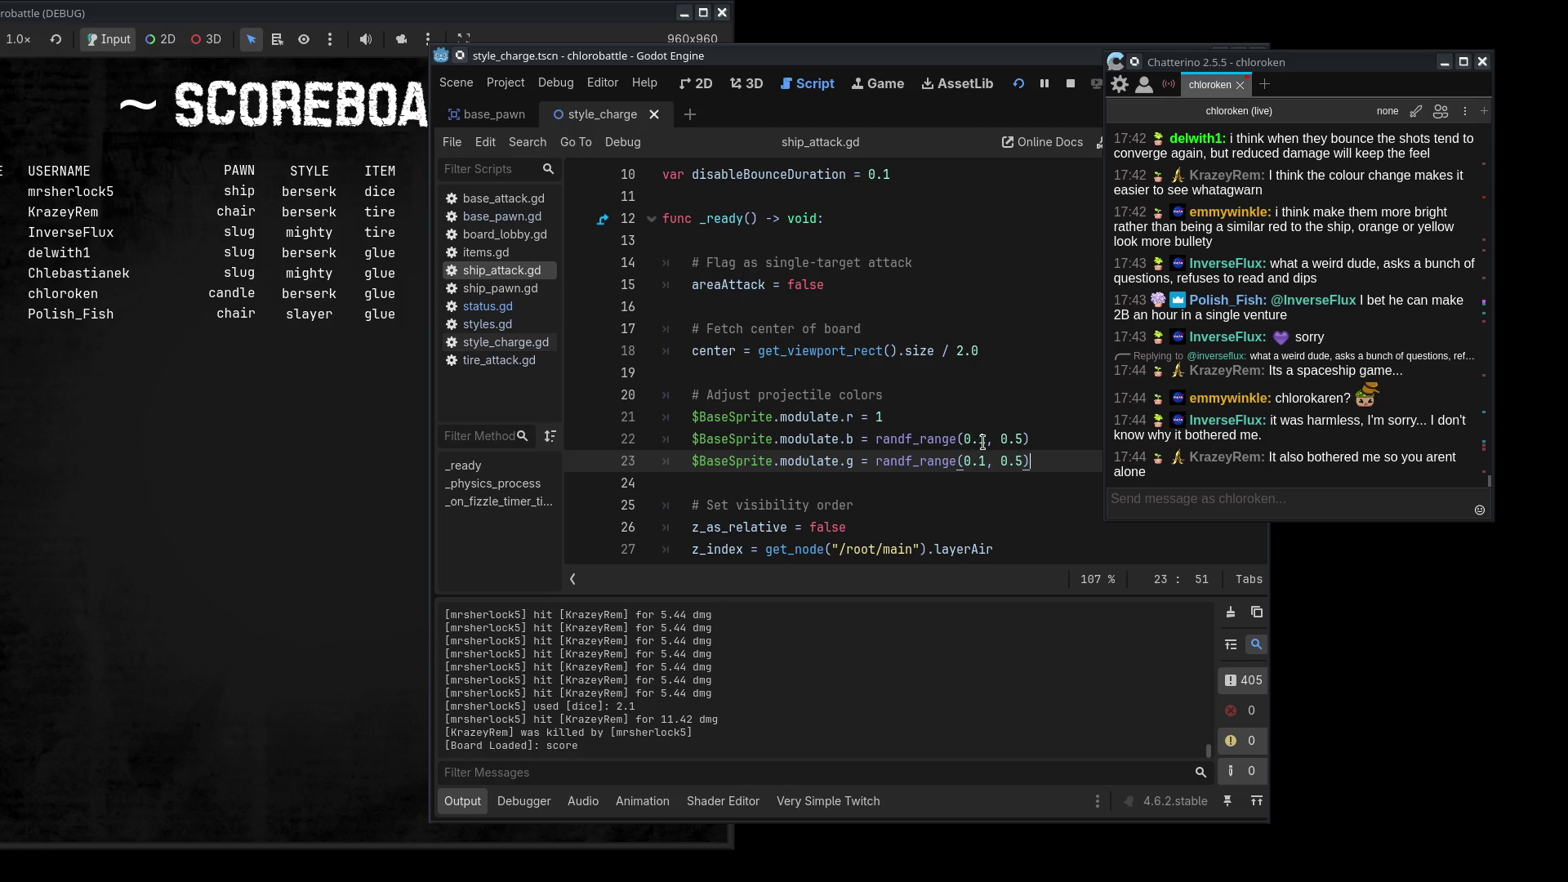
pyautogui.click(876, 439)
# - Fix blue at 0 on line 22, saving and comparing shot colours with and without the change
pyautogui.write('0#')
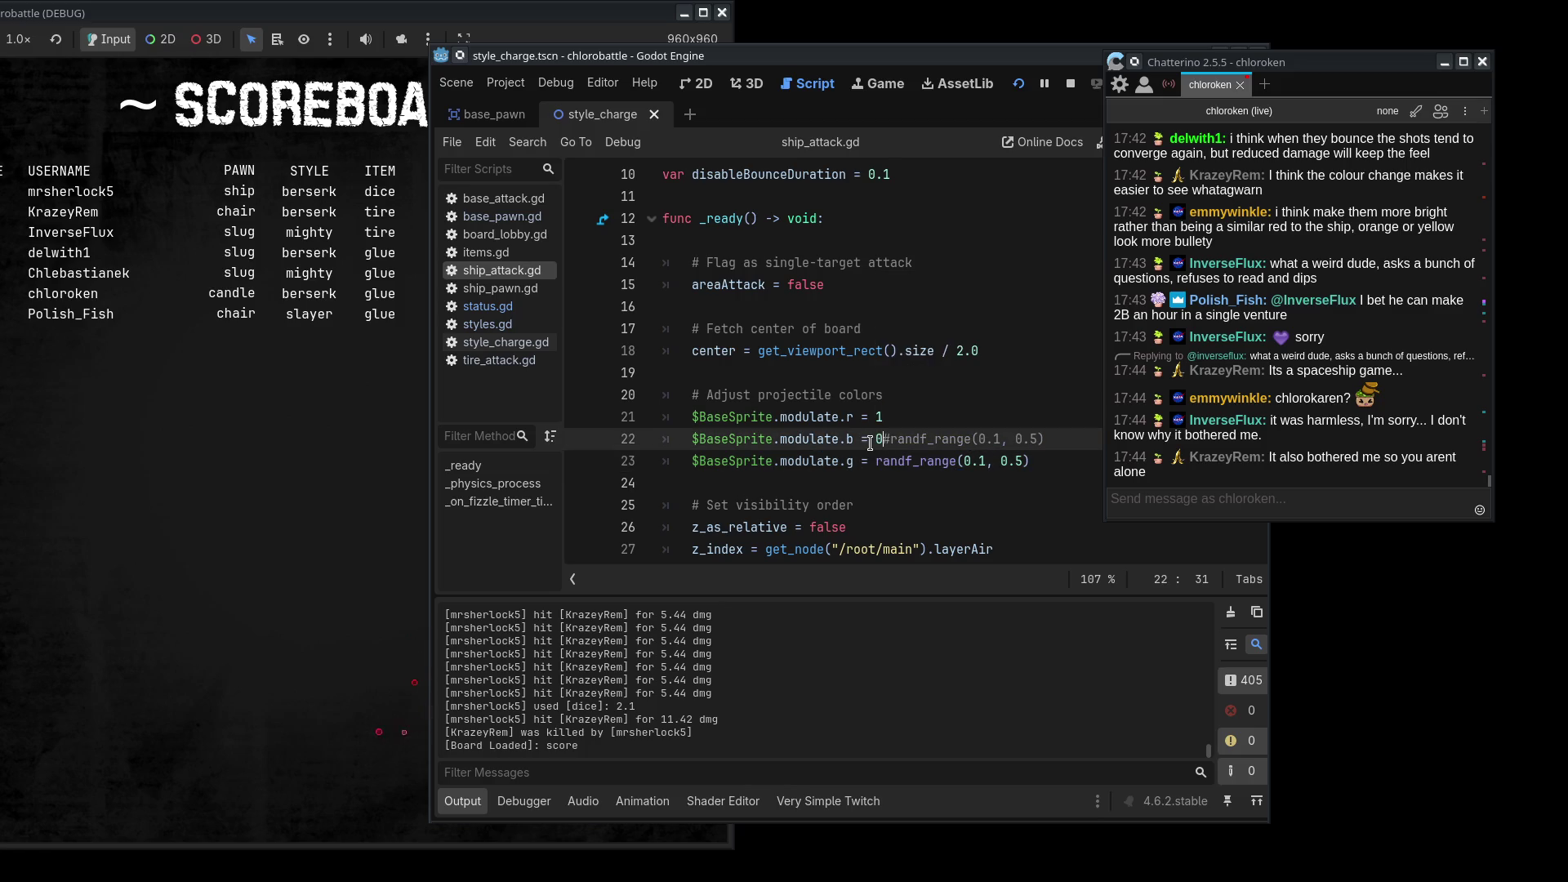
pyautogui.hotkey('ctrl', 's')
pyautogui.click(596, 22)
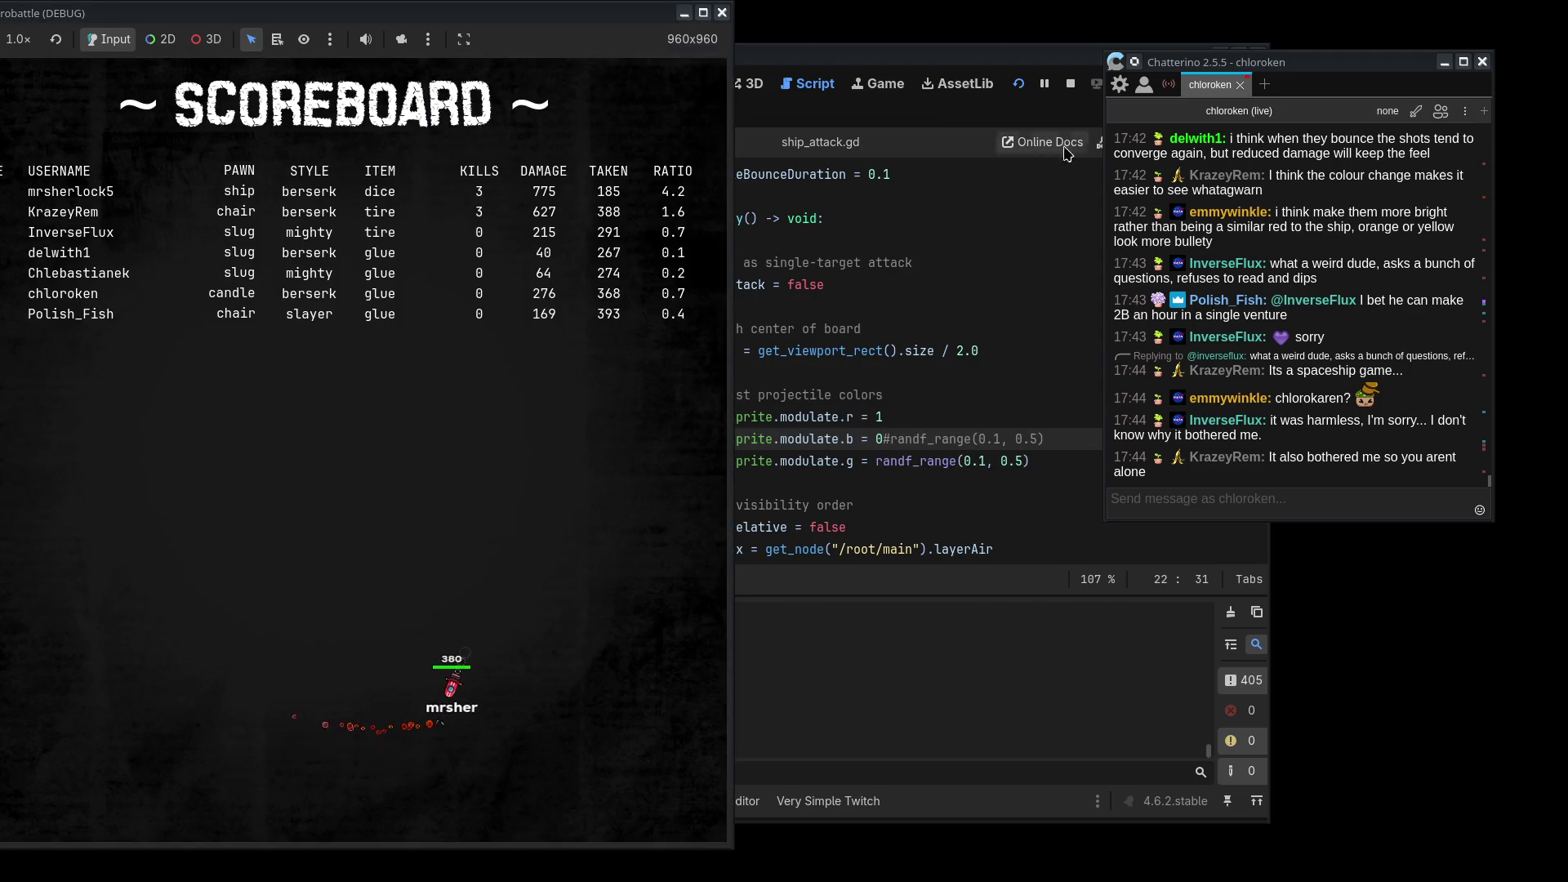
pyautogui.click(950, 350)
pyautogui.hotkey('ctrl', 'z')
pyautogui.hotkey('ctrl', 's')
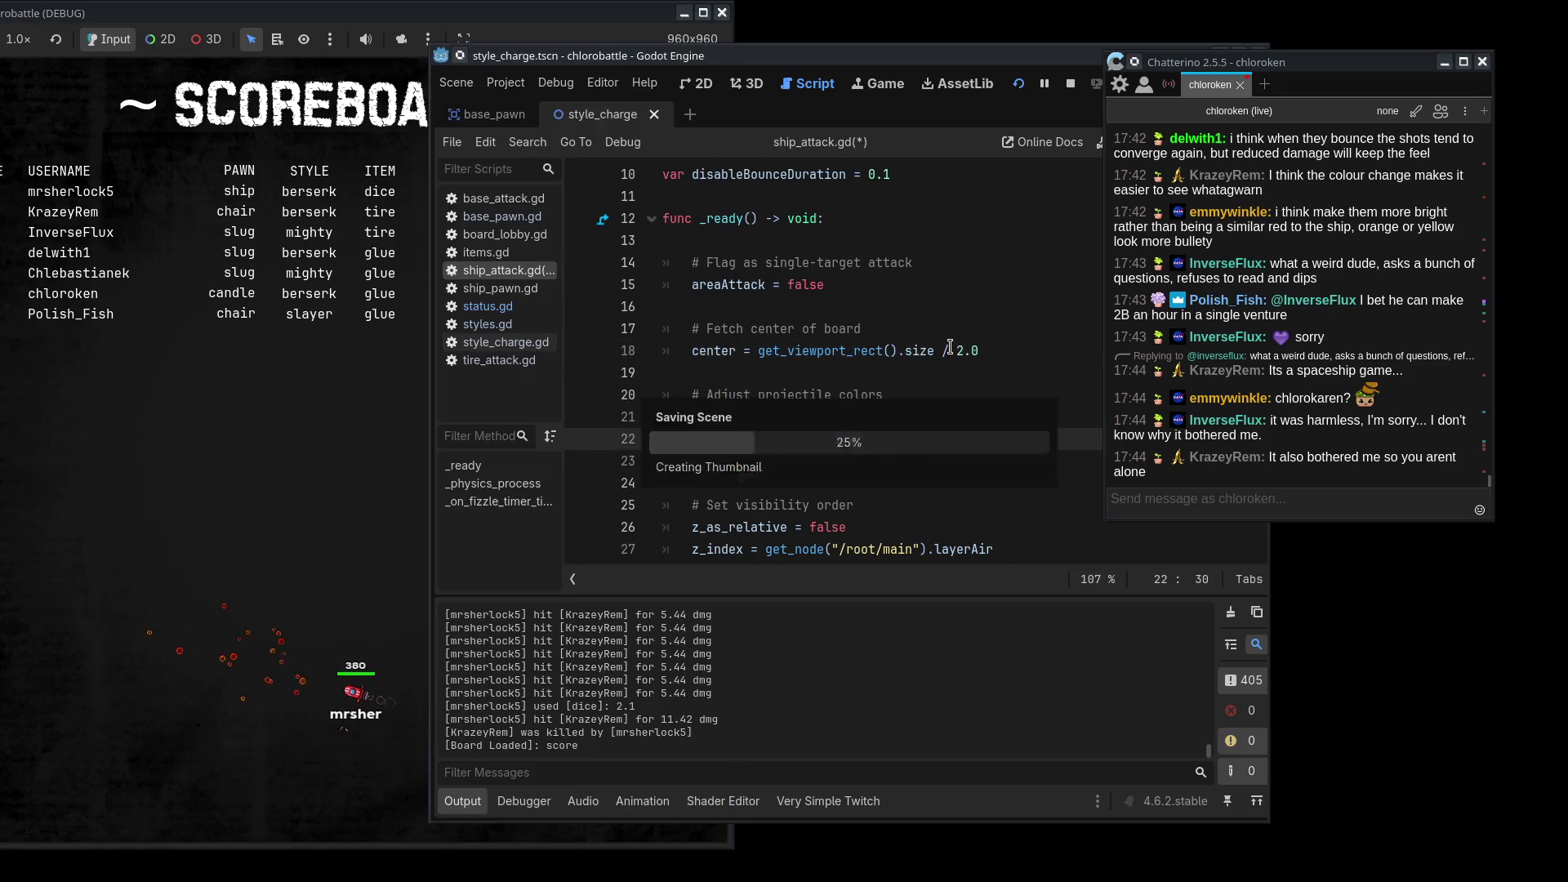
pyautogui.click(206, 473)
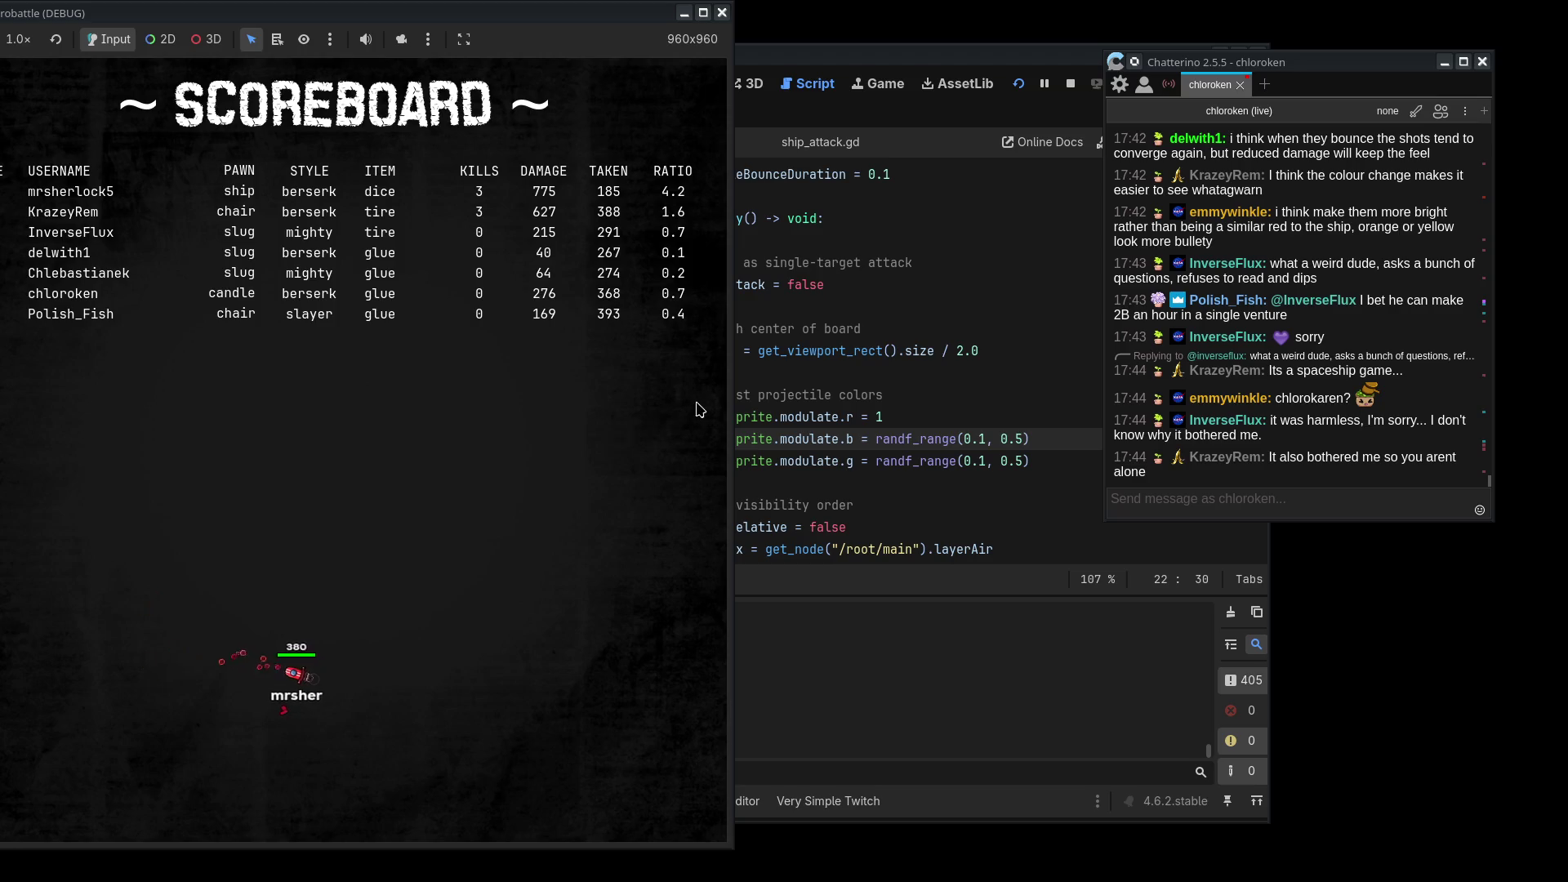
pyautogui.click(993, 301)
pyautogui.hotkey('ctrl', 'shift', 'z')
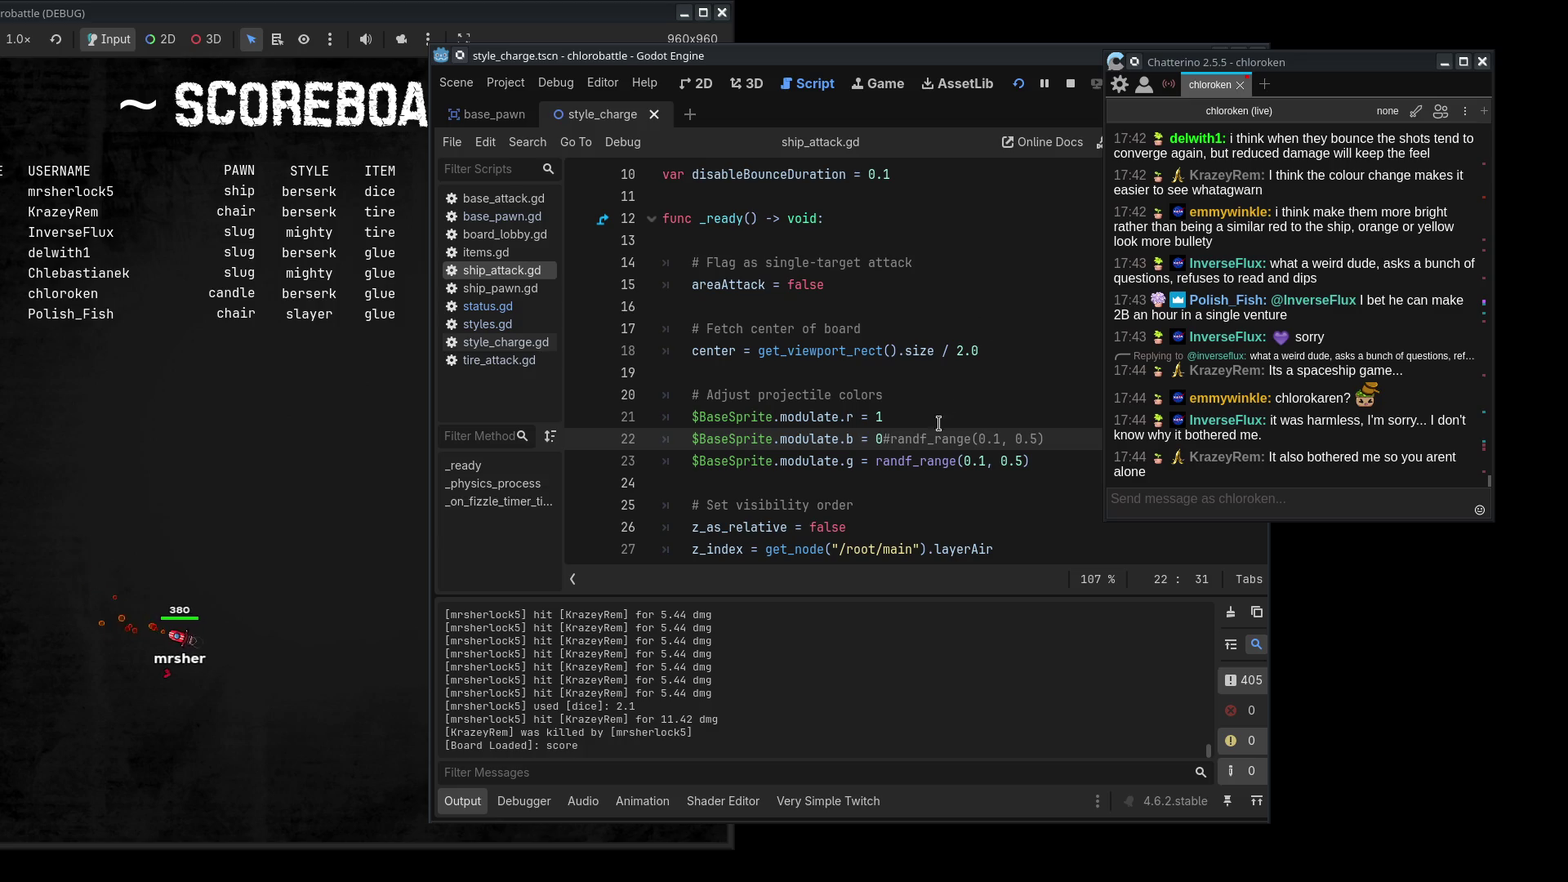
# - Try fixing green with 0# too, then revert to only blue fixed at 0 and save
pyautogui.click(874, 461)
pyautogui.write('0')
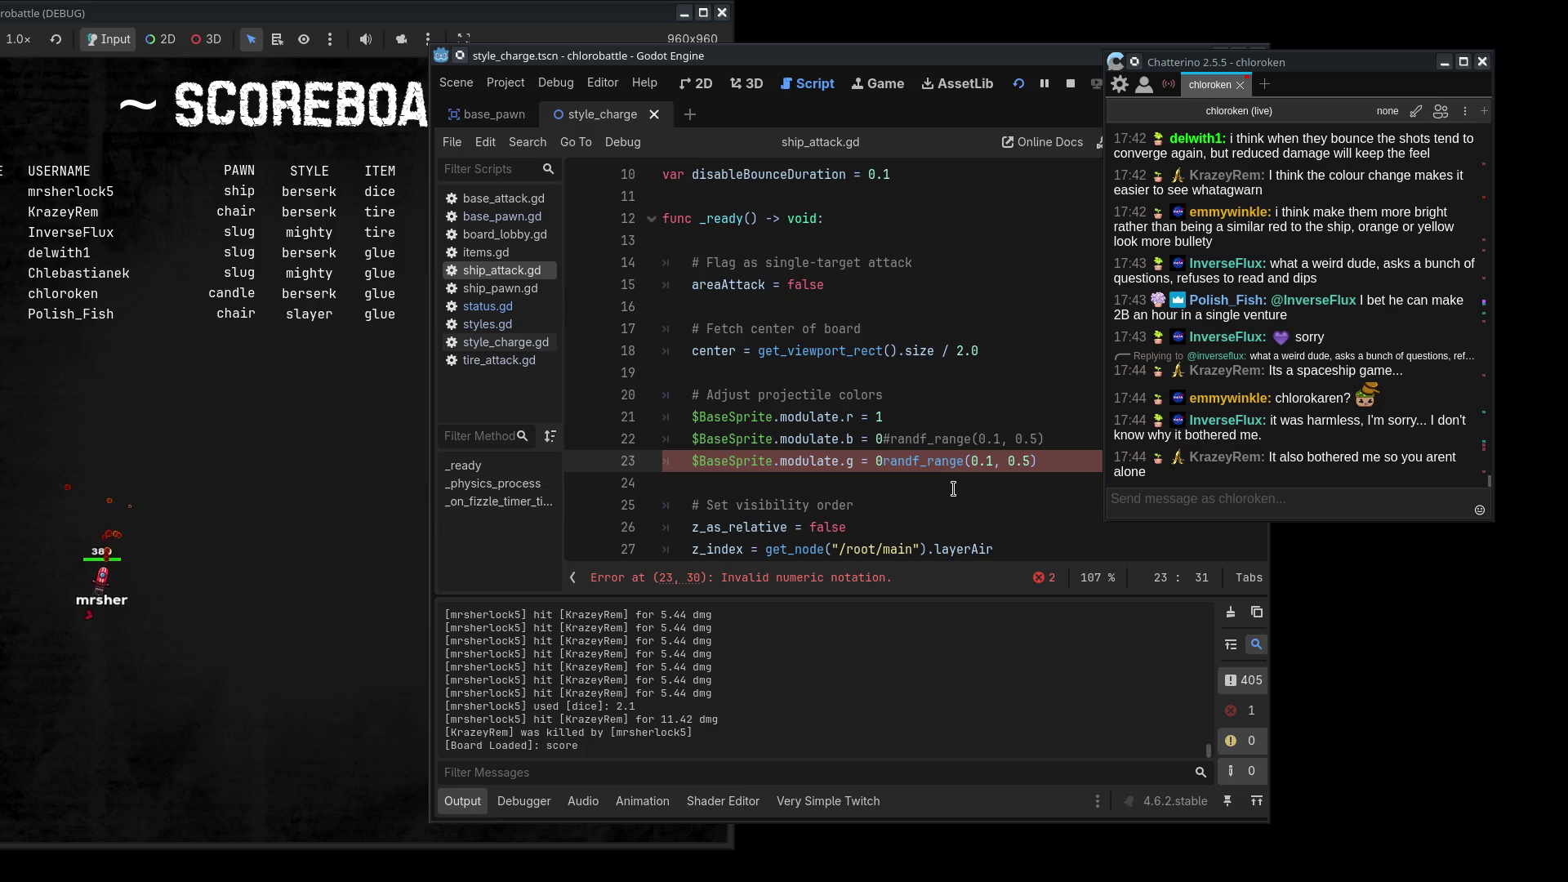
pyautogui.write('#')
pyautogui.click(374, 533)
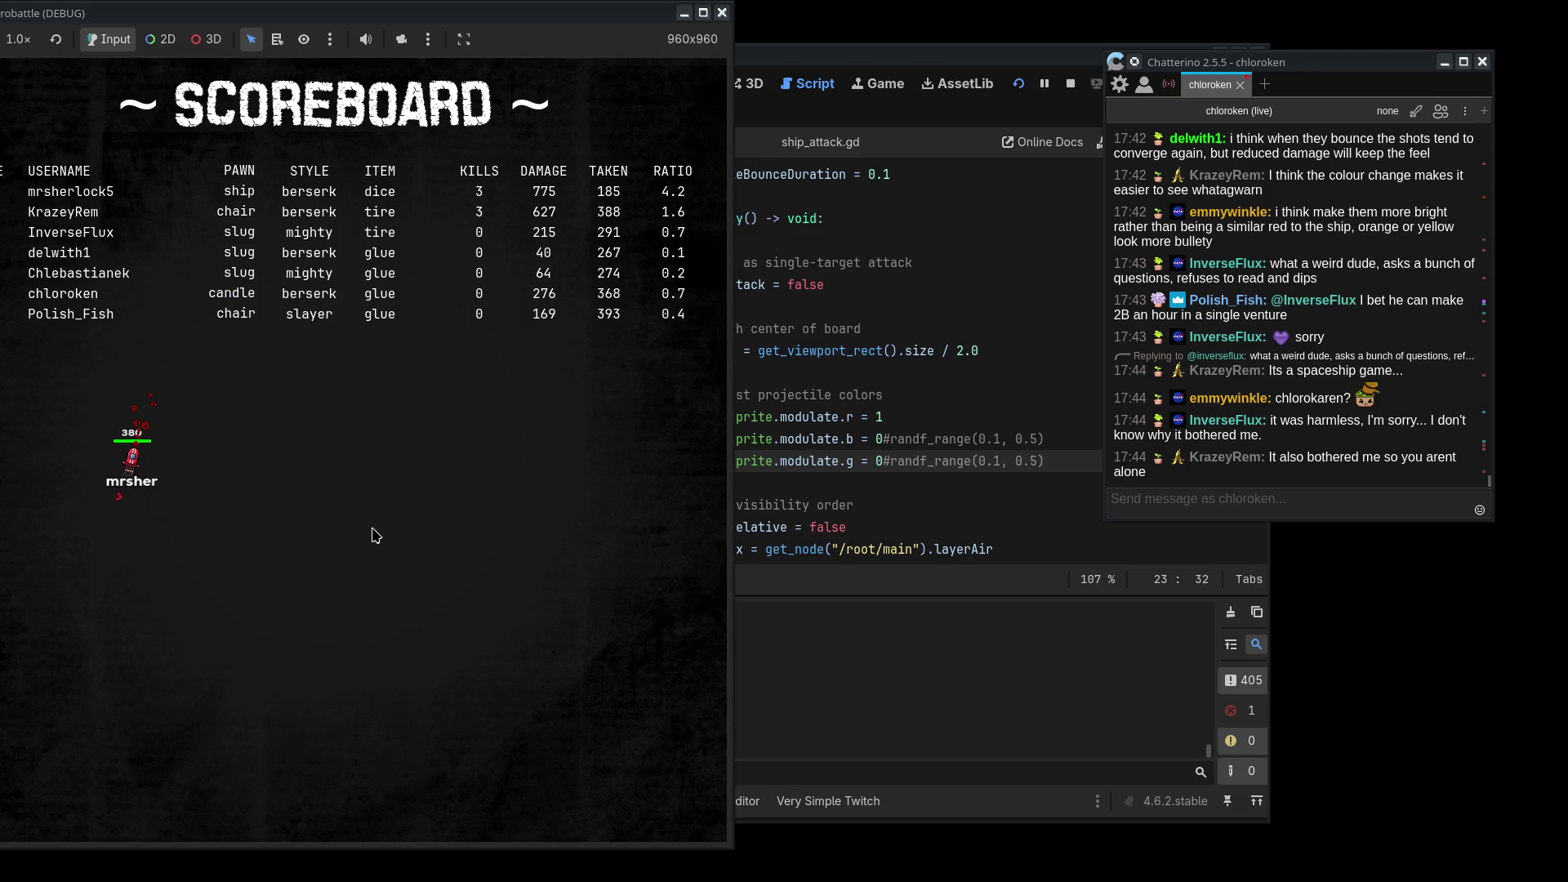
pyautogui.click(912, 424)
pyautogui.hotkey('ctrl', 'z')
pyautogui.hotkey('ctrl', 'z')
pyautogui.hotkey('ctrl', 'z')
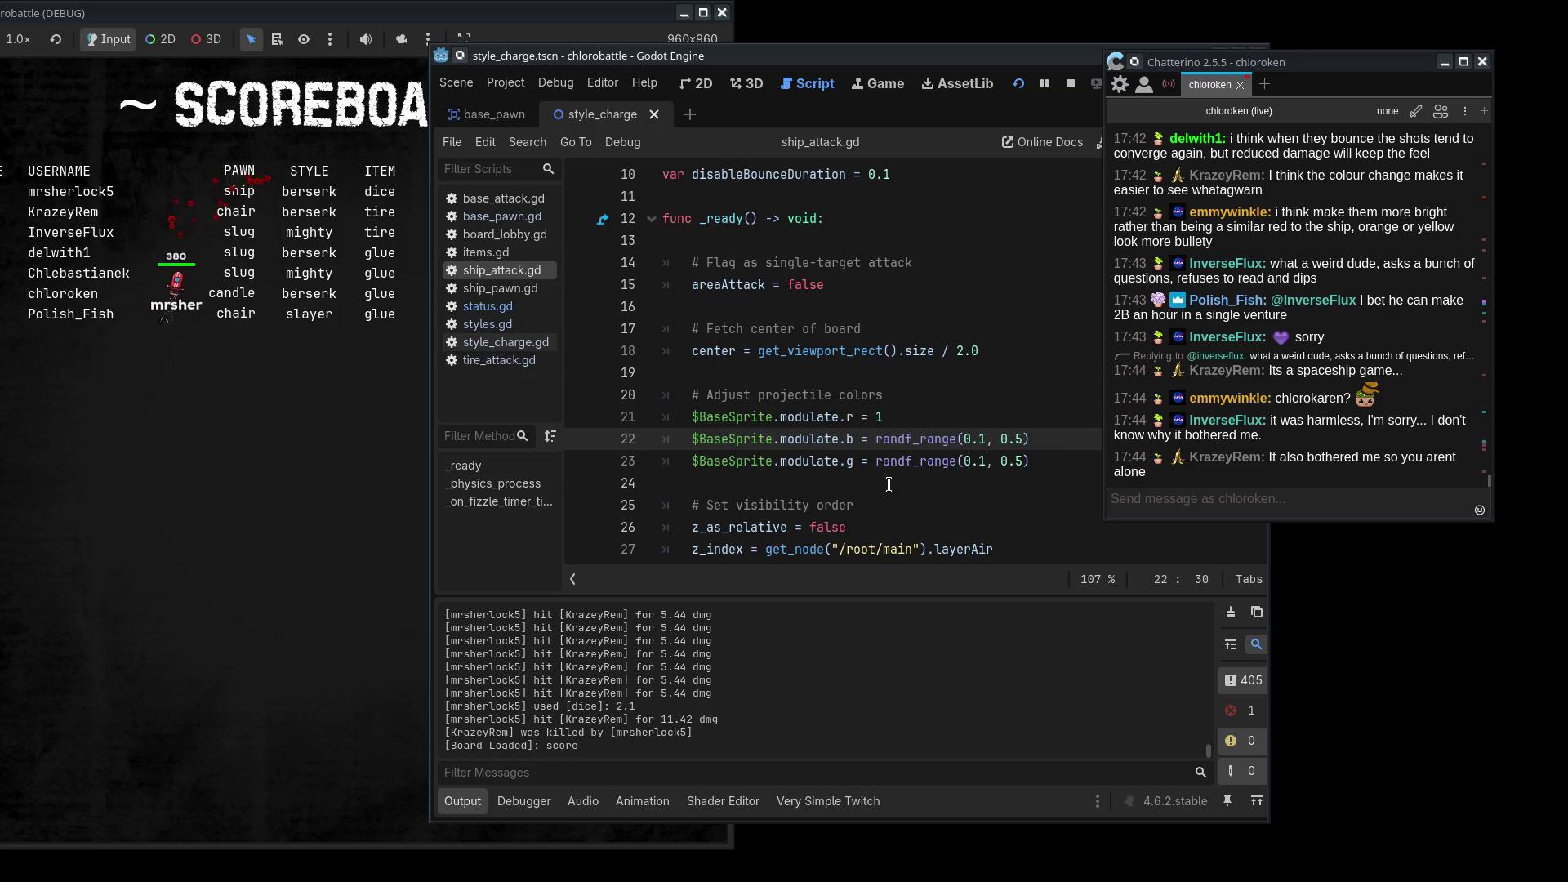
pyautogui.write('0#')
pyautogui.hotkey('ctrl', 's')
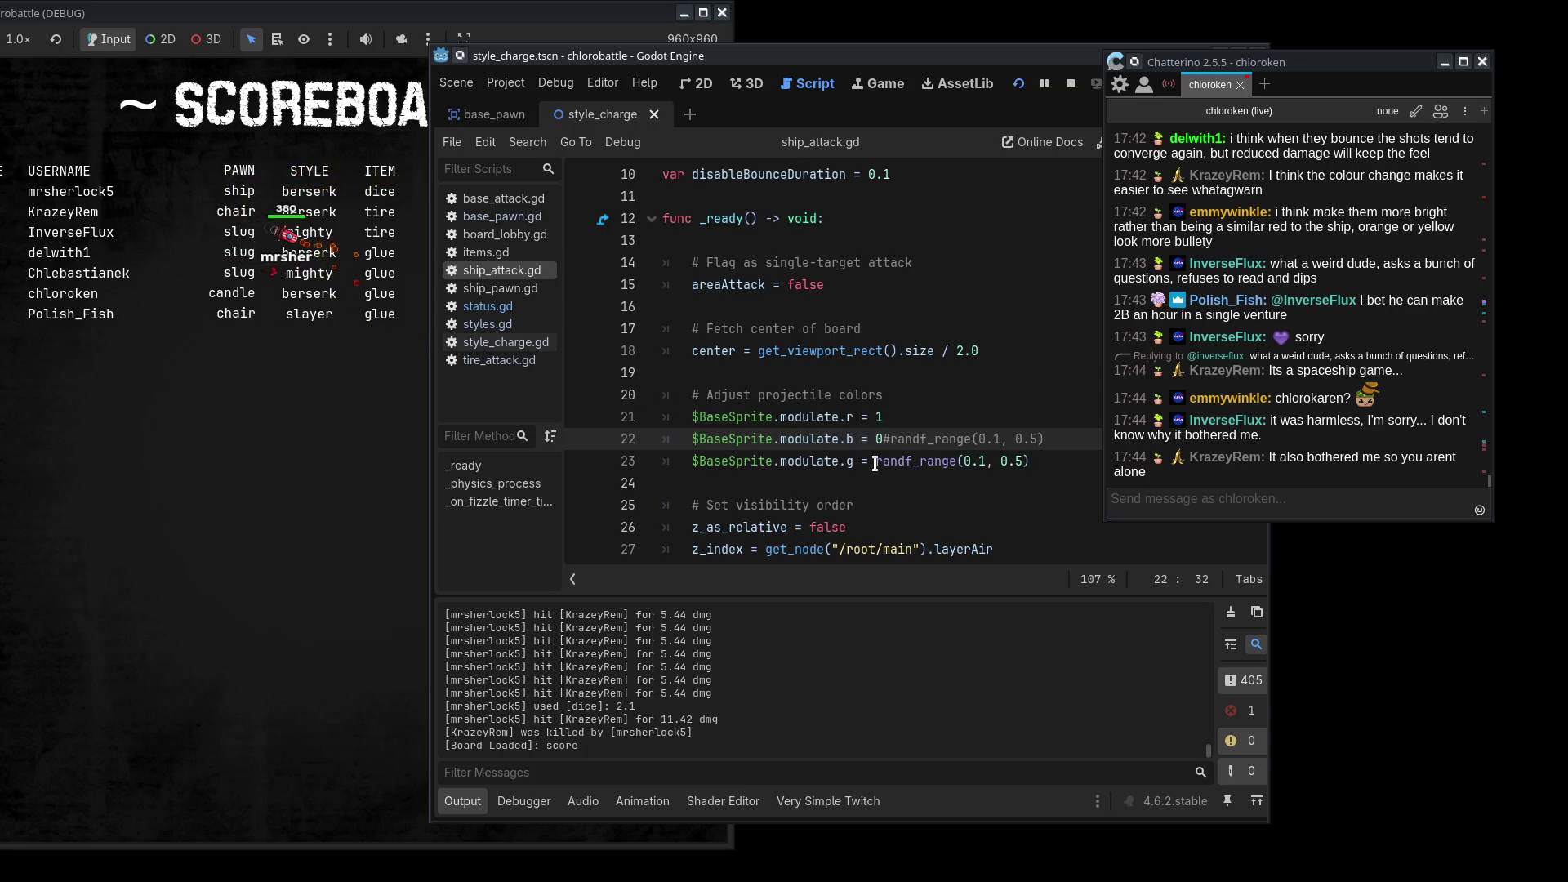
# - Copy randf_range(0.1, 0.5) from line 23 into the red value on line 21
pyautogui.moveTo(1030, 460); pyautogui.dragTo(875, 457)
pyautogui.hotkey('ctrl', 'c')
pyautogui.click(880, 415)
pyautogui.hotkey('ctrl', 'v')
pyautogui.moveTo(508, 26); pyautogui.dragTo(456, 26)
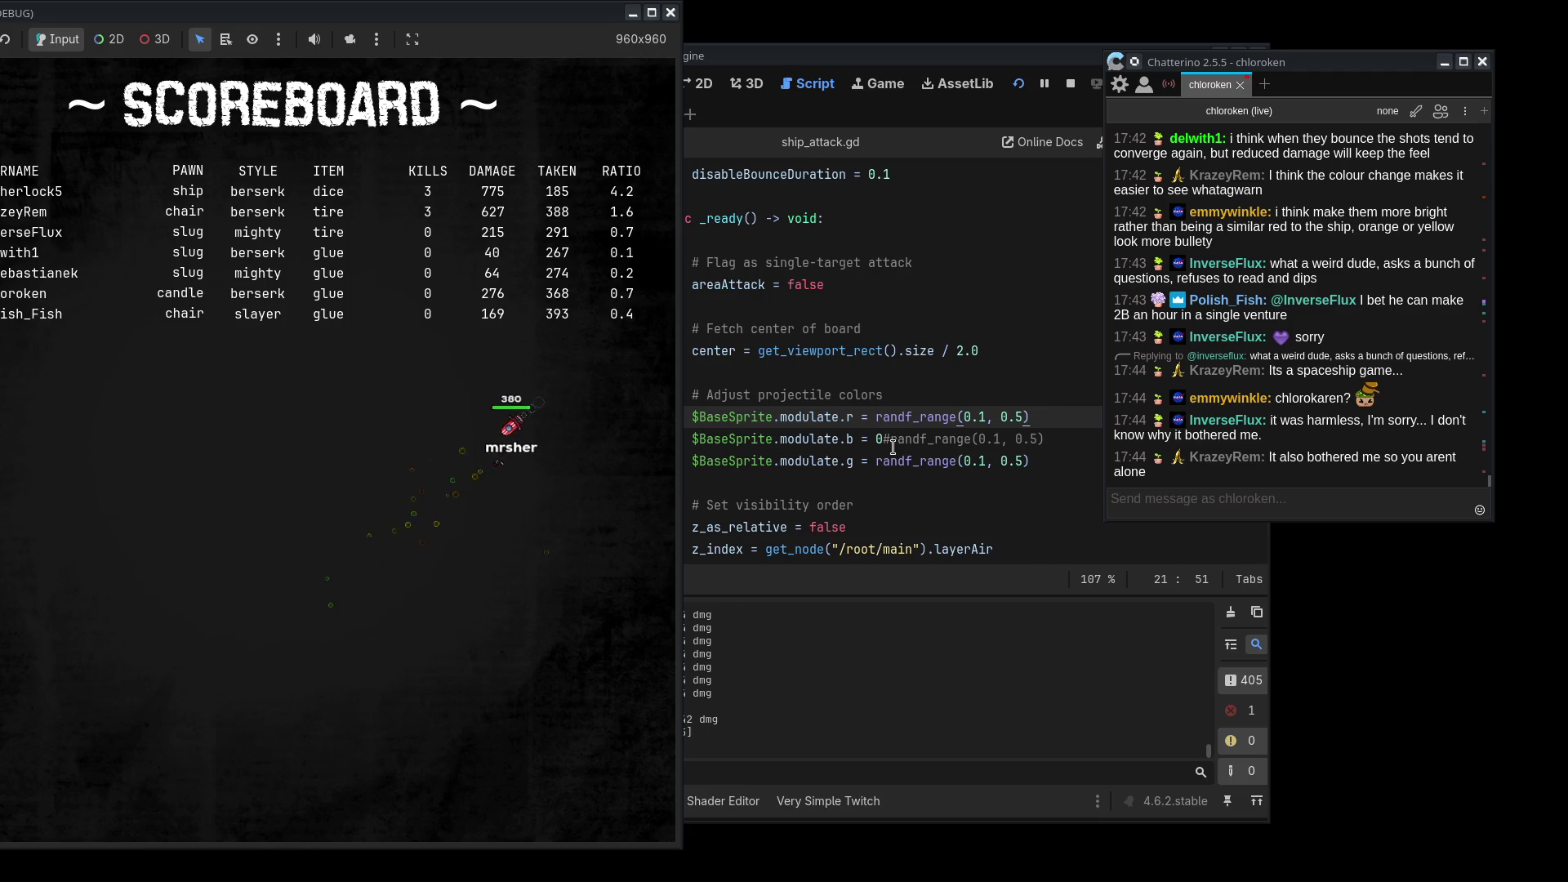
# - Change red's random upper bound from 0.5 to 10 and watch the running game
pyautogui.click(996, 415)
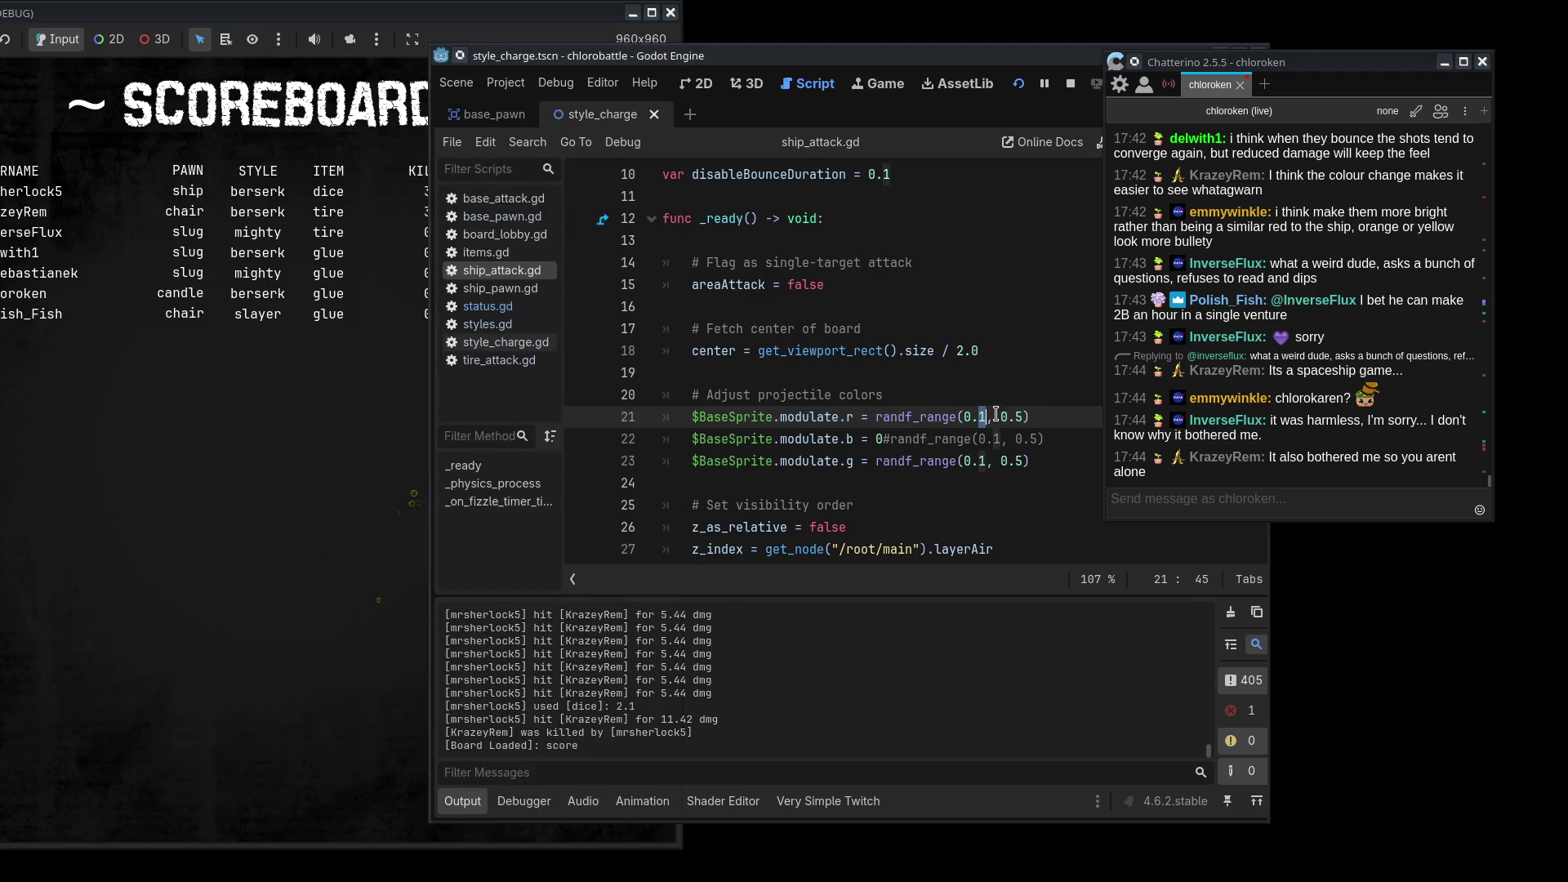
pyautogui.write('5')
pyautogui.moveTo(998, 415); pyautogui.dragTo(1028, 418)
pyautogui.write('10')
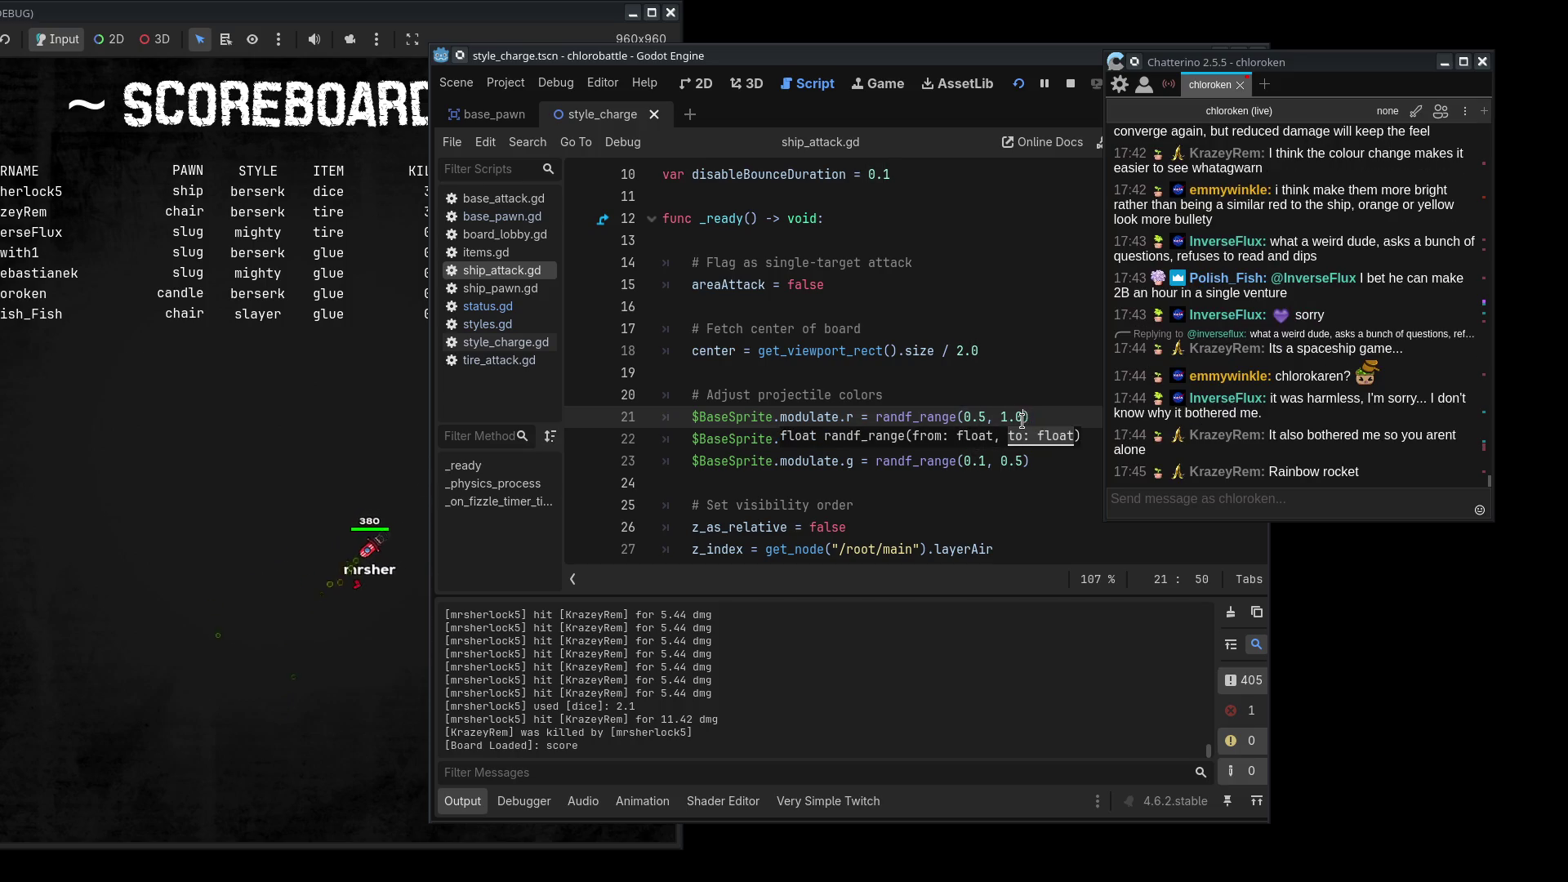
pyautogui.hotkey('alt', 'Tab')
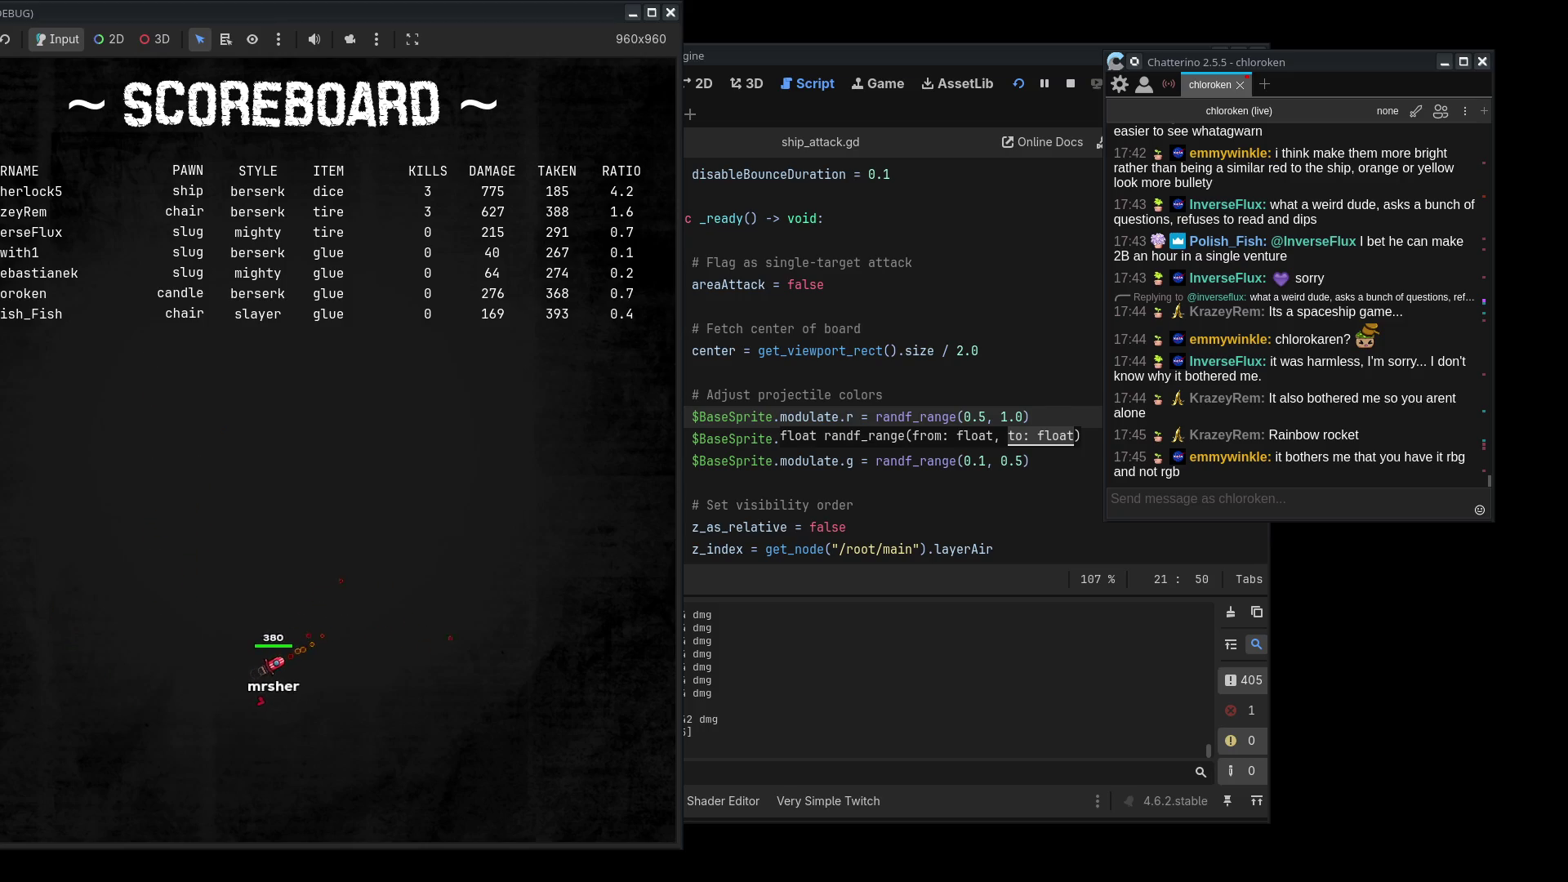
# - Prefix the red and green random ranges with 1# to fix them at 1, and save
pyautogui.click(1052, 464)
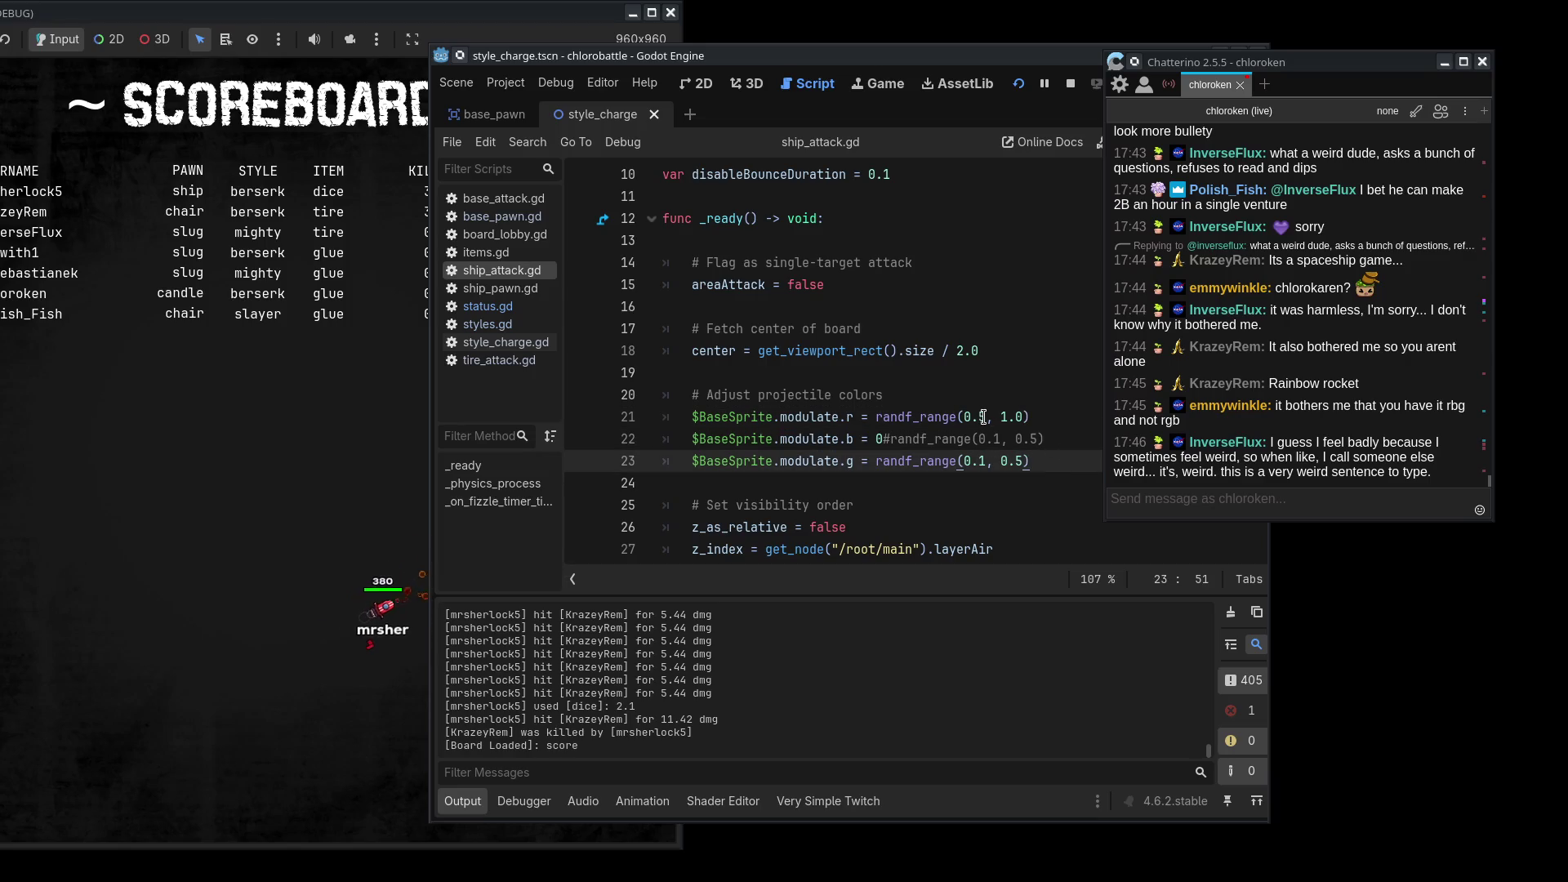
pyautogui.click(877, 417)
pyautogui.write('#')
pyautogui.click(877, 461)
pyautogui.write('#')
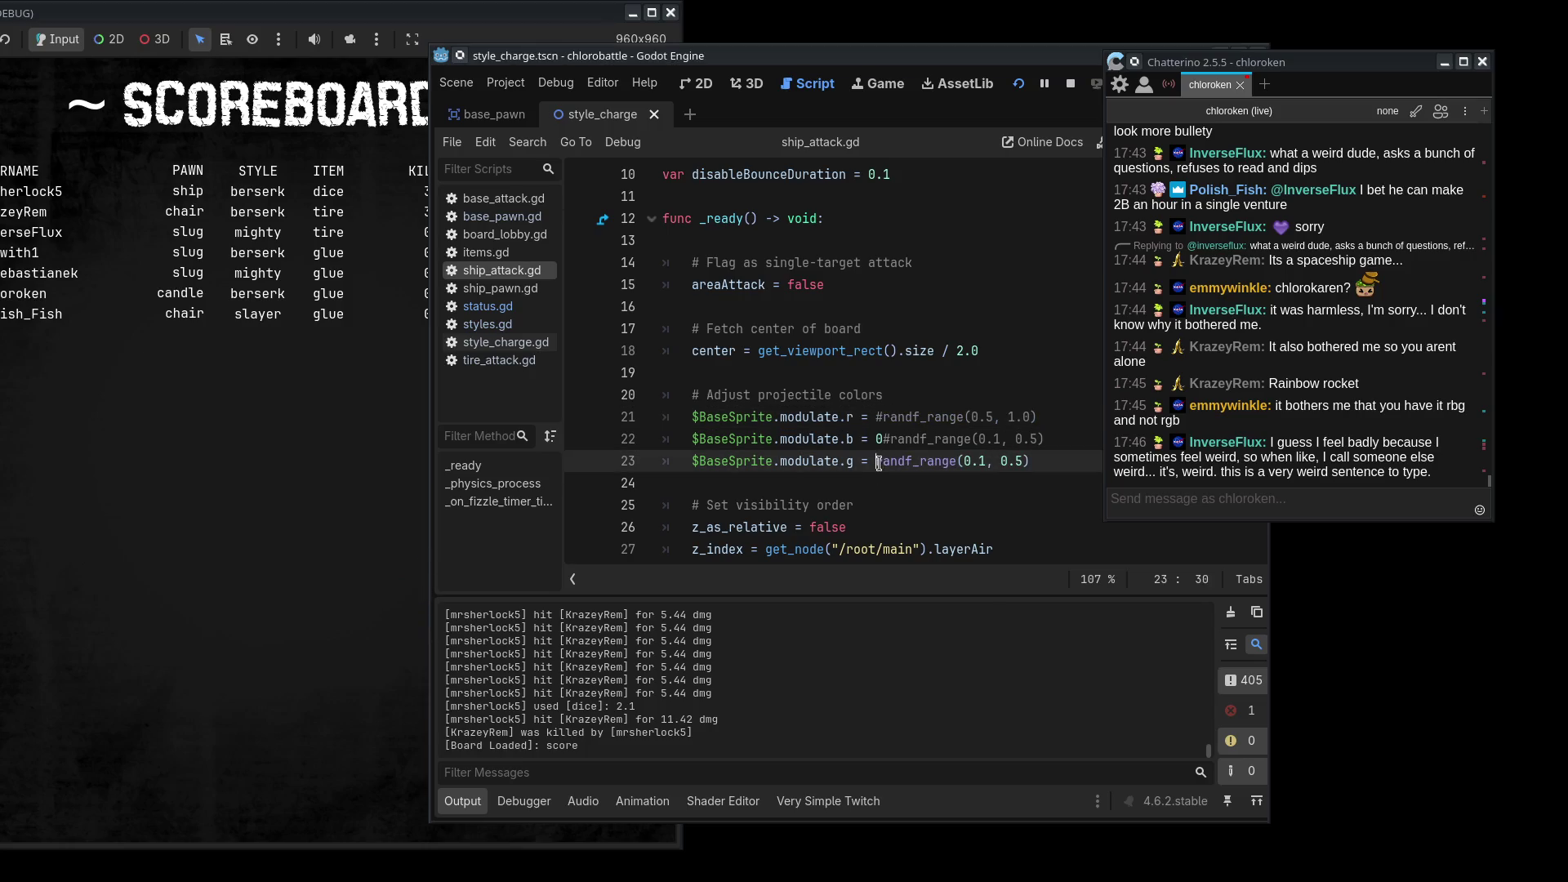
pyautogui.write('1')
pyautogui.click(878, 416)
pyautogui.write('1')
pyautogui.hotkey('ctrl', 's')
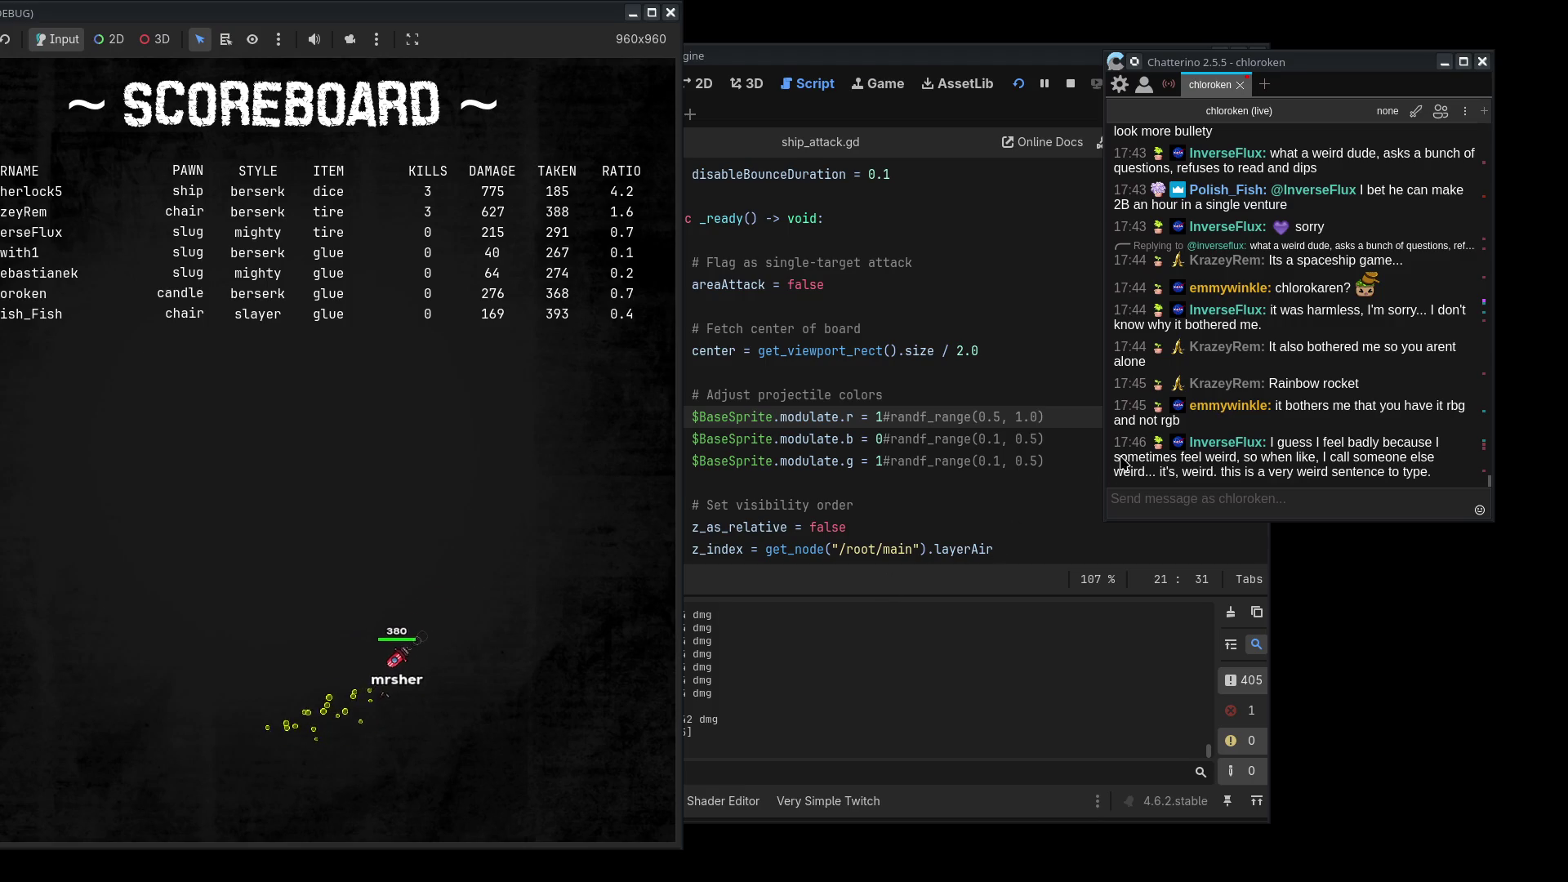
# - Move the blue modulate line below the green line and save the script
pyautogui.click(988, 430)
pyautogui.moveTo(1049, 440); pyautogui.dragTo(1052, 425)
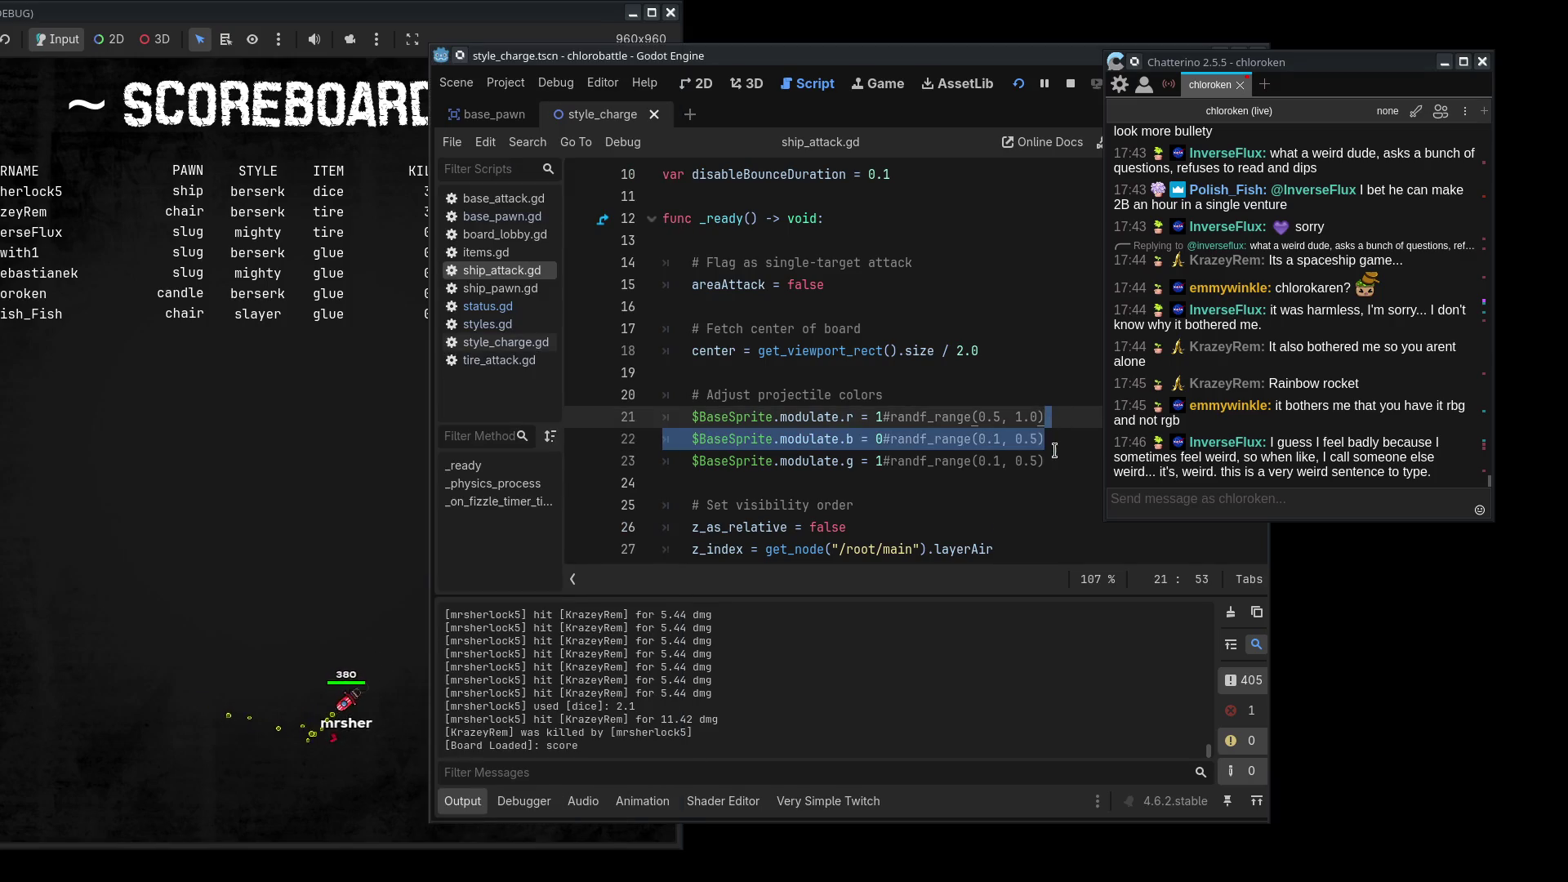
pyautogui.hotkey('alt', 'Down')
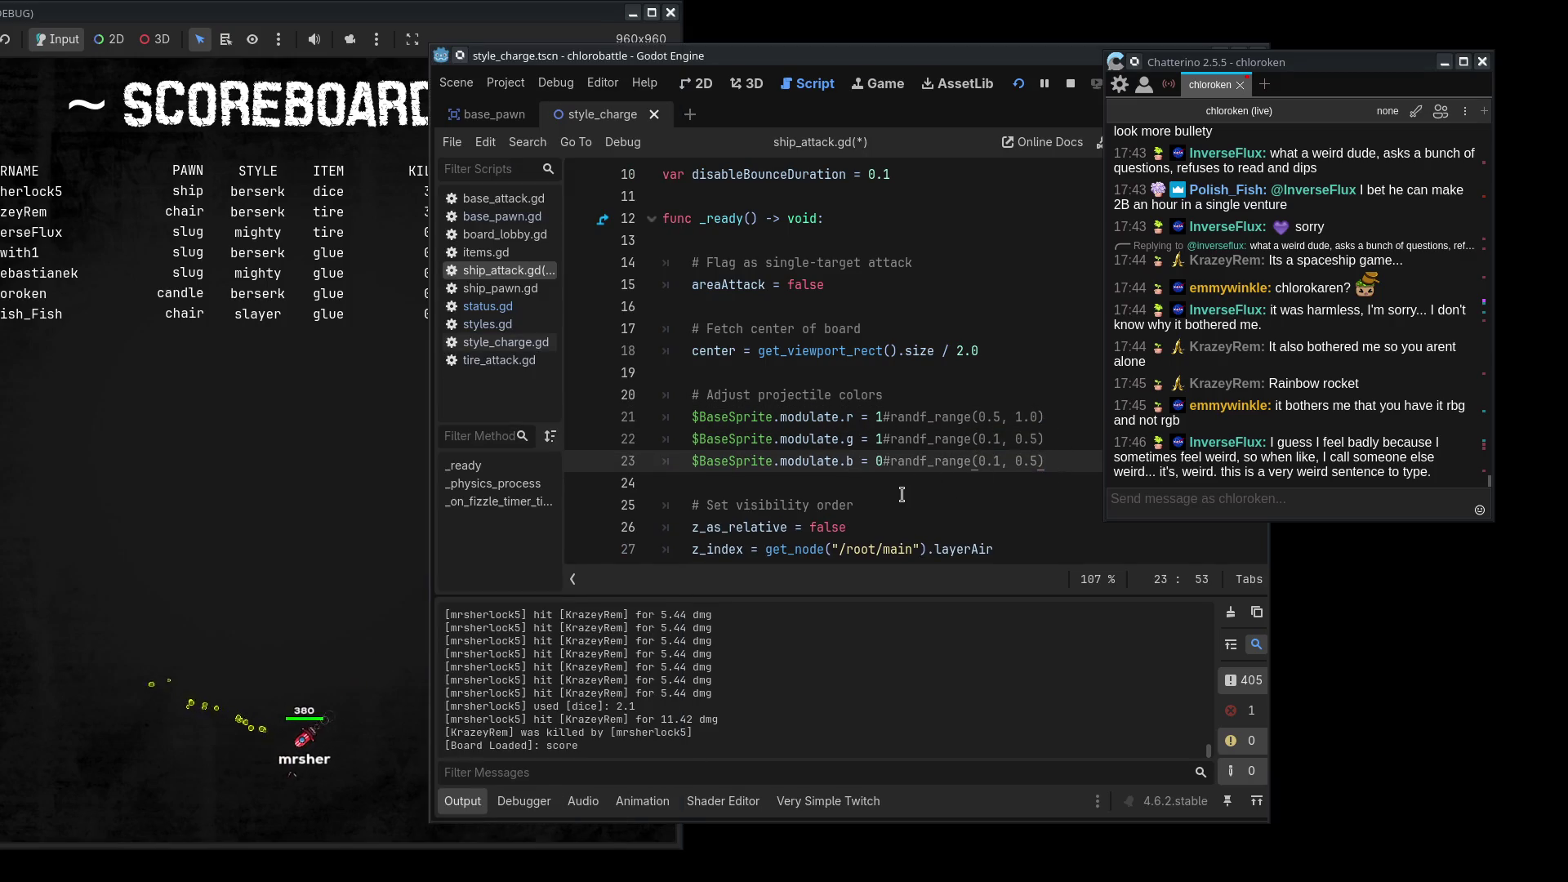
pyautogui.click(787, 461)
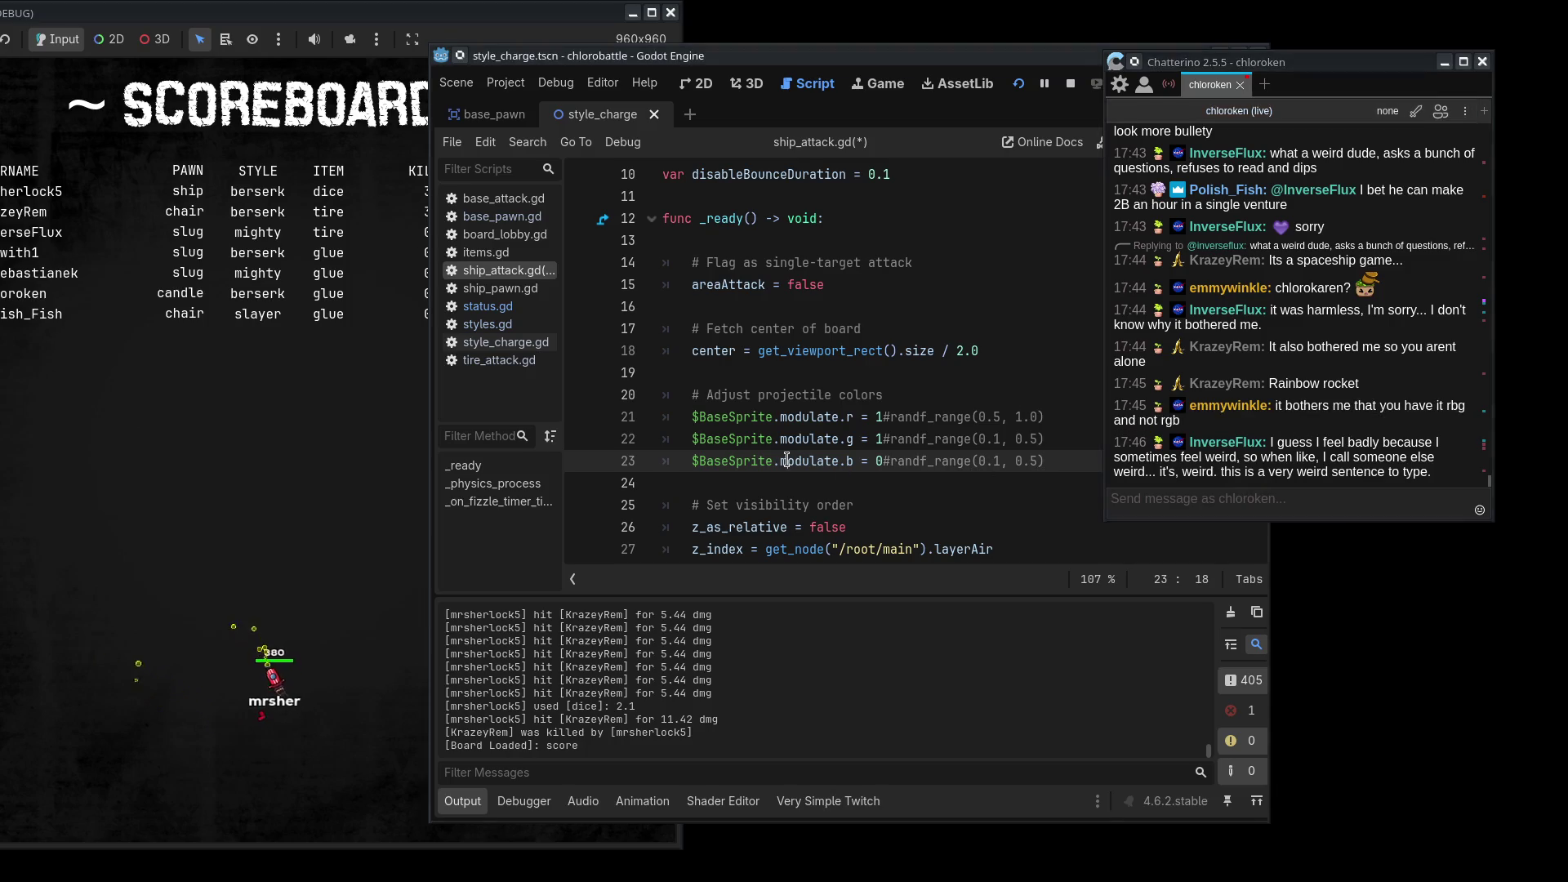
pyautogui.click(839, 439)
pyautogui.doubleClick(820, 447)
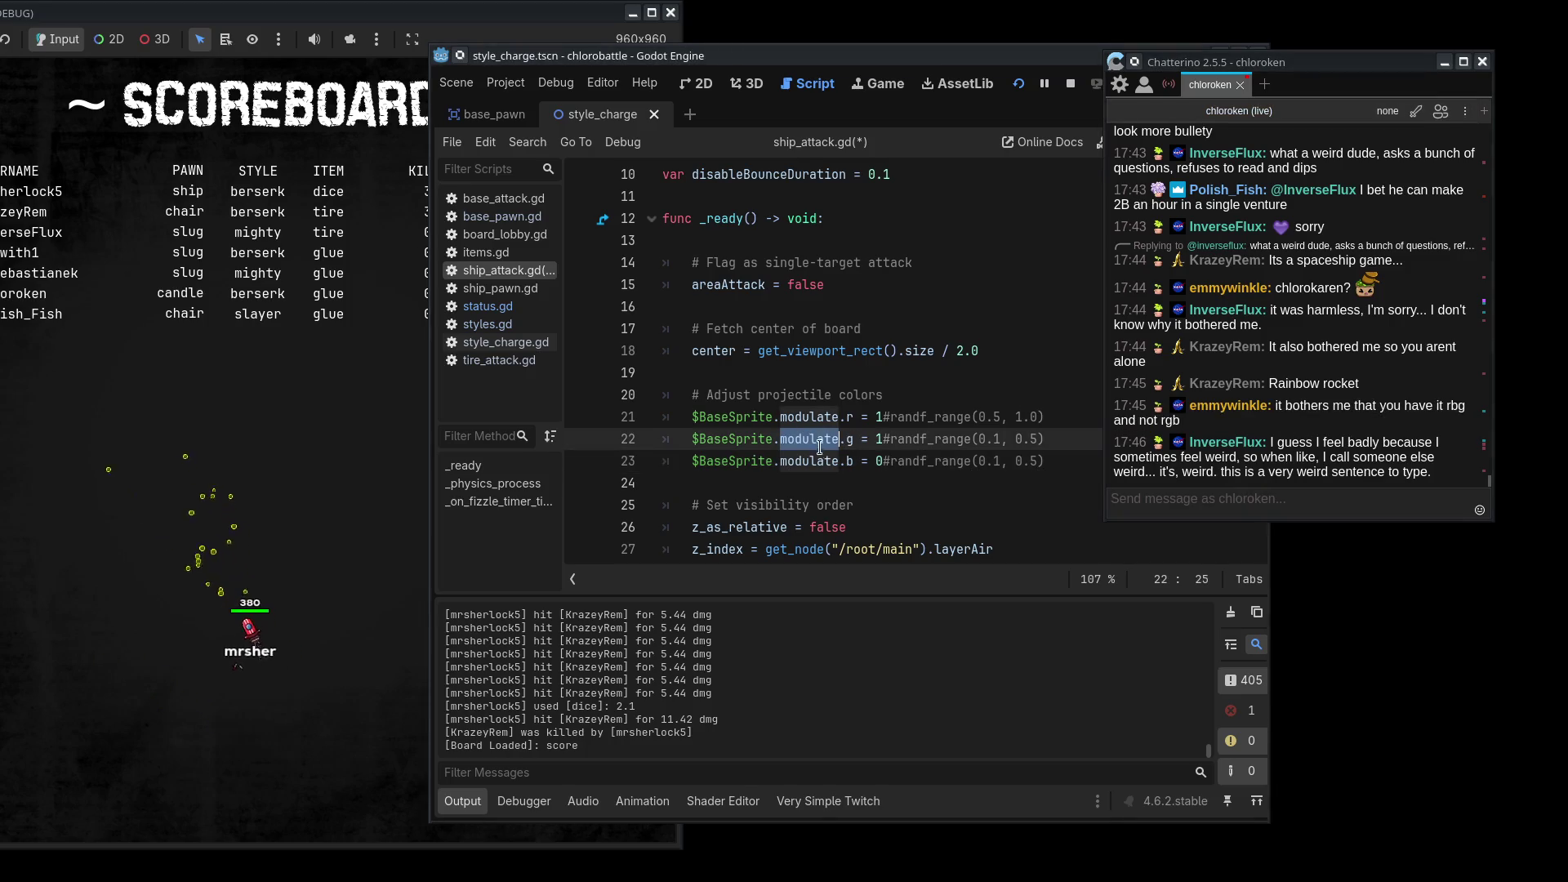
pyautogui.click(1042, 434)
pyautogui.hotkey('ctrl', 's')
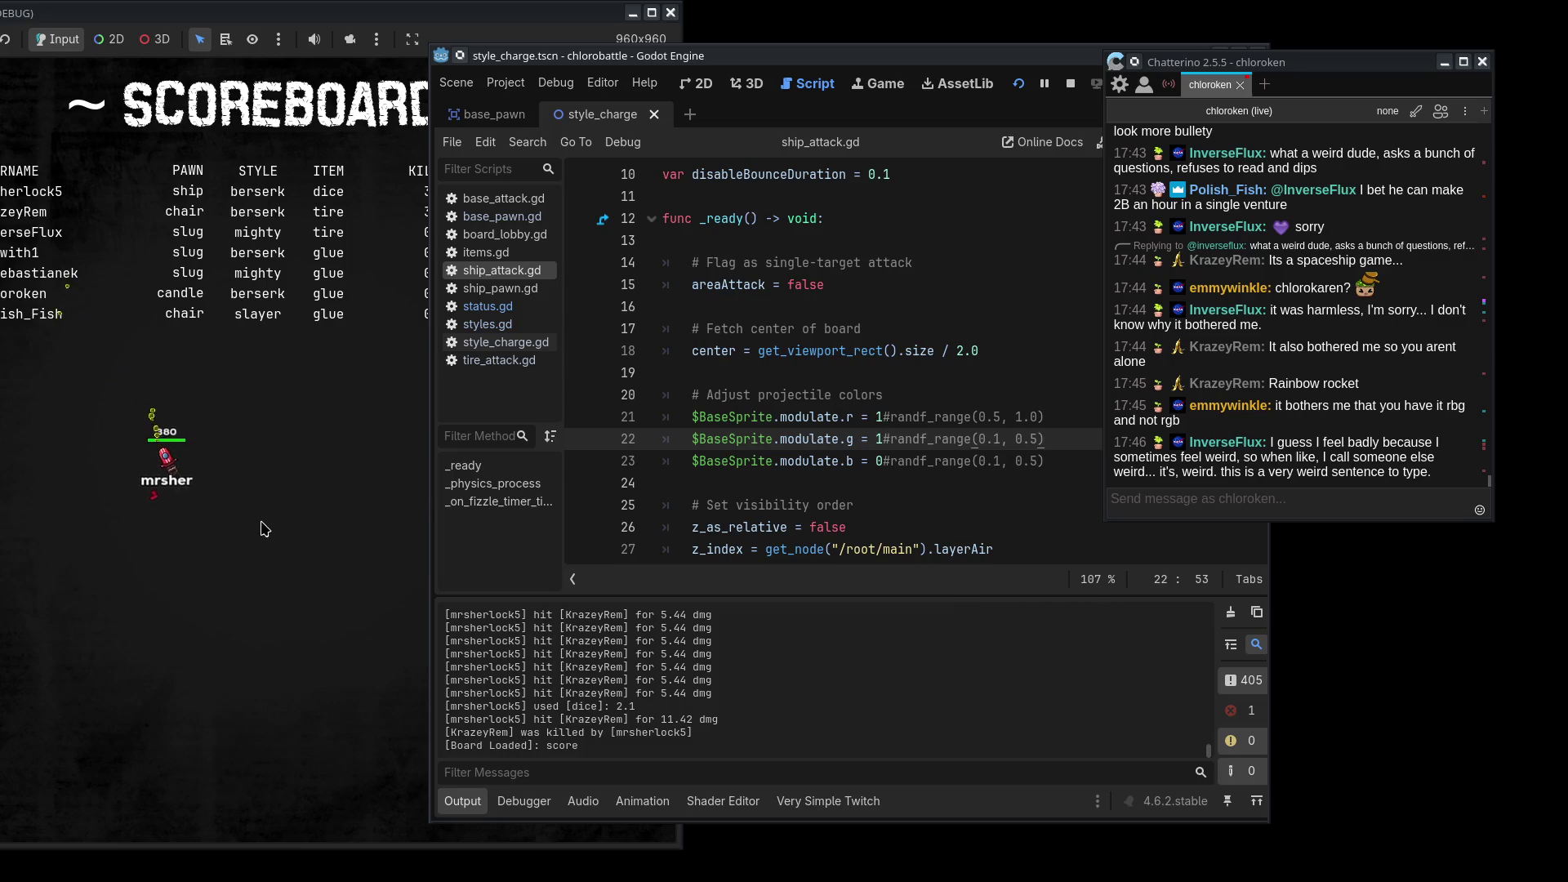
# - Restore the red and green random ranges with bounds 0.8 and 1.0, then save
pyautogui.click(888, 439)
pyautogui.press('BackSpace')
pyautogui.press('Delete')
pyautogui.press('Up')
pyautogui.press('Delete')
pyautogui.press('Delete')
pyautogui.doubleClick(980, 417)
pyautogui.write('8')
pyautogui.doubleClick(980, 438)
pyautogui.write('8')
pyautogui.moveTo(1001, 438); pyautogui.dragTo(1017, 438)
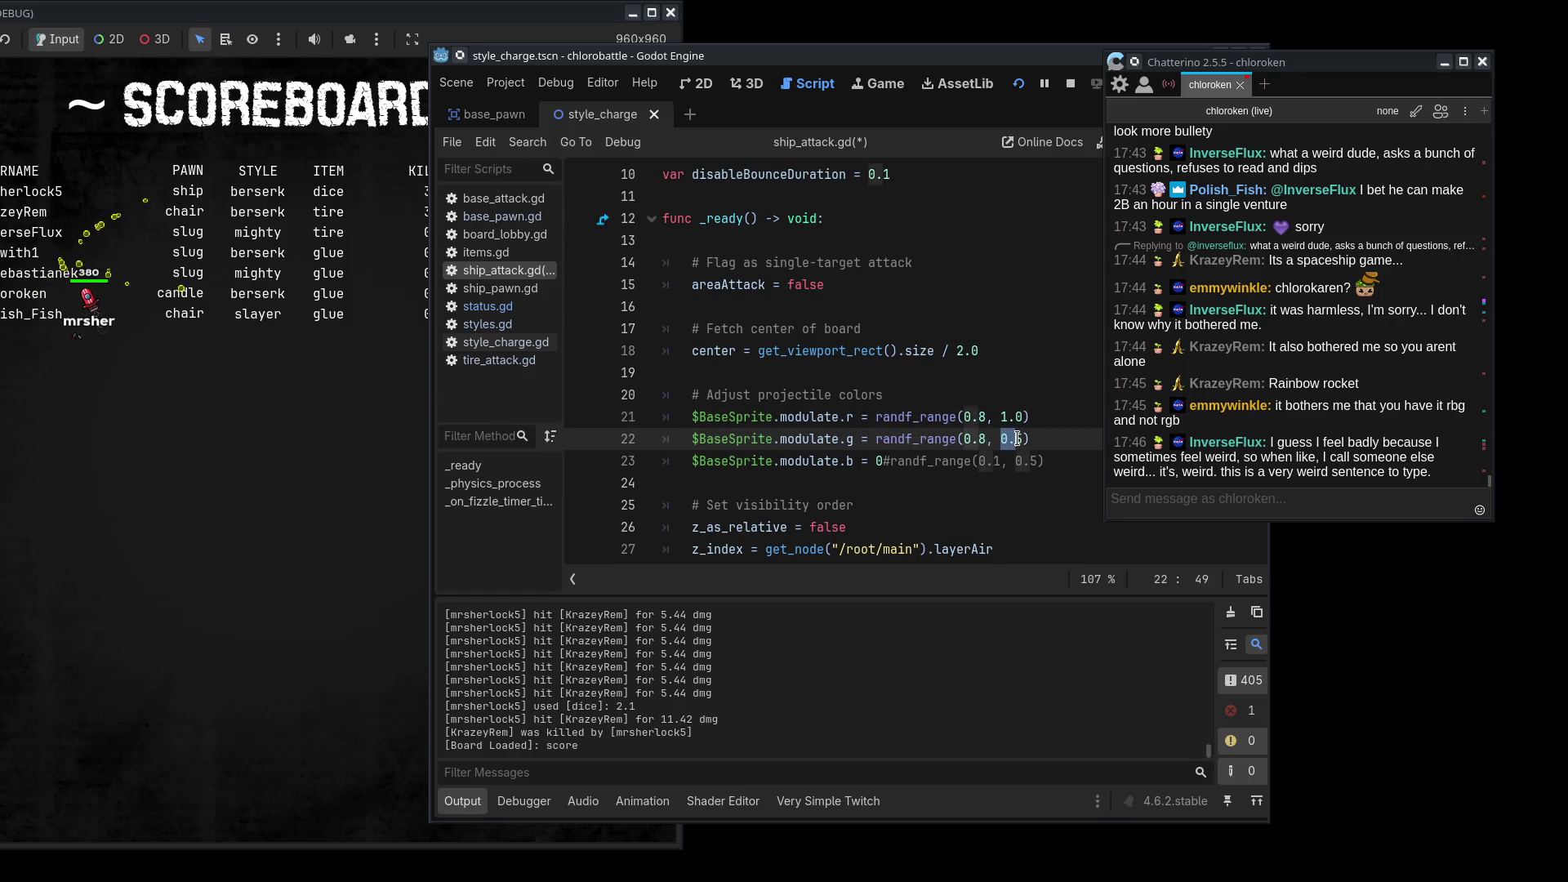
pyautogui.write('1.0')
pyautogui.hotkey('ctrl', 's')
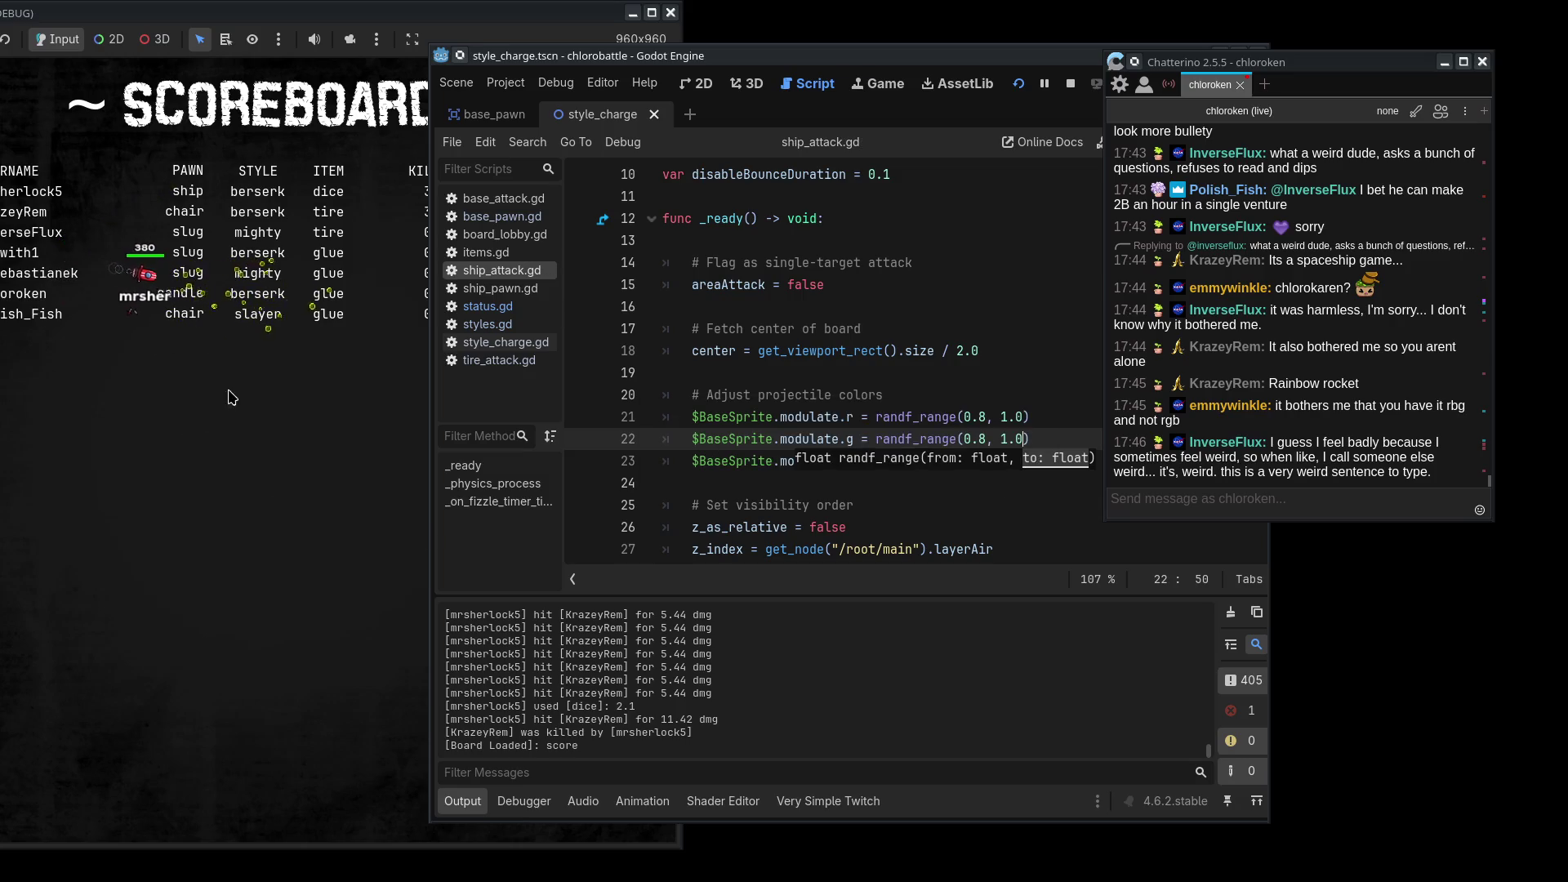
# - Lower the red and green range lower bounds to 0.5 and check the running game
pyautogui.moveTo(816, 61)
pyautogui.mouseDown()
pyautogui.moveTo(879, 63)
pyautogui.moveTo(789, 59)
pyautogui.mouseUp()
pyautogui.press('Left')
pyautogui.press('Left')
pyautogui.press('Left')
pyautogui.press('BackSpace')
pyautogui.write('5')
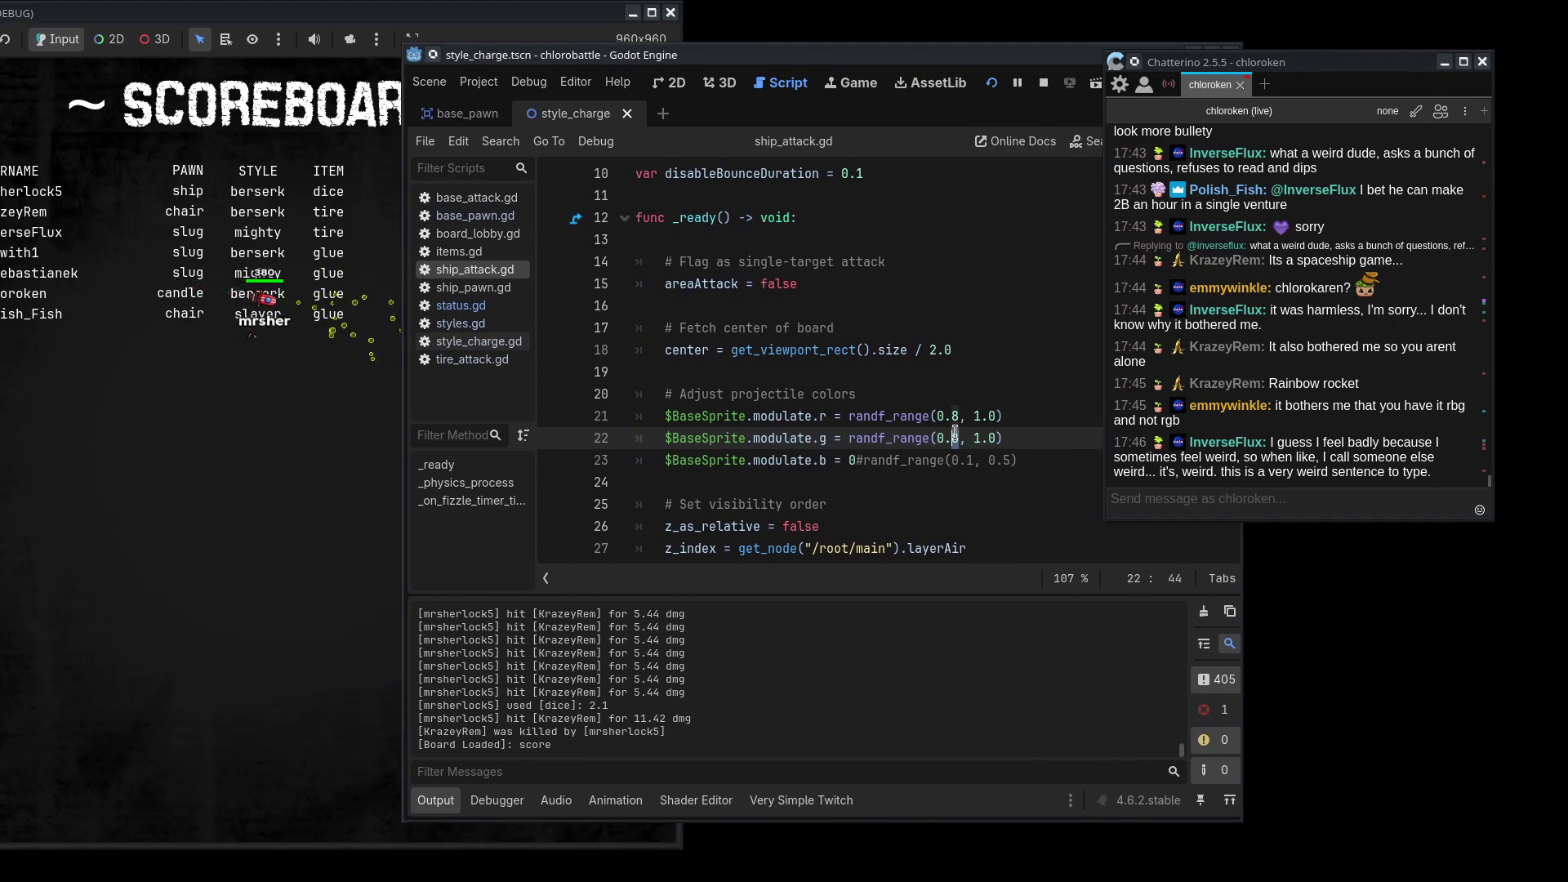
pyautogui.press('Up')
pyautogui.press('BackSpace')
pyautogui.write('5')
pyautogui.click(338, 557)
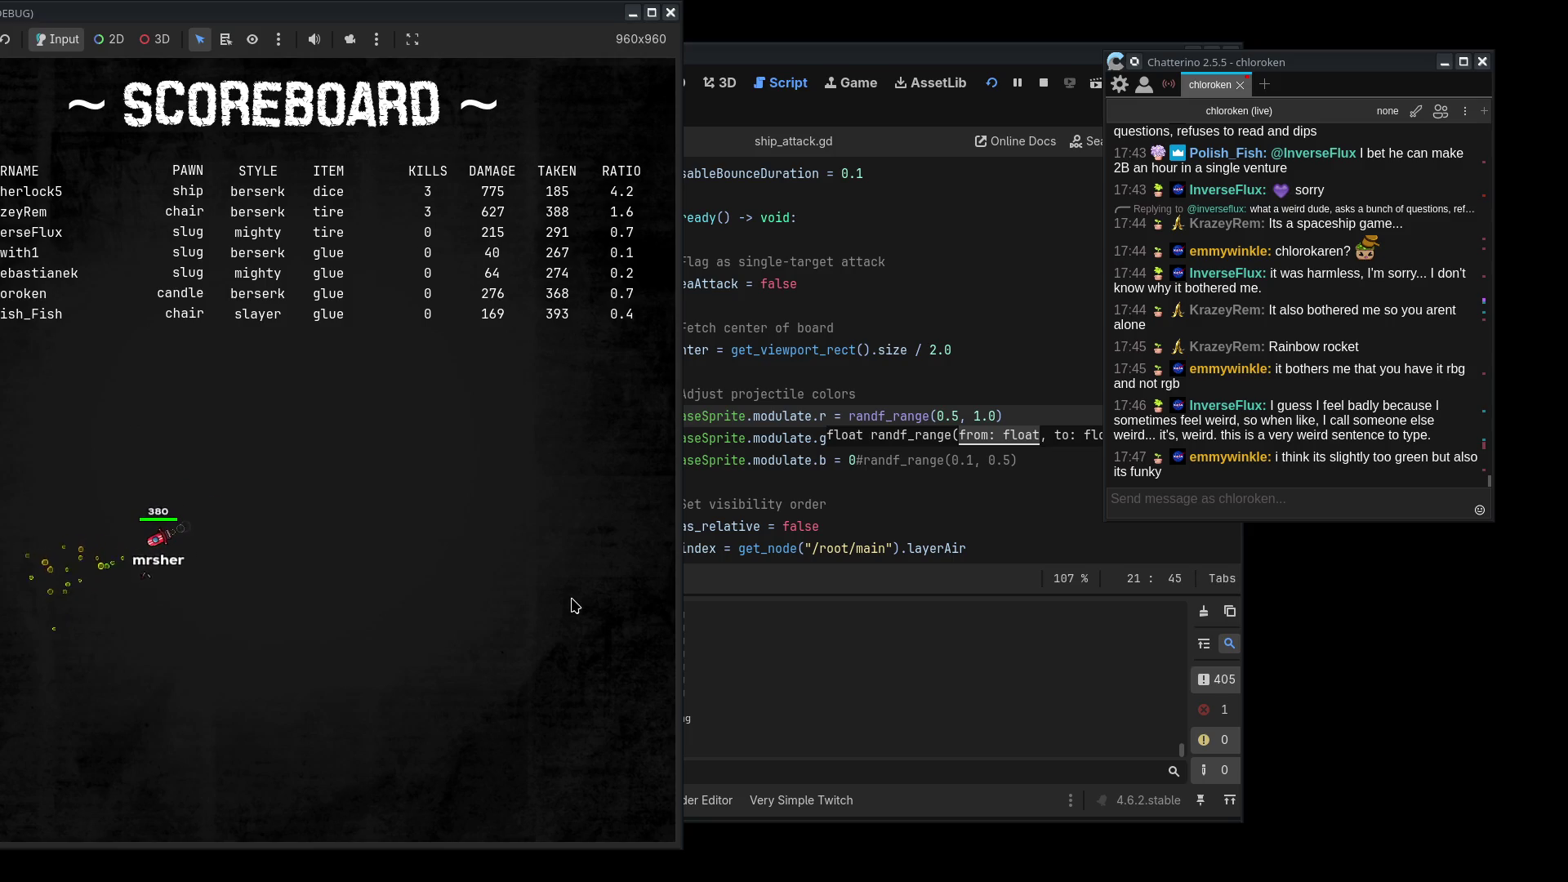
pyautogui.click(1010, 490)
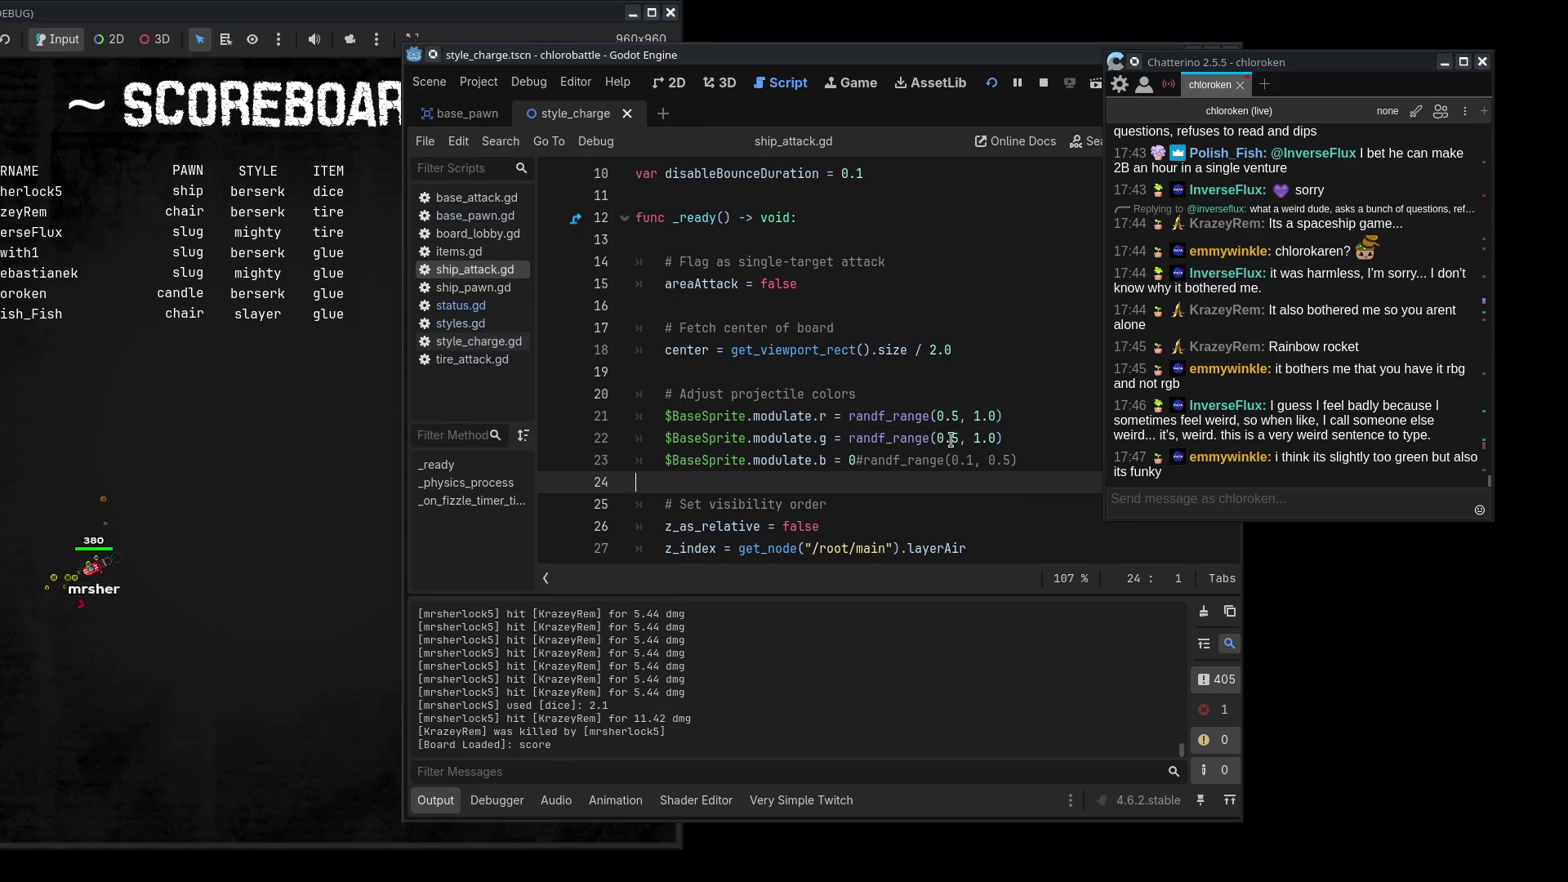
# - Change the green range to randf_range(0.2, 0.6) and compare against the running game
pyautogui.doubleClick(976, 438)
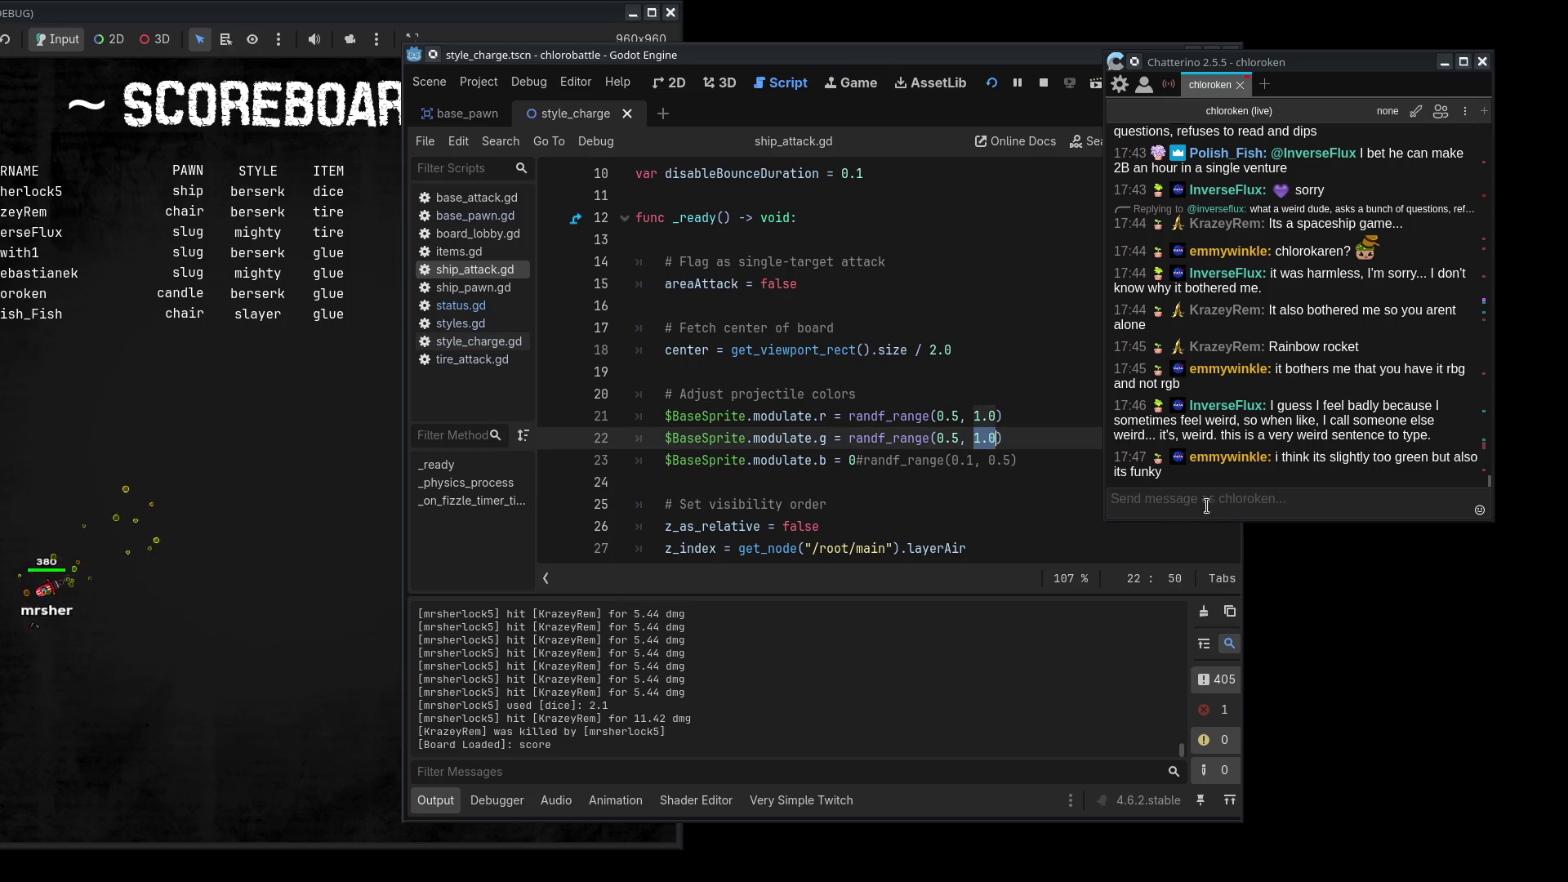
pyautogui.write('0.')
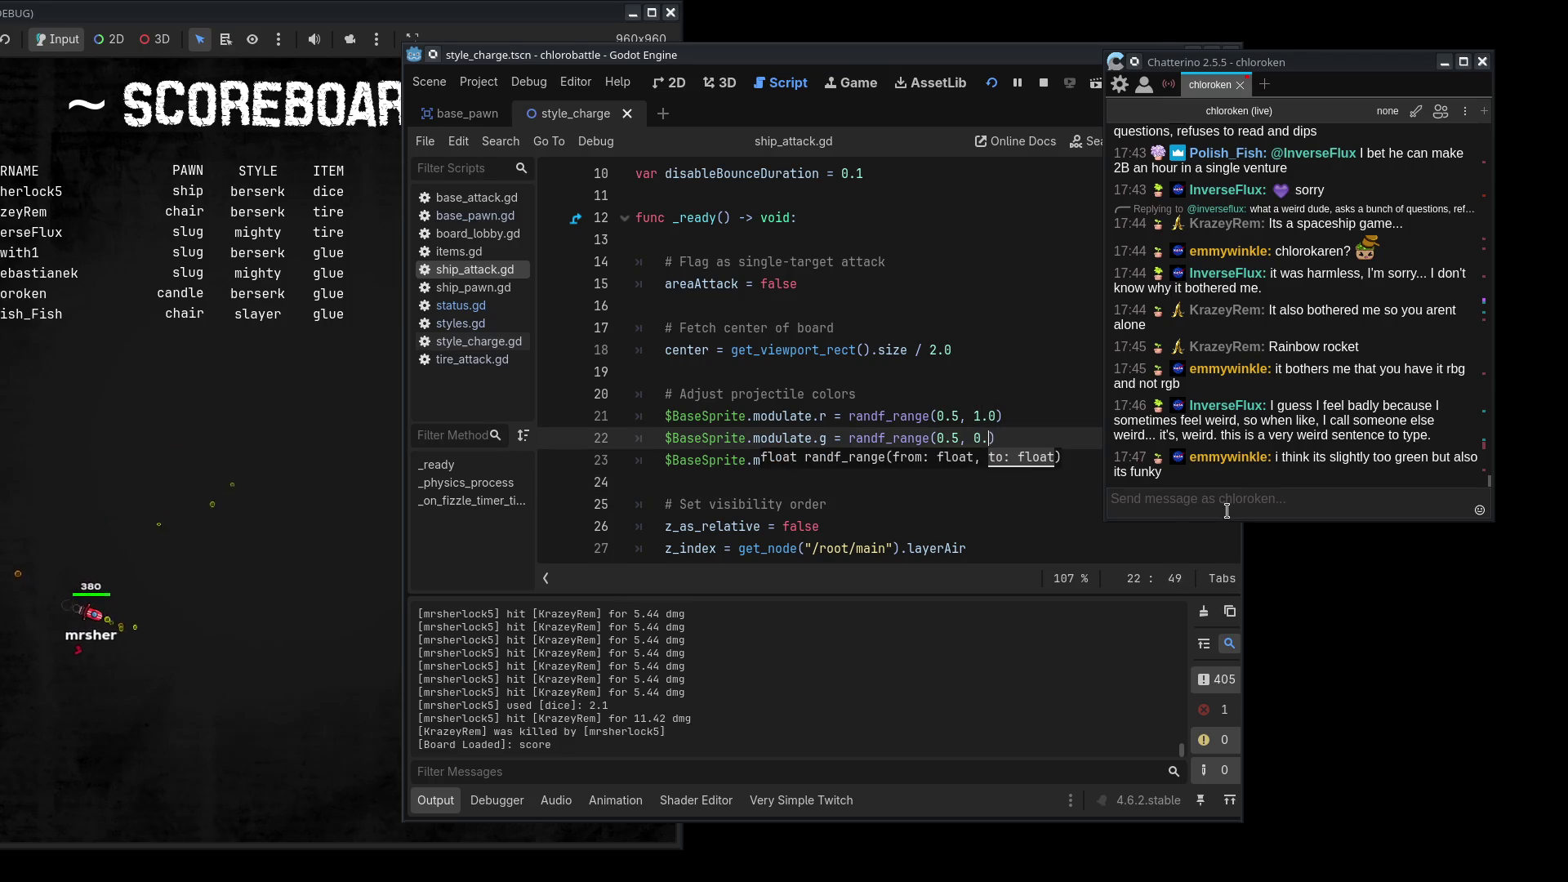
pyautogui.write('6')
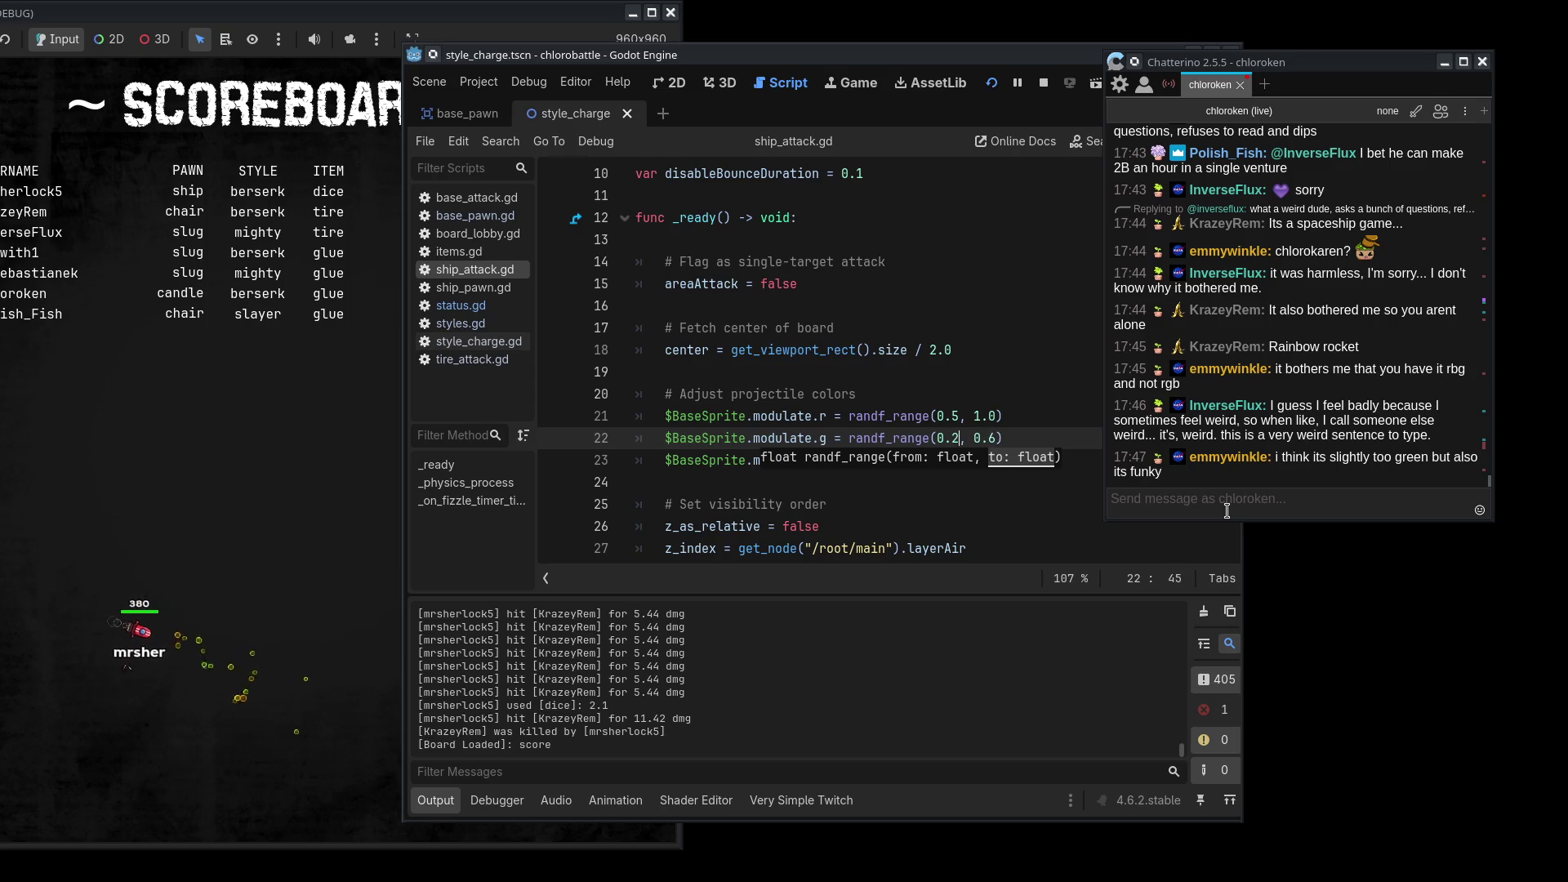
pyautogui.press('Left')
pyautogui.press('Left')
pyautogui.press('Left')
pyautogui.press('BackSpace')
pyautogui.write('2')
pyautogui.hotkey('alt', 'Tab')
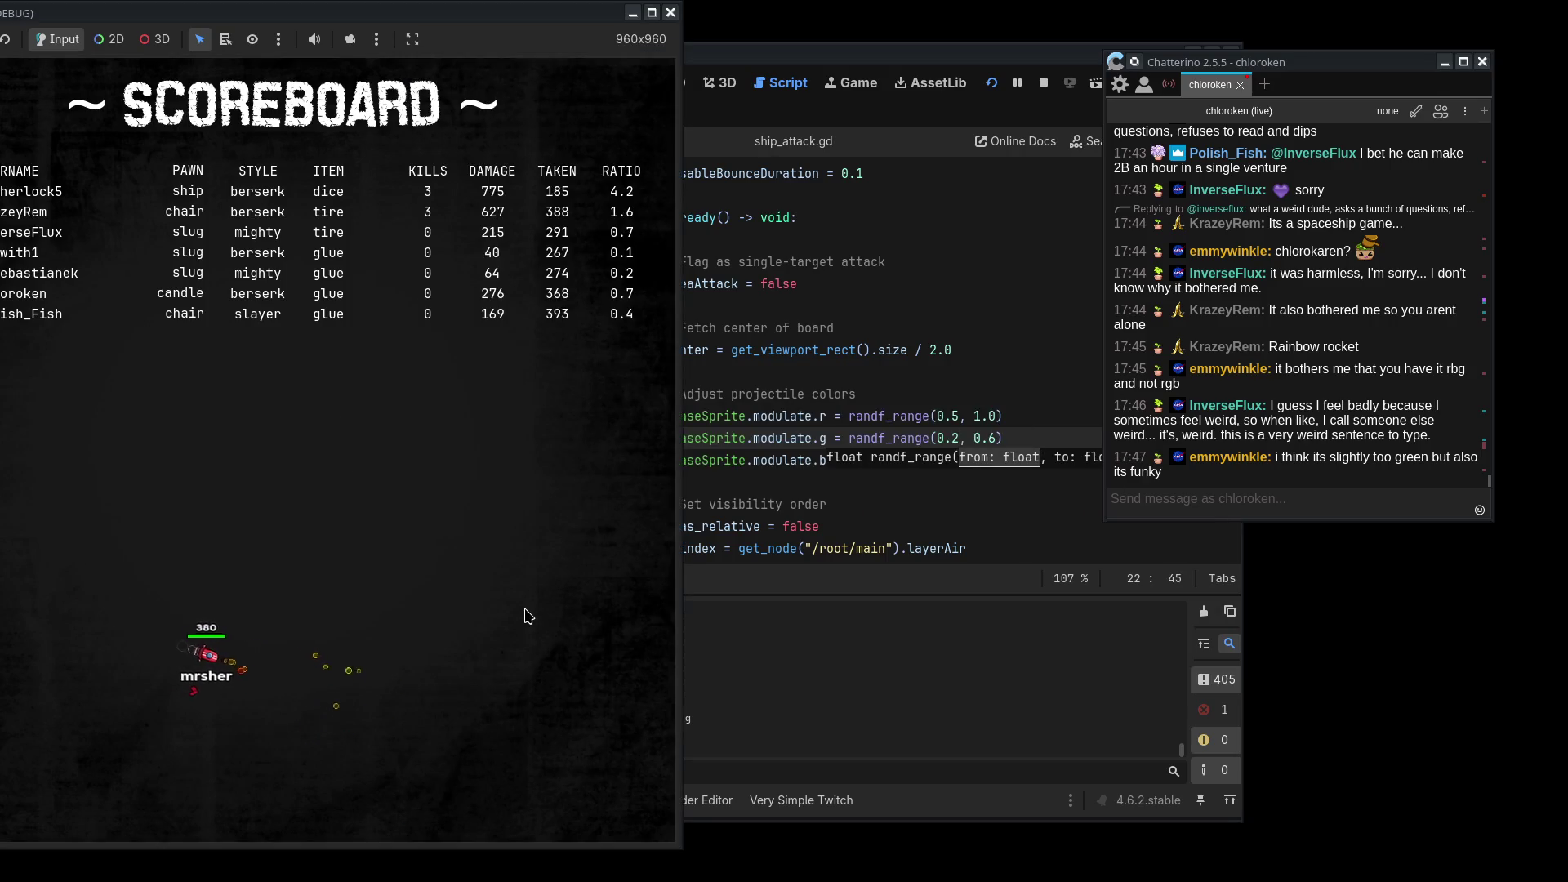
pyautogui.hotkey('alt', 'Tab')
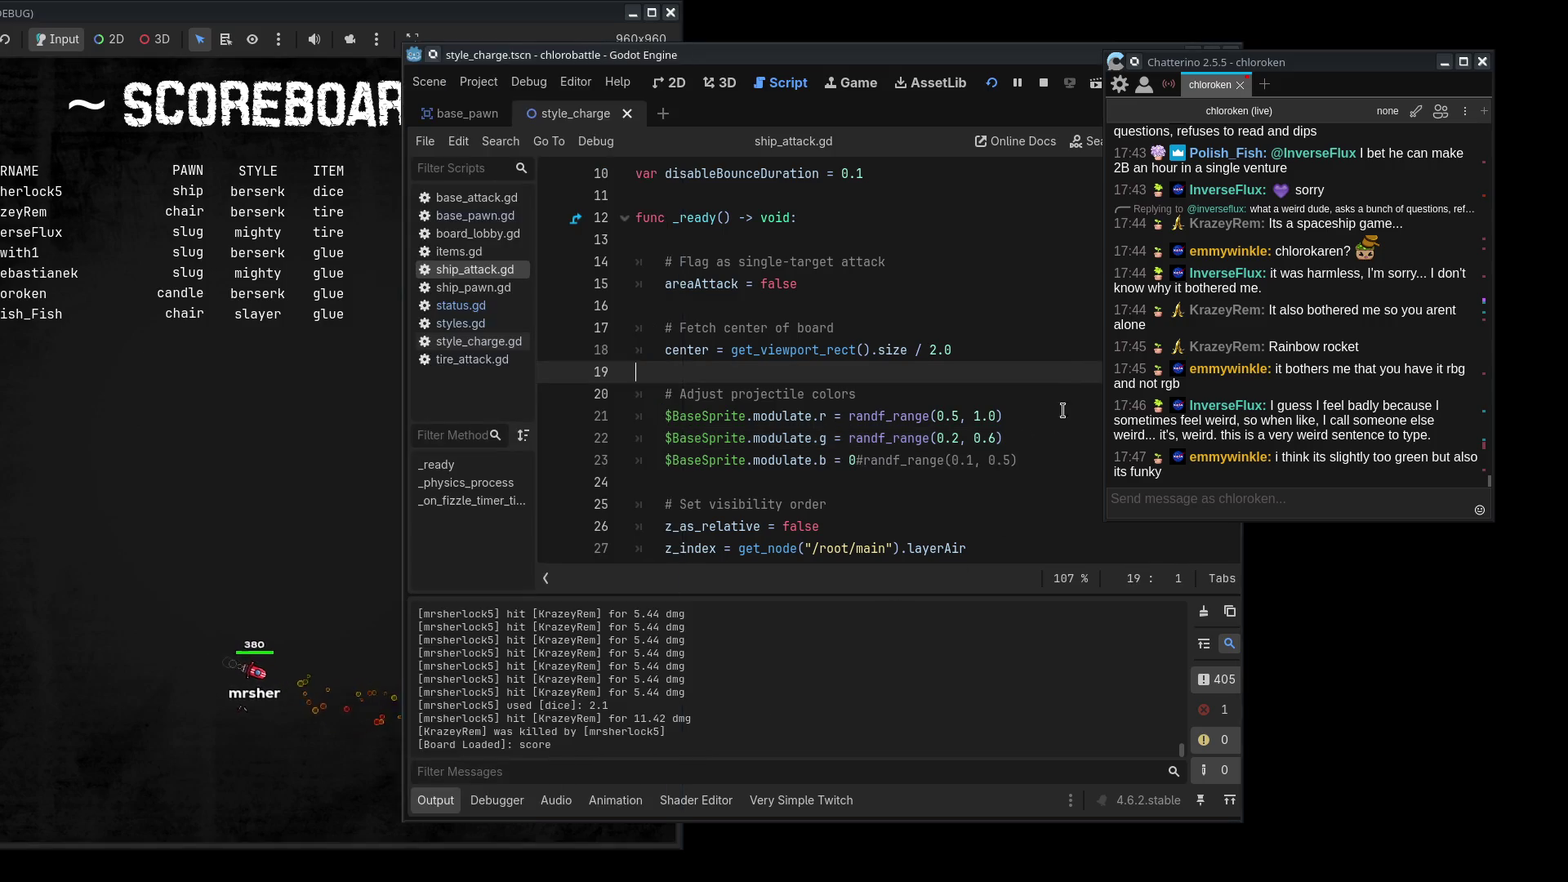
pyautogui.press('Down')
pyautogui.press('End')
pyautogui.hotkey('alt', 'Tab')
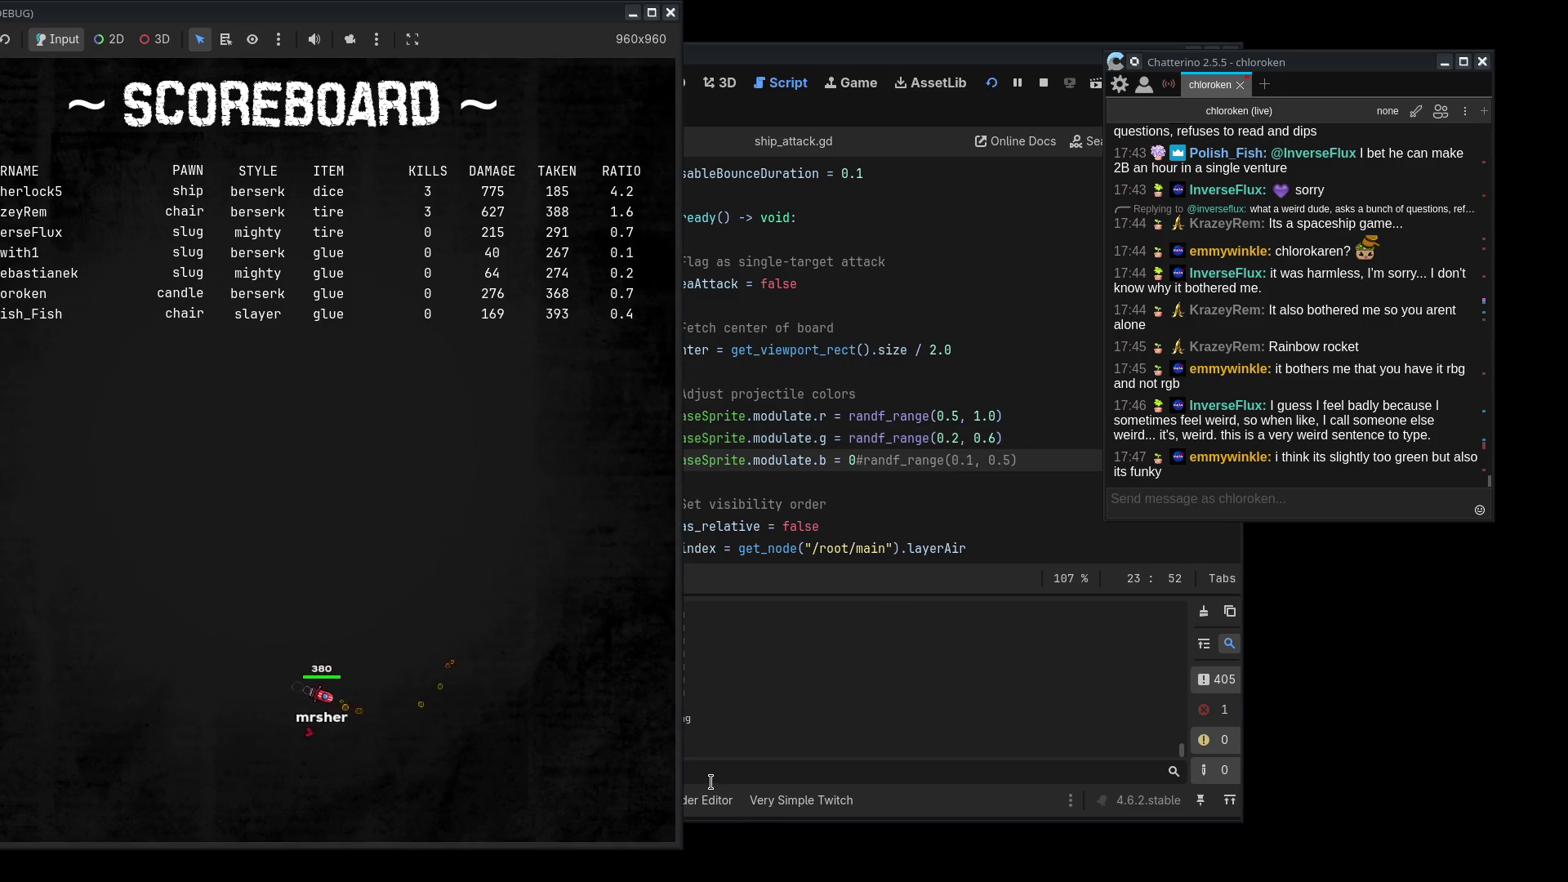
# - Set green's lower bound to 0.4 and red's lower bound to 0.6, then save
pyautogui.click(955, 437)
pyautogui.press('Delete')
pyautogui.write('4')
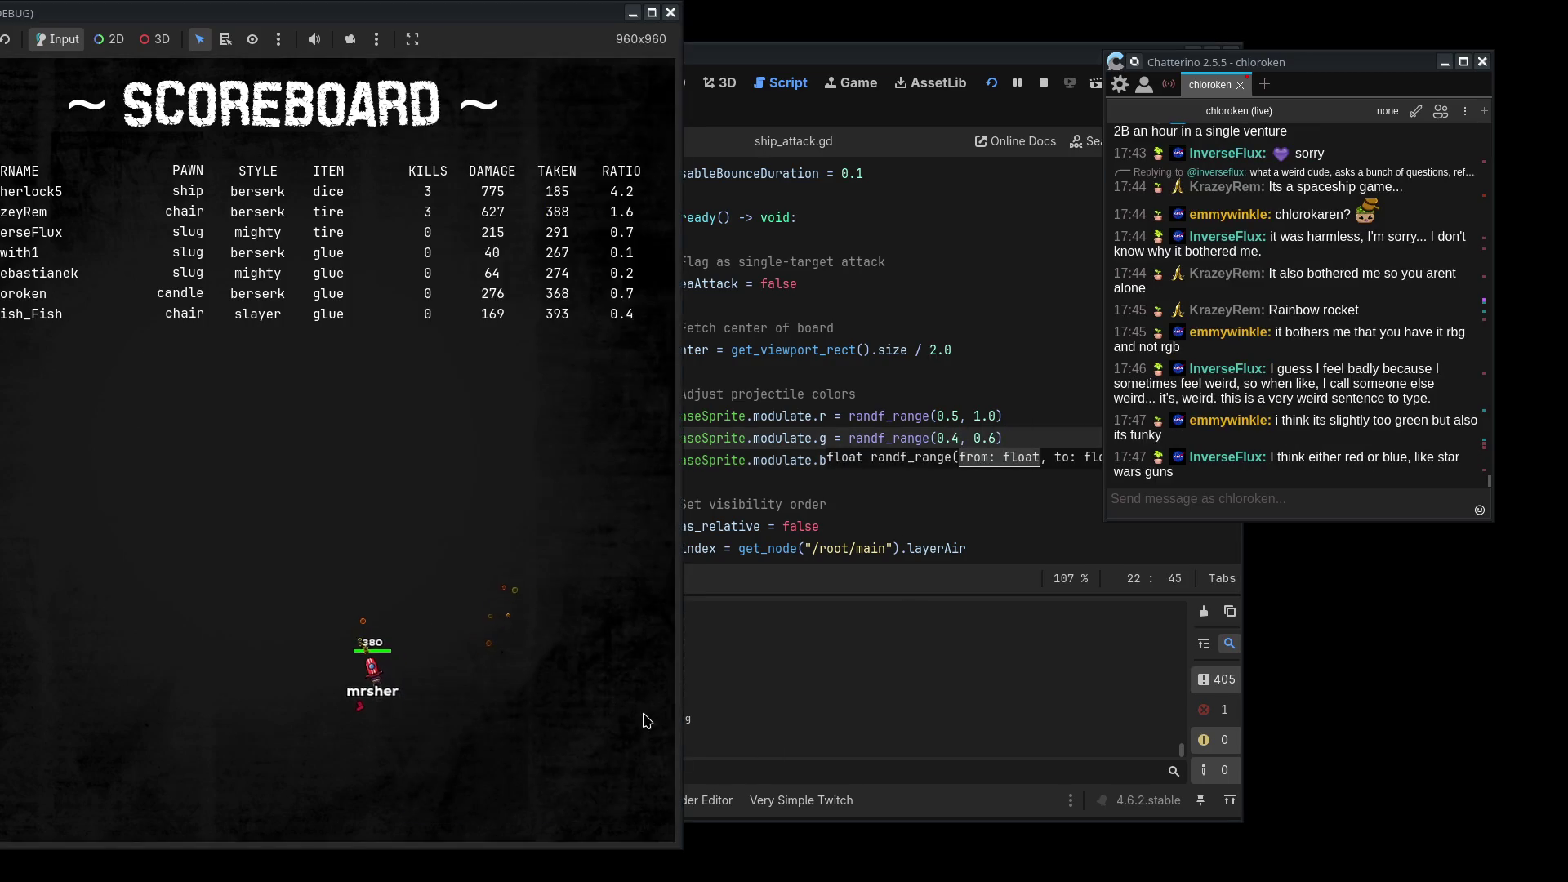
pyautogui.press('Up')
pyautogui.press('BackSpace')
pyautogui.write('8')
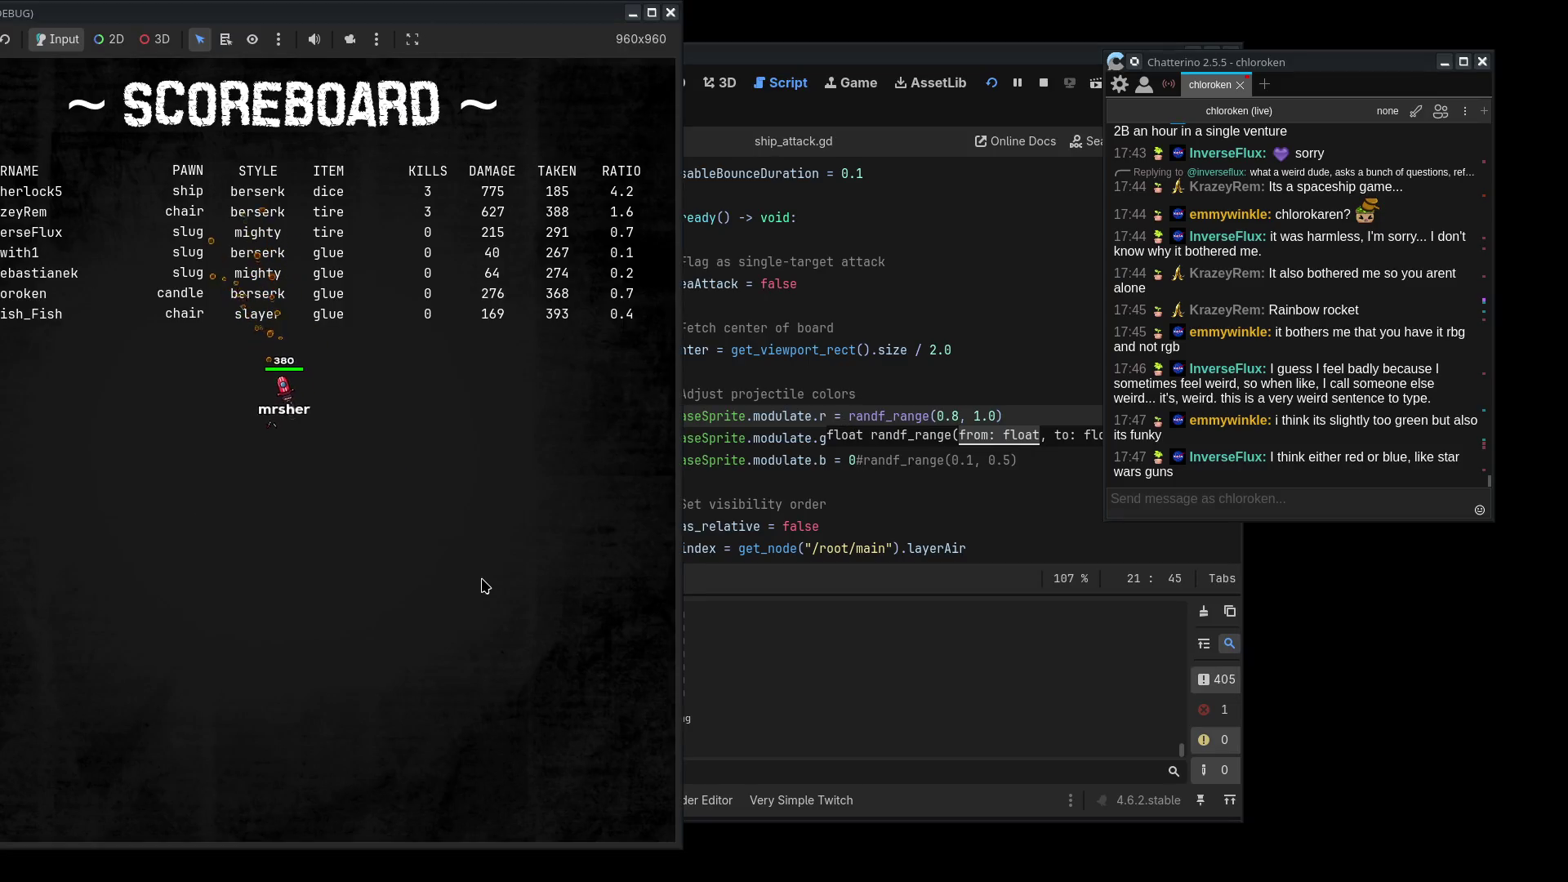
pyautogui.press('BackSpace')
pyautogui.write('6')
pyautogui.hotkey('ctrl', 's')
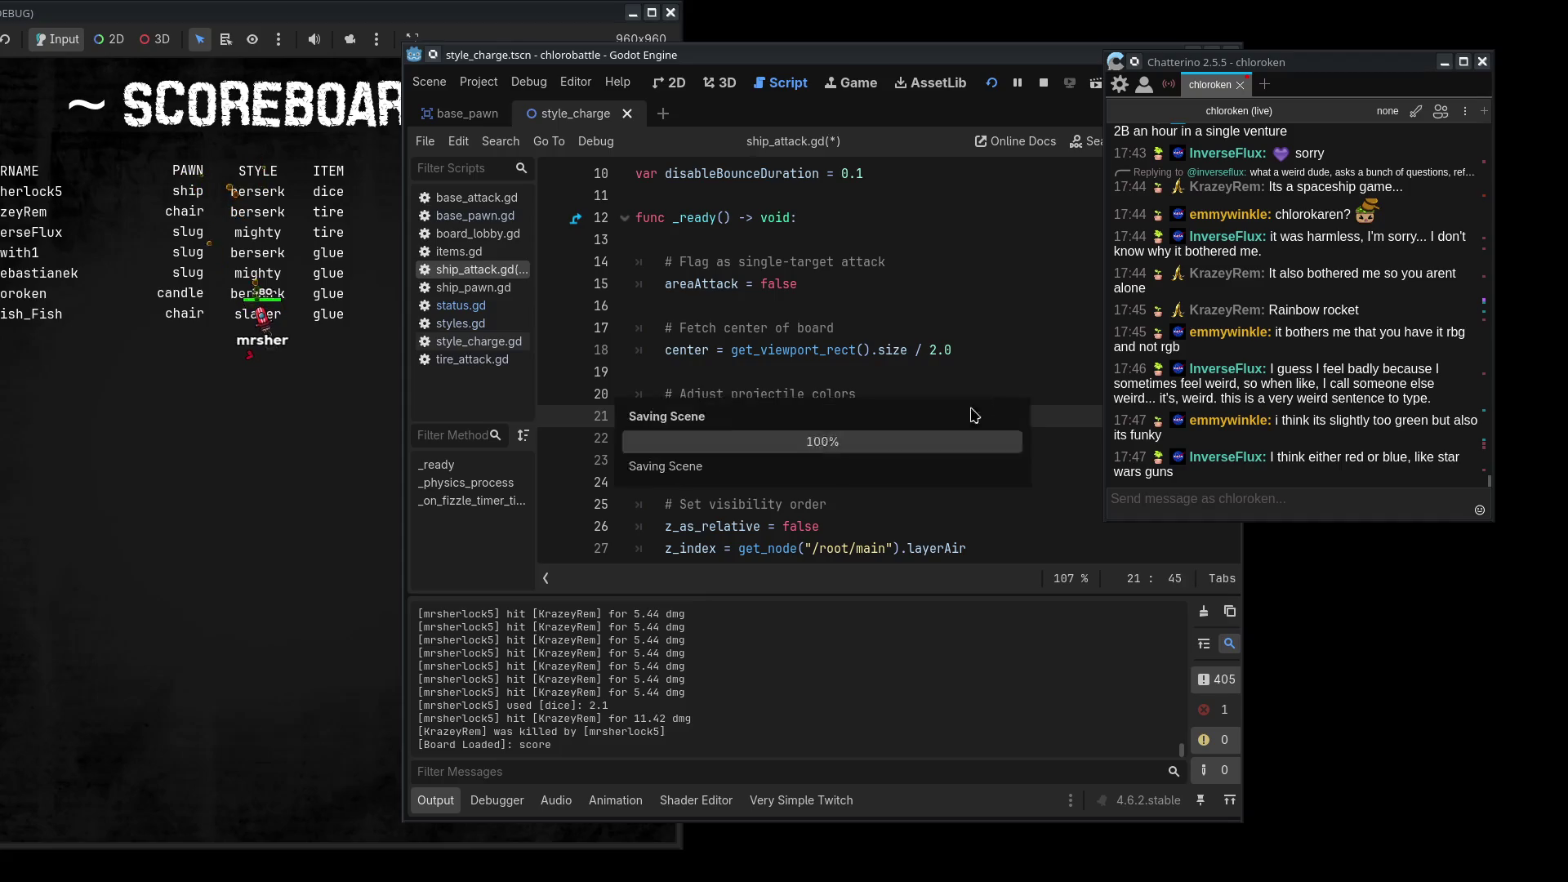
# - Undo the red edit and remove a stray character from green's bound
pyautogui.click(735, 350)
pyautogui.hotkey('ctrl', 'z')
pyautogui.doubleClick(963, 439)
pyautogui.press('BackSpace')
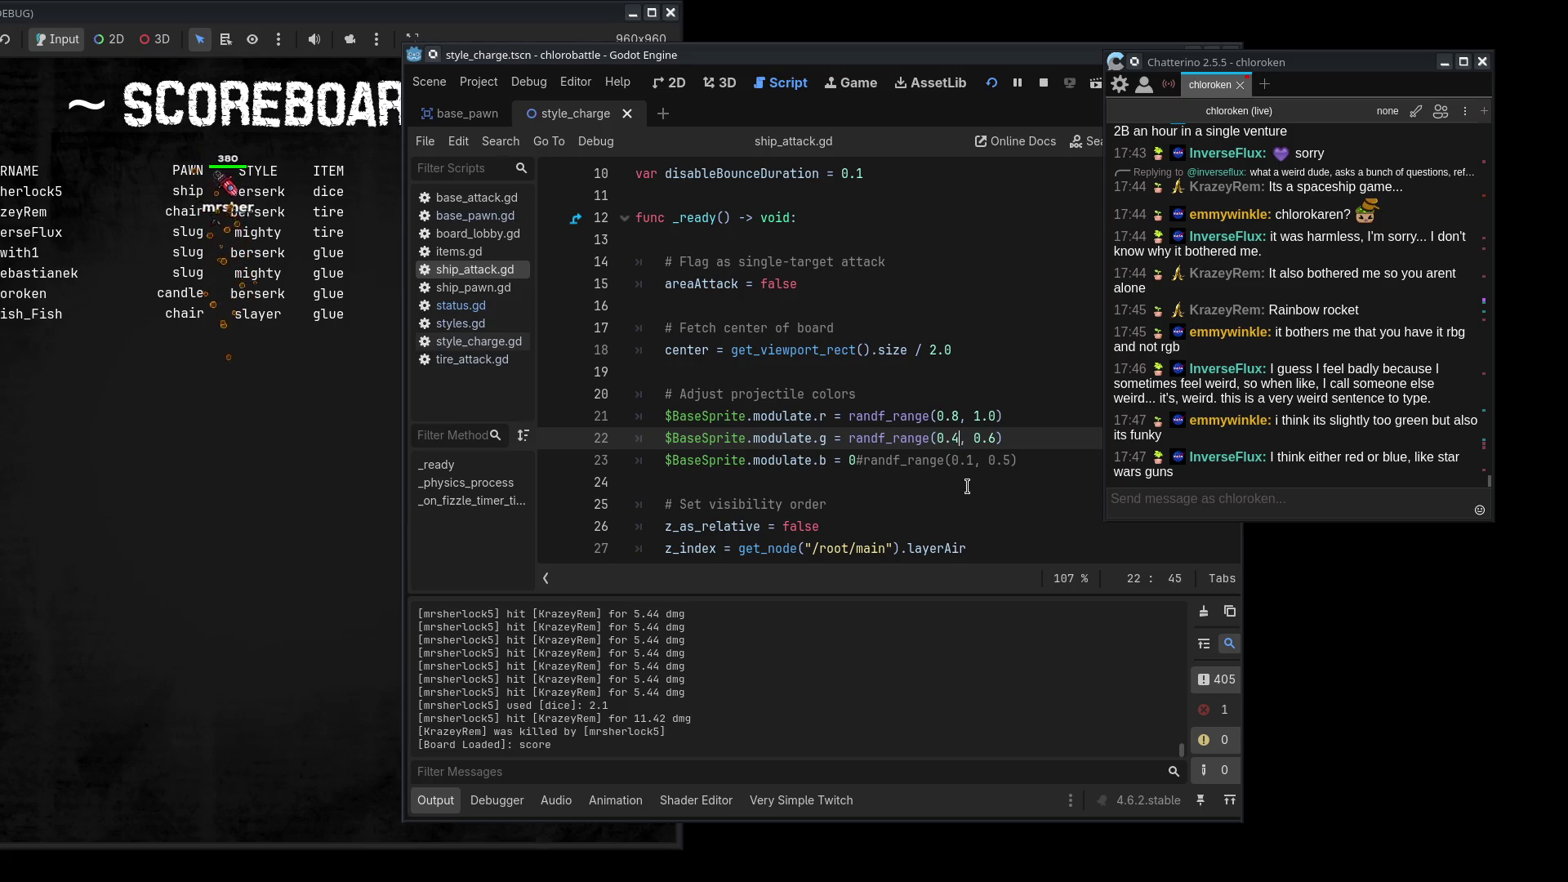
# - Set red's lower bound to 0.6 and green's to 0.2, save, and relaunch the game
pyautogui.click(967, 486)
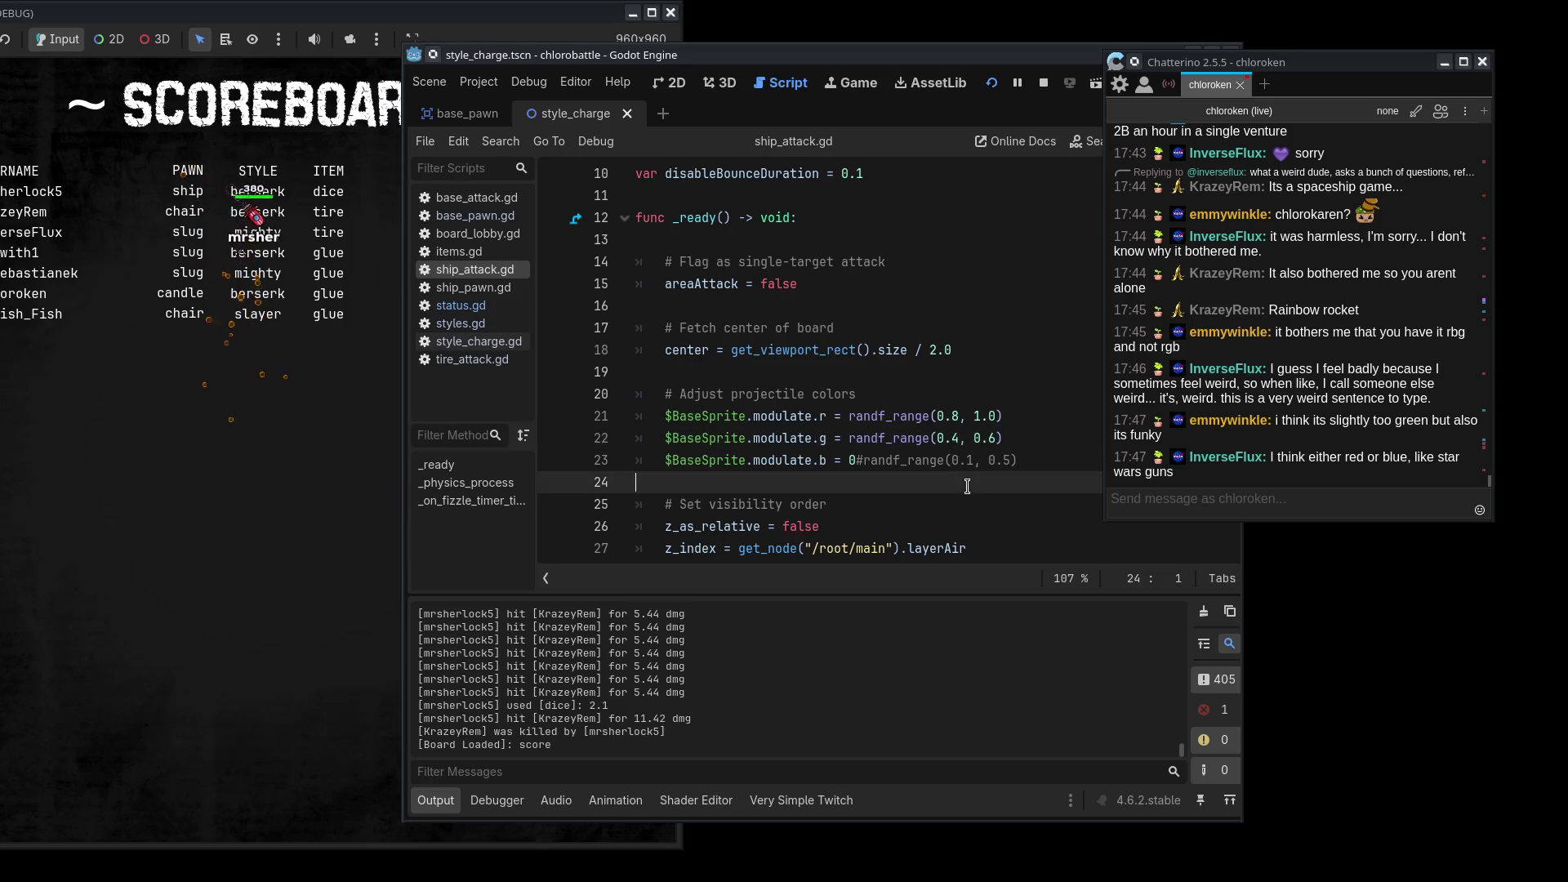
pyautogui.click(968, 441)
pyautogui.doubleClick(954, 417)
pyautogui.write('6')
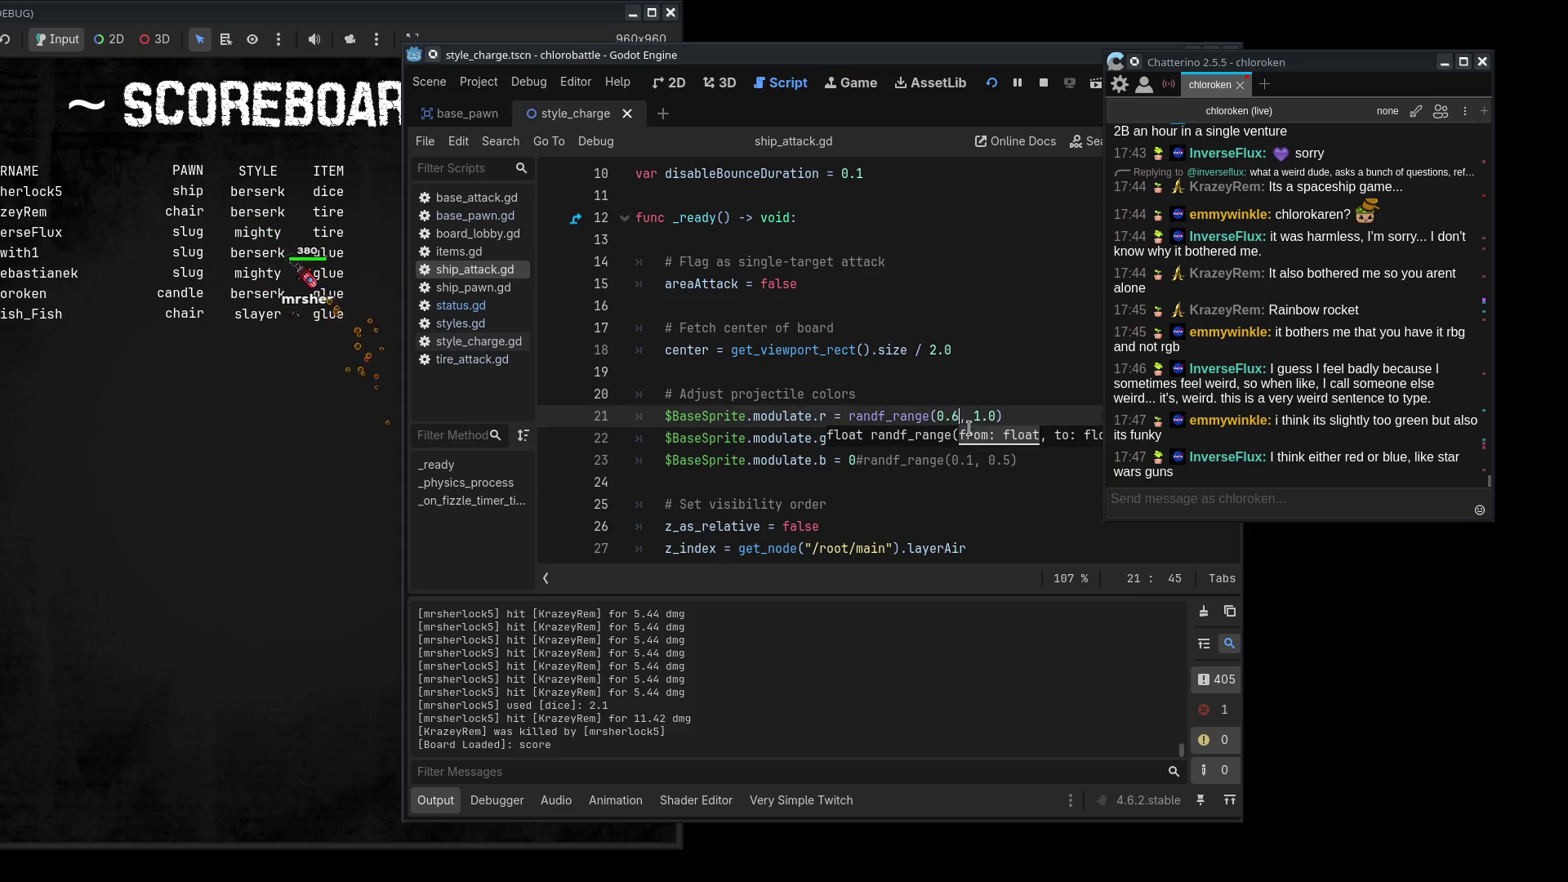
pyautogui.doubleClick(954, 438)
pyautogui.write('2')
pyautogui.hotkey('ctrl', 's')
pyautogui.click(185, 558)
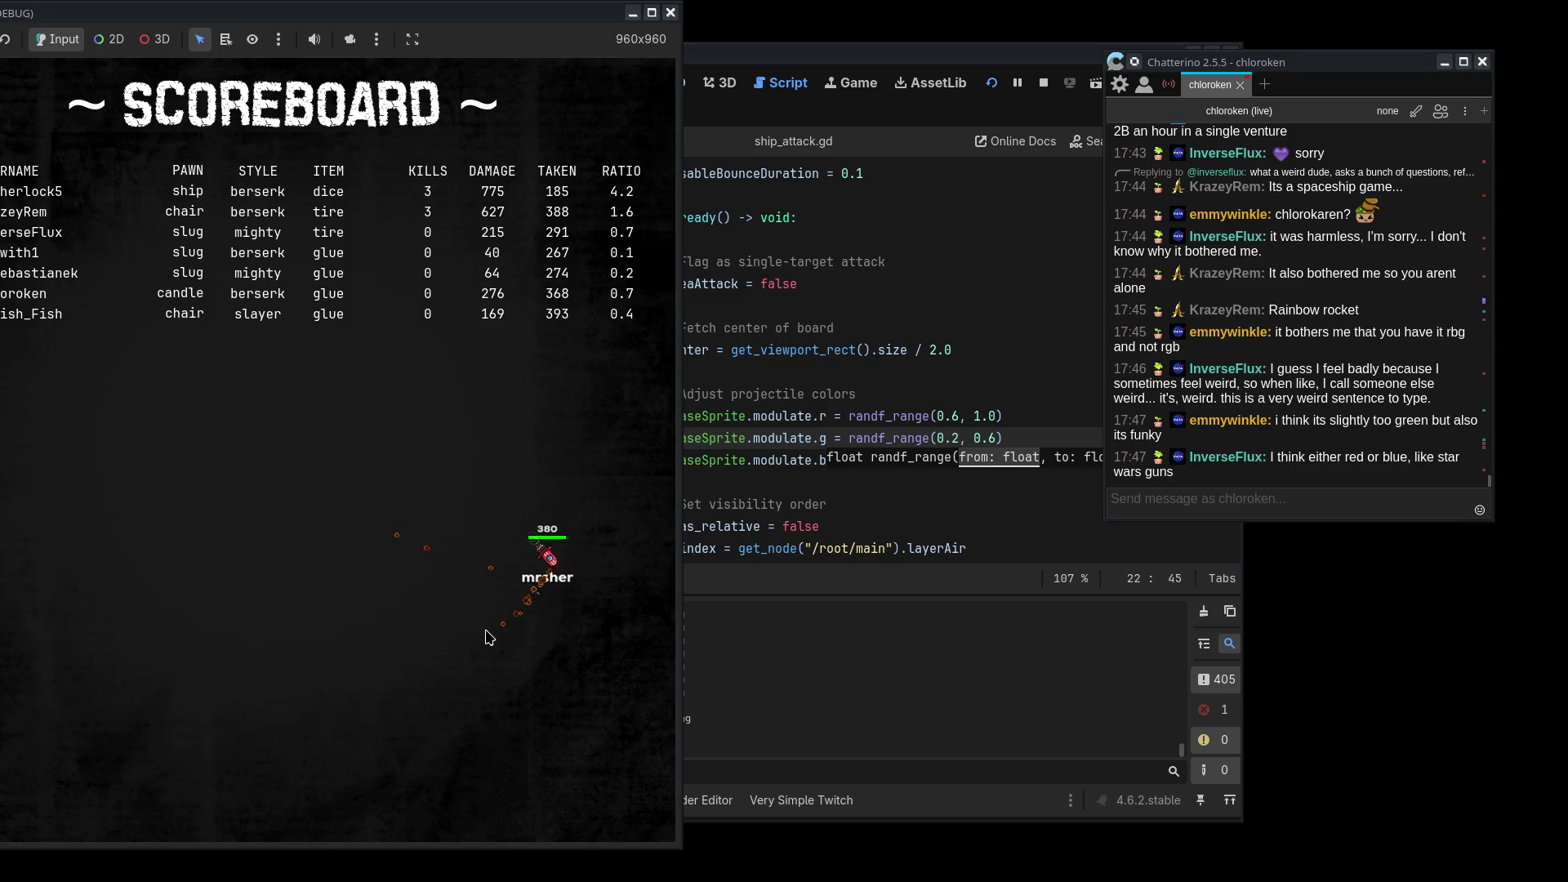
pyautogui.click(874, 394)
pyautogui.click(663, 418)
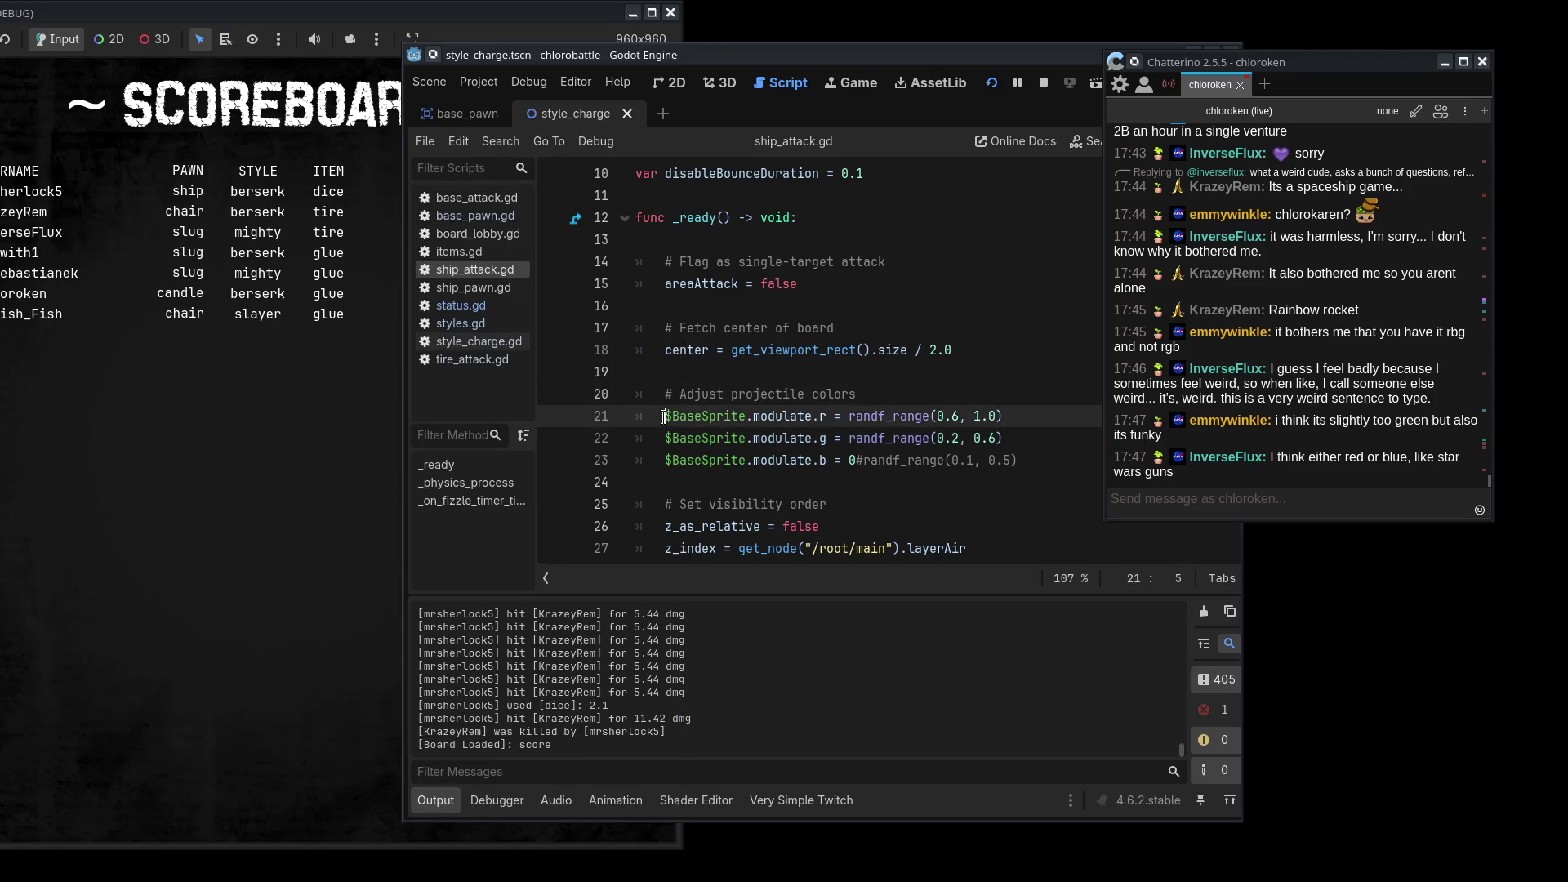
pyautogui.click(848, 439)
# - Comment out the random ranges and give red and green fixed values of 0
pyautogui.write('#')
pyautogui.click(848, 461)
pyautogui.write('1')
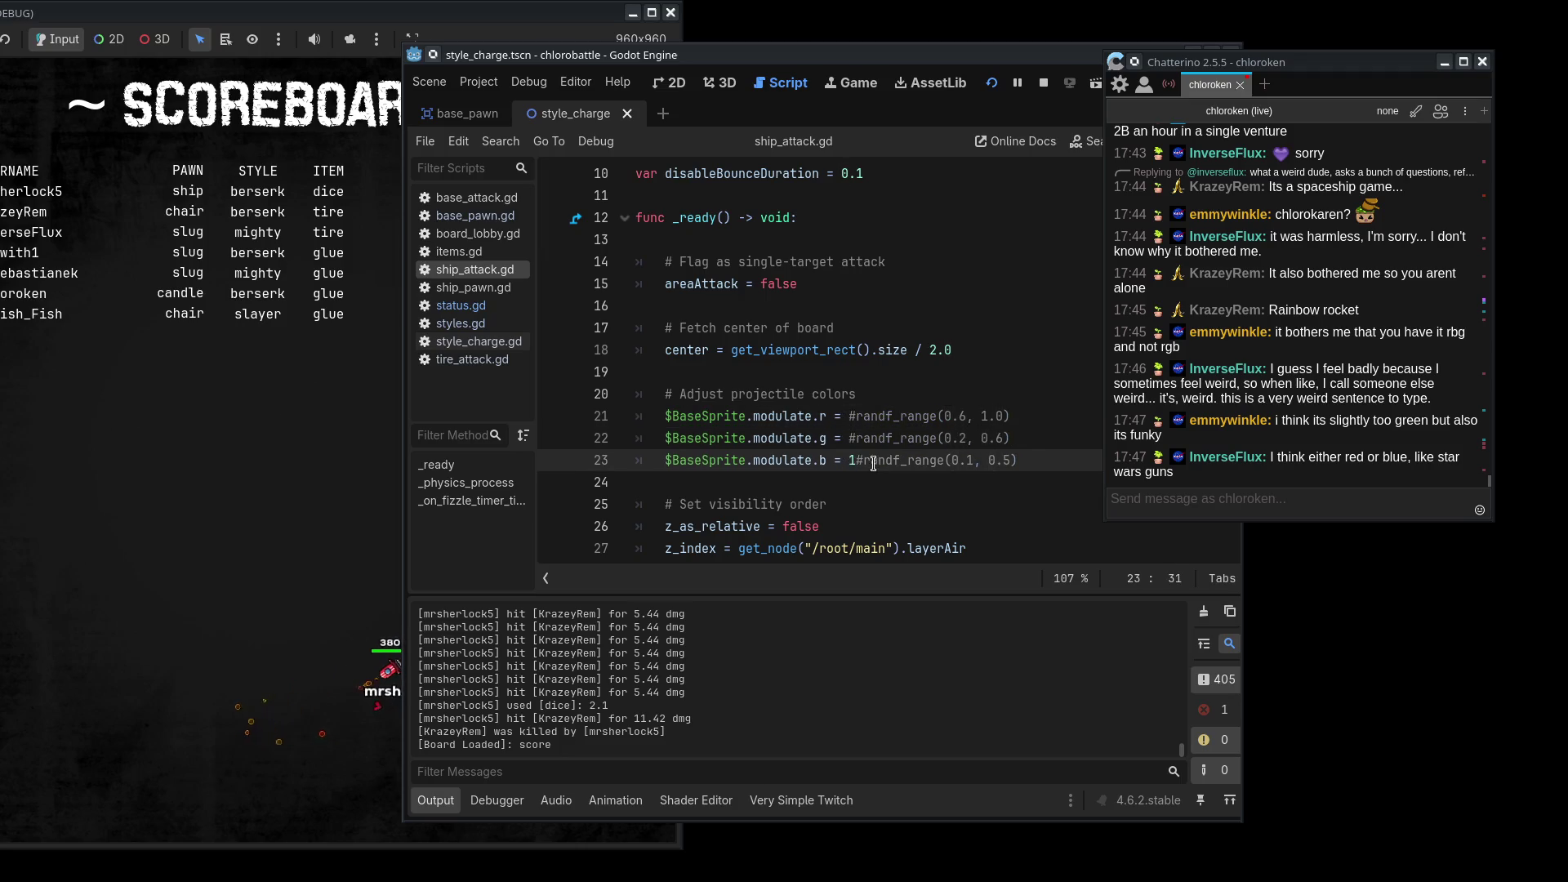
pyautogui.click(848, 441)
pyautogui.write('0')
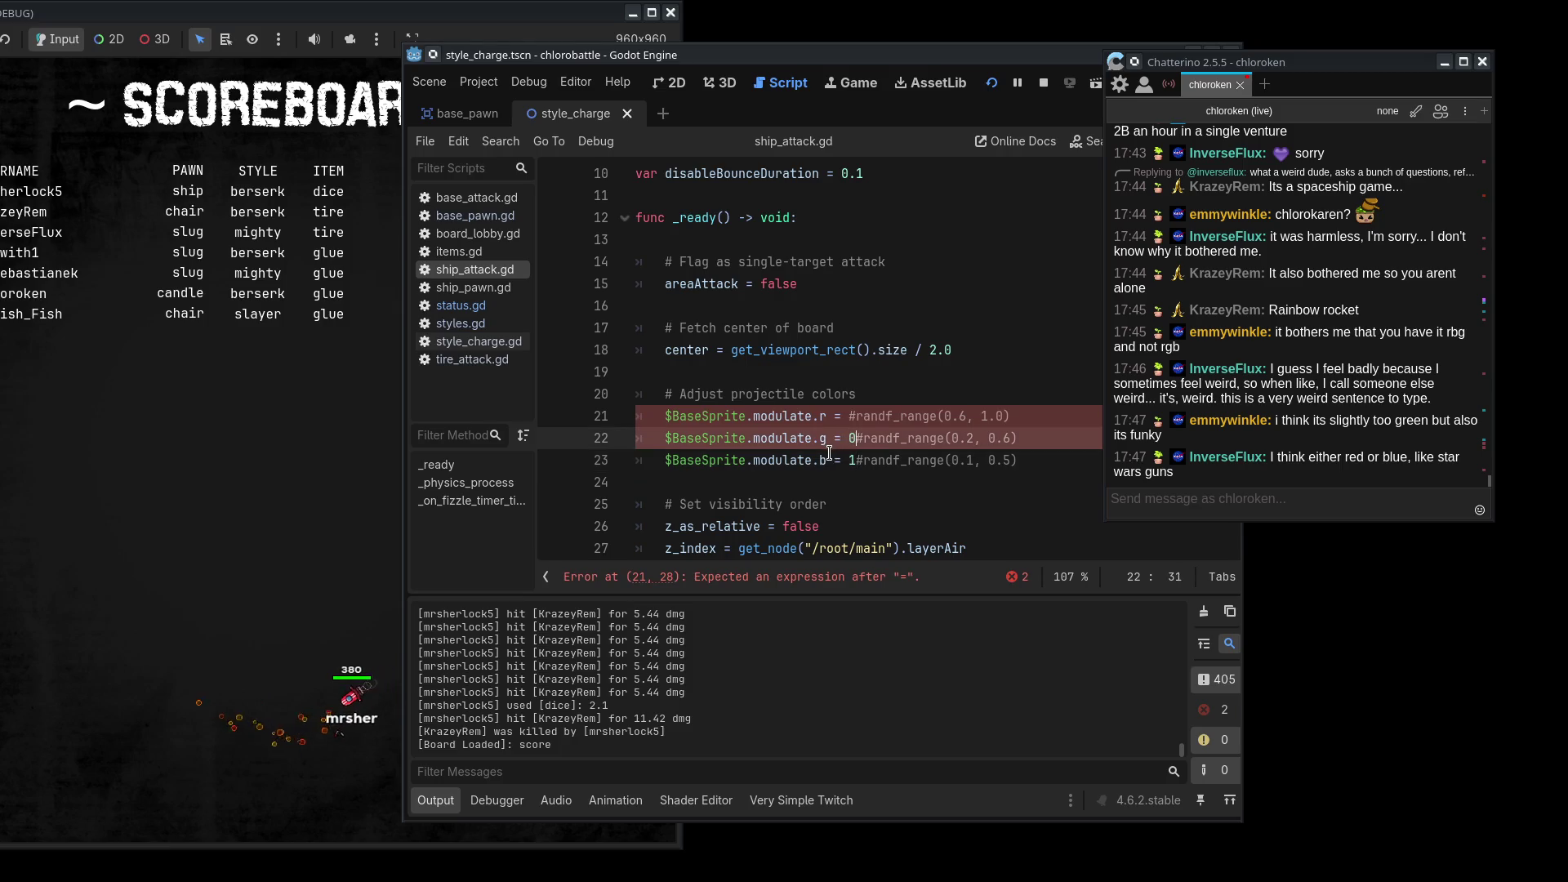
pyautogui.press('Up')
pyautogui.write('0')
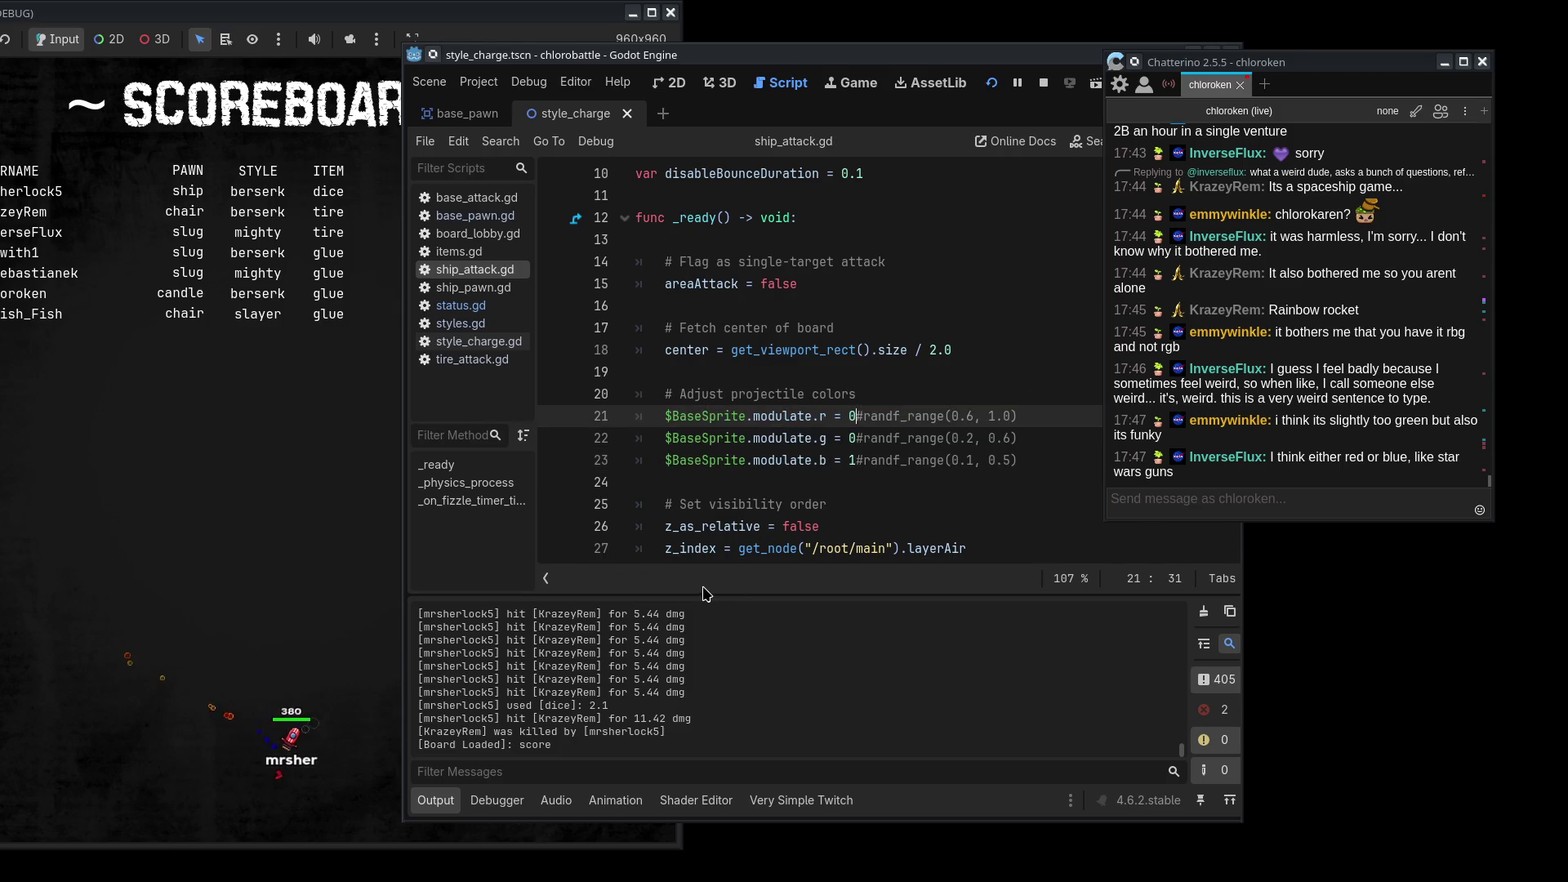
pyautogui.click(853, 462)
pyautogui.write('0.5')
# - Keep blue at 1, save, set green to 0.5, and check the projectile colours in-game
pyautogui.moveTo(704, 61)
pyautogui.mouseDown()
pyautogui.moveTo(861, 41)
pyautogui.moveTo(725, 39)
pyautogui.mouseUp()
pyautogui.hotkey('ctrl', 'z')
pyautogui.hotkey('ctrl', 's')
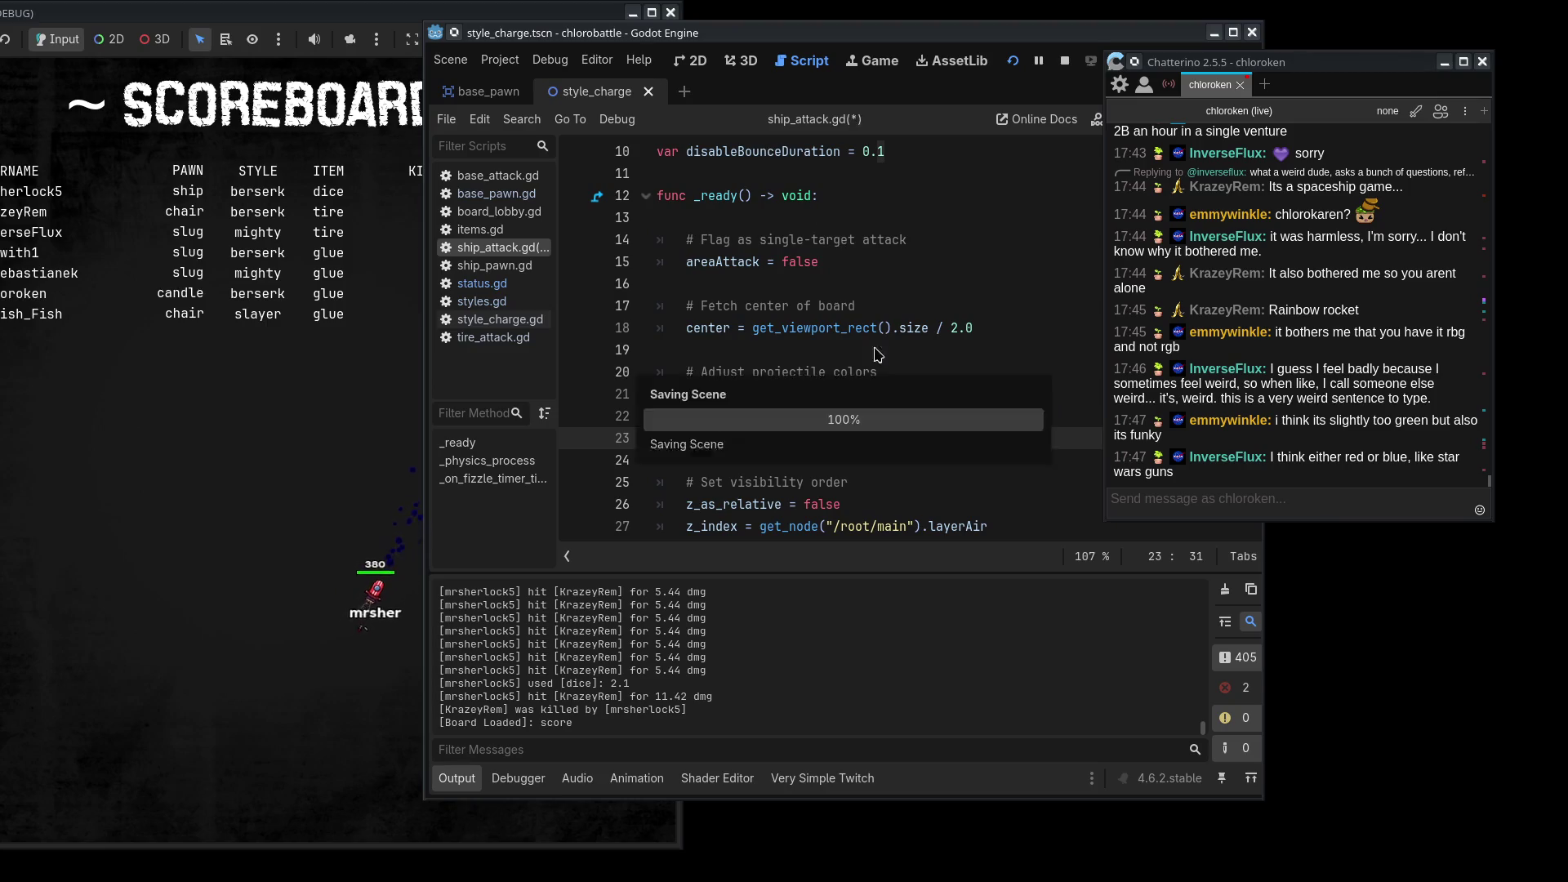
pyautogui.click(876, 416)
pyautogui.write('.5#randf_range(0.2, 0.6')
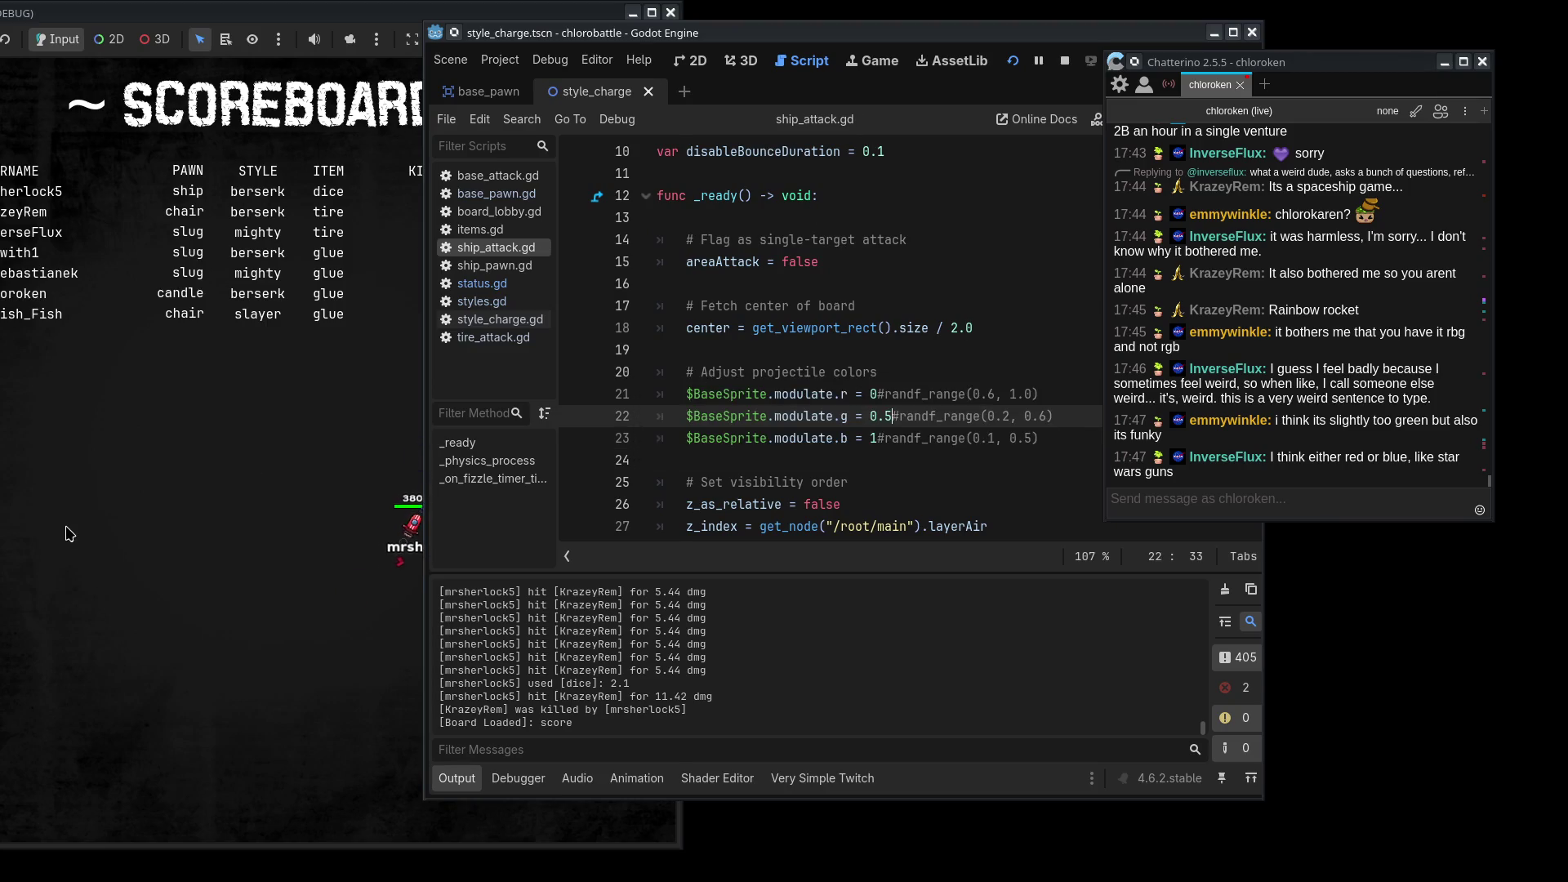
pyautogui.click(92, 522)
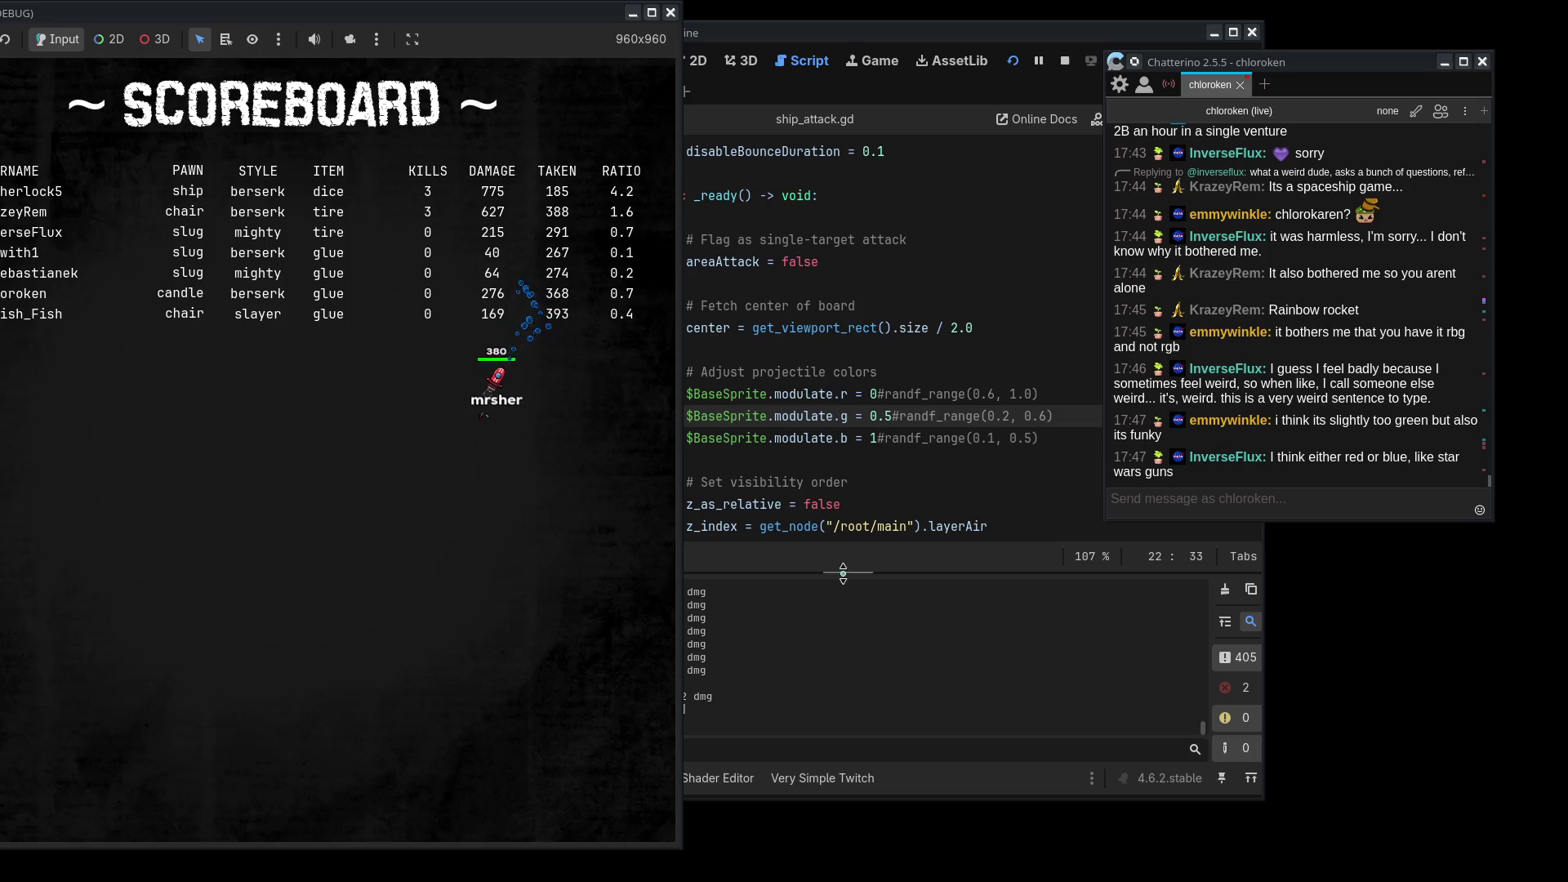
pyautogui.doubleClick(881, 415)
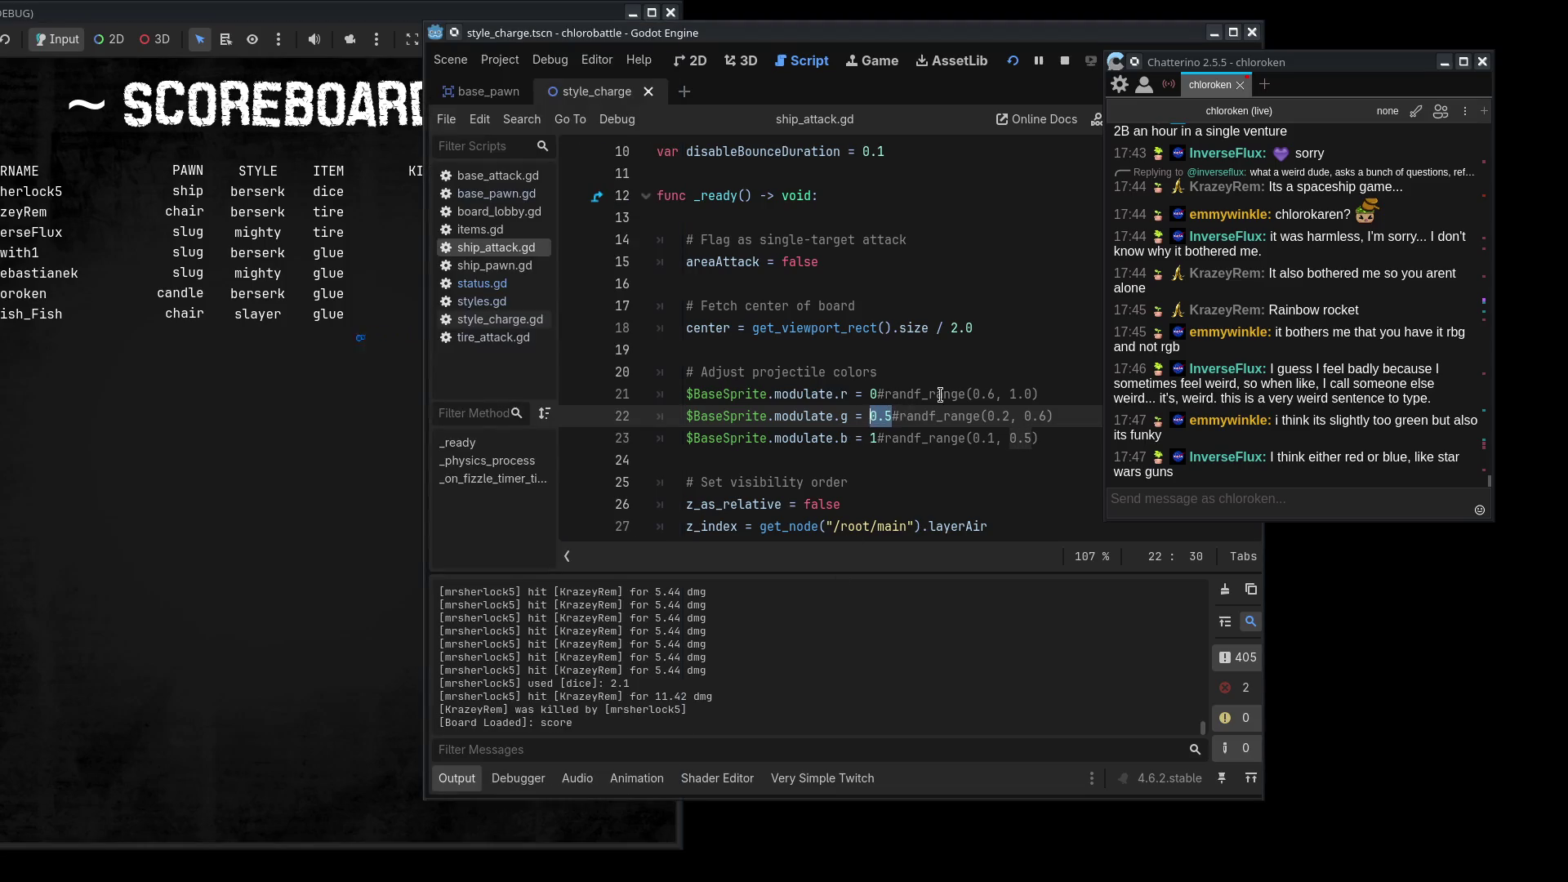
# - Give green an upper bound of 1 and blue a range of 0.5–1.0, then check the game
pyautogui.write('1')
pyautogui.doubleClick(1013, 416)
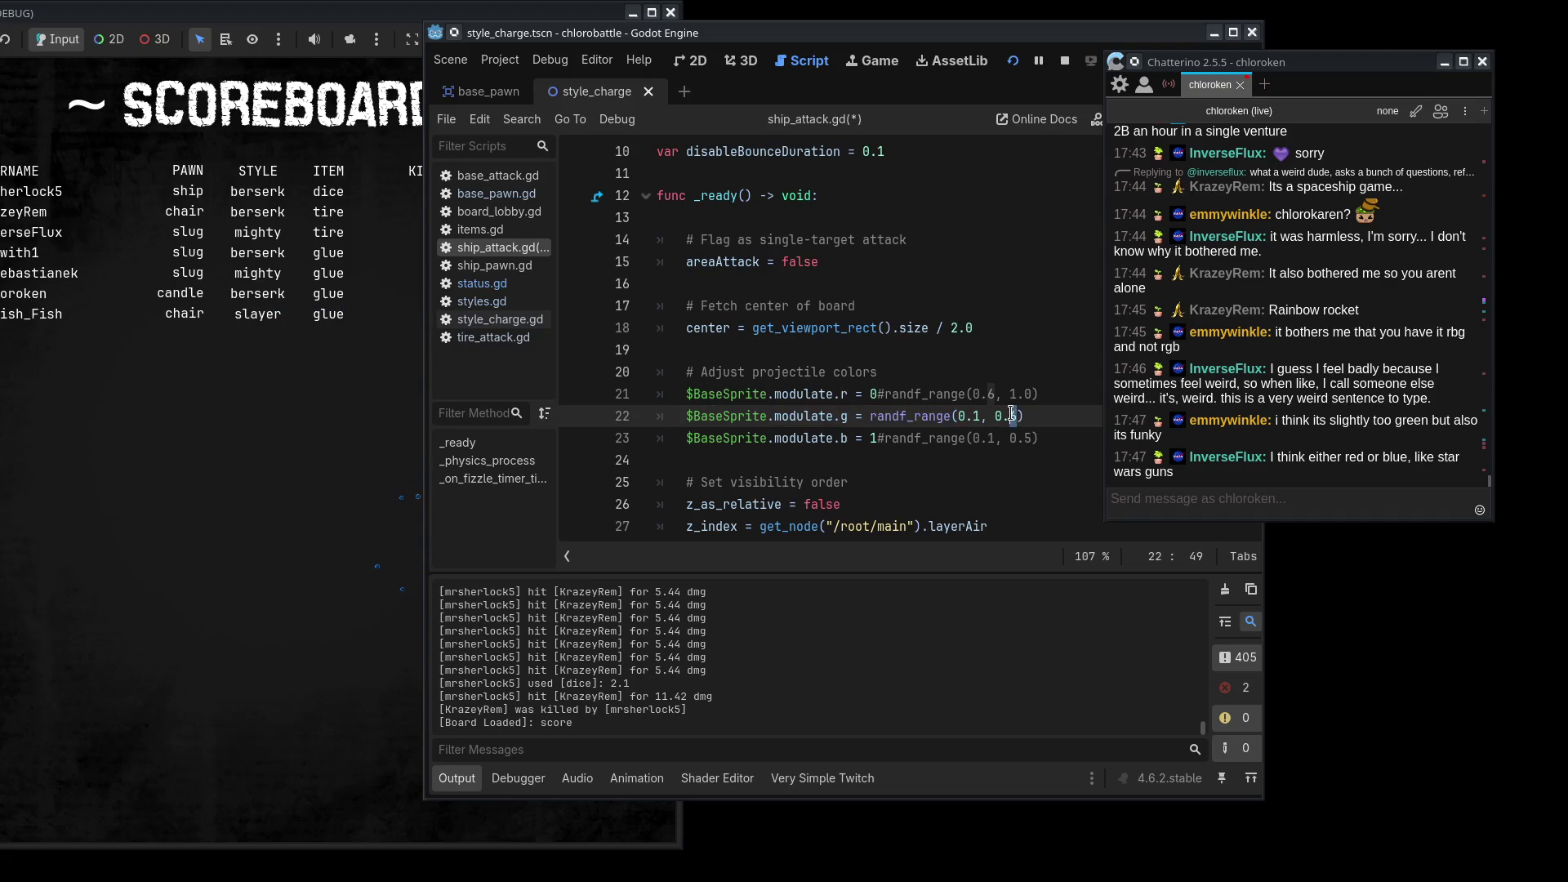
pyautogui.click(878, 438)
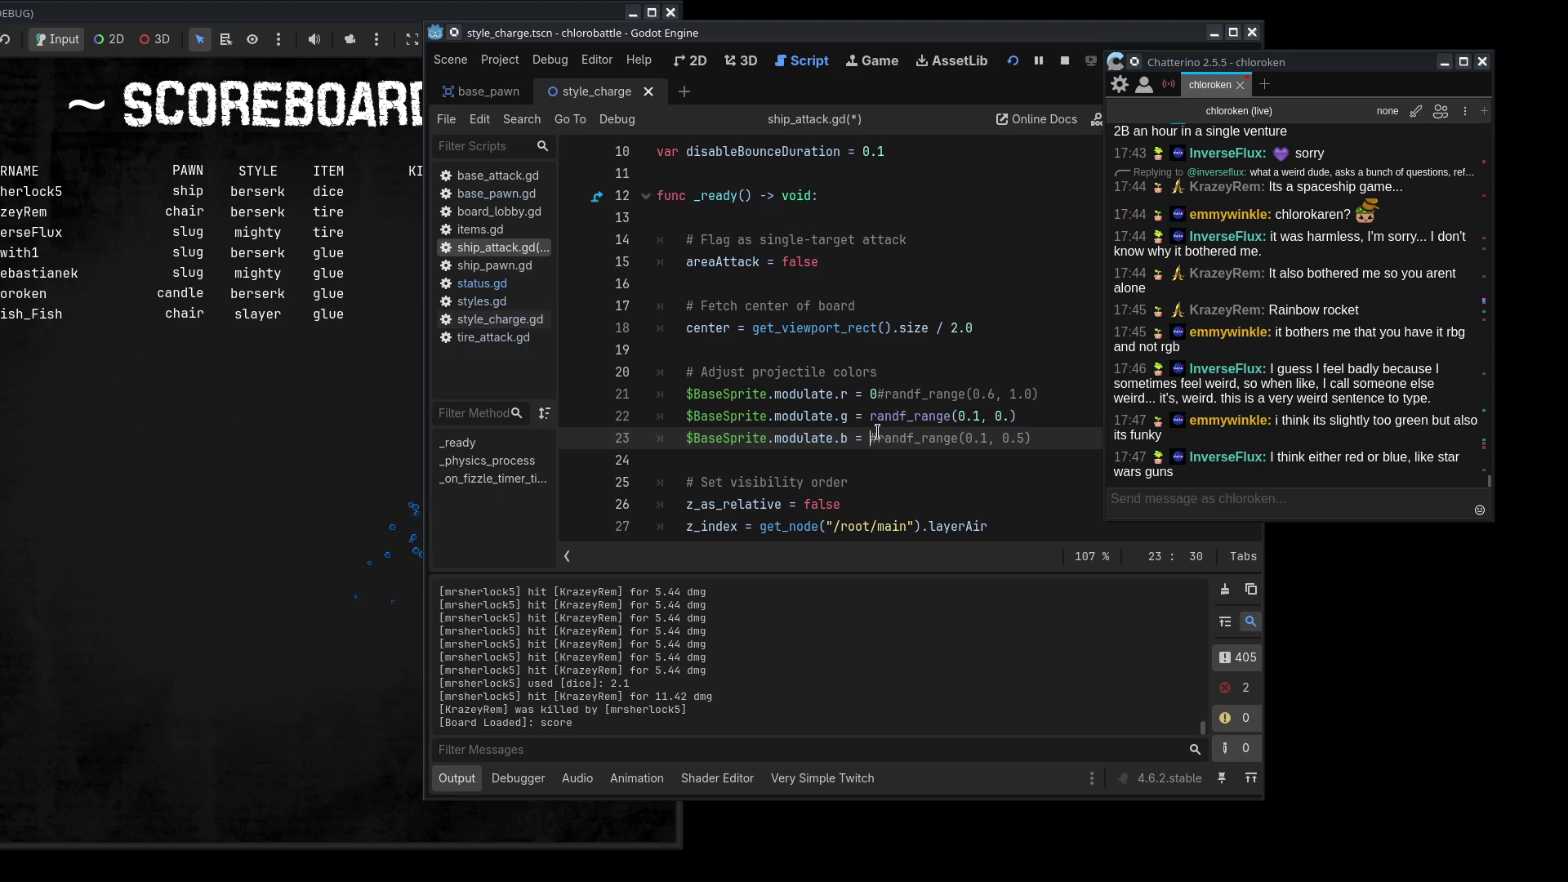
pyautogui.doubleClick(974, 439)
pyautogui.write('5')
pyautogui.doubleClick(1017, 437)
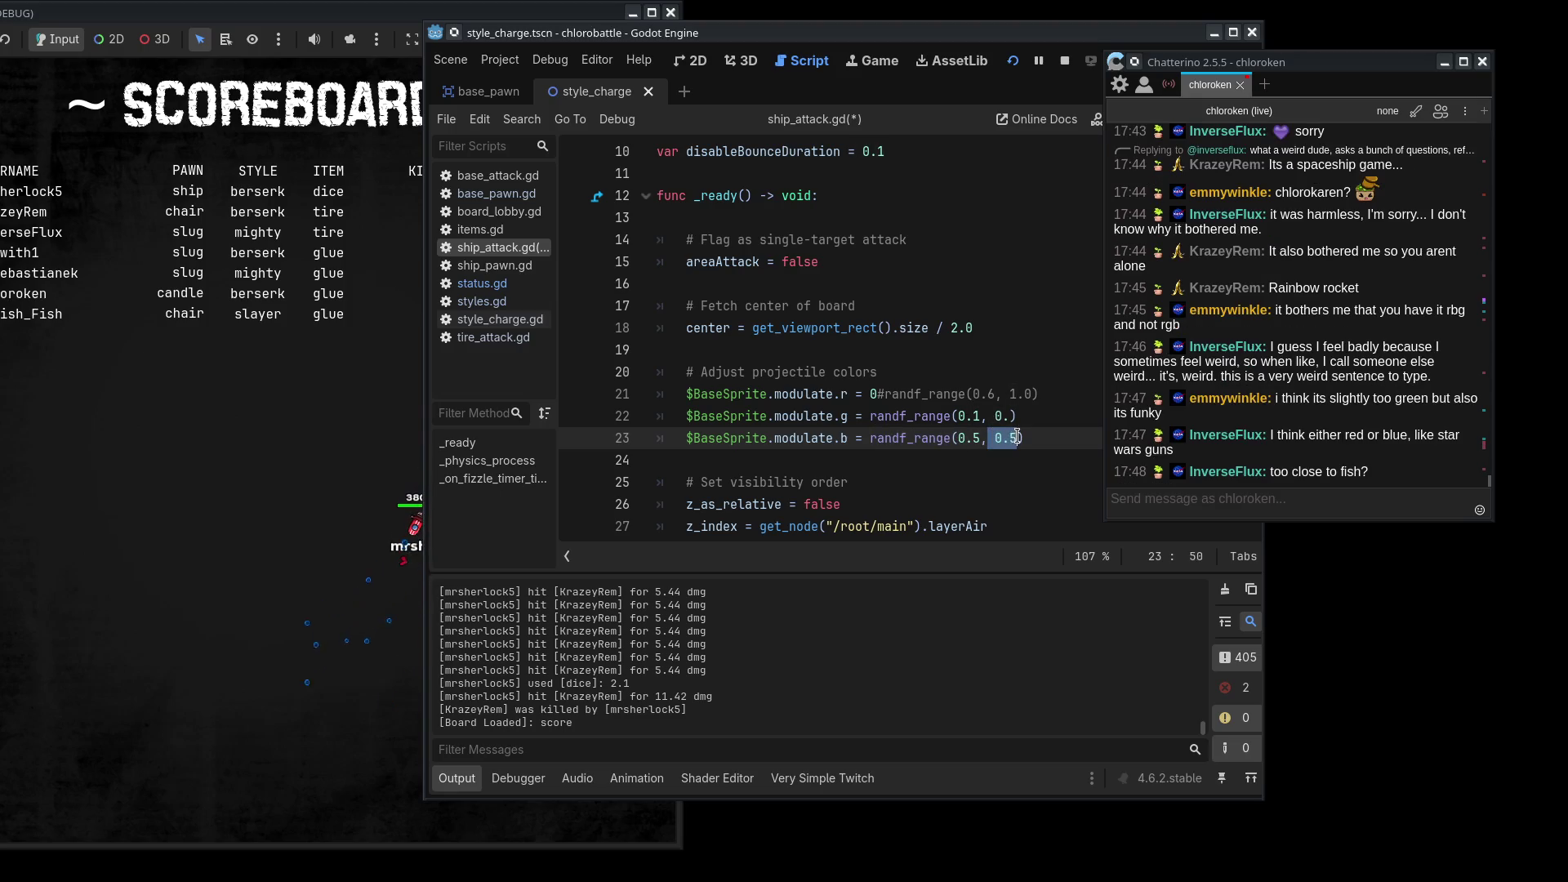
pyautogui.write('1.0')
pyautogui.click(472, 696)
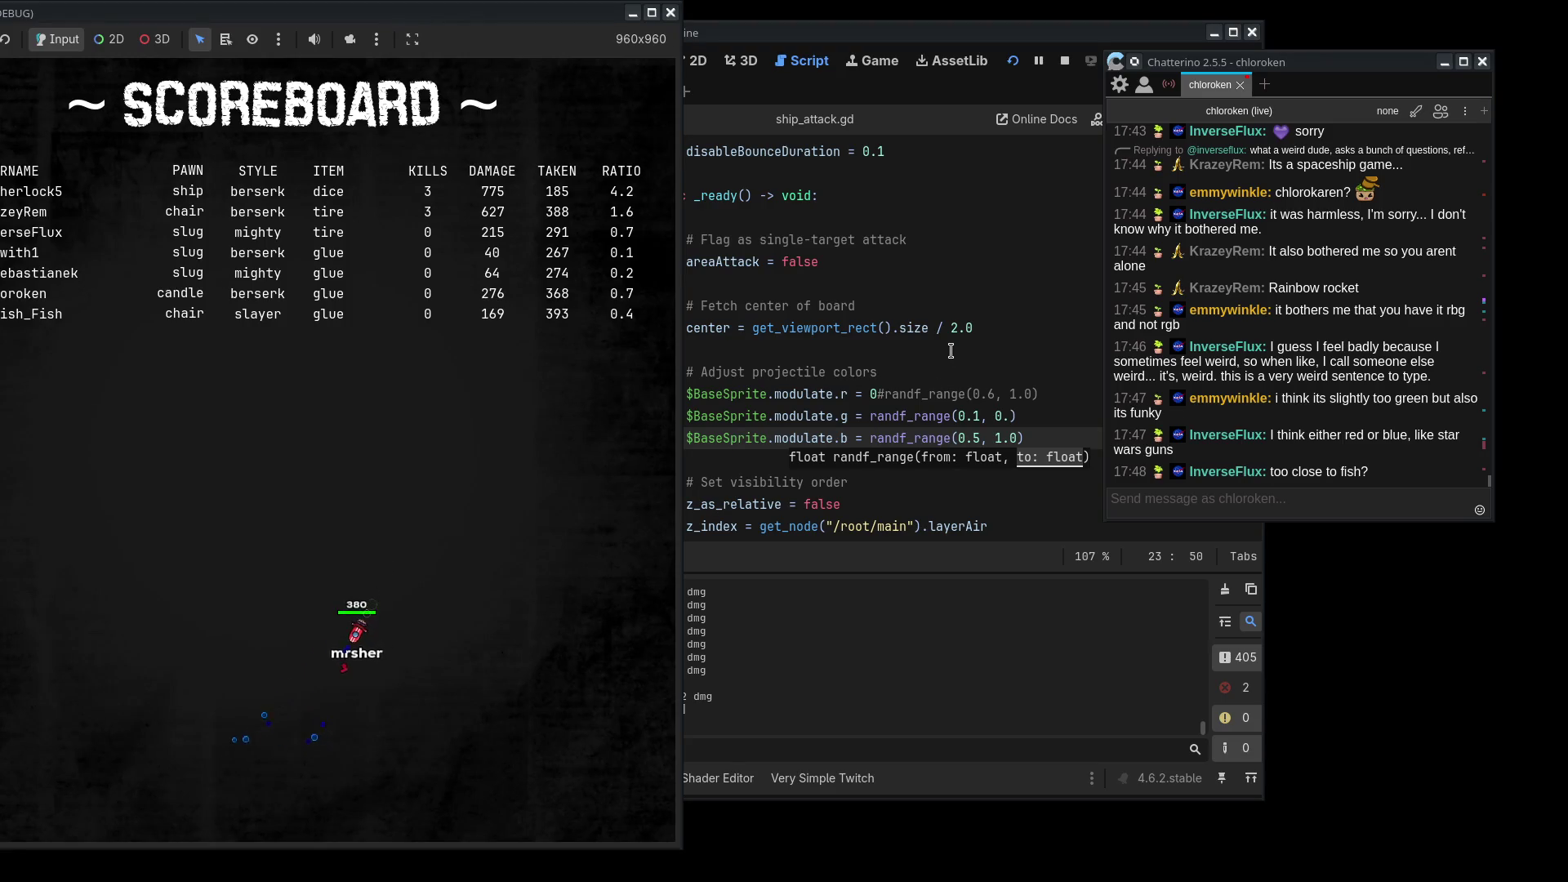
# - Try different green range bounds and view the resulting projectiles in the game
pyautogui.click(995, 334)
pyautogui.click(1008, 416)
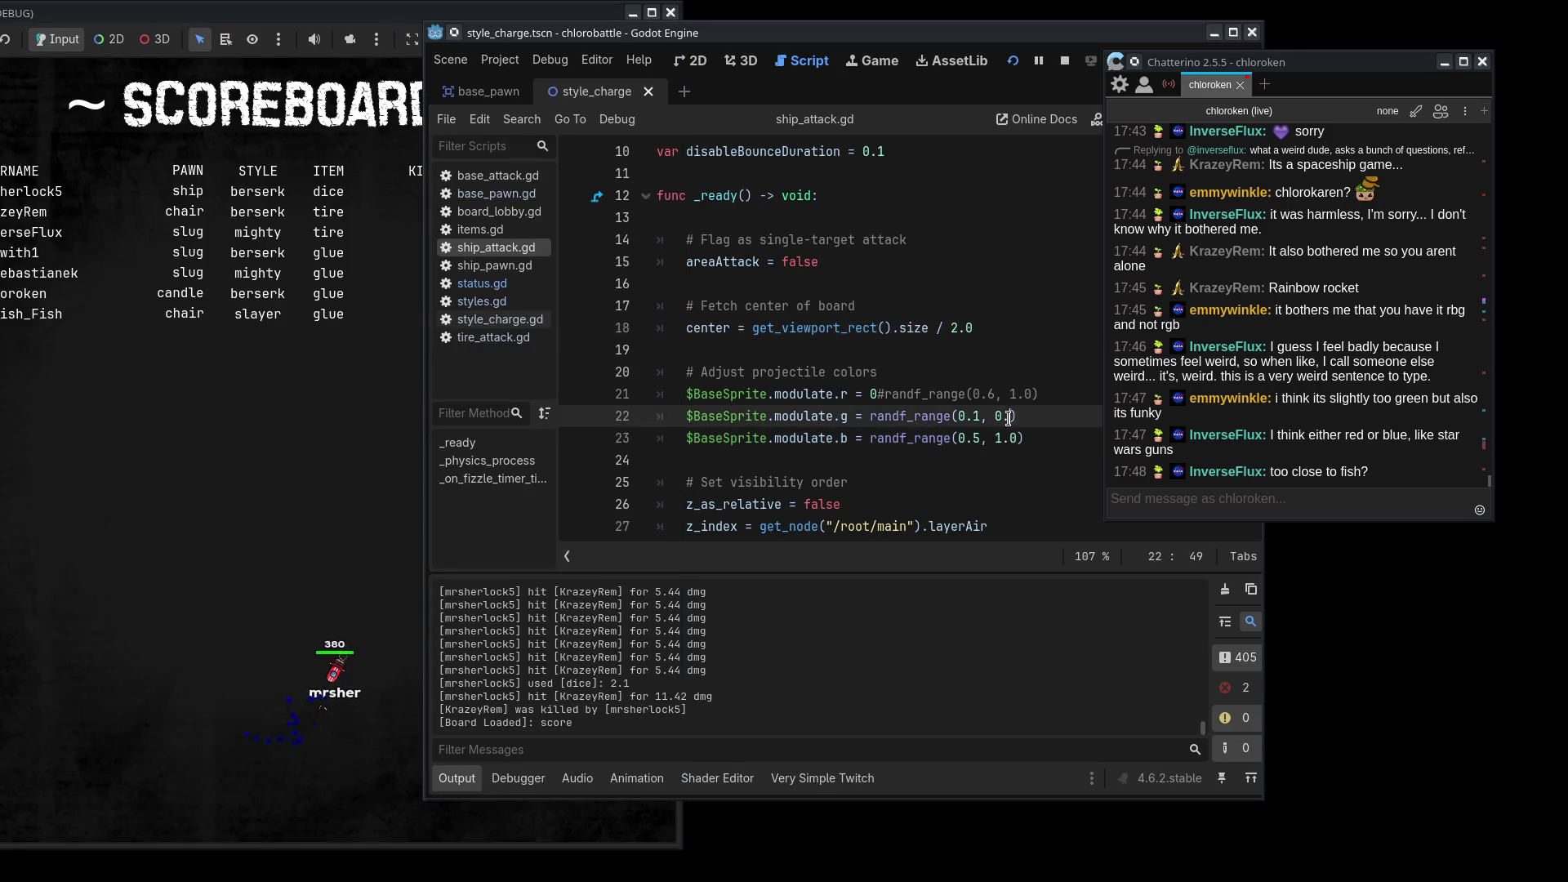
pyautogui.write('5')
pyautogui.click(605, 633)
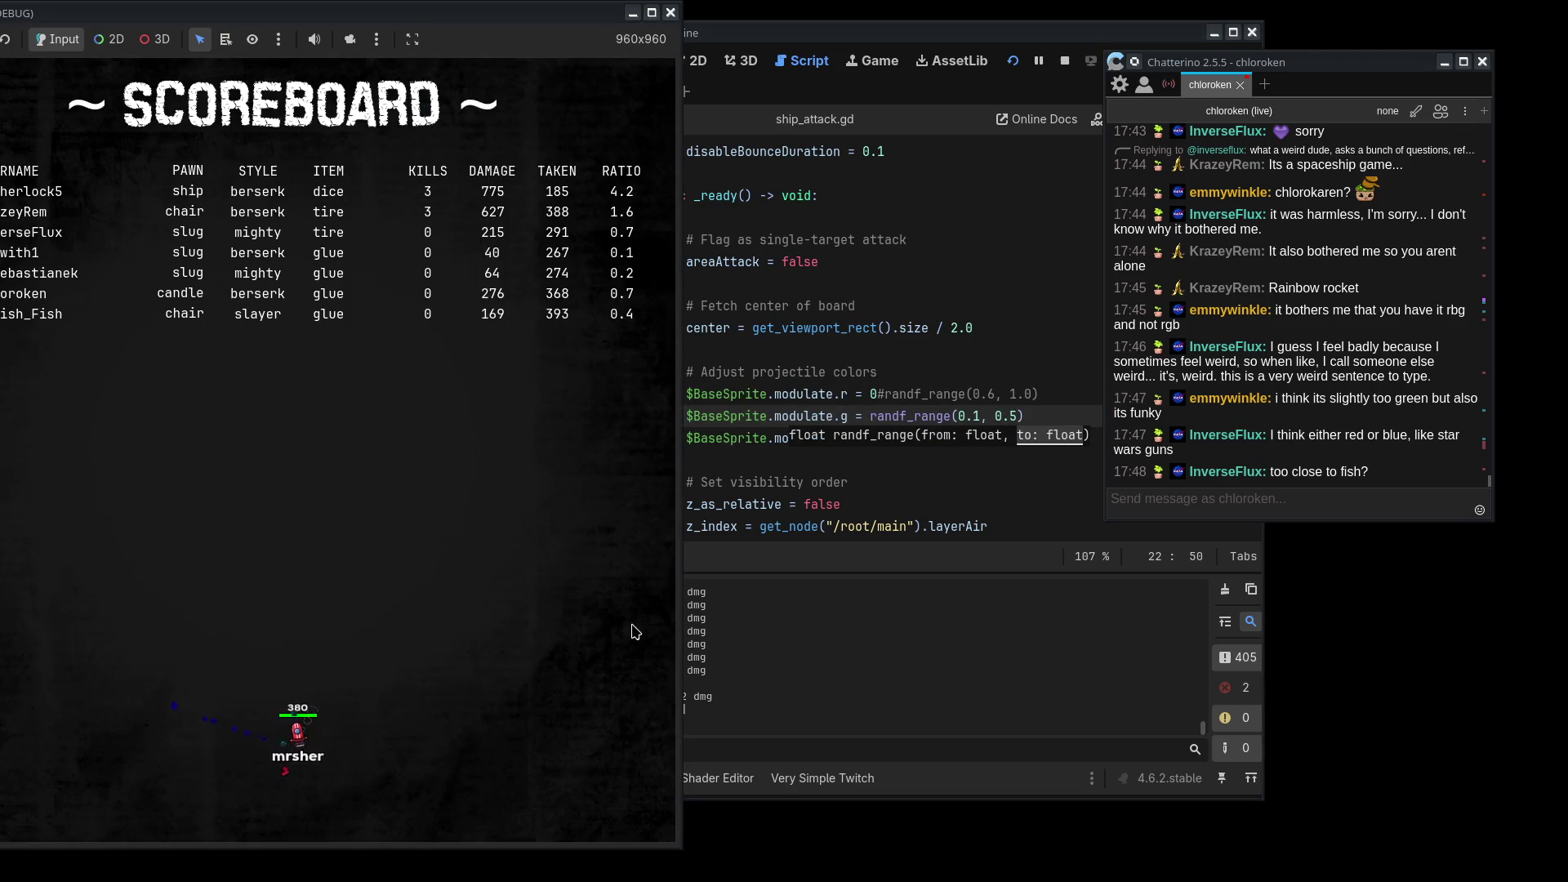
pyautogui.click(1029, 337)
pyautogui.click(1008, 416)
pyautogui.write('5')
pyautogui.press('BackSpace')
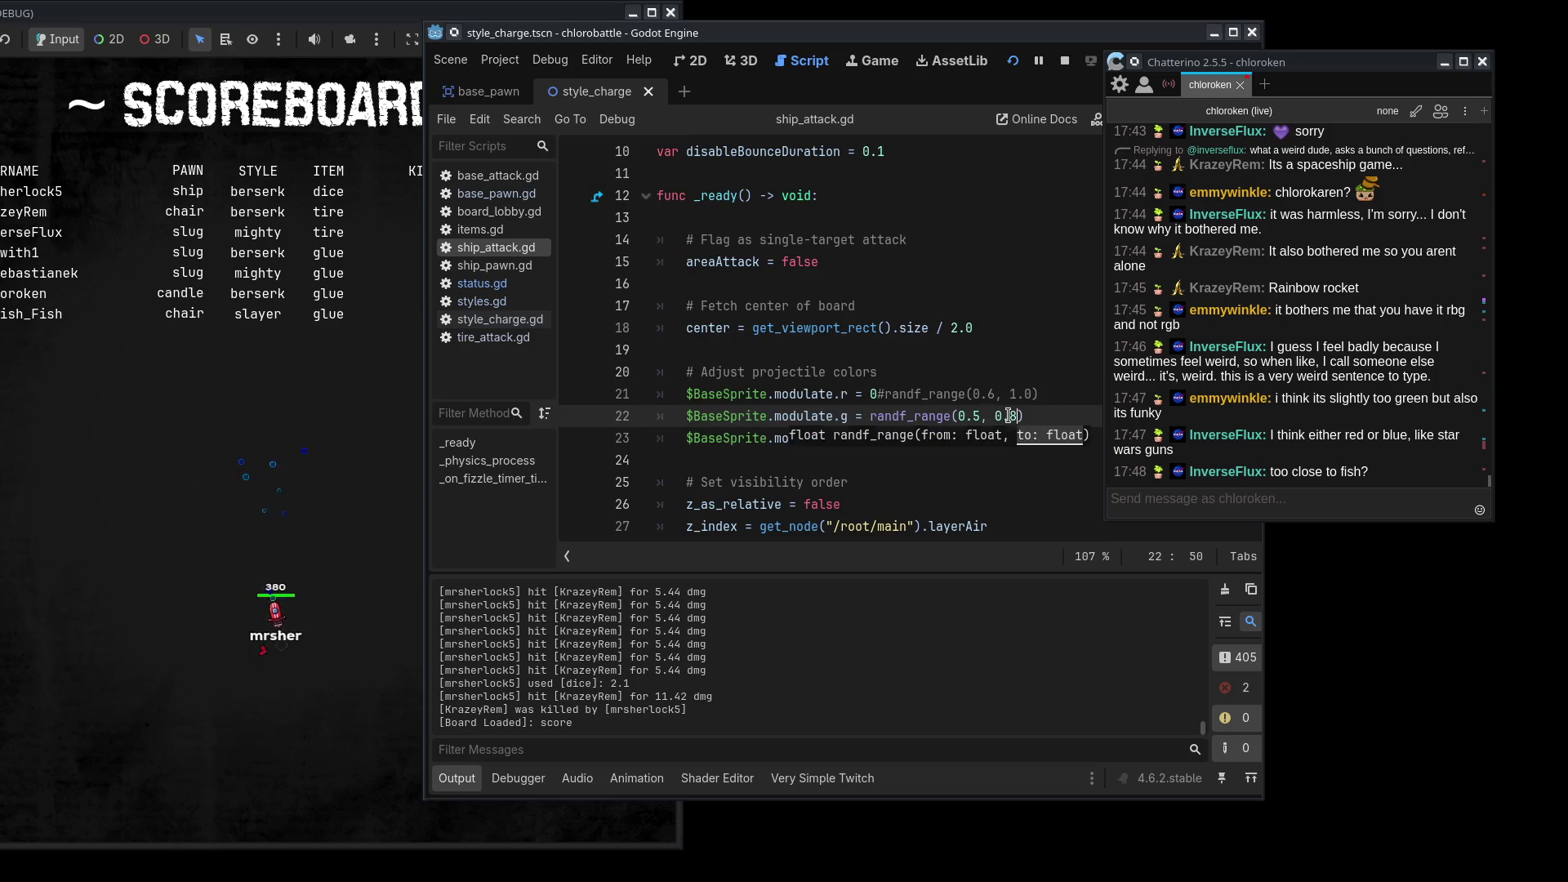
pyautogui.write('8')
pyautogui.click(261, 511)
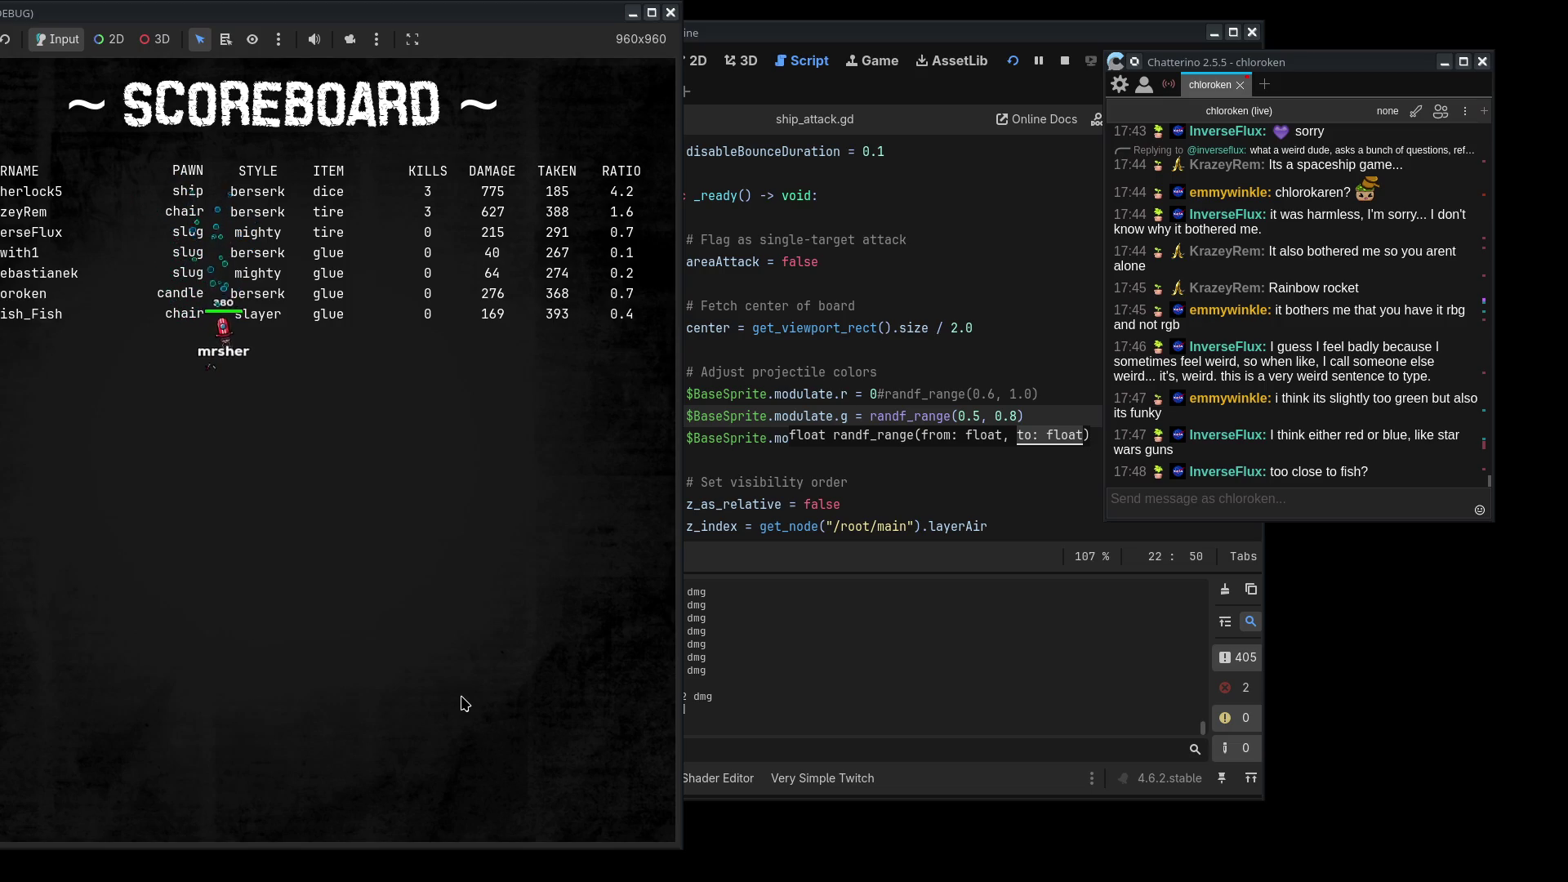
# - Restore green's upper bound to 1 and set blue's upper bound to 0.8, then test
pyautogui.click(914, 490)
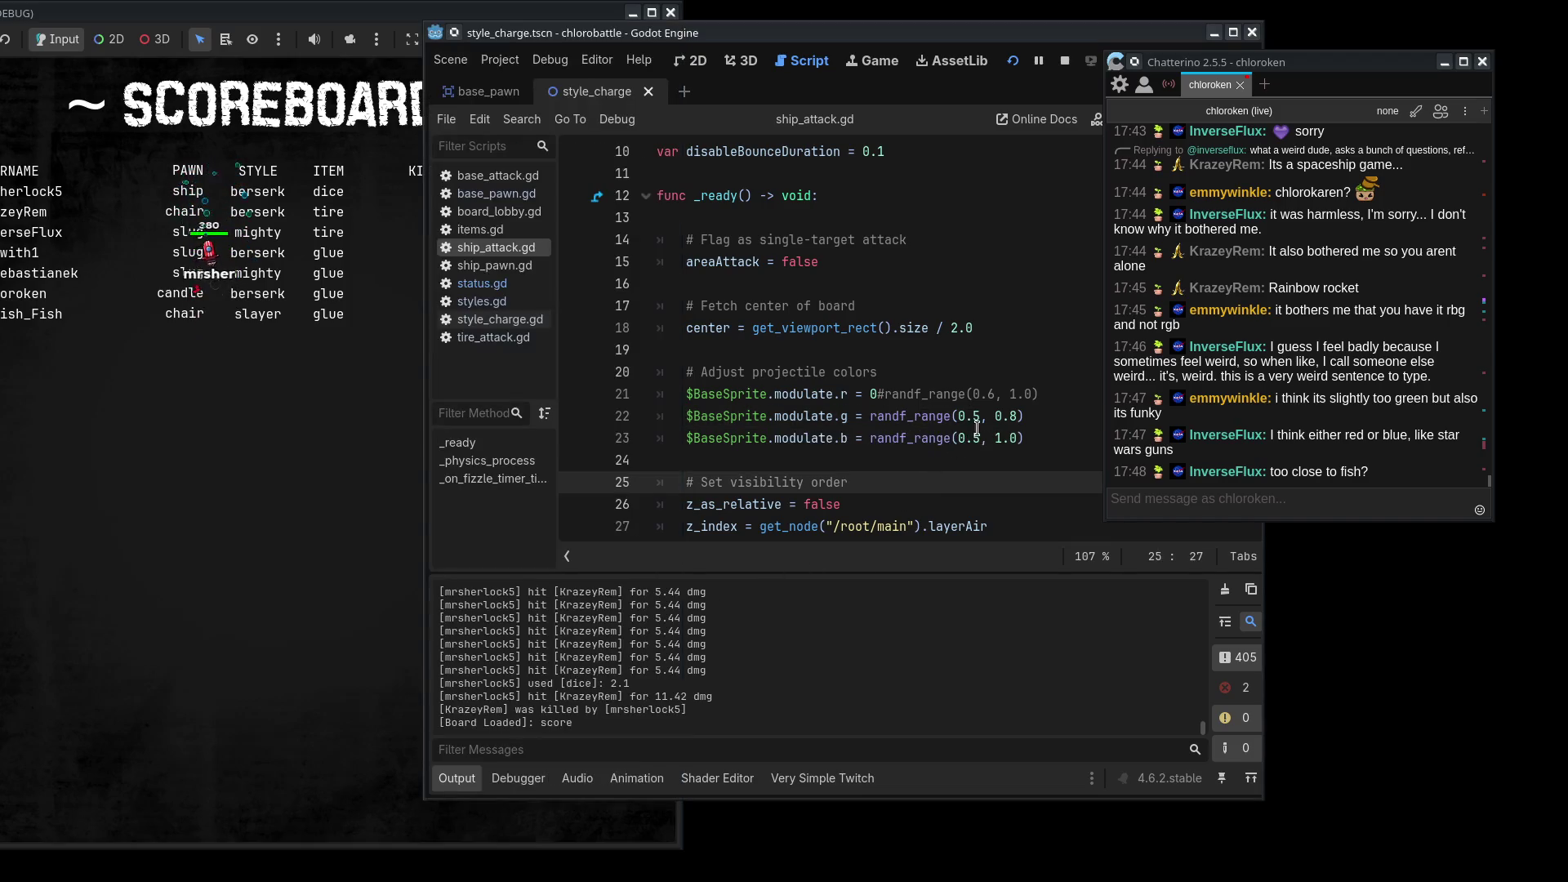
pyautogui.click(998, 417)
pyautogui.press('BackSpace')
pyautogui.write('1.')
pyautogui.click(1010, 439)
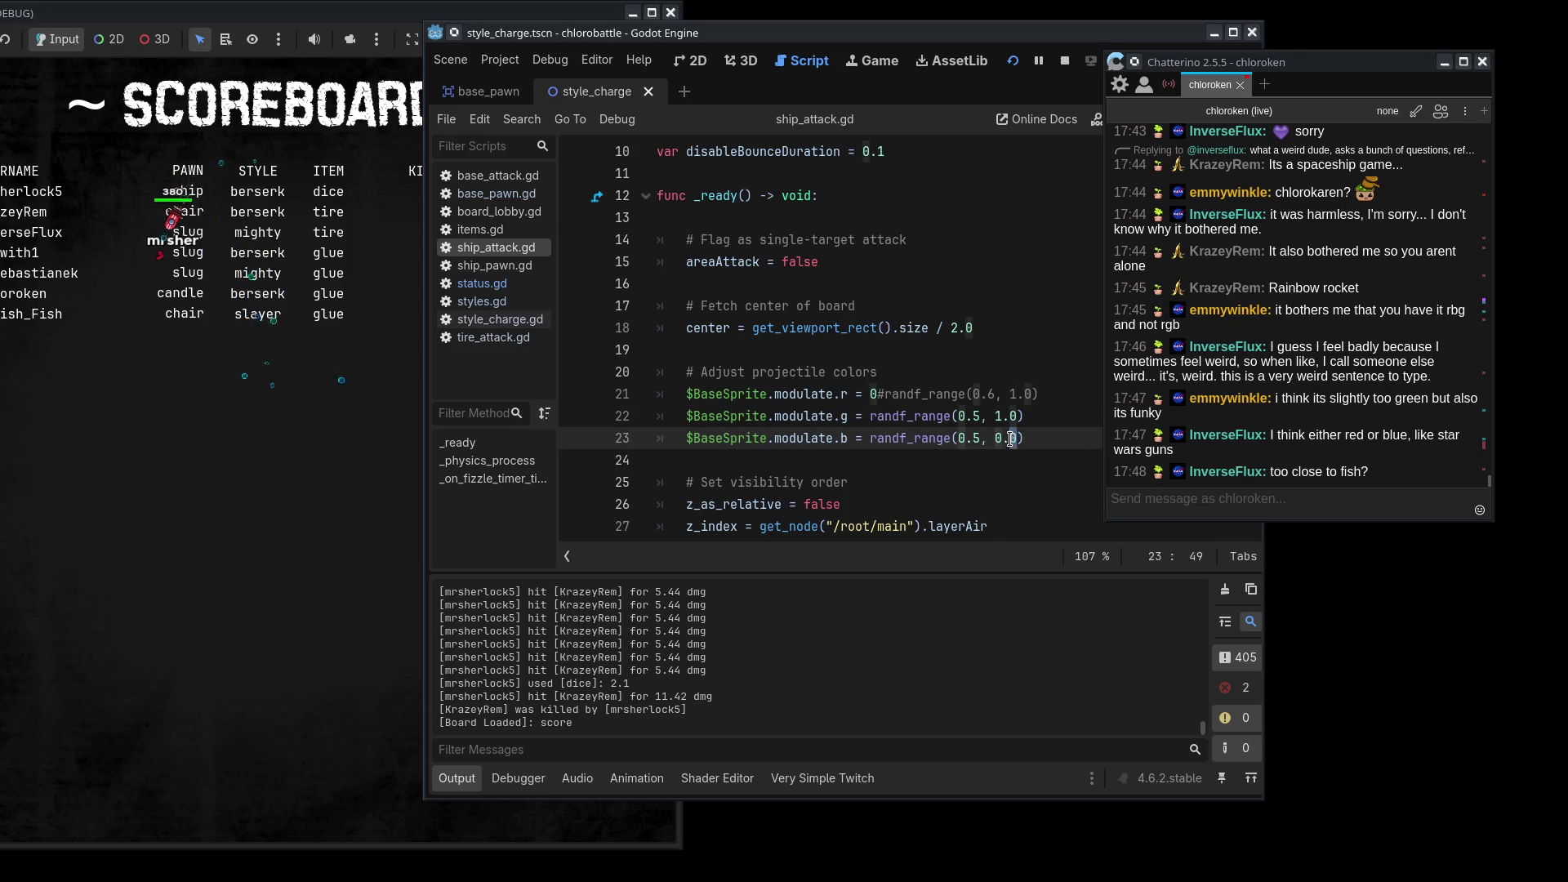
pyautogui.write('8')
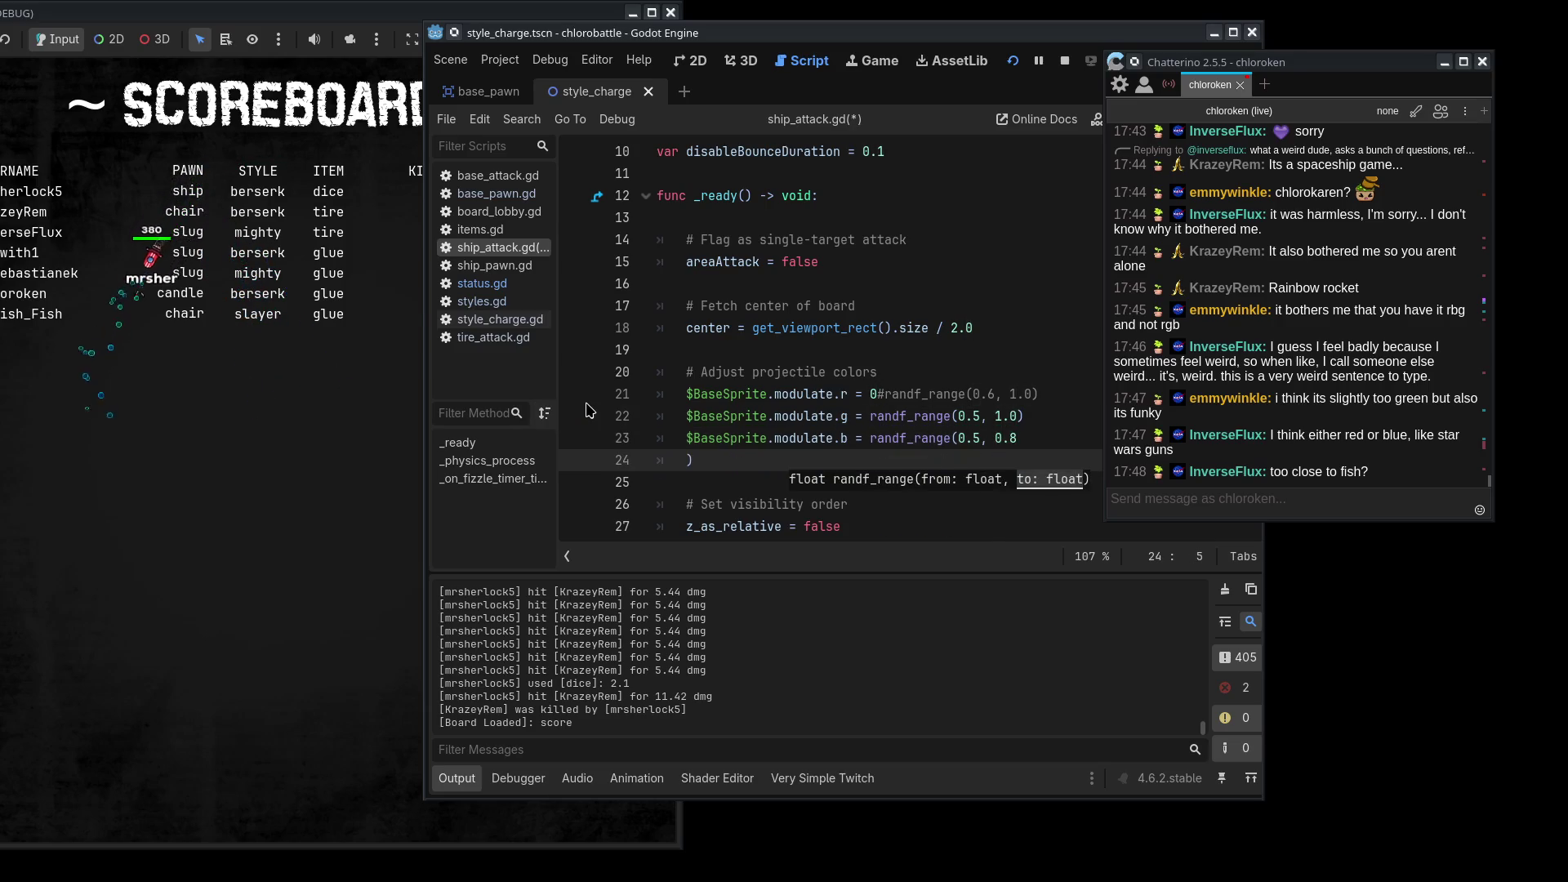
pyautogui.press('Delete')
pyautogui.click(242, 491)
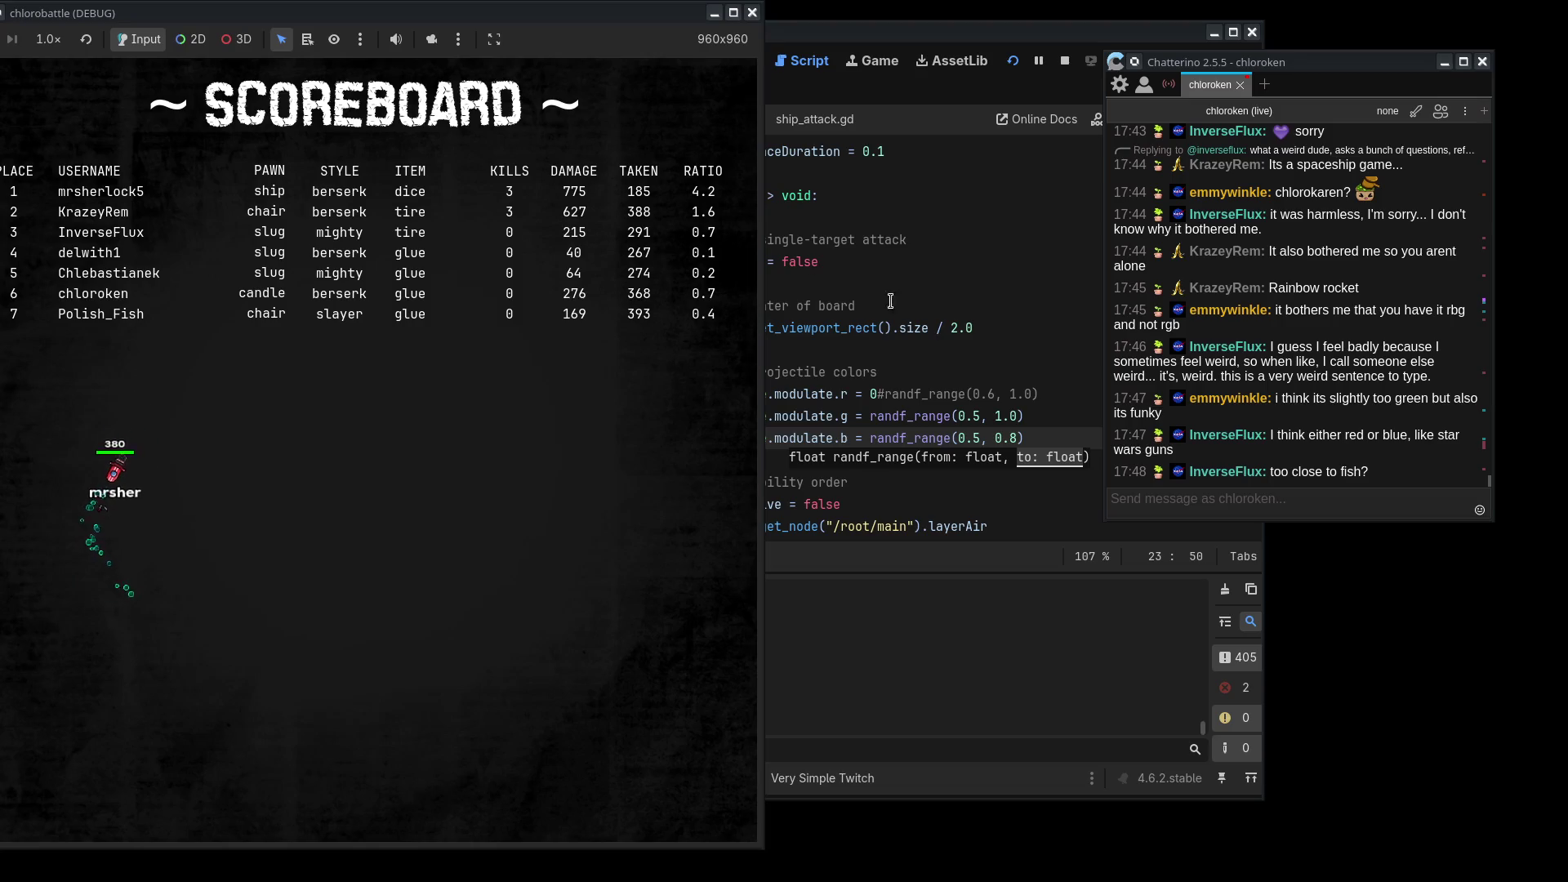
# - Set green's lower bound to 0.4 and watch the cyan projectiles in the game
pyautogui.click(976, 438)
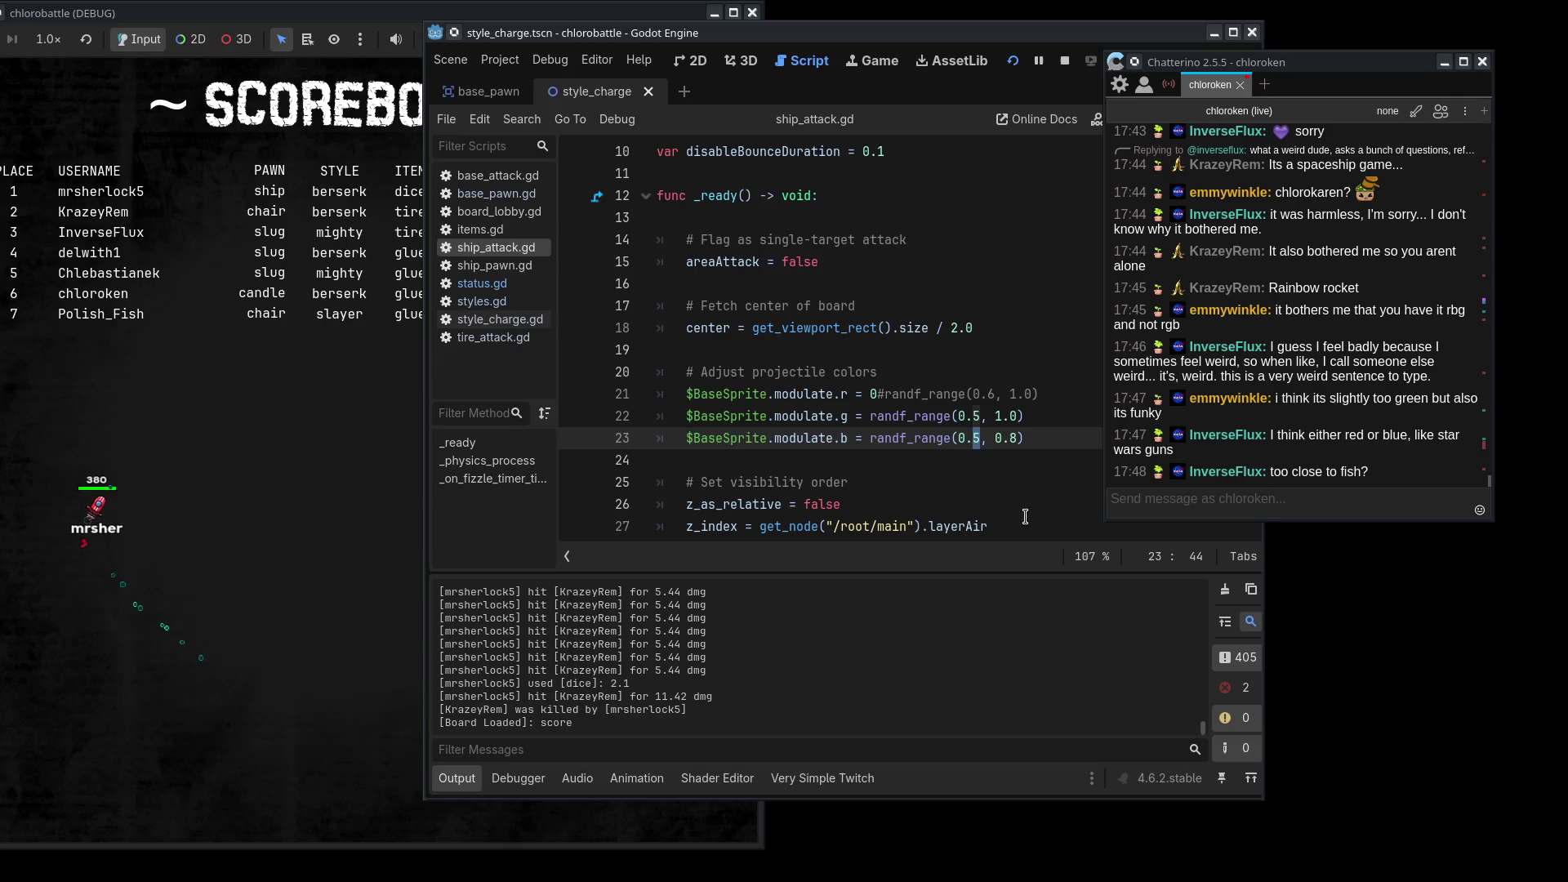
pyautogui.press('Right')
pyautogui.press('Right')
pyautogui.press('Right')
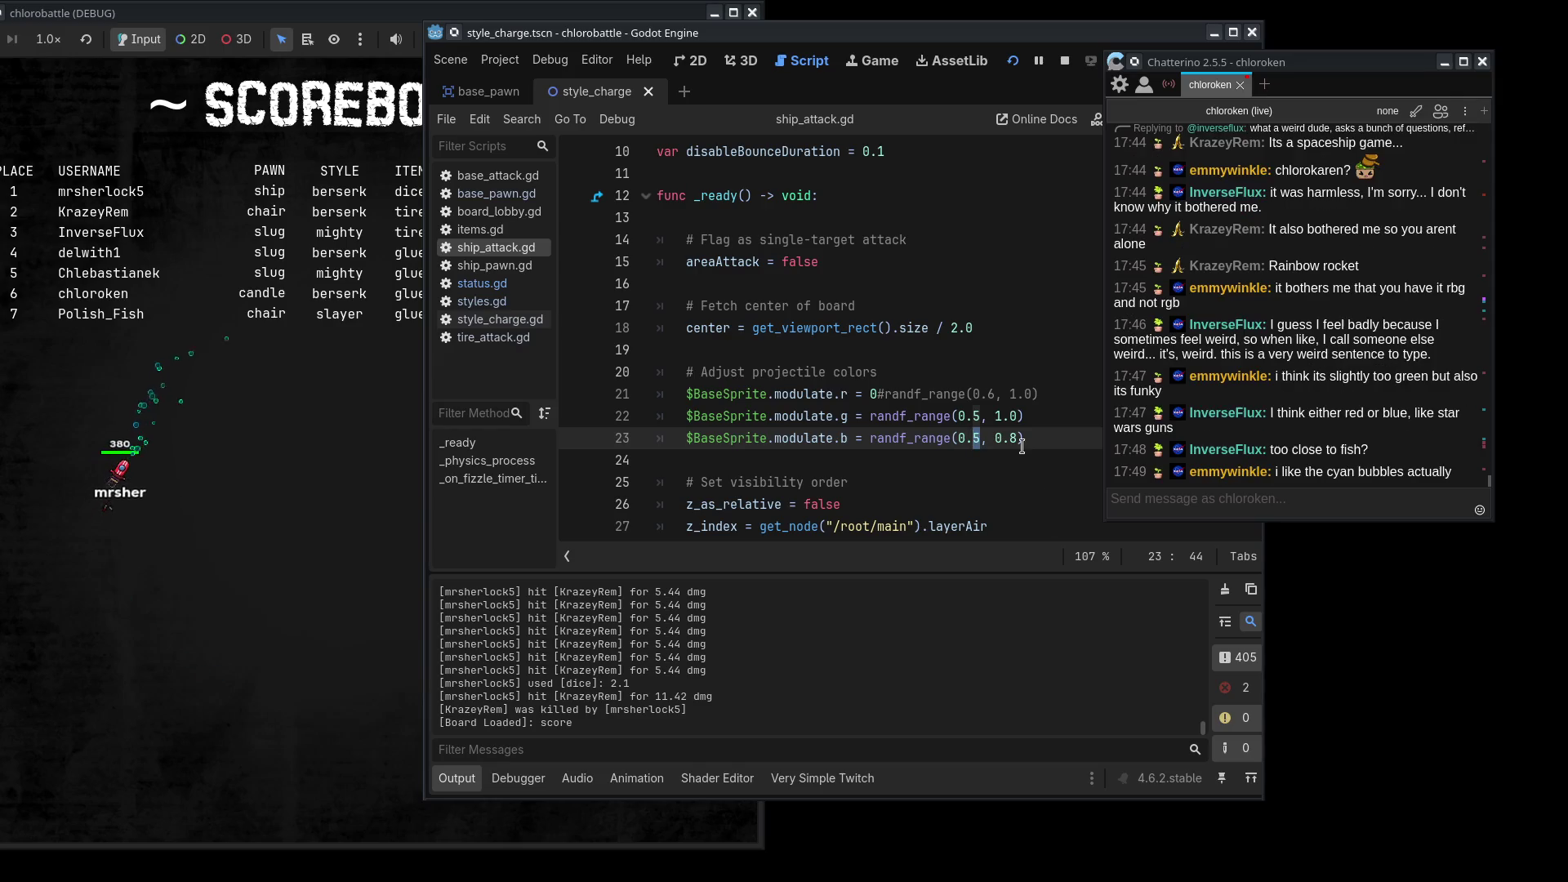
pyautogui.doubleClick(978, 416)
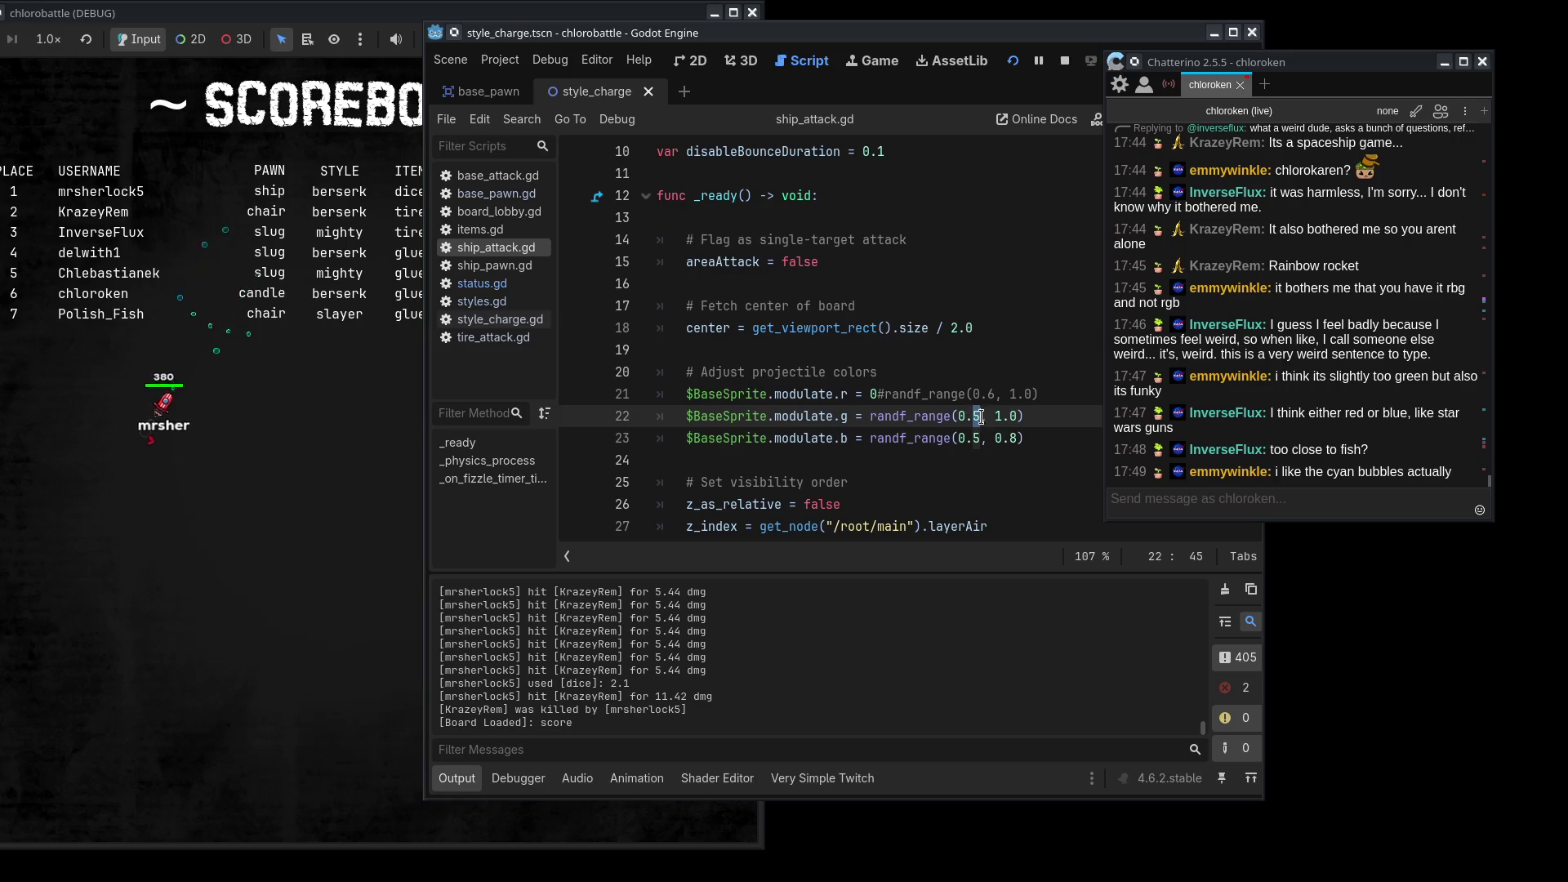
pyautogui.write('4')
pyautogui.click(401, 504)
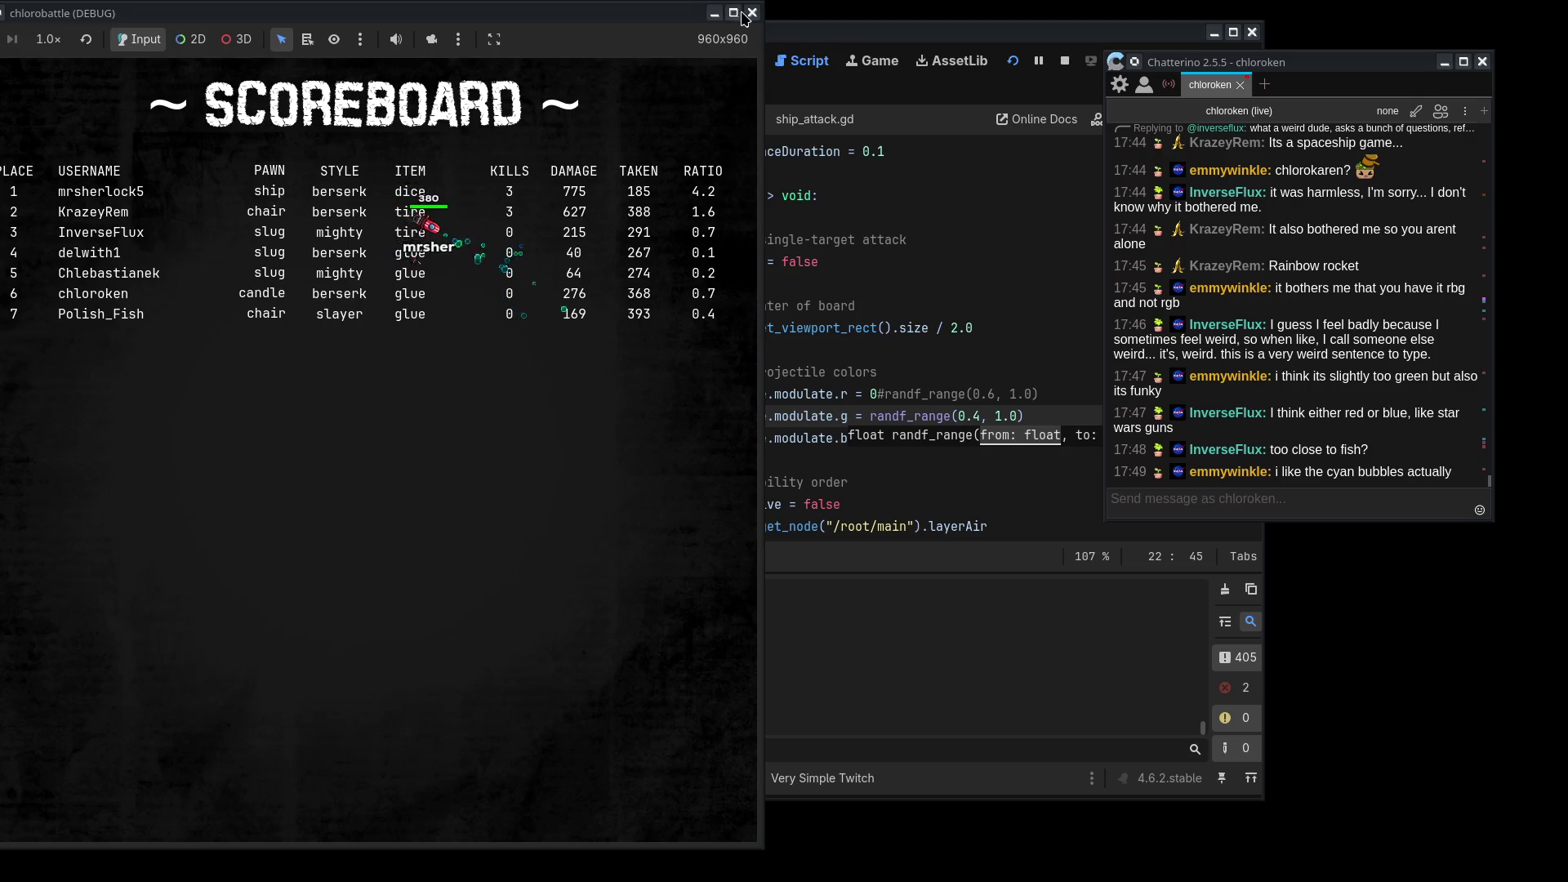
pyautogui.hotkey('alt', 'Tab')
pyautogui.click(760, 433)
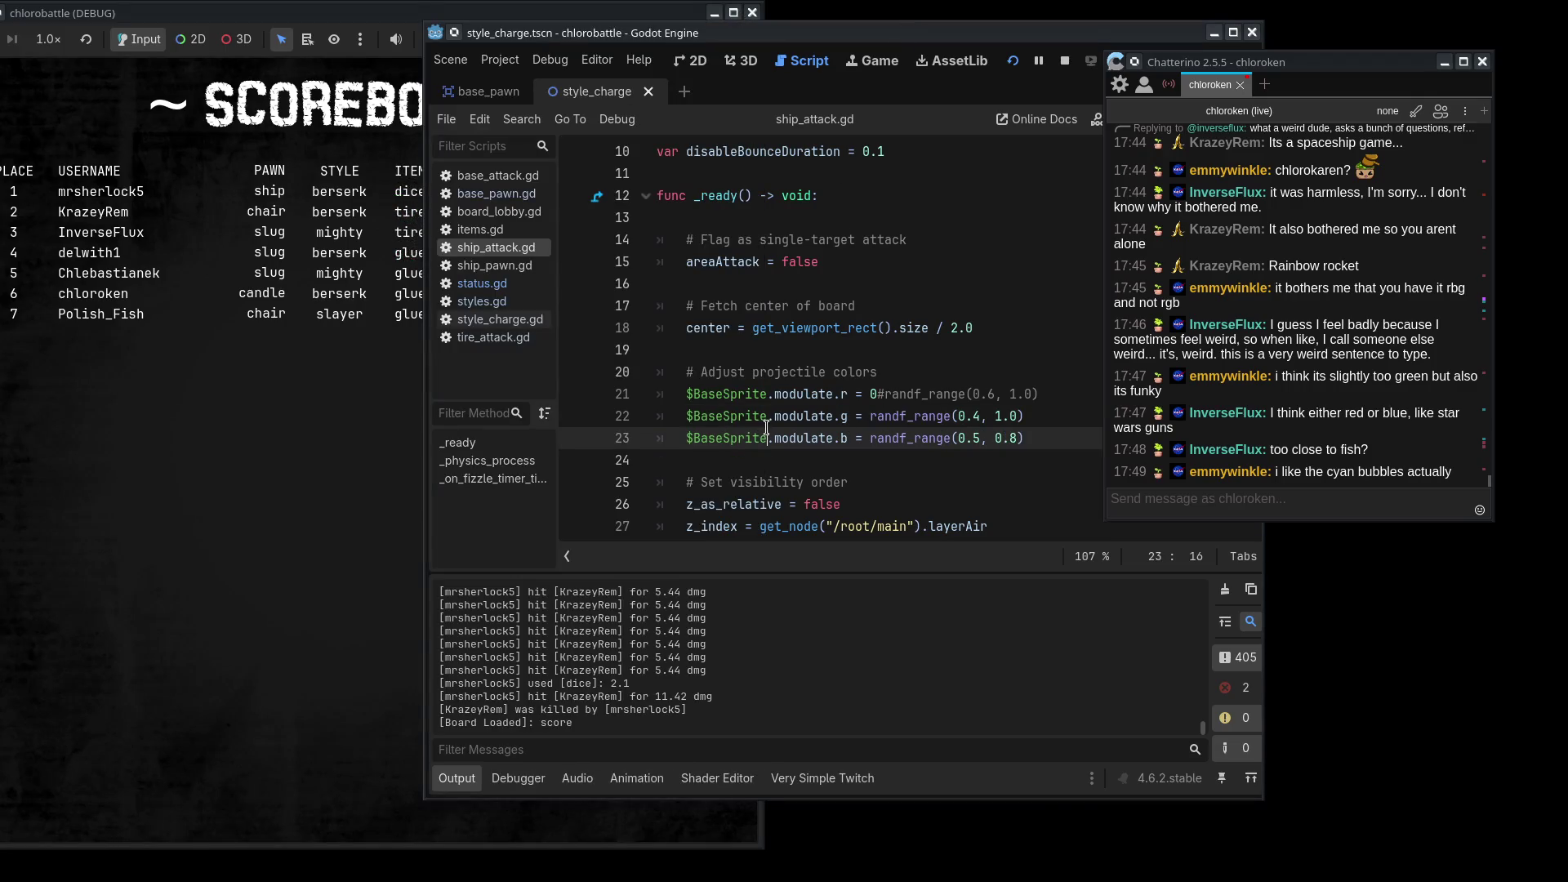
pyautogui.click(319, 536)
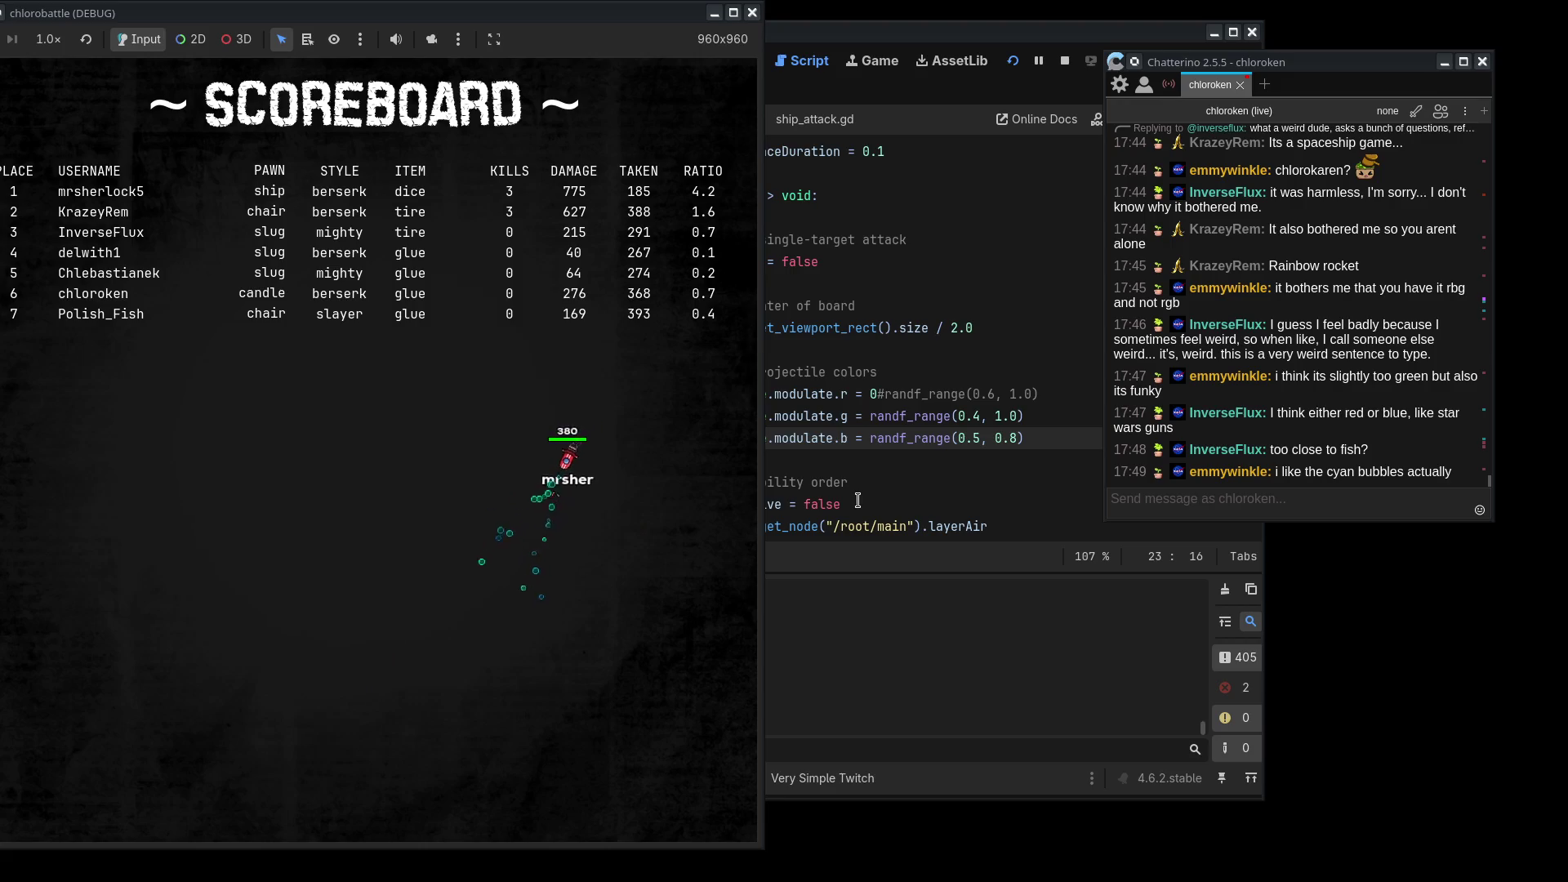
pyautogui.moveTo(1049, 450); pyautogui.dragTo(1055, 352)
pyautogui.hotkey('ctrl', 'c')
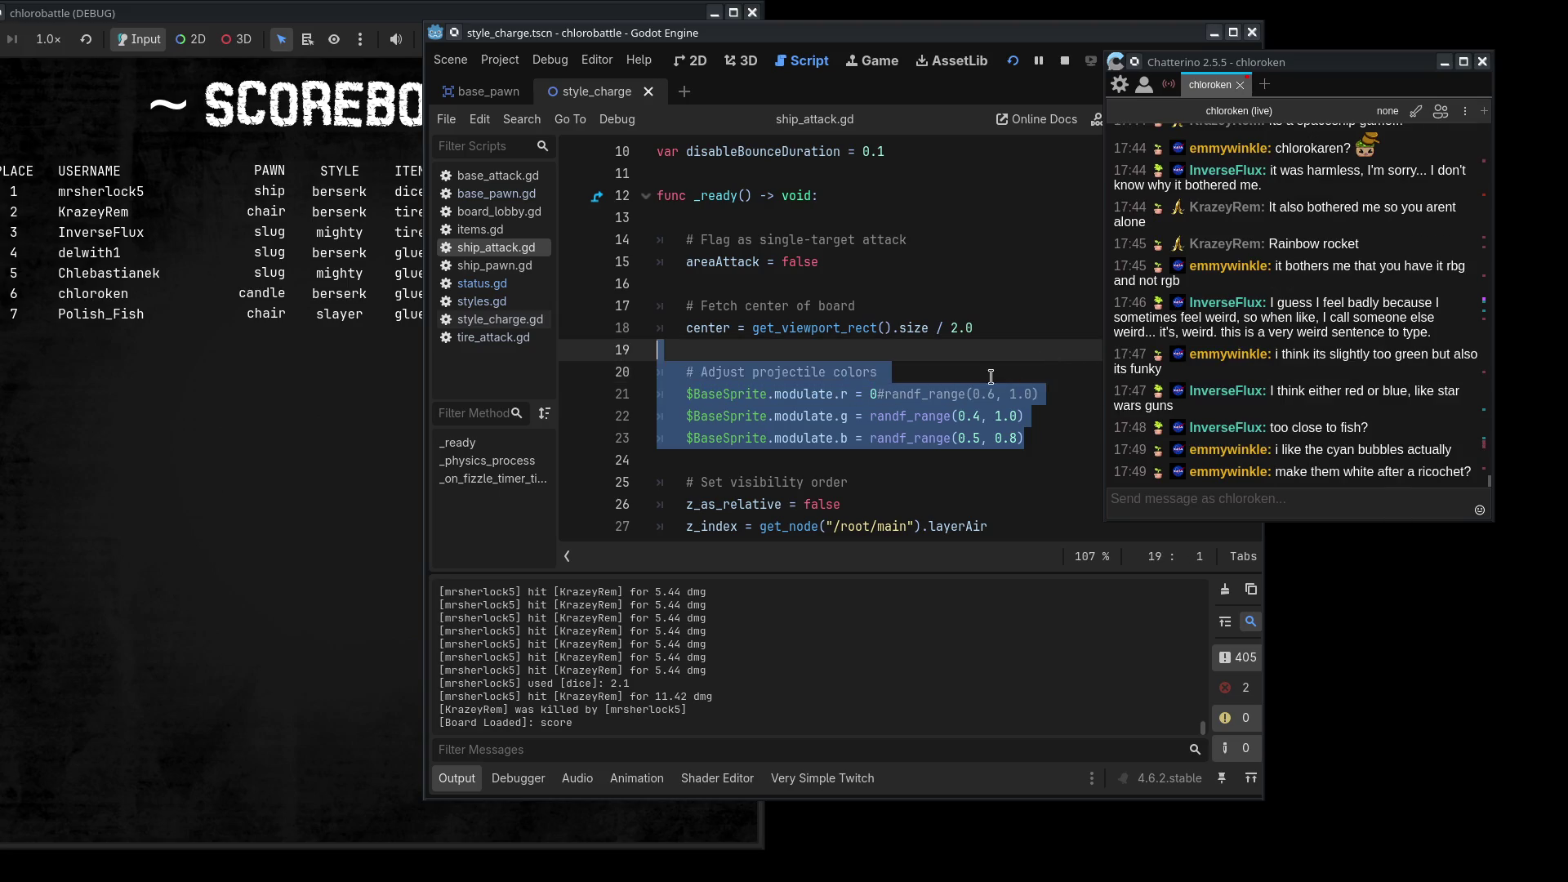
# - Paste the projectile colour lines into the bounce branch and indent them
pyautogui.scroll(-8, 945, 378)
pyautogui.click(993, 417)
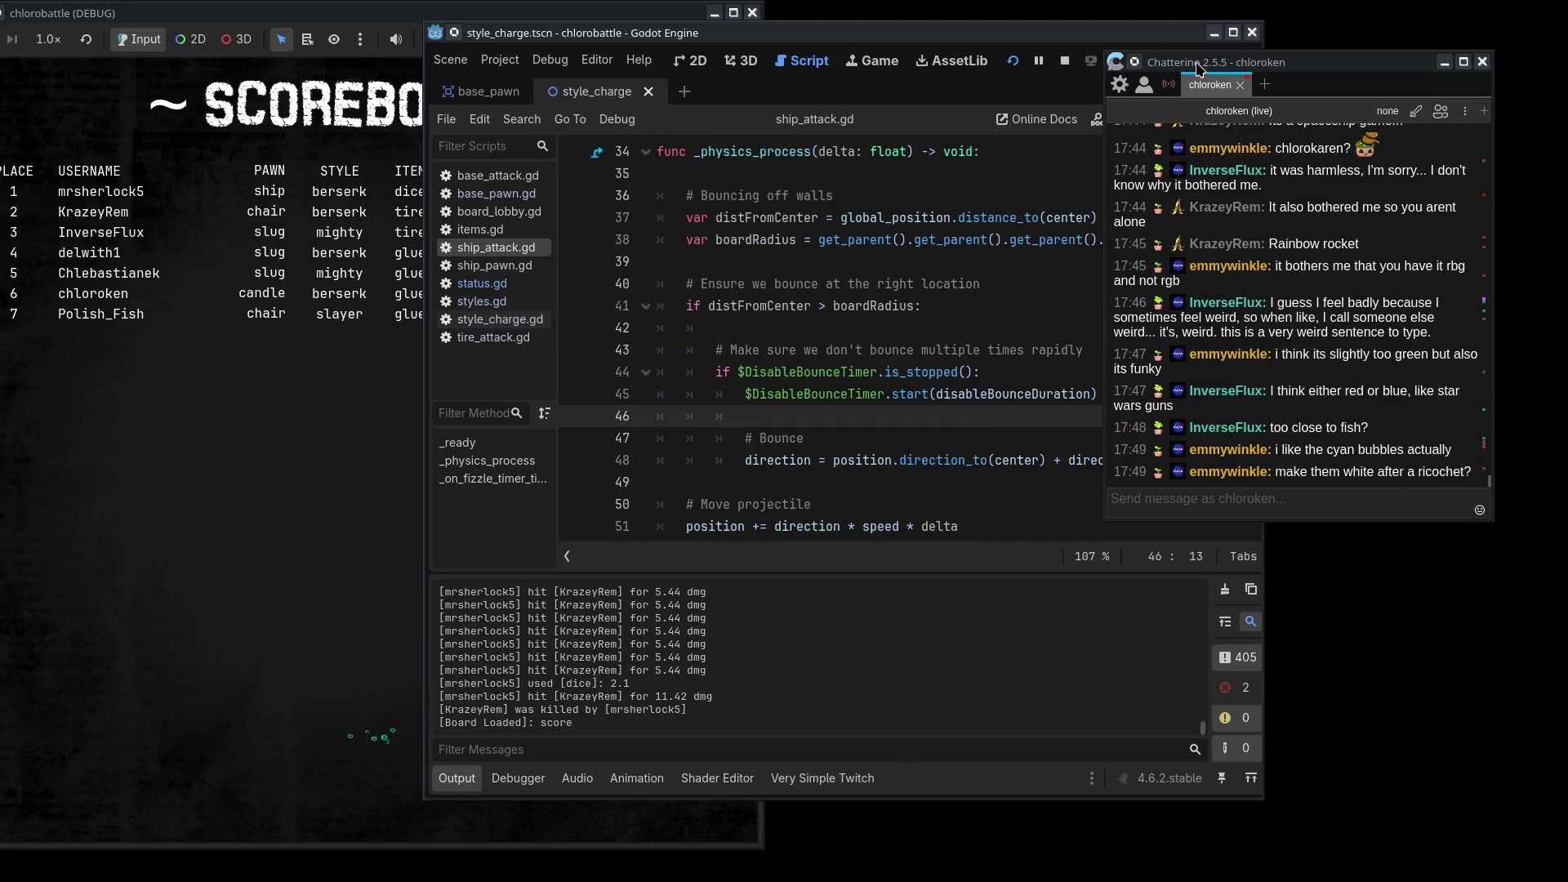
pyautogui.moveTo(1197, 61); pyautogui.dragTo(1360, 48)
pyautogui.press('Down')
pyautogui.press('Down')
pyautogui.press('Down')
pyautogui.hotkey('ctrl', 'v')
pyautogui.keyDown('shift'); pyautogui.click(673, 467); pyautogui.keyUp('shift')
pyautogui.press('Tab')
pyautogui.press('Tab')
pyautogui.moveTo(1374, 51)
pyautogui.mouseDown()
pyautogui.moveTo(1184, 45)
pyautogui.moveTo(1316, 30)
pyautogui.moveTo(1270, 39)
pyautogui.mouseUp()
pyautogui.press('Up')
# - Set the bounce red, green and blue values to 1 ahead of the commented ranges, save, and view the game
pyautogui.doubleClick(932, 483)
pyautogui.write('1')
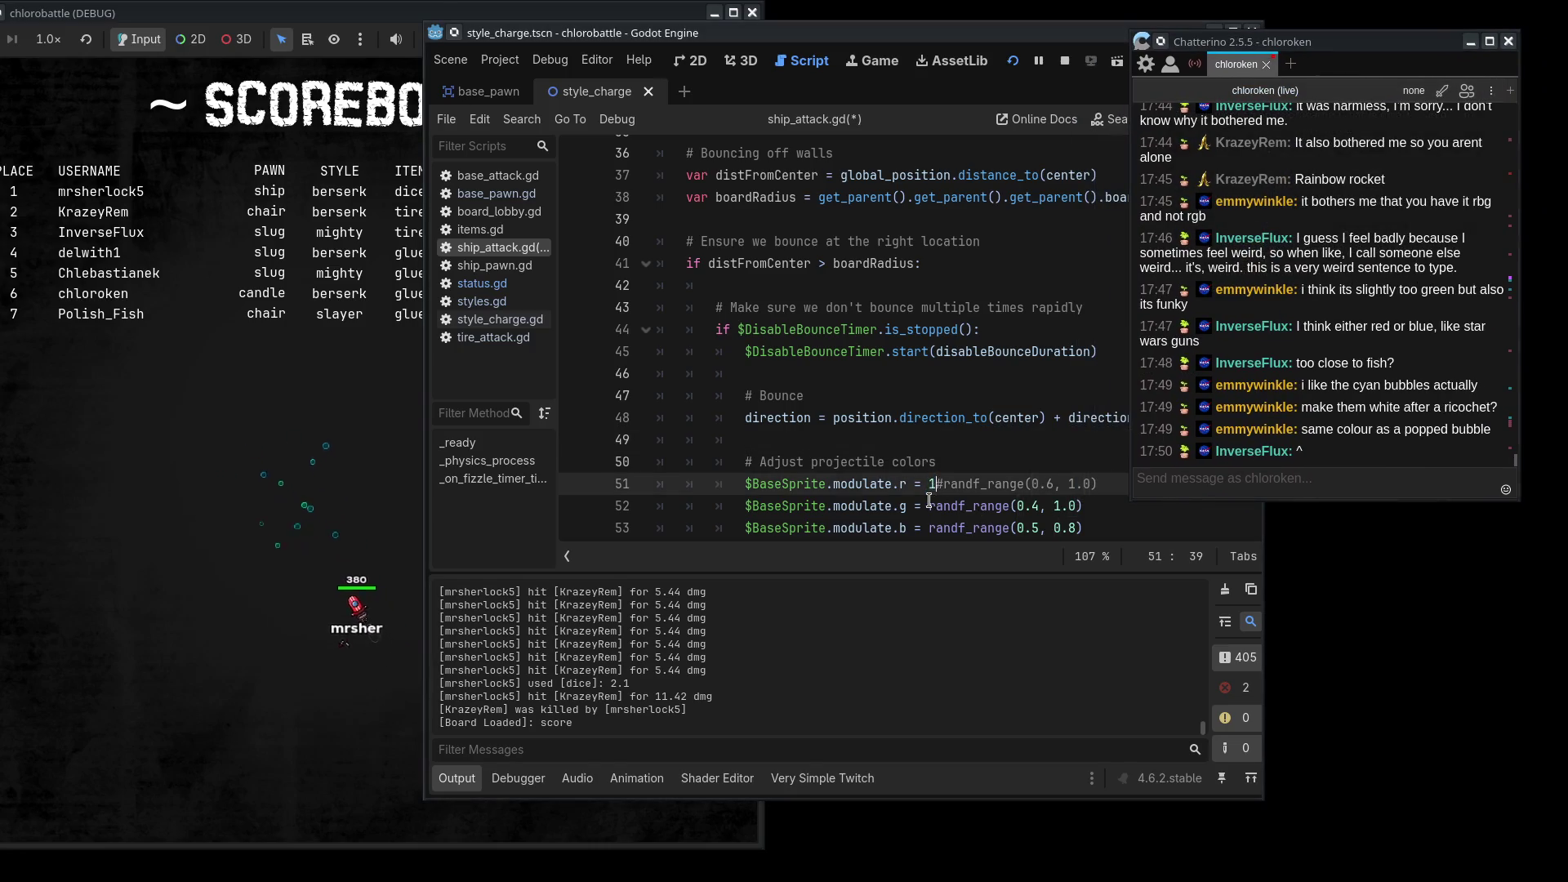
pyautogui.click(929, 506)
pyautogui.write('1#')
pyautogui.click(929, 528)
pyautogui.write('1#')
pyautogui.press('Left')
pyautogui.hotkey('ctrl', 's')
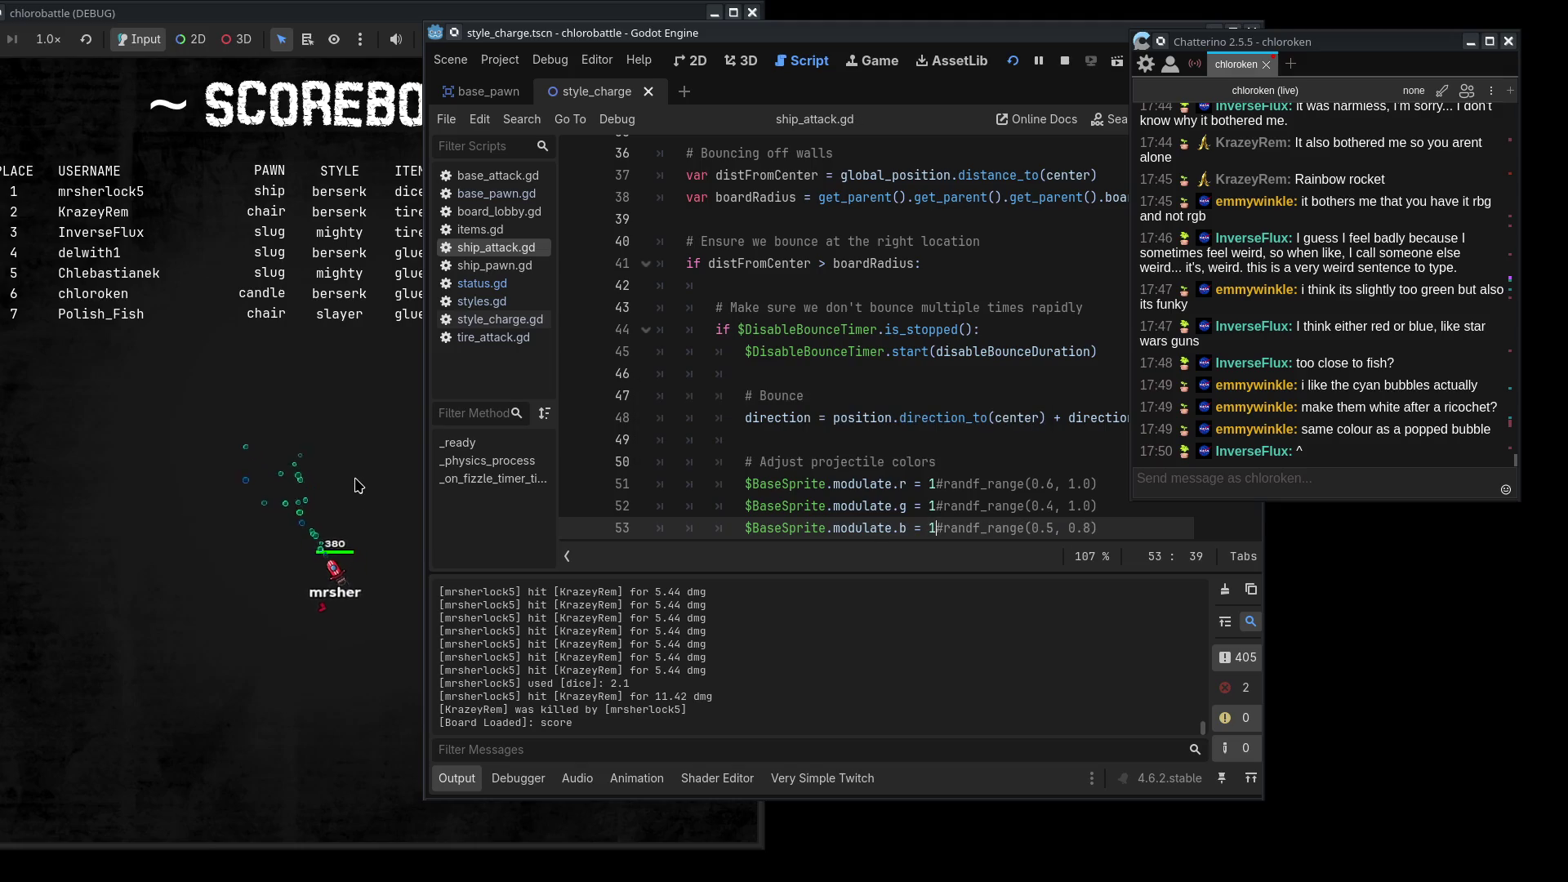
pyautogui.click(357, 485)
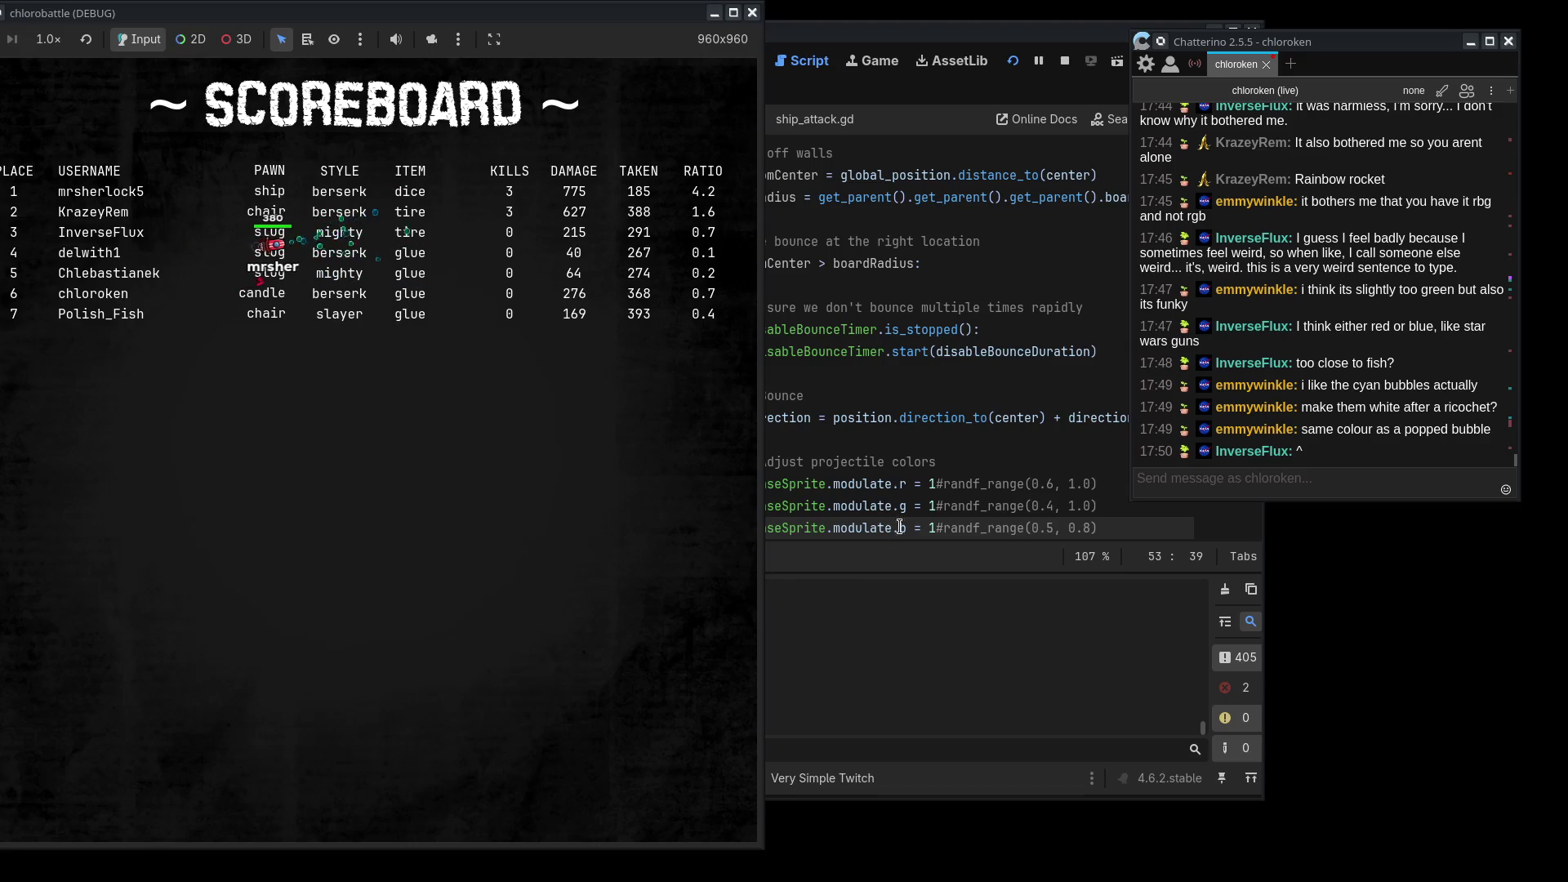
# - Change the bounce colour values to 0.5, save, and watch the bounced projectiles in-game
pyautogui.click(937, 485)
pyautogui.press('BackSpace')
pyautogui.write('0.5')
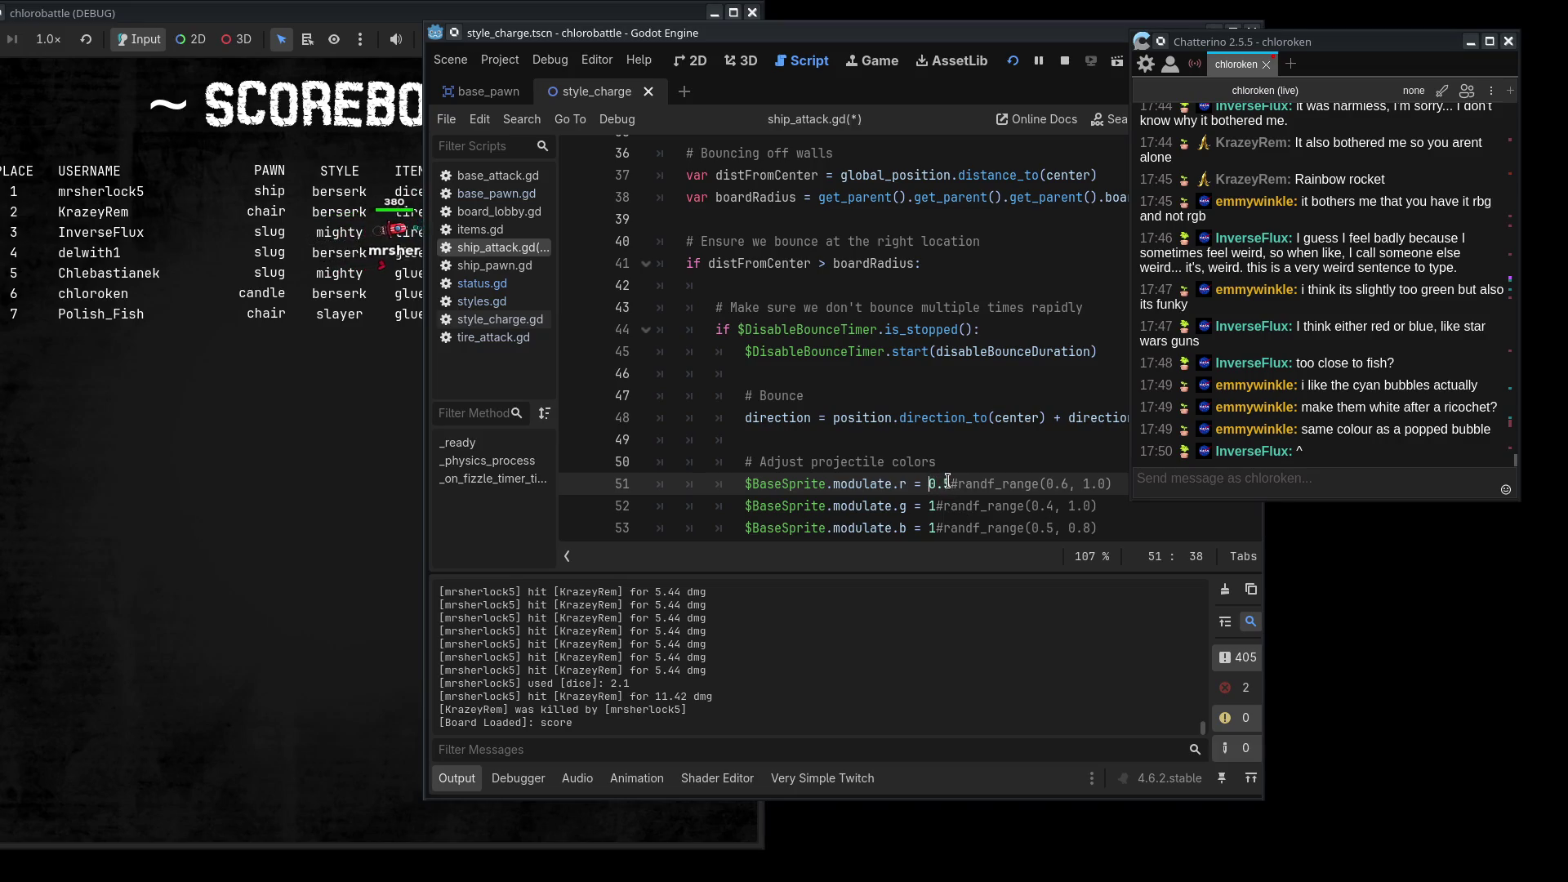
pyautogui.press('Down')
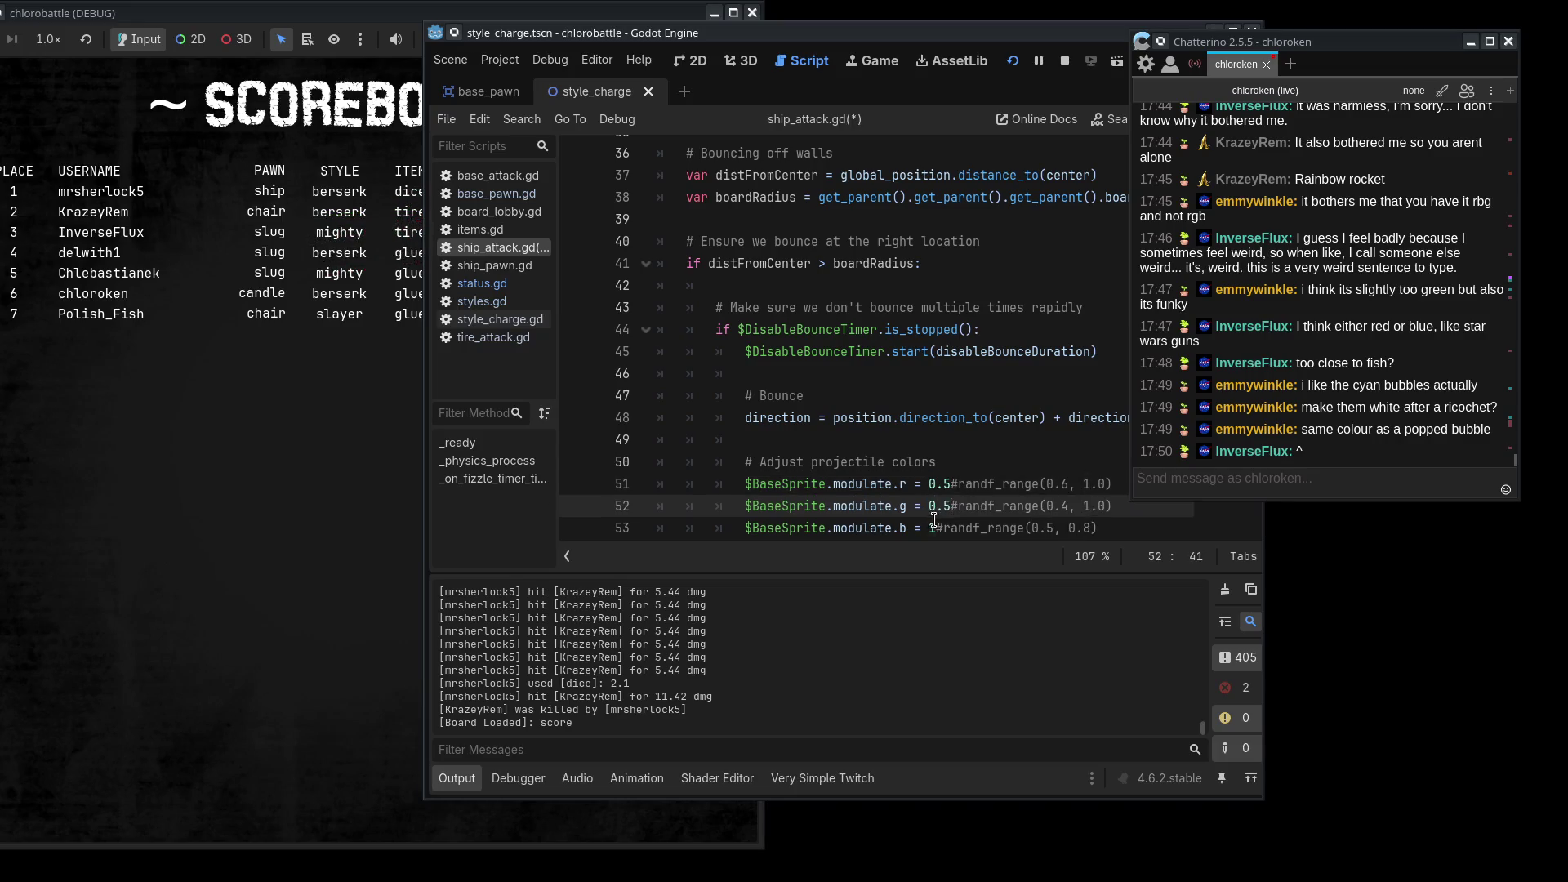
pyautogui.doubleClick(934, 519)
pyautogui.write('0.5')
pyautogui.hotkey('ctrl', 's')
pyautogui.click(296, 551)
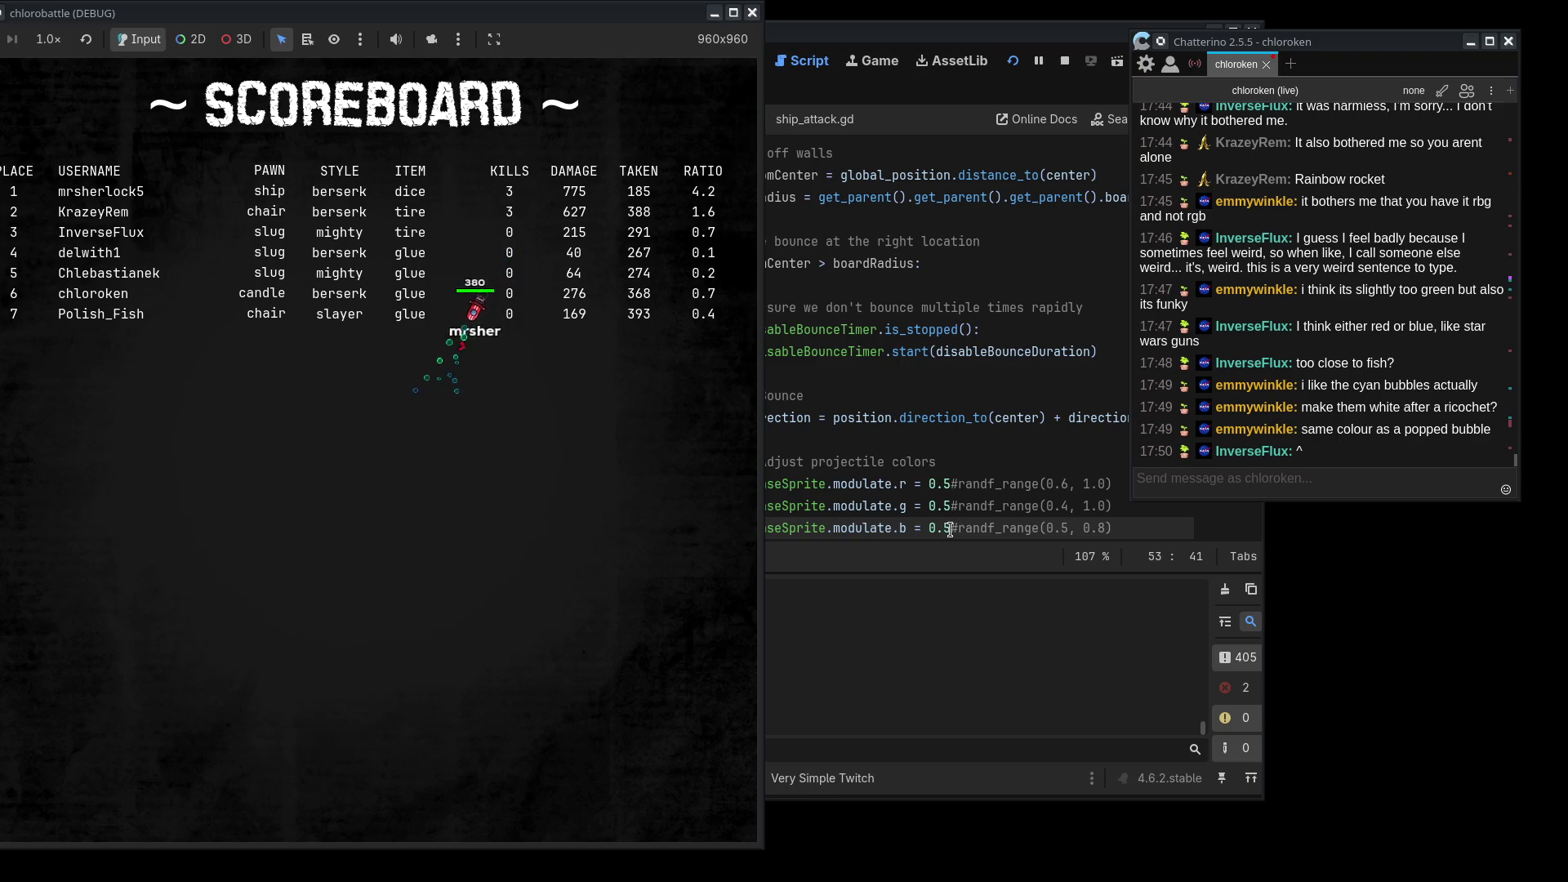
pyautogui.click(1312, 463)
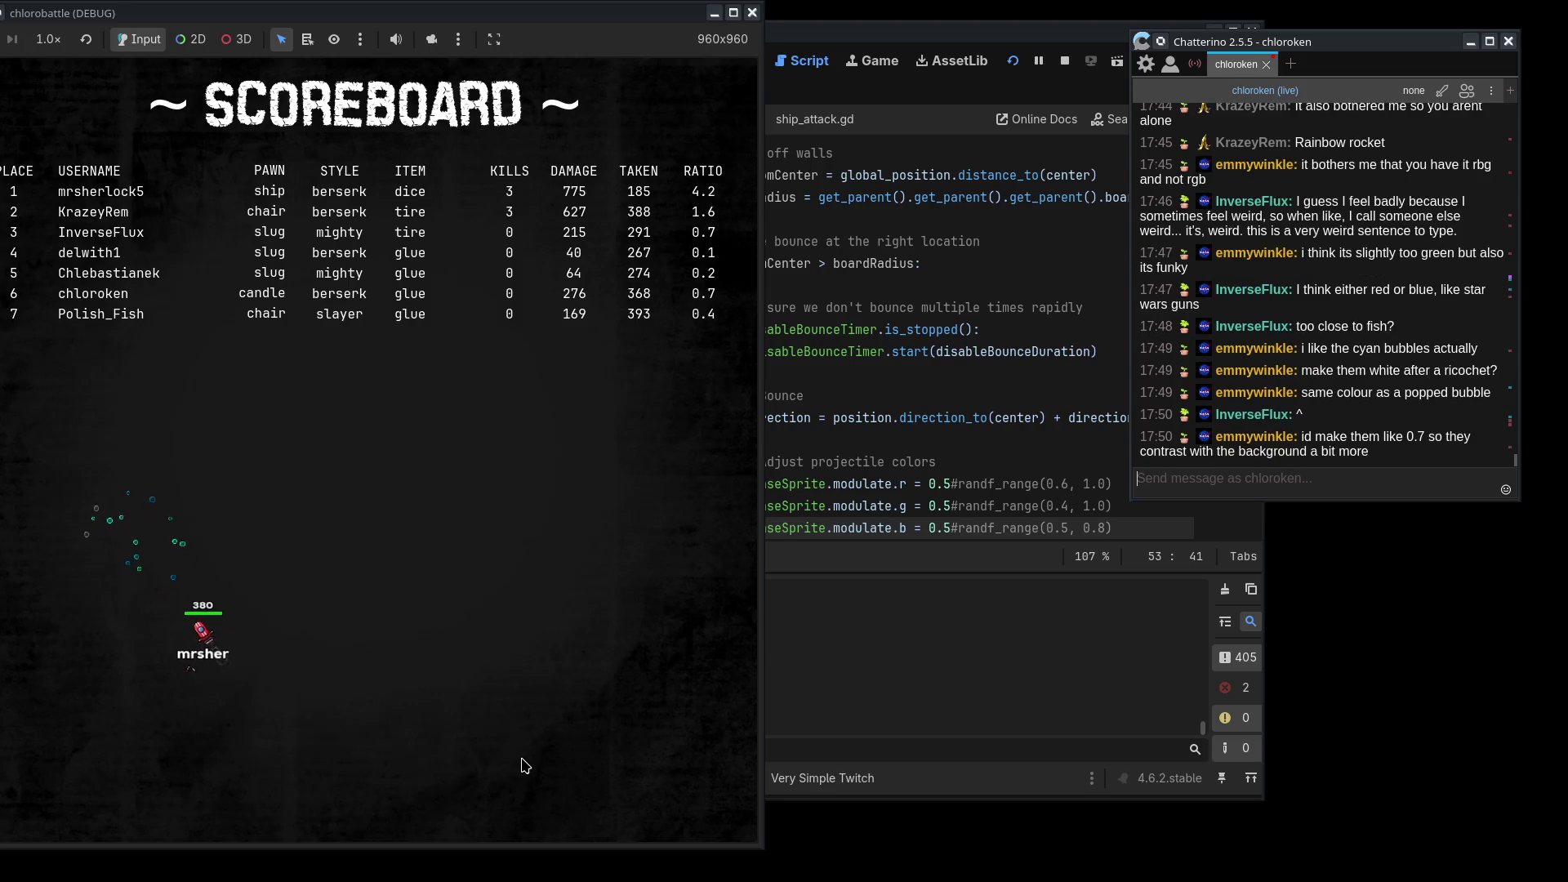
pyautogui.click(1002, 485)
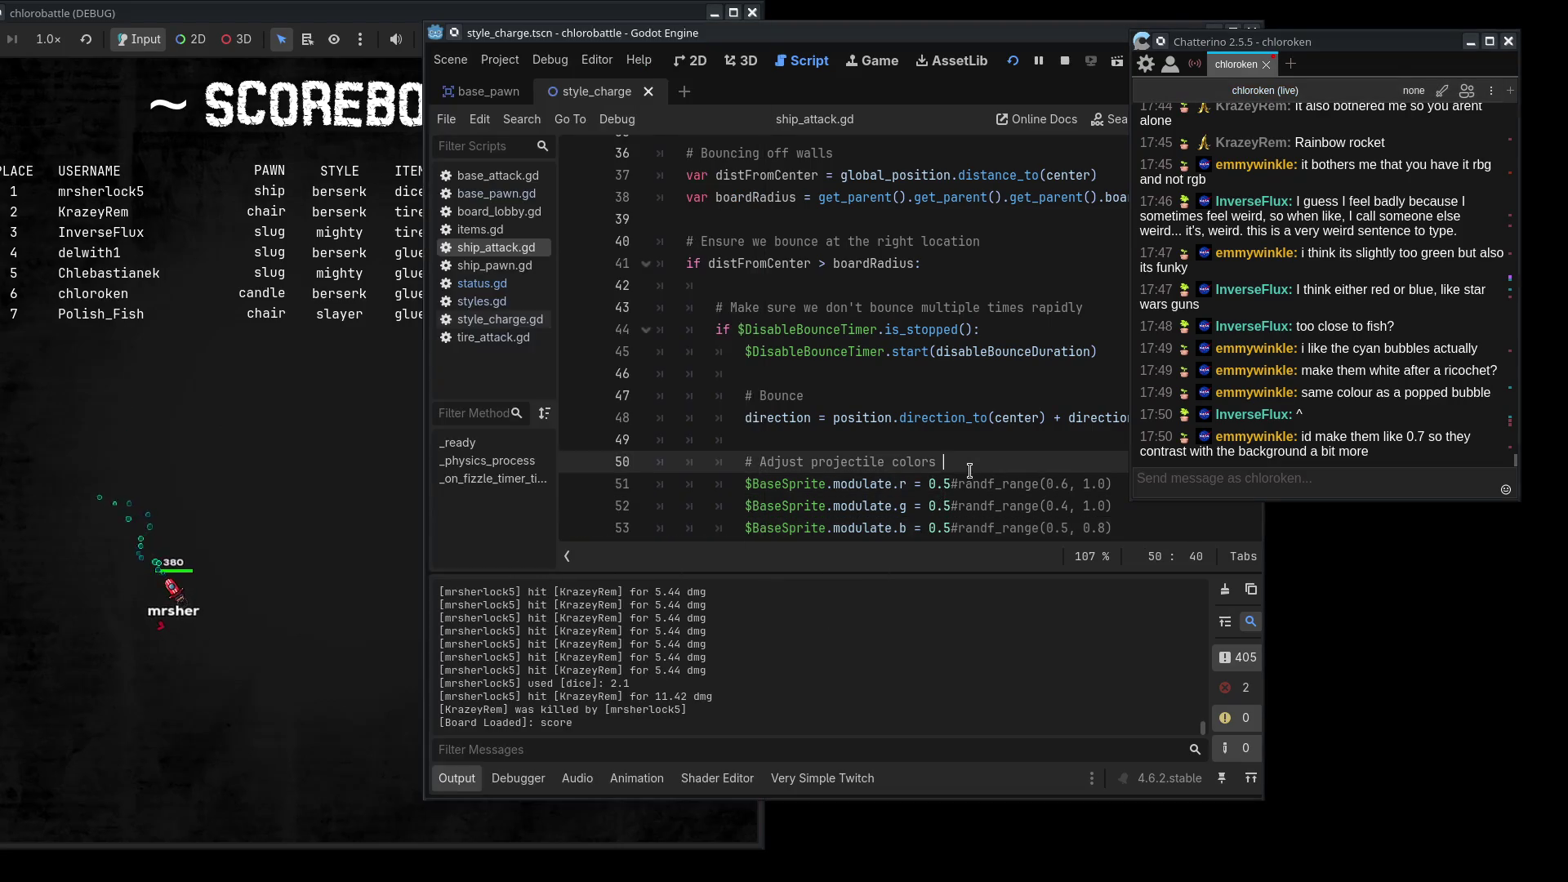
# - Add var bounceColor = randf_range(0.6, 0.8) to ship_attack.gd
pyautogui.write('var ')
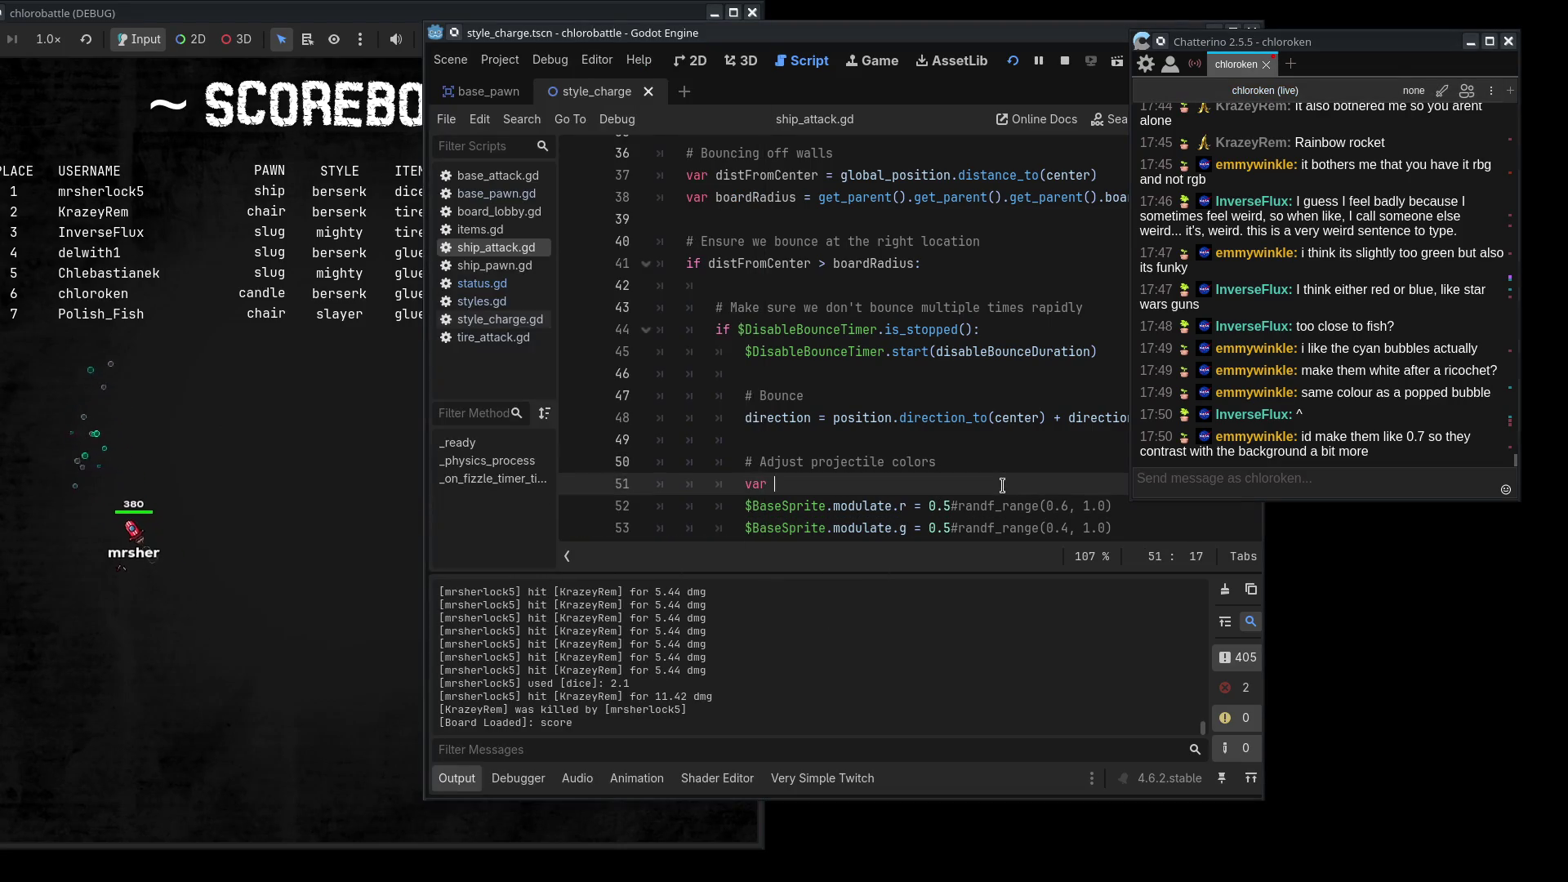
pyautogui.write('bounceA')
pyautogui.press('BackSpace')
pyautogui.write('Color = ')
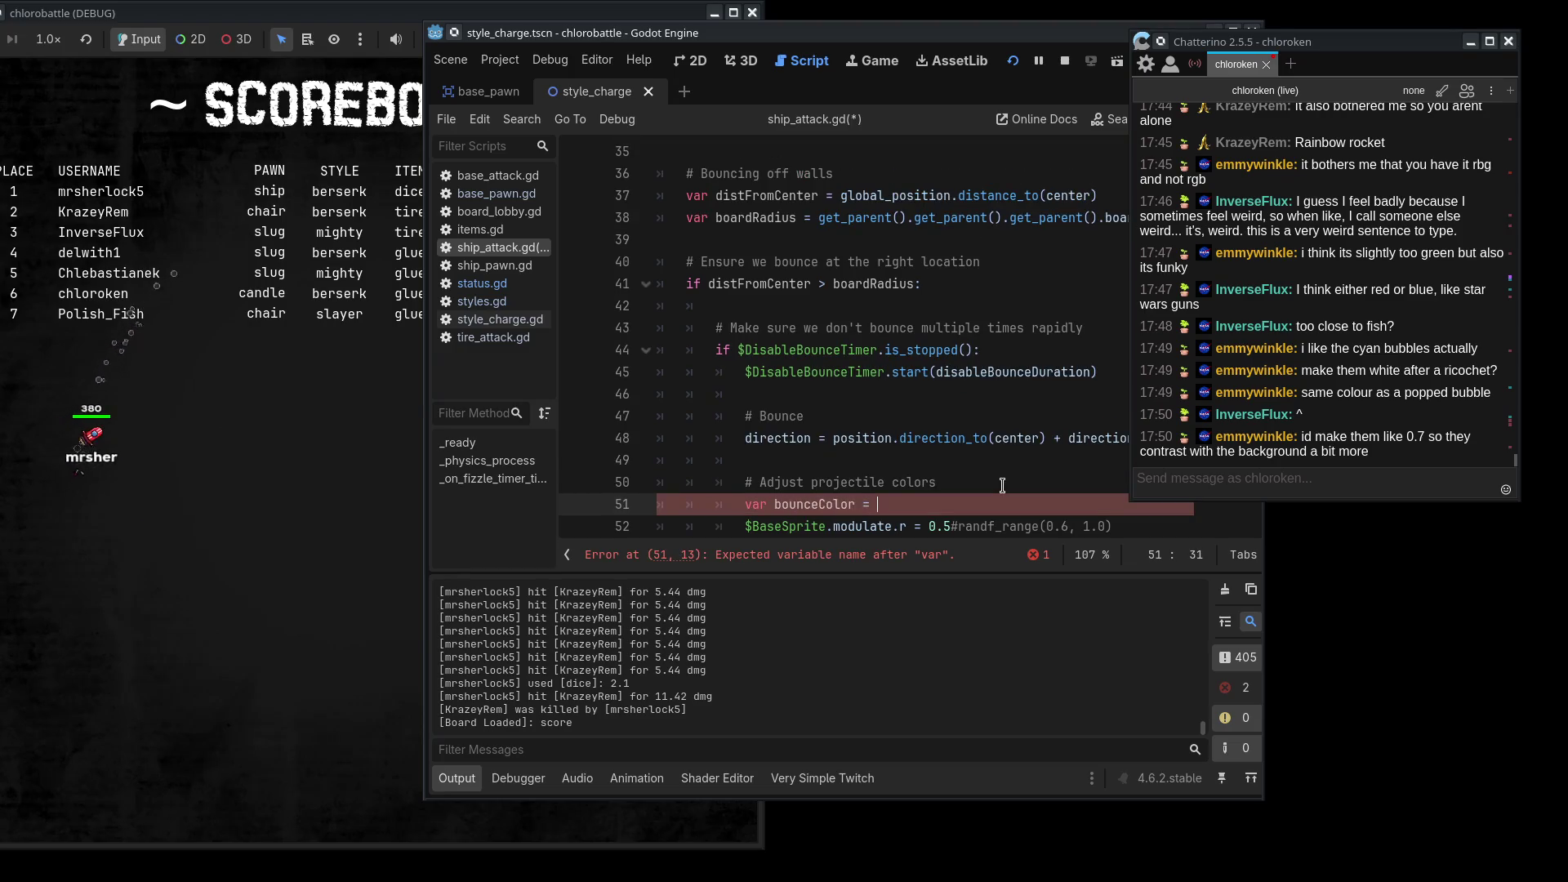
pyautogui.write('randf_range')
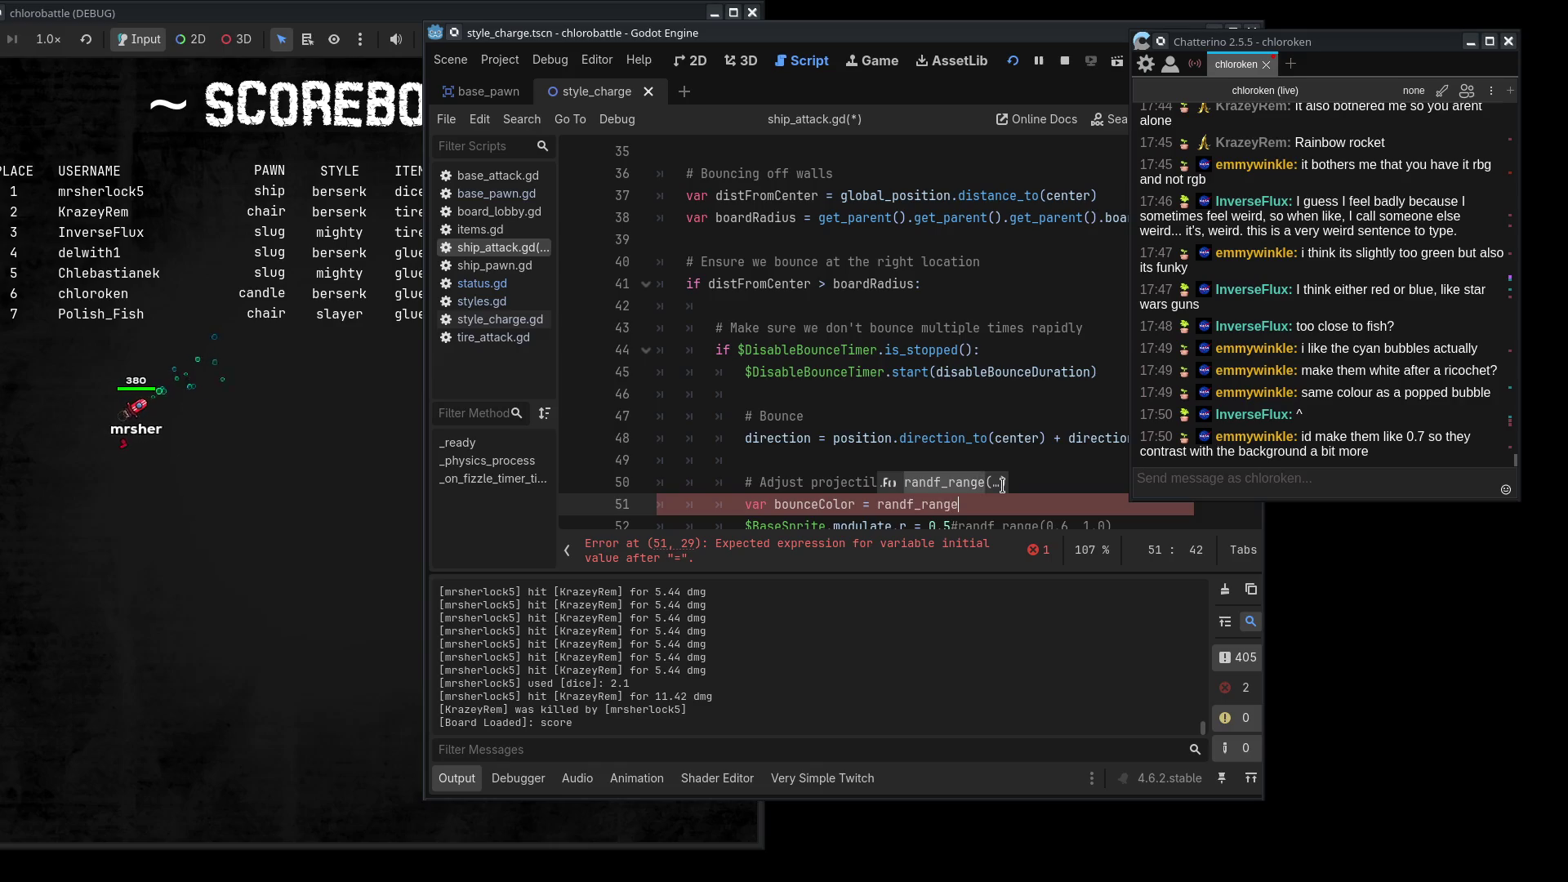
pyautogui.write('(0.4, 0.6')
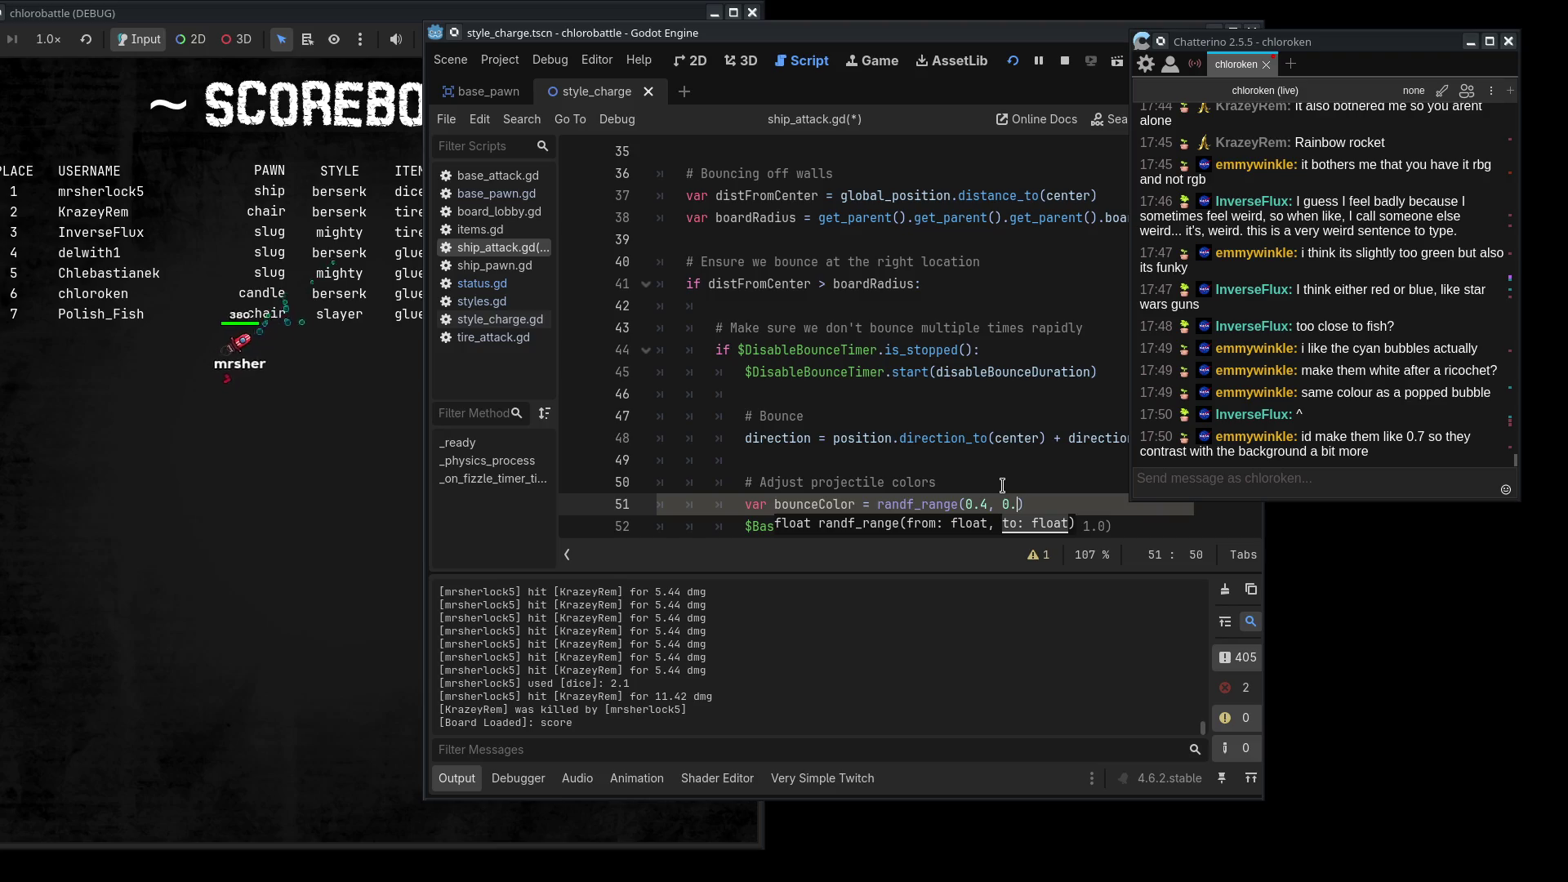
pyautogui.write('7')
pyautogui.click(985, 504)
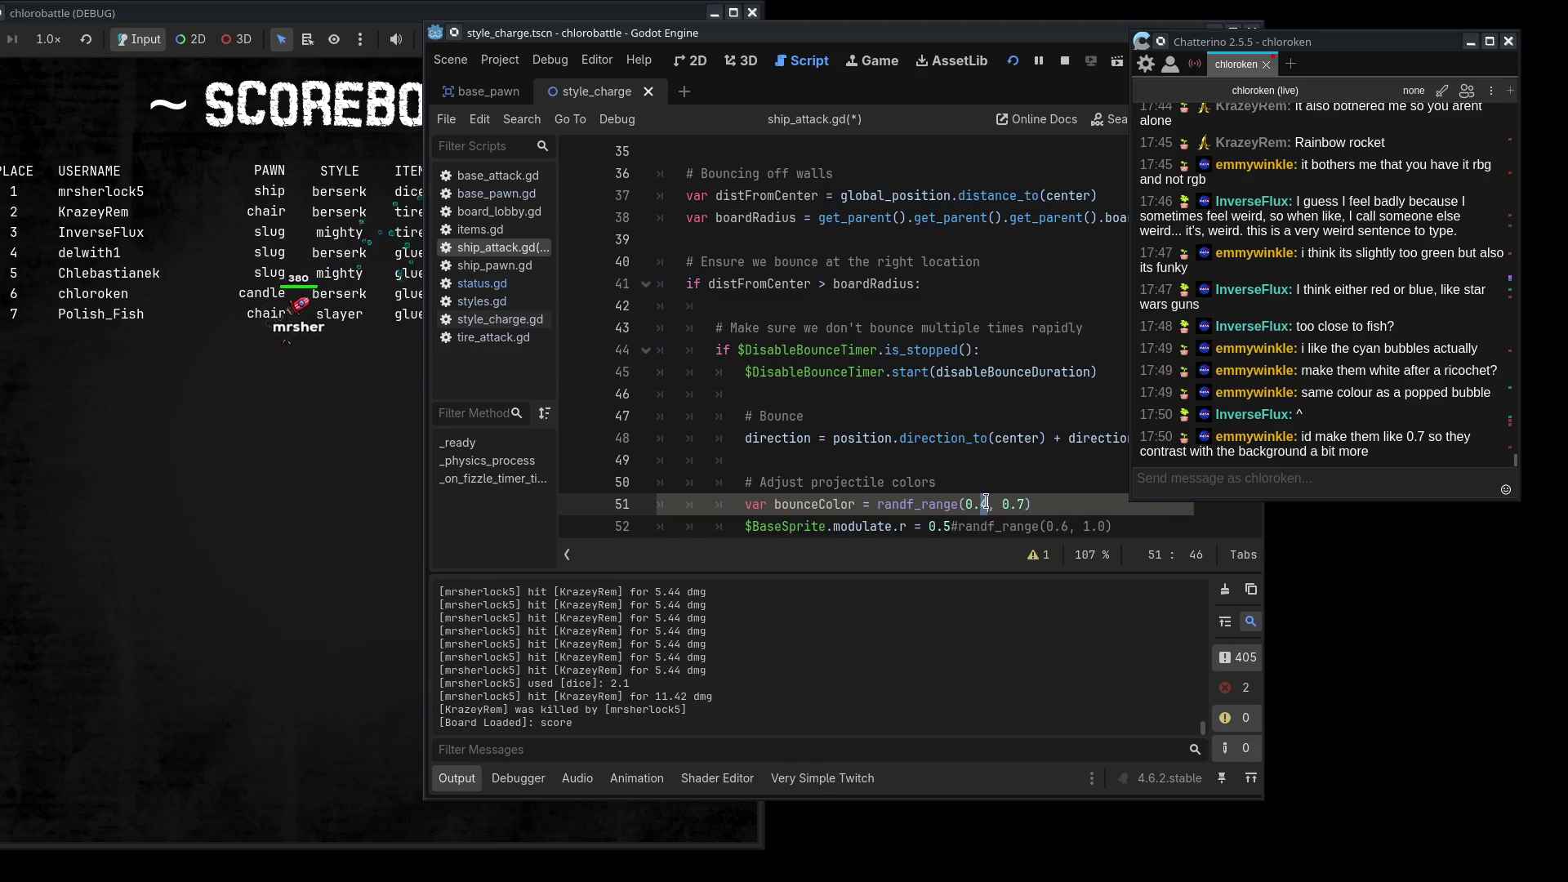
pyautogui.click(1019, 504)
pyautogui.write('8')
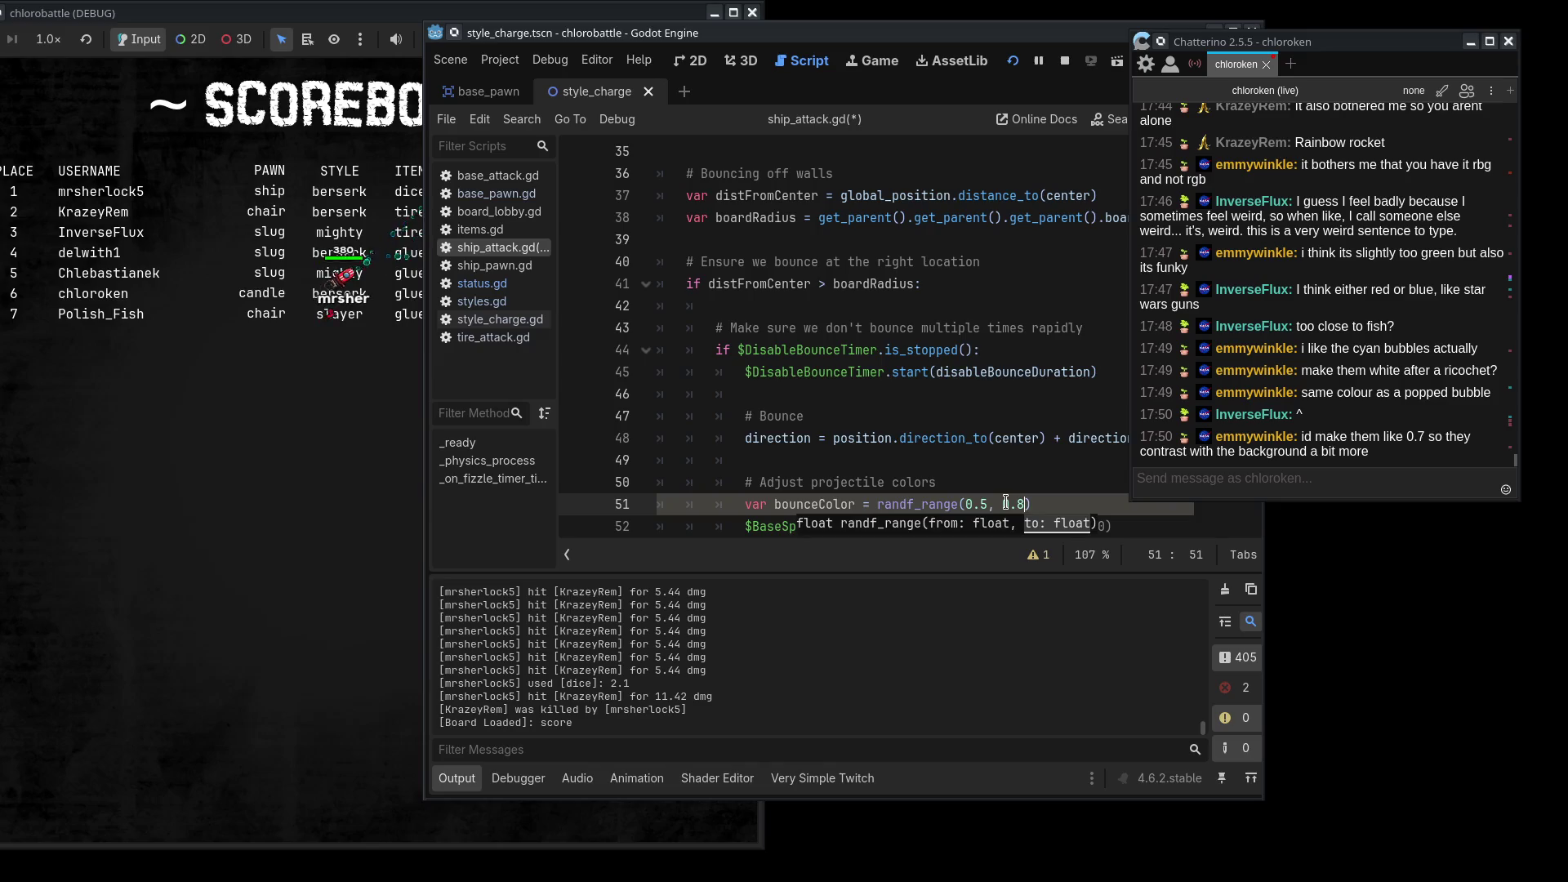
pyautogui.doubleClick(985, 504)
pyautogui.write('6')
# - Use bounceColor for the red and green modulate values and save the script
pyautogui.scroll(-3, 846, 306)
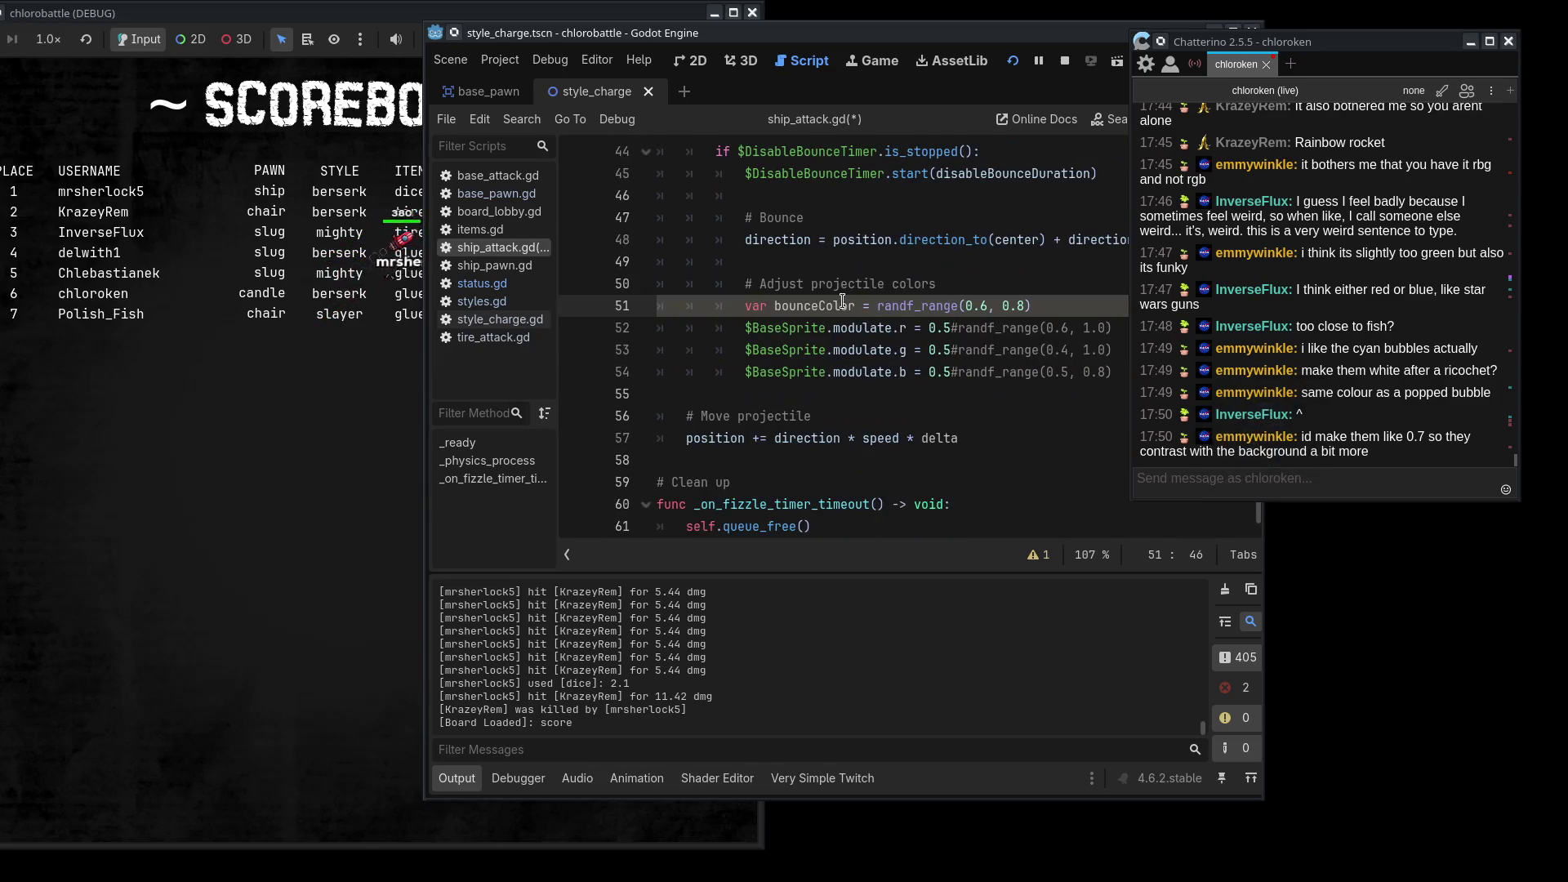
pyautogui.doubleClick(828, 306)
pyautogui.hotkey('ctrl', 'c')
pyautogui.moveTo(1112, 327); pyautogui.dragTo(929, 328)
pyautogui.hotkey('ctrl', 'v')
pyautogui.moveTo(1112, 349)
pyautogui.mouseDown()
pyautogui.moveTo(928, 350)
pyautogui.moveTo(929, 371)
pyautogui.mouseUp()
pyautogui.hotkey('ctrl', 'v')
pyautogui.hotkey('ctrl', 'v')
pyautogui.hotkey('ctrl', 's')
# - Add a dmg-halving line below the blue channel line, then switch to the wiki's Pawns page
pyautogui.hotkey('alt', 'Tab')
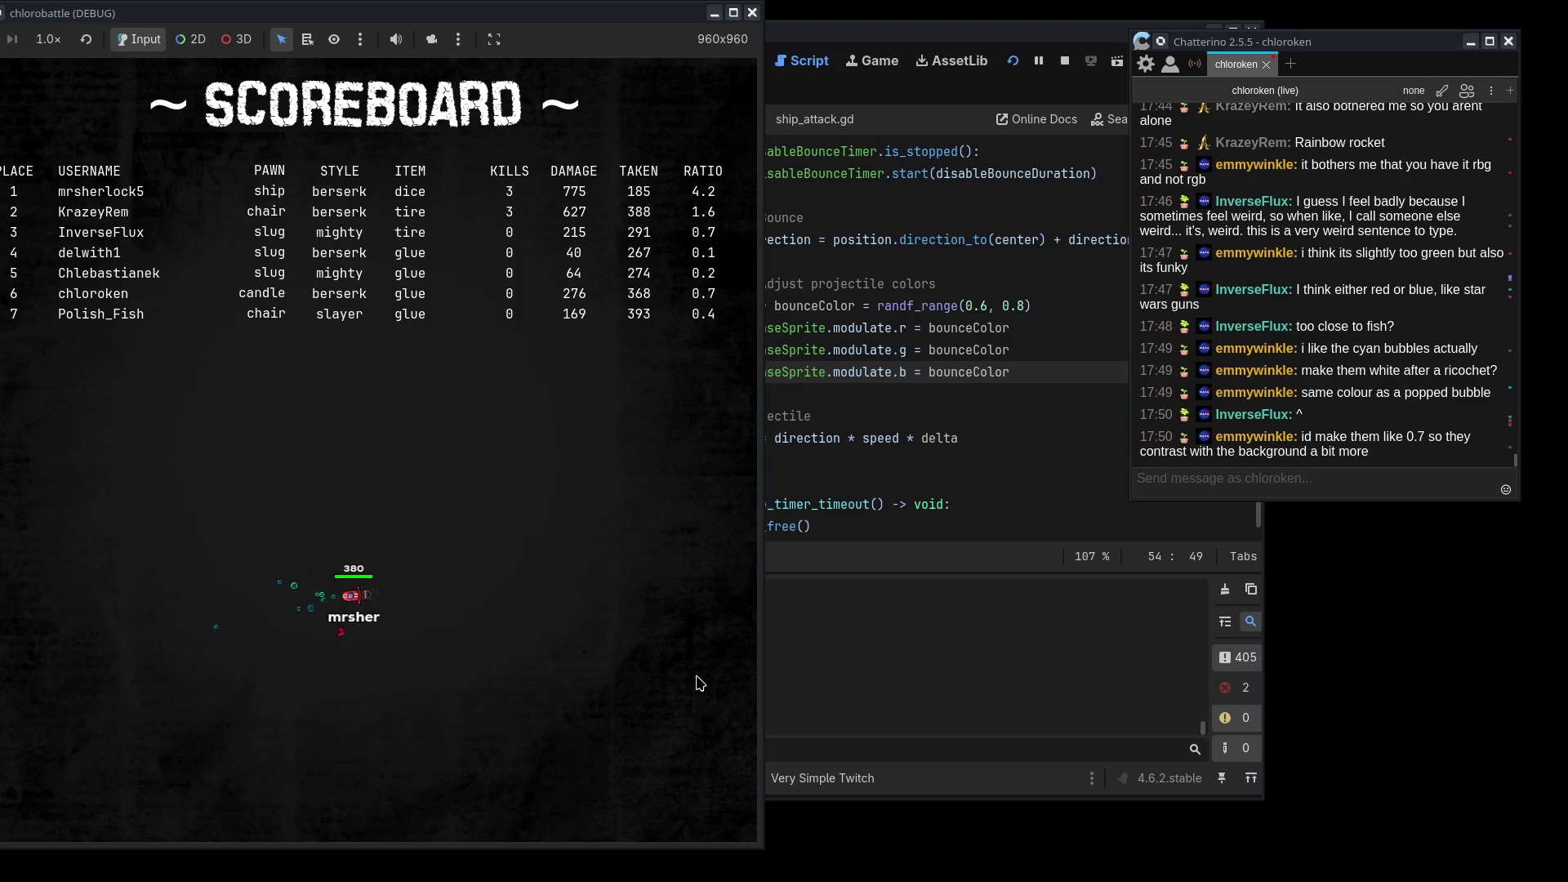
pyautogui.click(999, 405)
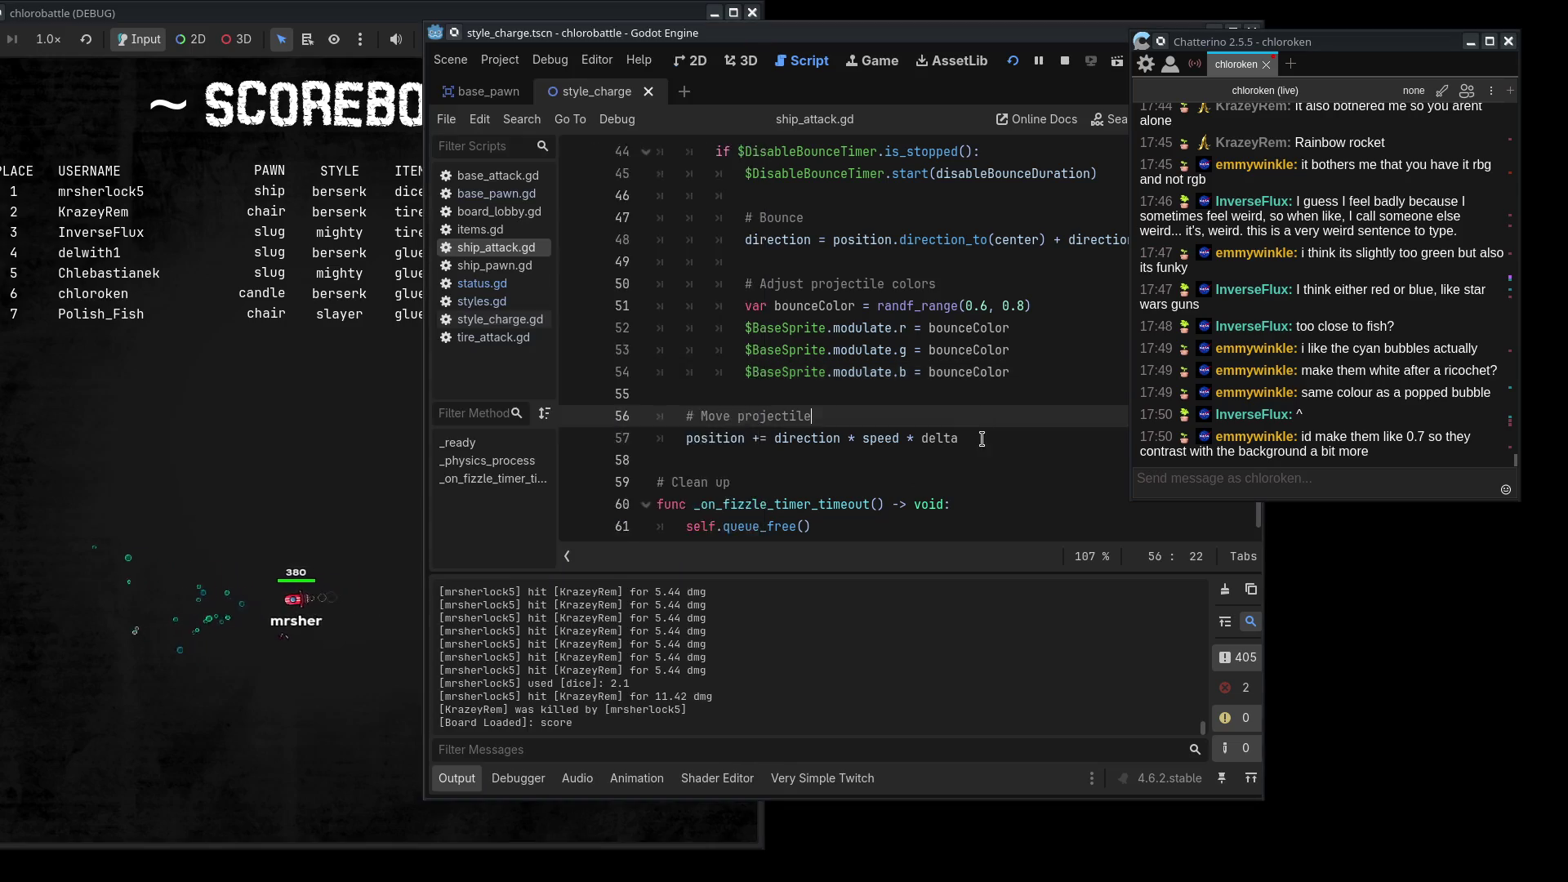
pyautogui.scroll(10, 980, 442)
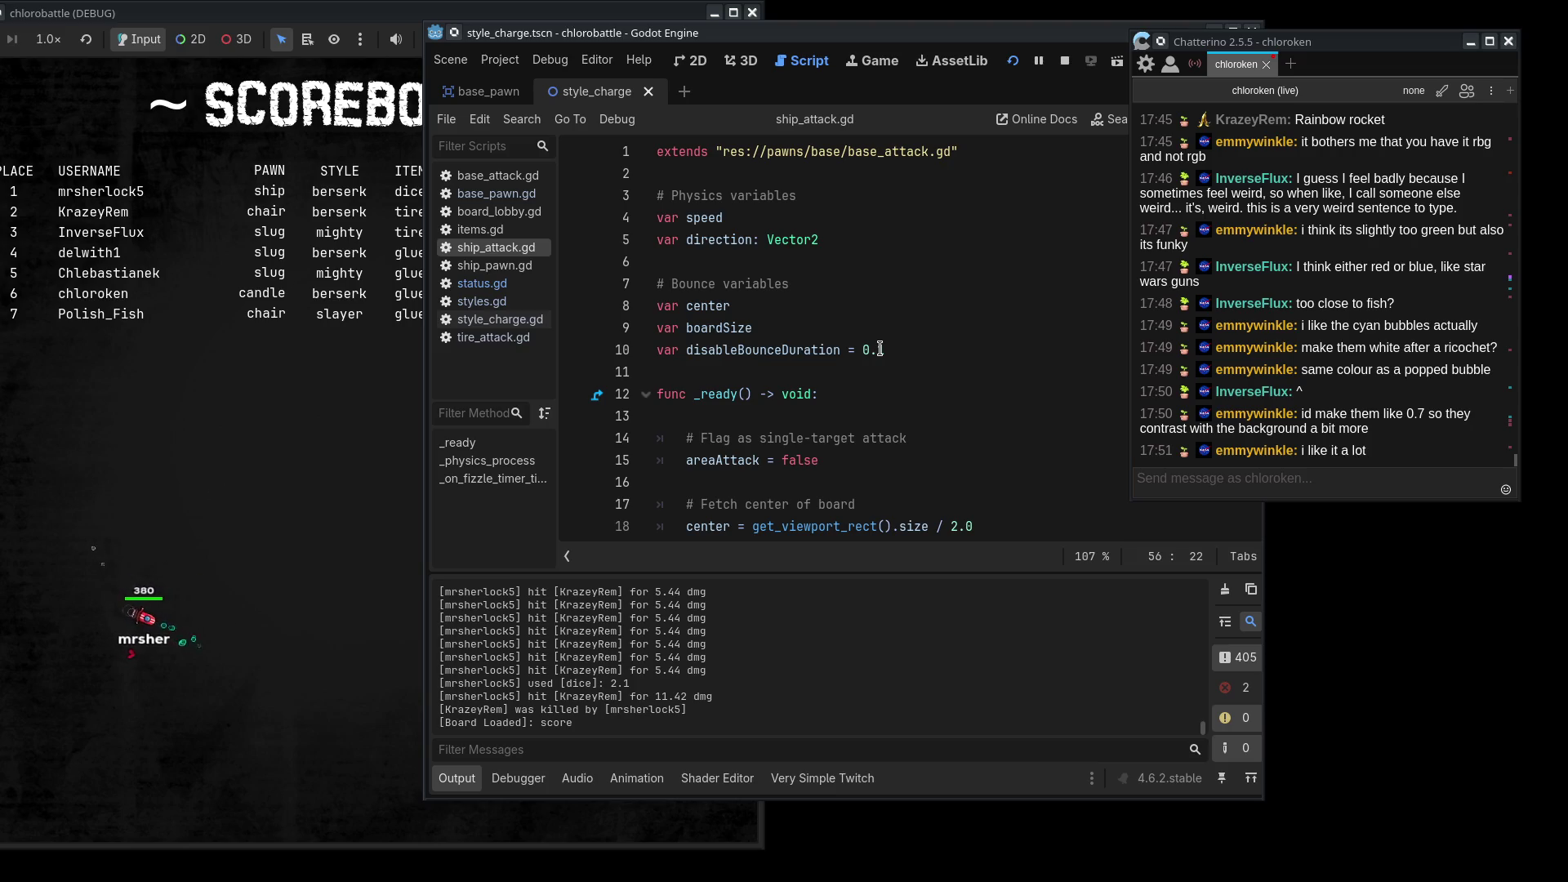
pyautogui.scroll(-14, 873, 361)
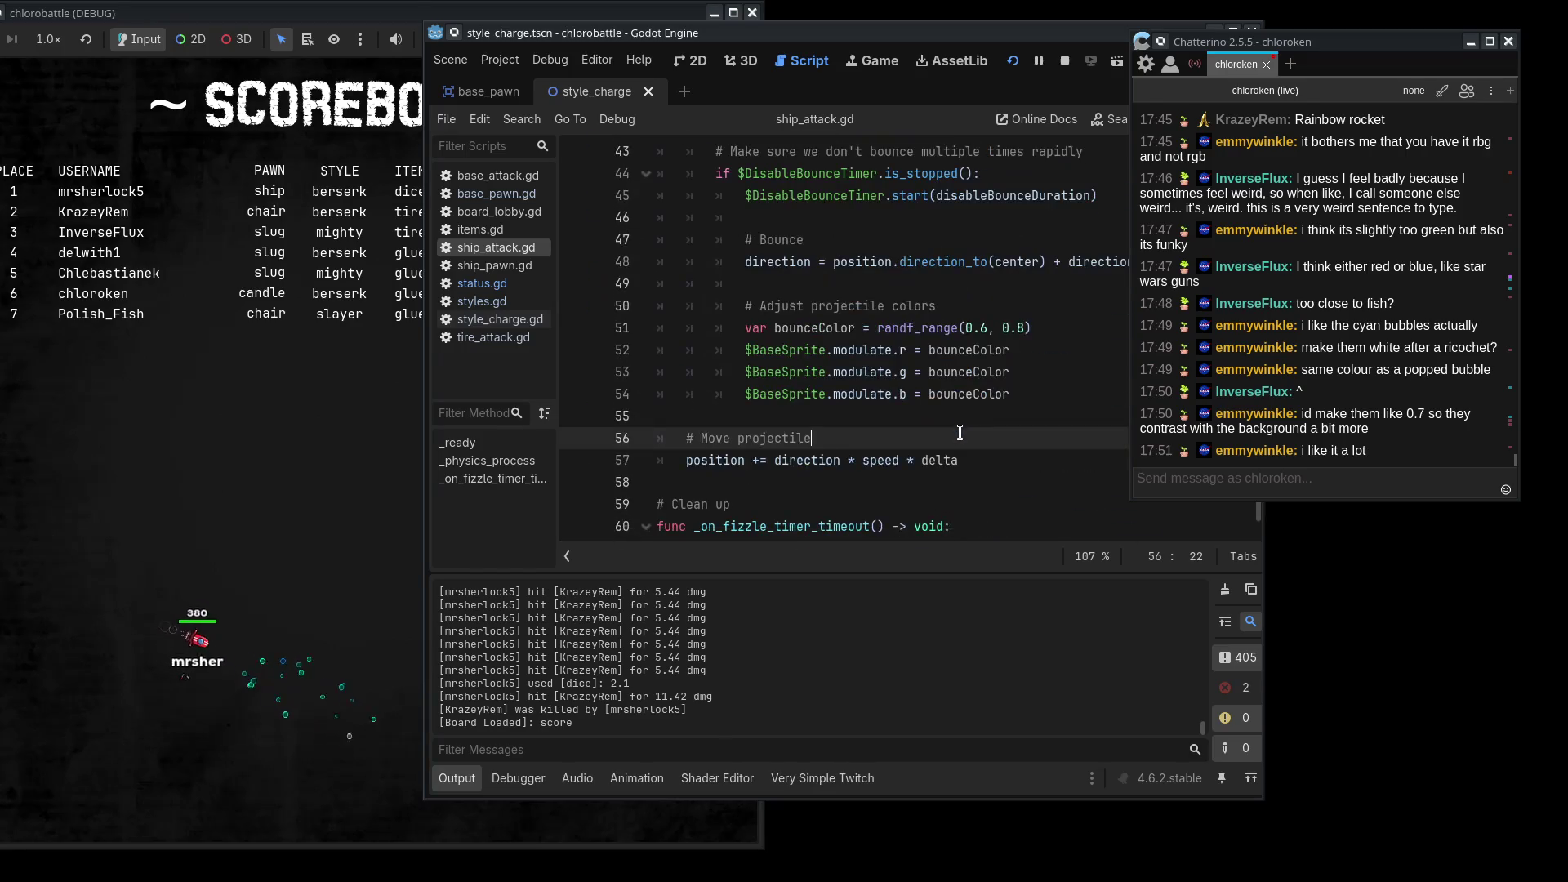
pyautogui.click(1025, 394)
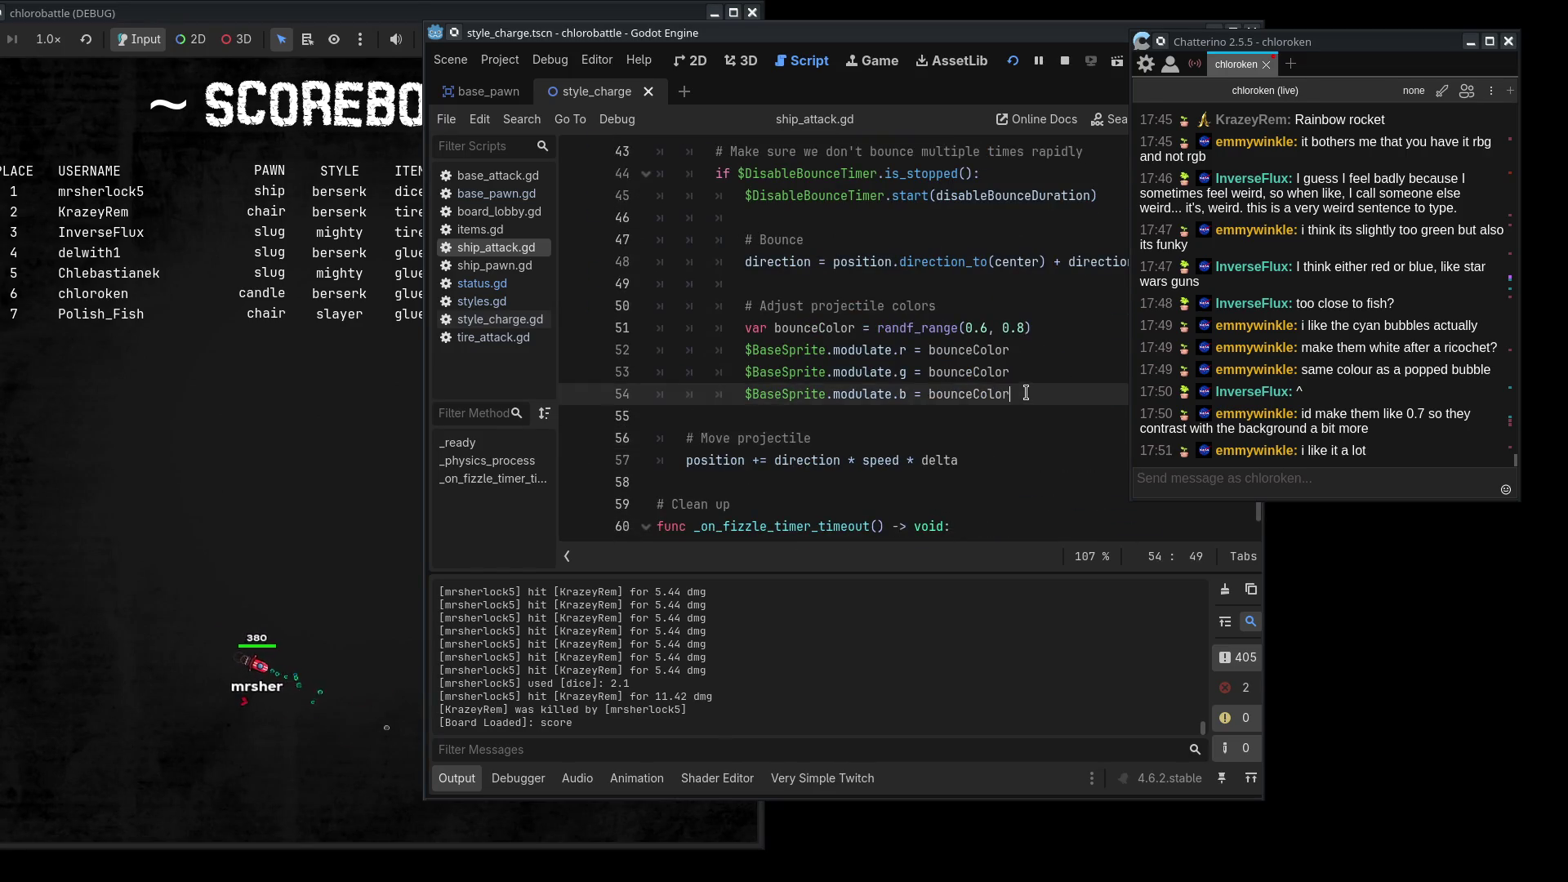
pyautogui.press('Return')
pyautogui.write('dmg /= 2')
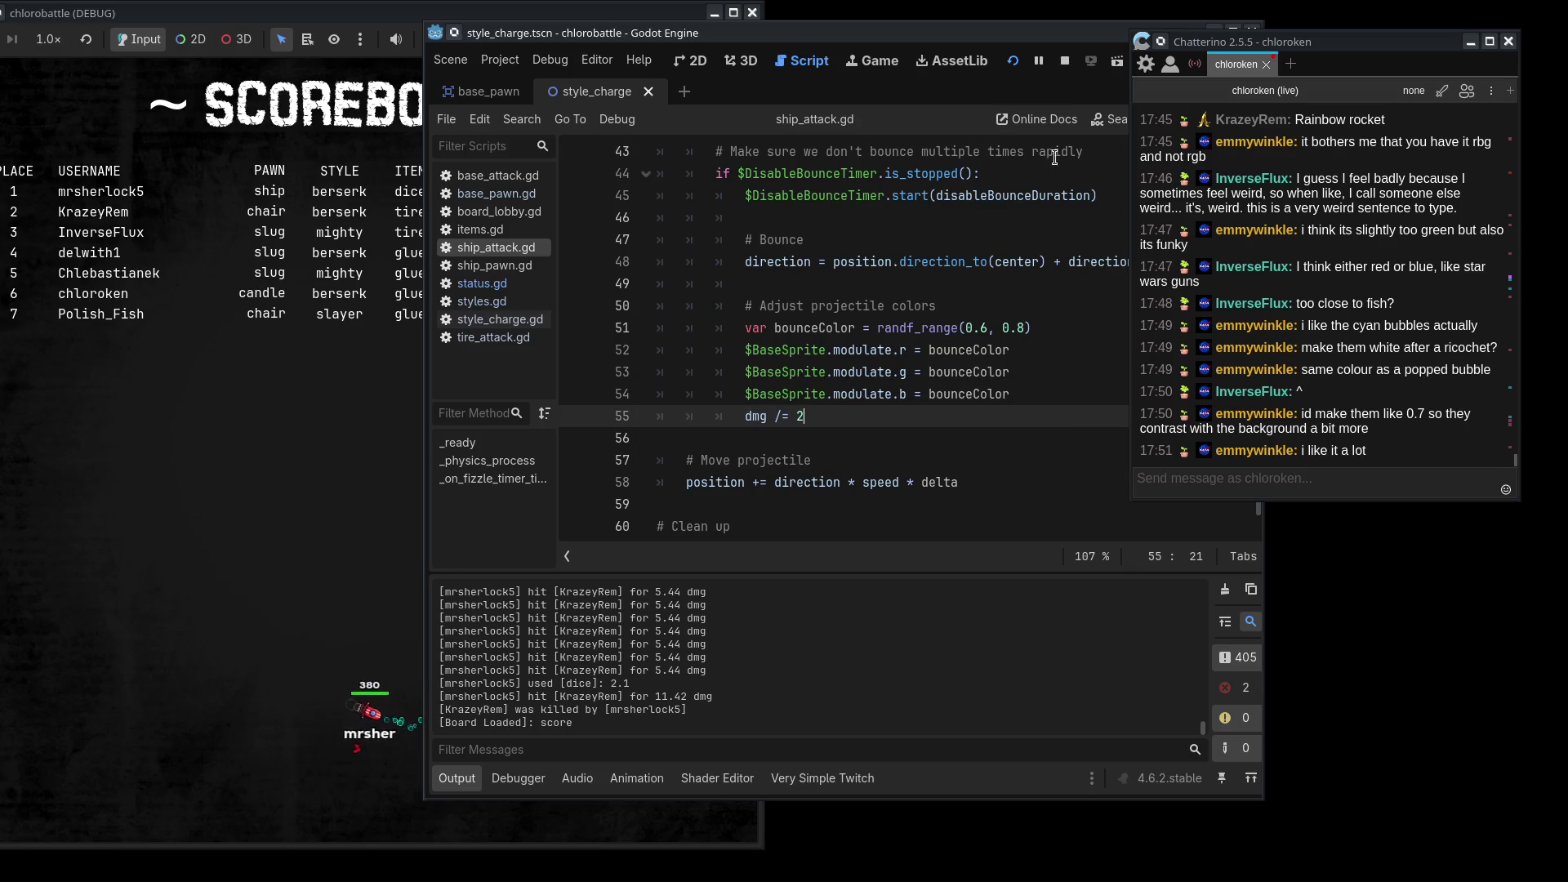
pyautogui.hotkey('alt', 'Tab')
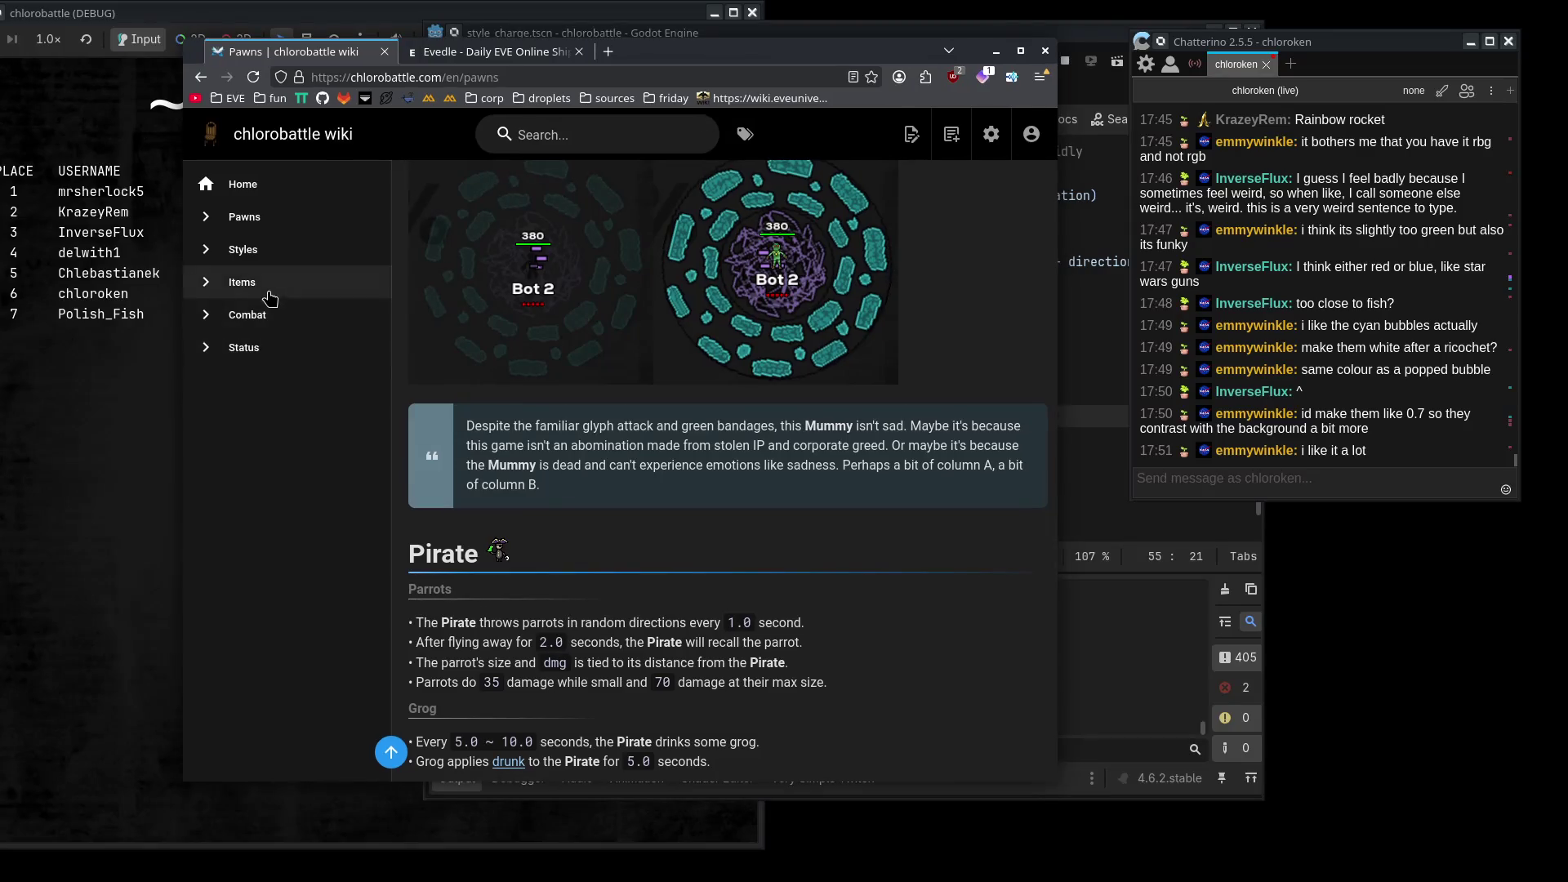
# - Reload the wiki Pawns page and put it into Edit mode
pyautogui.click(281, 223)
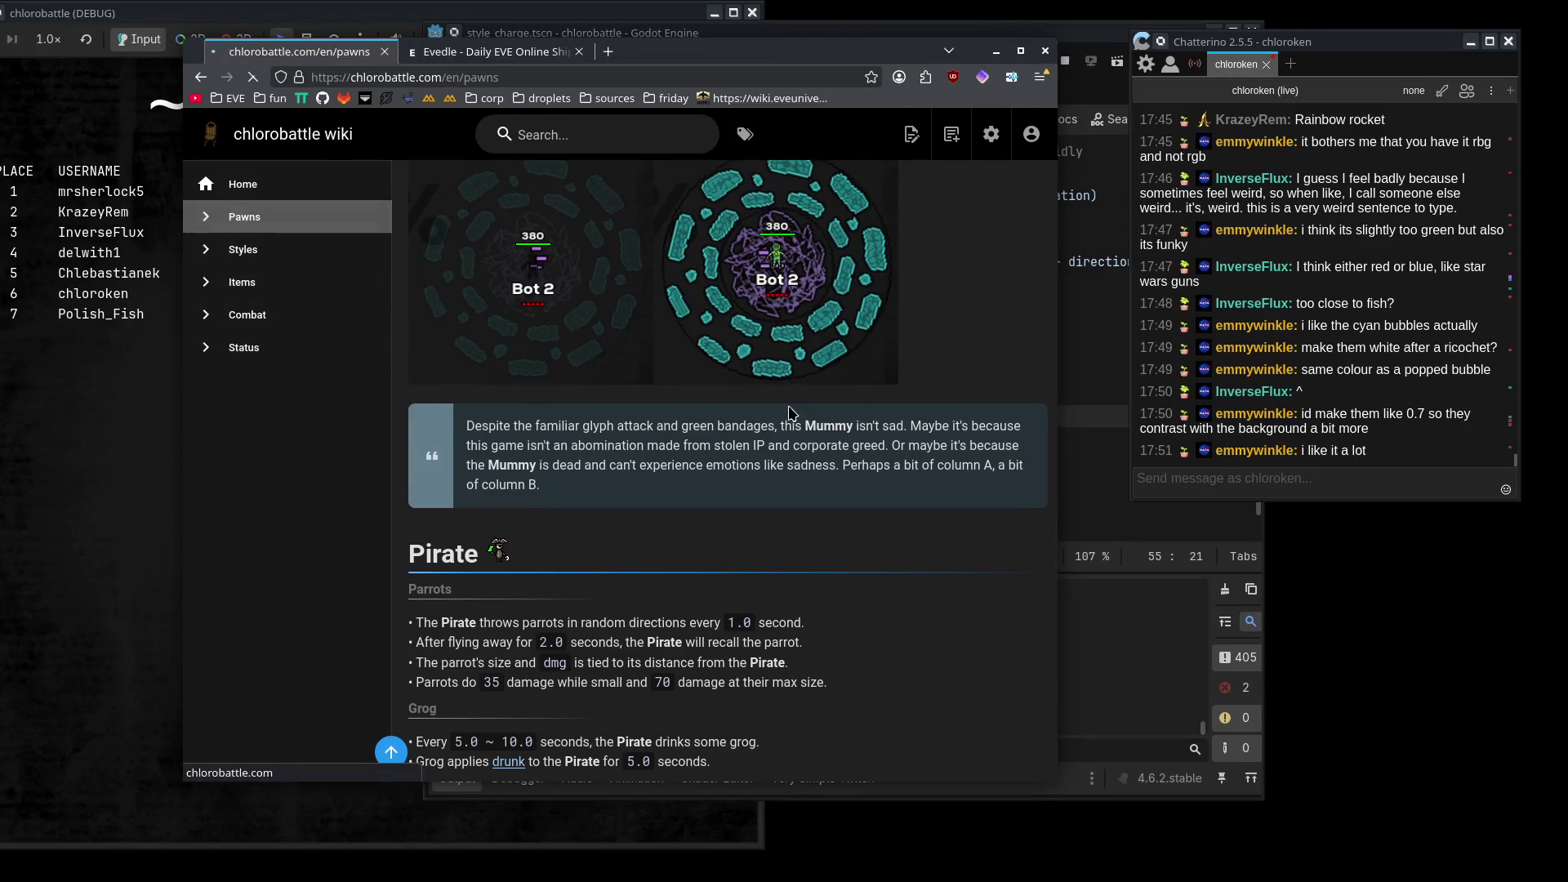
pyautogui.click(913, 140)
pyautogui.click(923, 220)
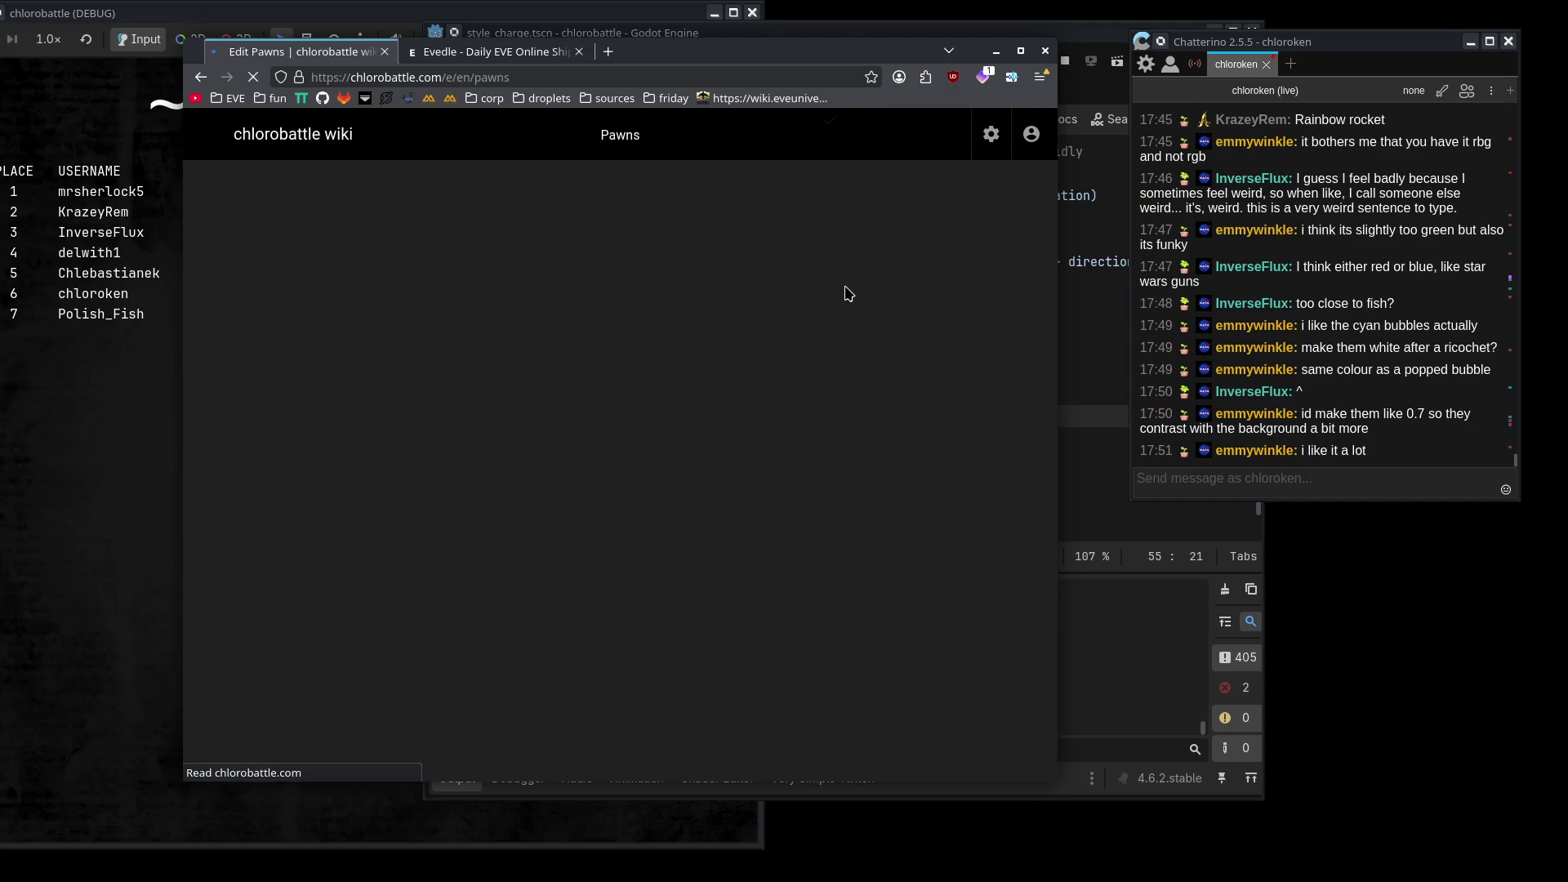
pyautogui.scroll(-15, 596, 476)
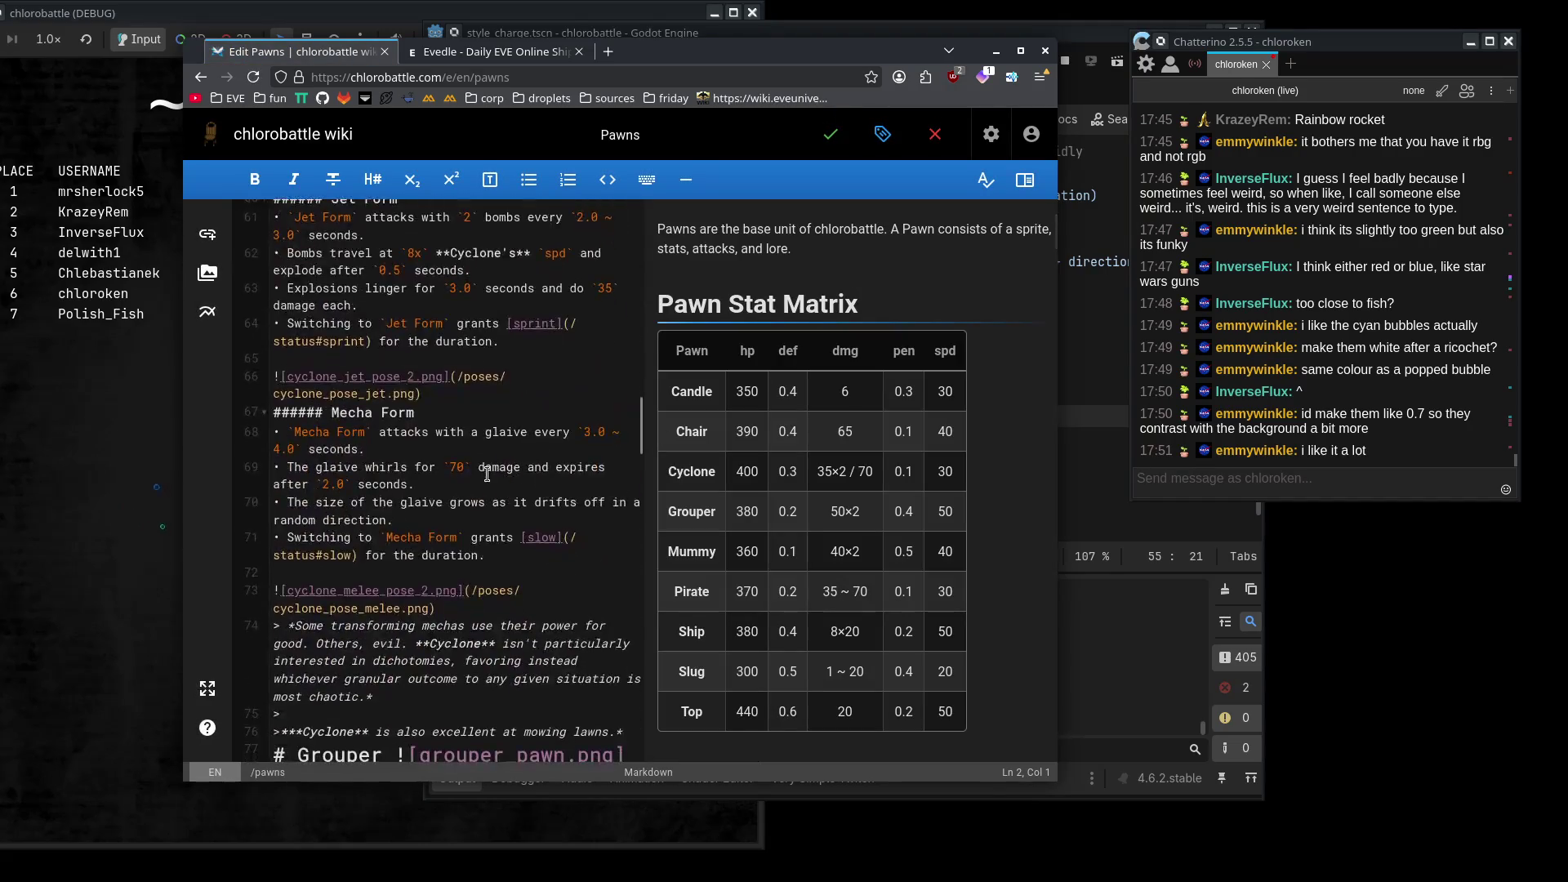
pyautogui.scroll(-5, 472, 487)
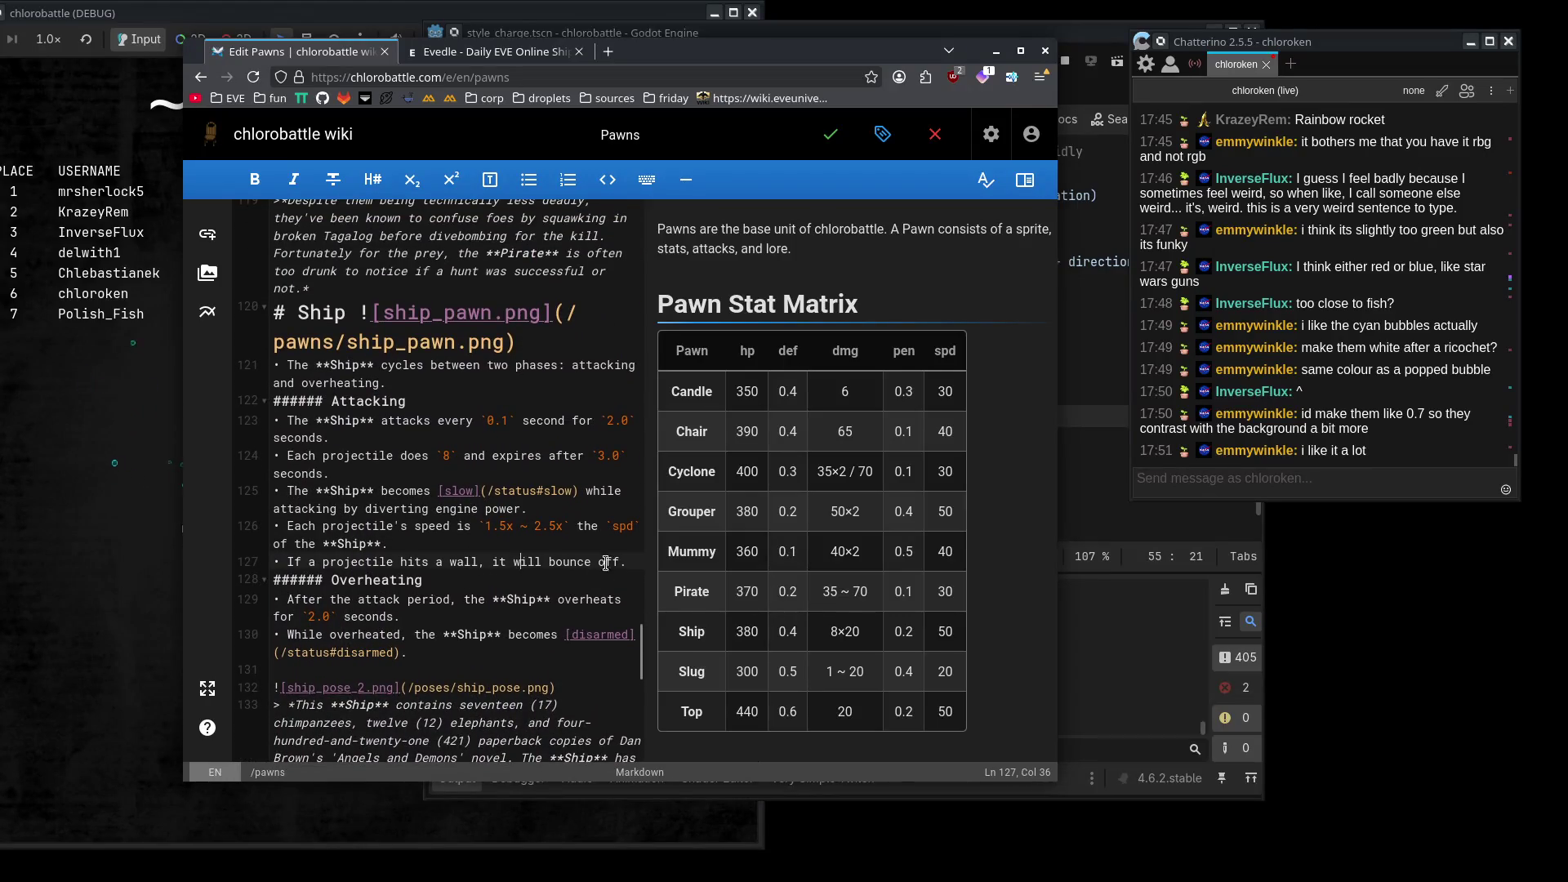
# - Make the Ship wall-bounce line read 'bounce and lose `50%` of its `dmg`' and save the page
pyautogui.click(619, 563)
pyautogui.write('nd lose ')
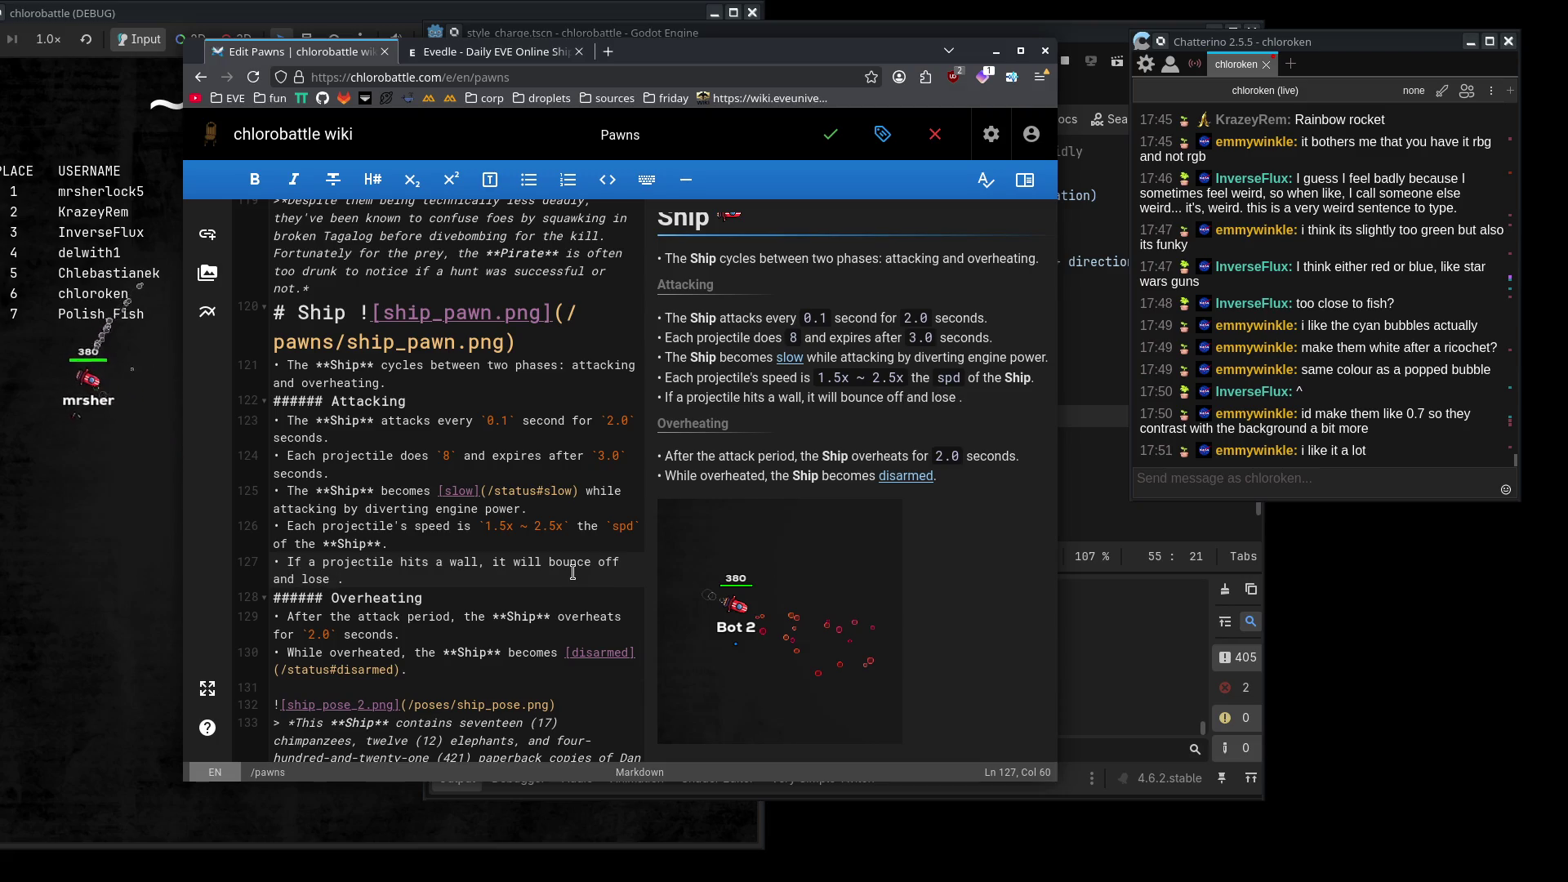
pyautogui.write('`50%` of its `dmg`')
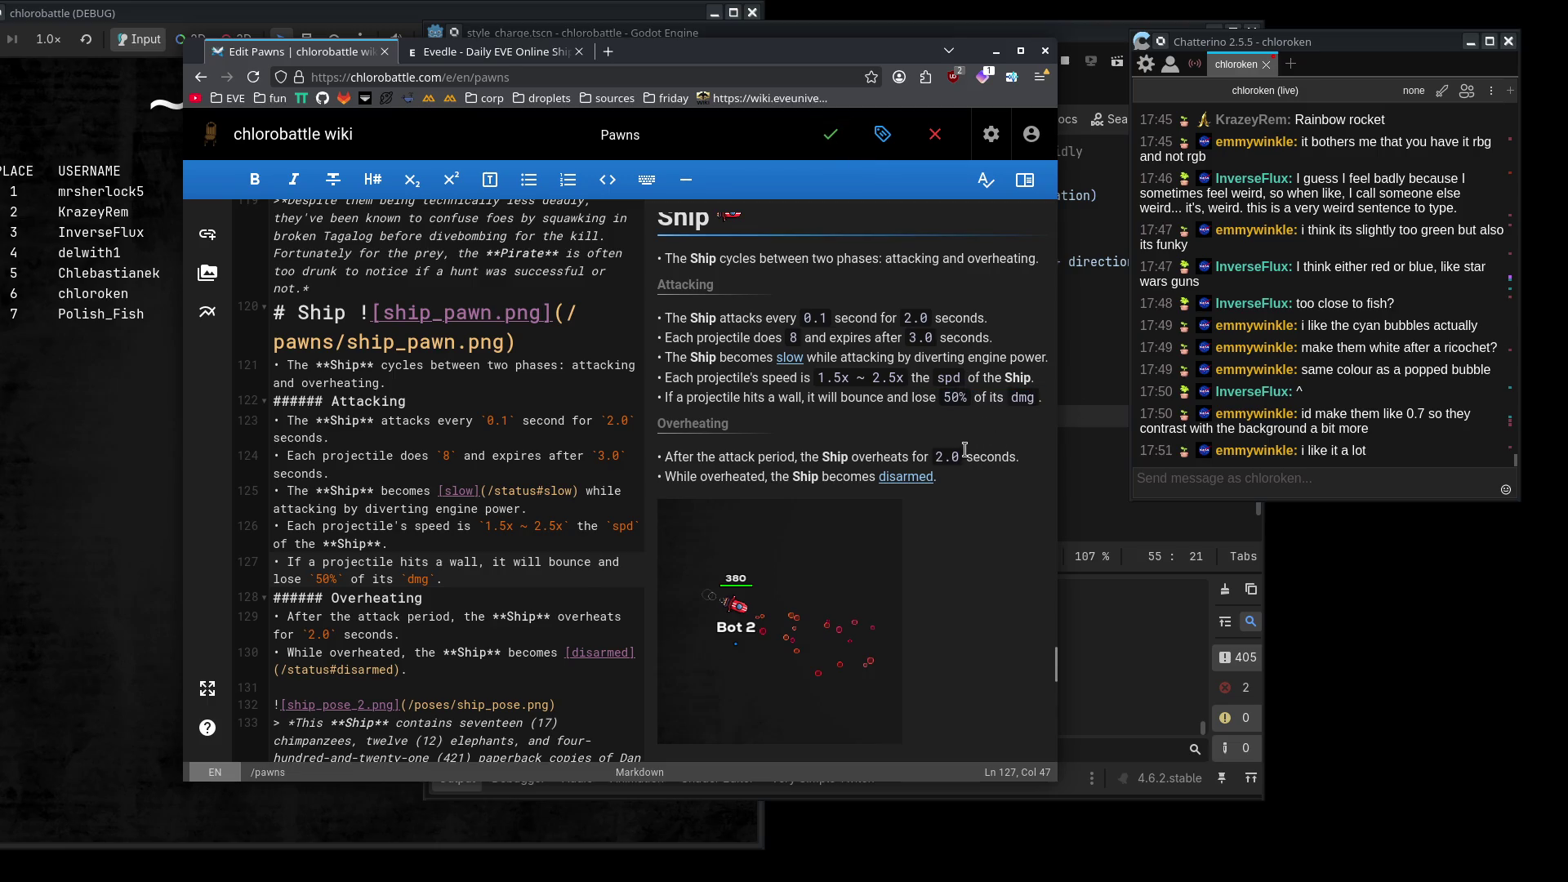
pyautogui.press('super+h')
pyautogui.hotkey('alt', 'Tab')
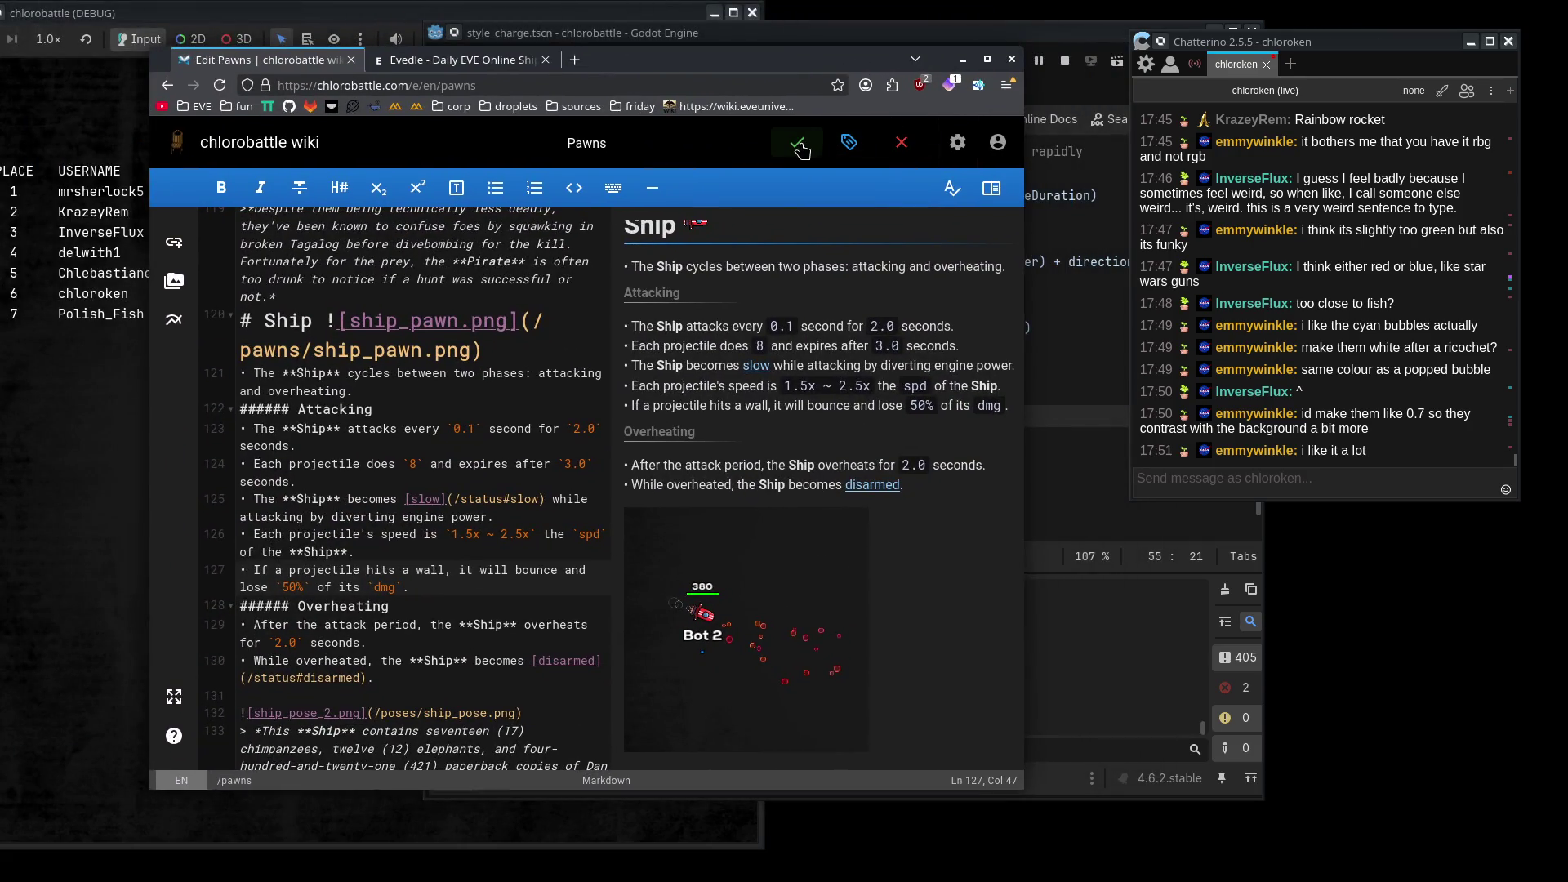
pyautogui.click(801, 149)
pyautogui.press('super+h')
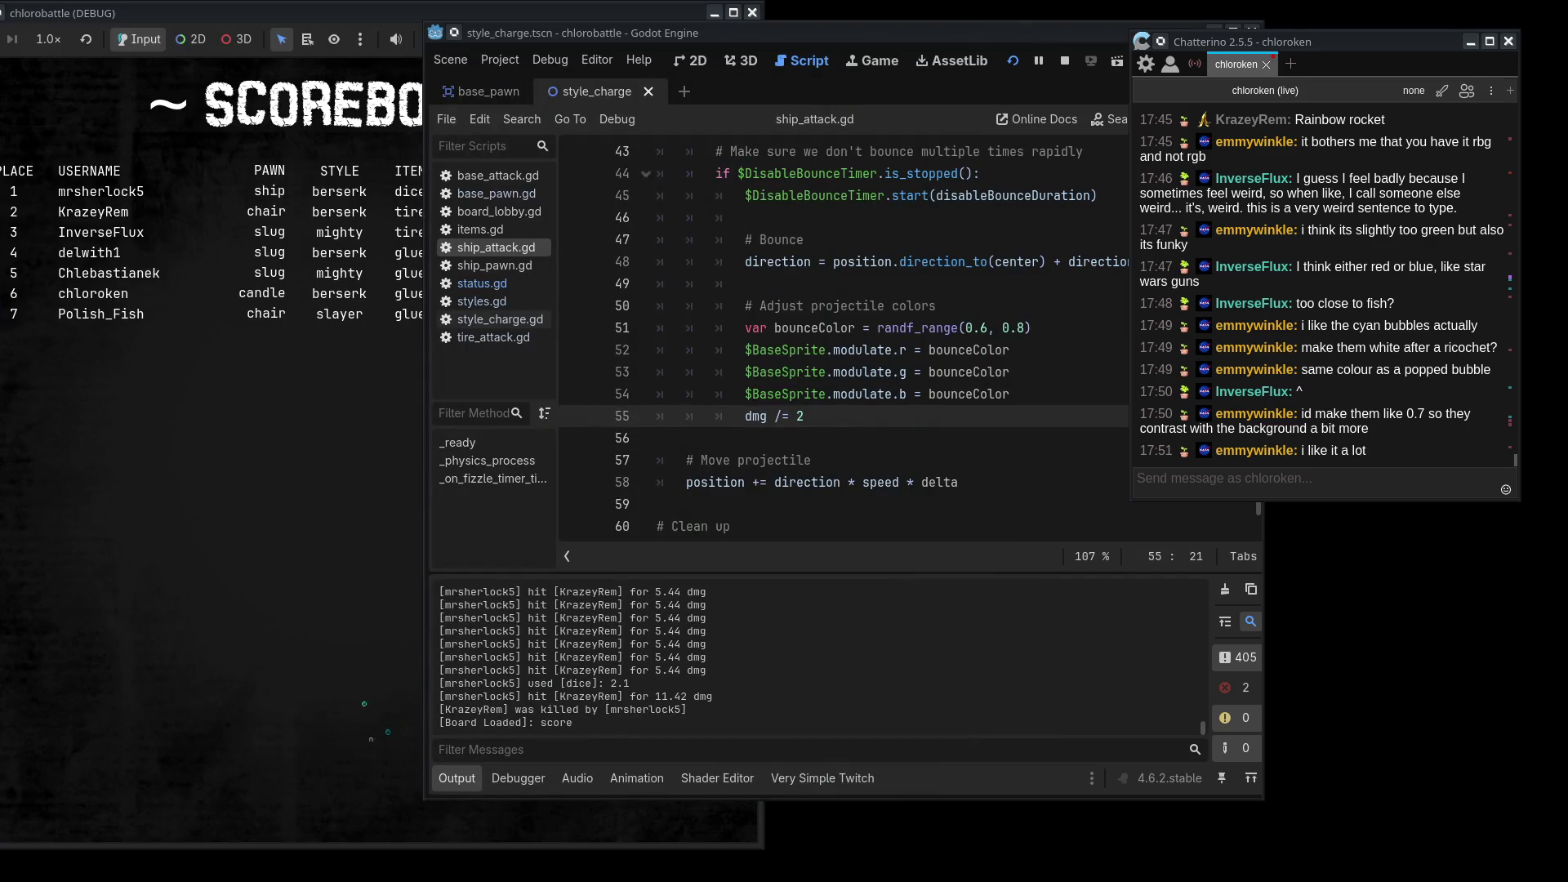
# - Bring the Godot editor back and relaunch the chlorobattle game for a fresh lobby
pyautogui.press('super+h')
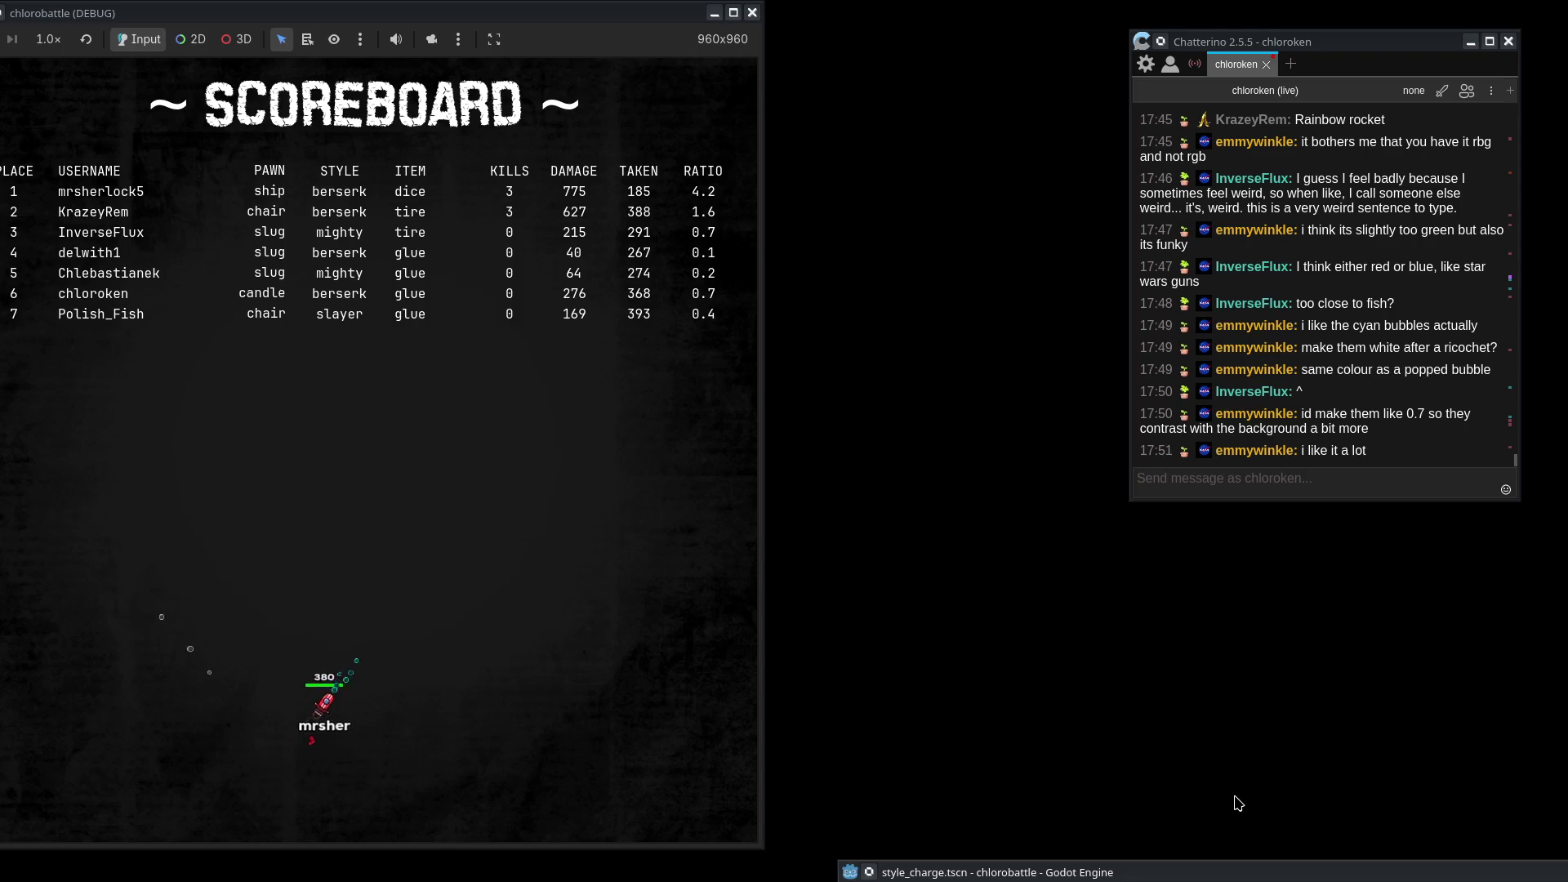
pyautogui.click(1262, 879)
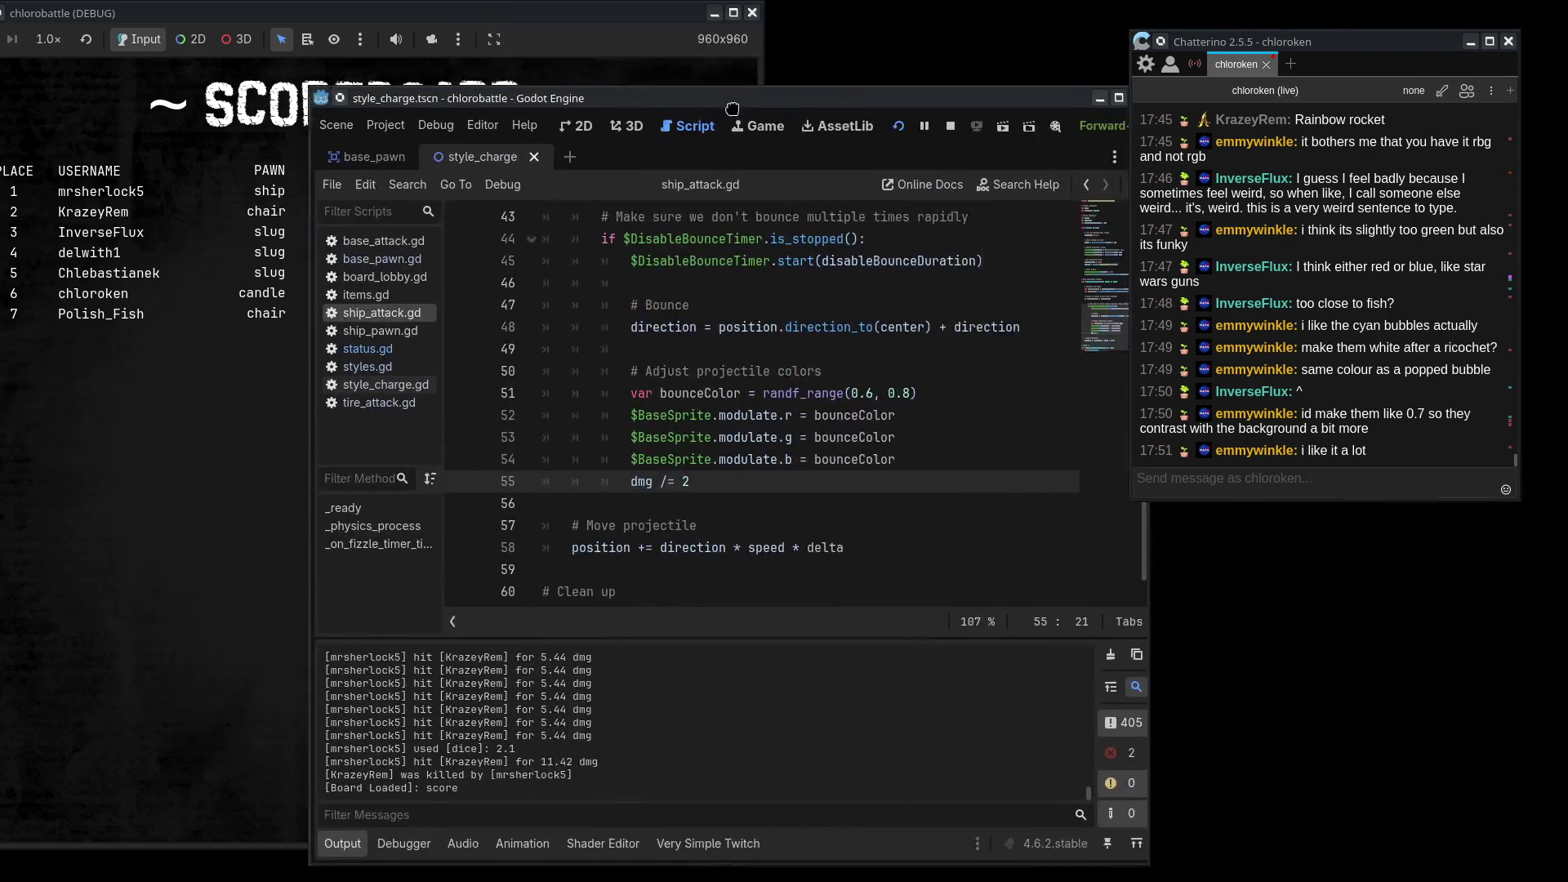
pyautogui.click(670, 74)
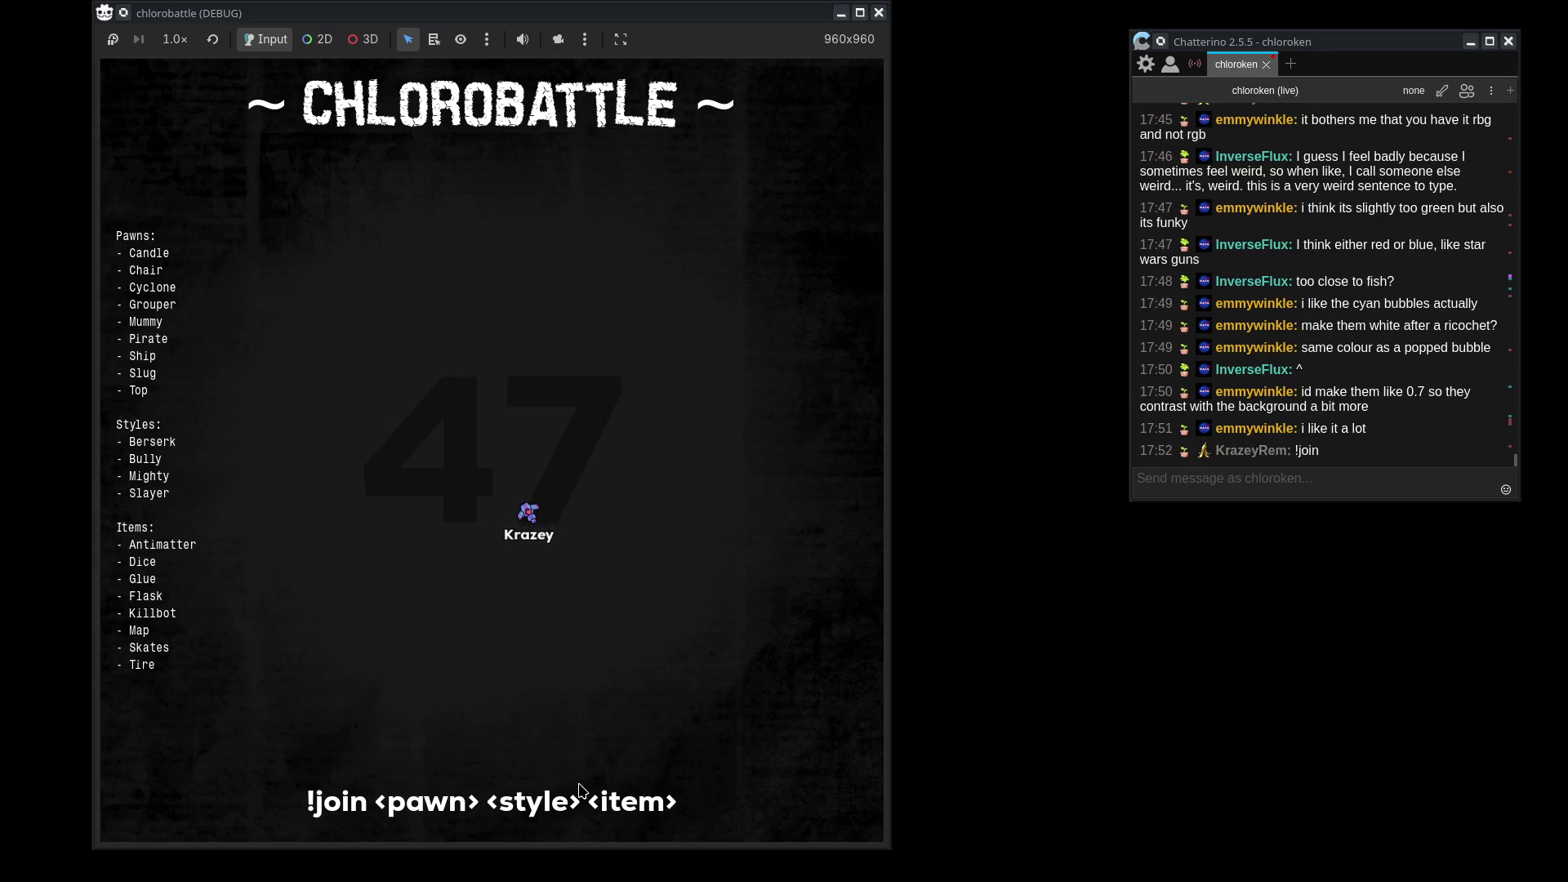
# - Send a !join ship bully antimatter message in the Chatterino chat
pyautogui.click(1271, 481)
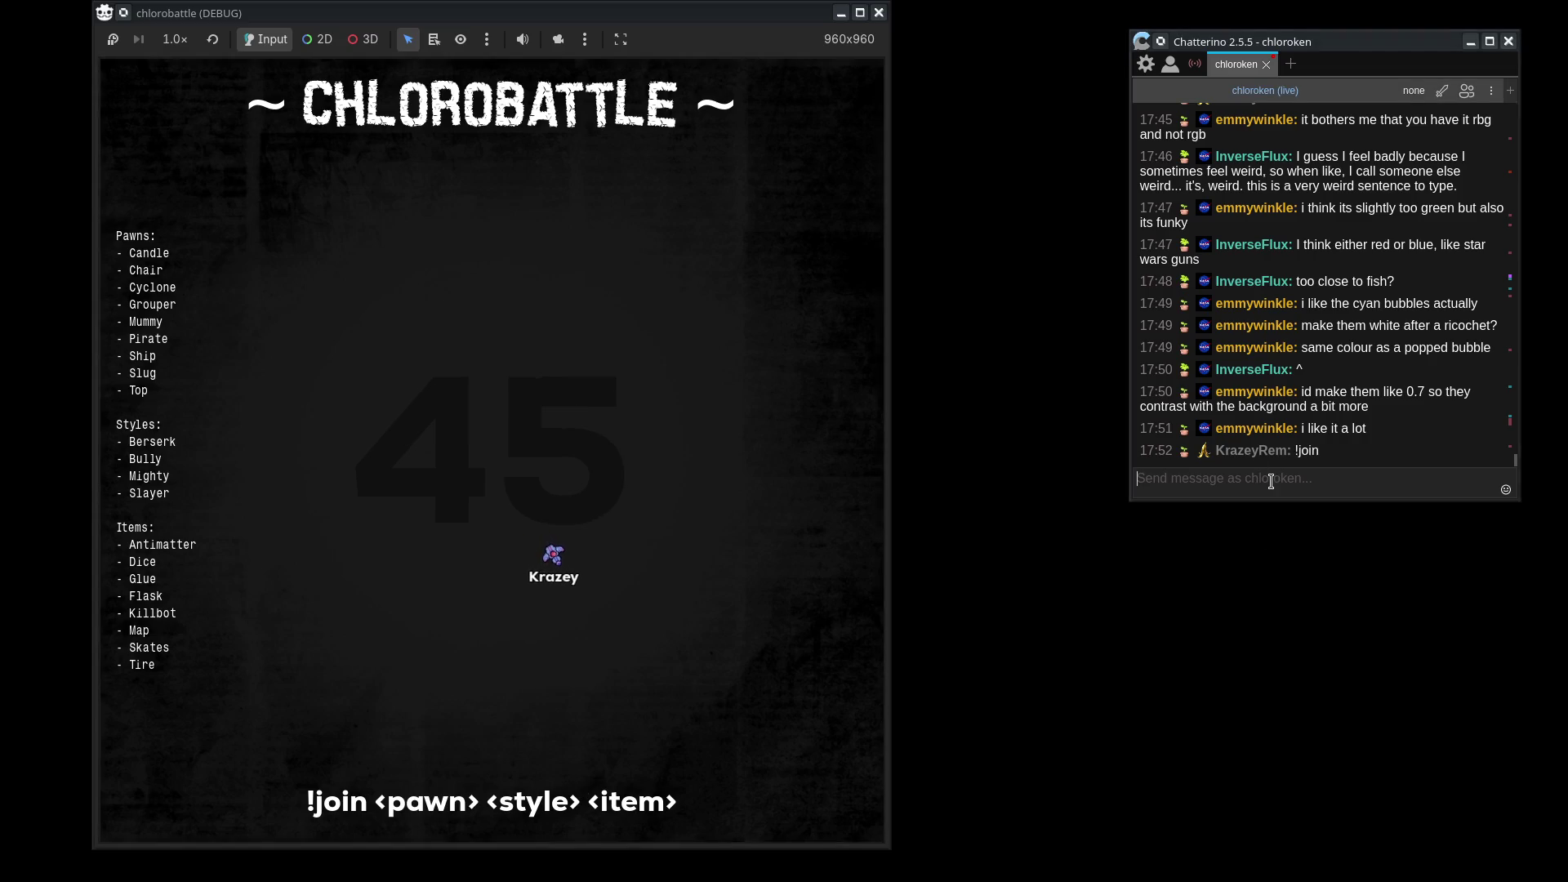
pyautogui.write('!join ship bully')
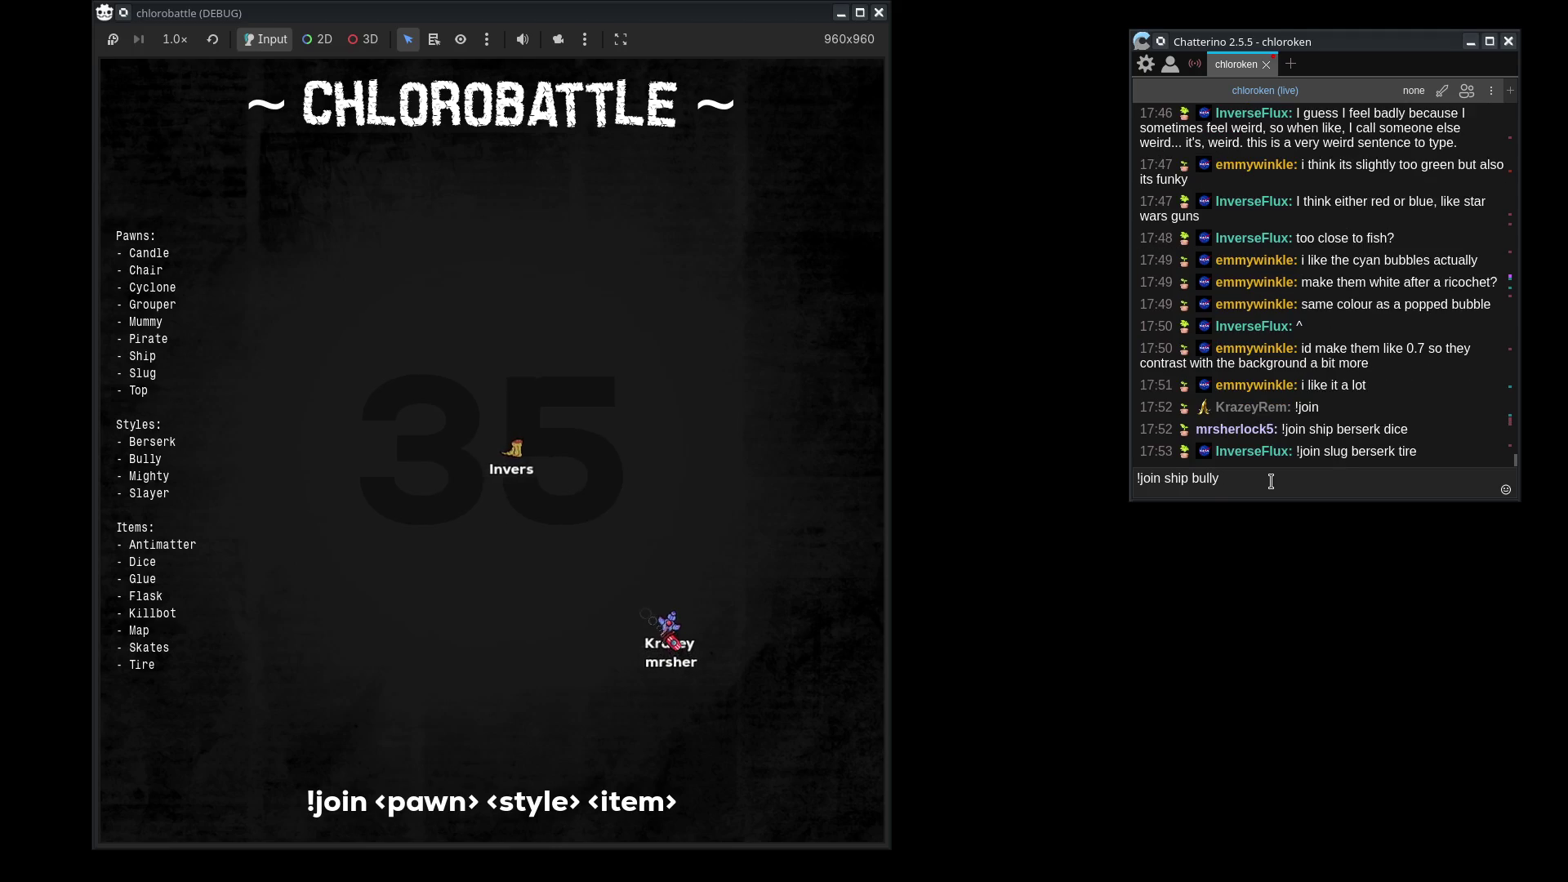
pyautogui.write(' antimatter')
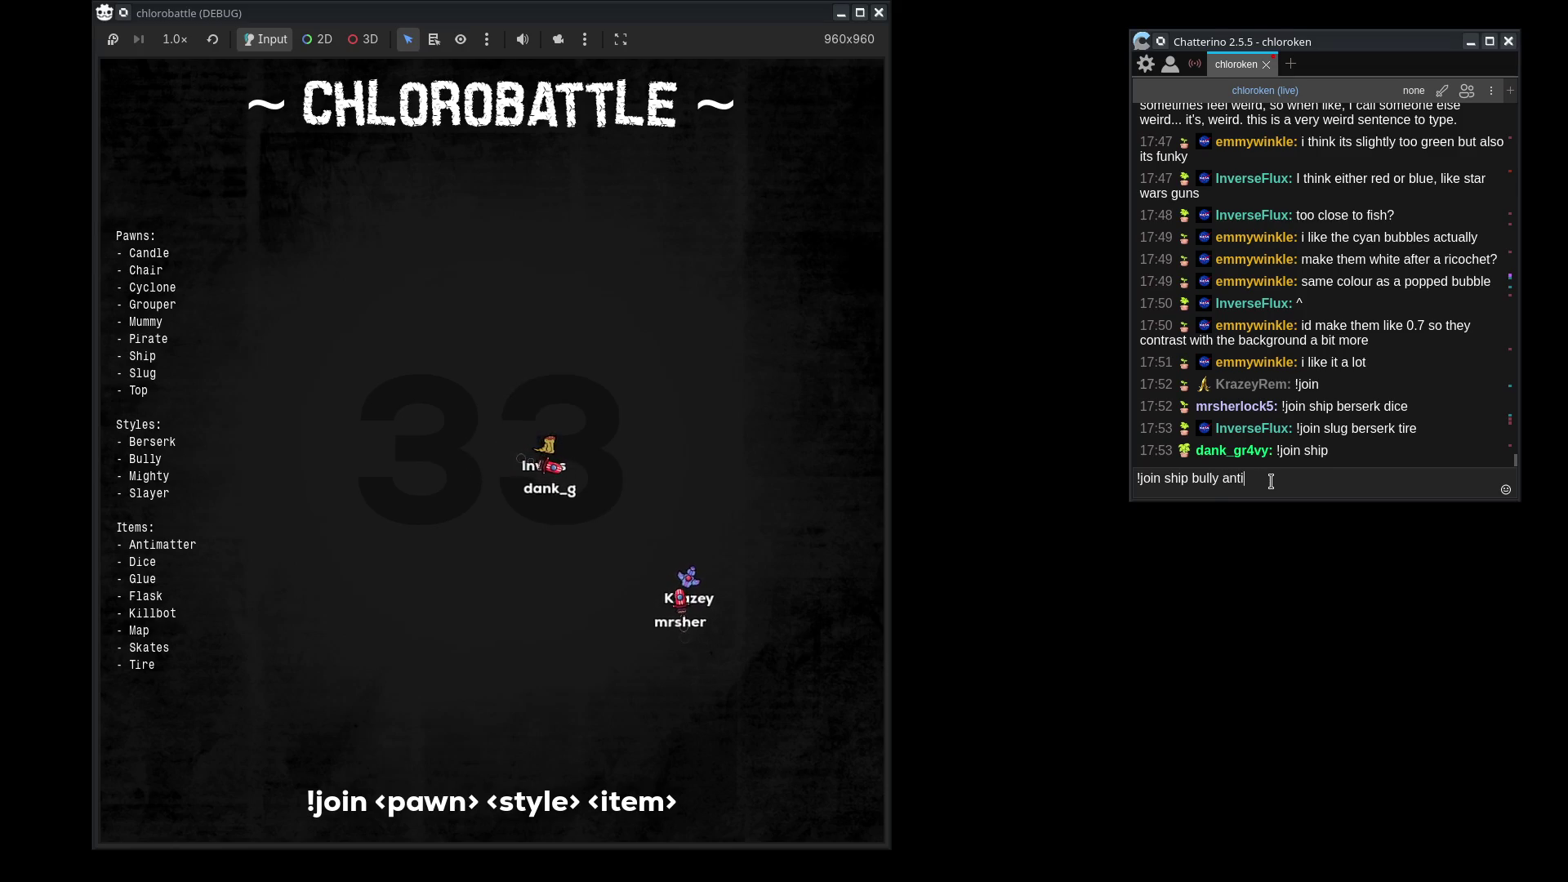
pyautogui.press('Return')
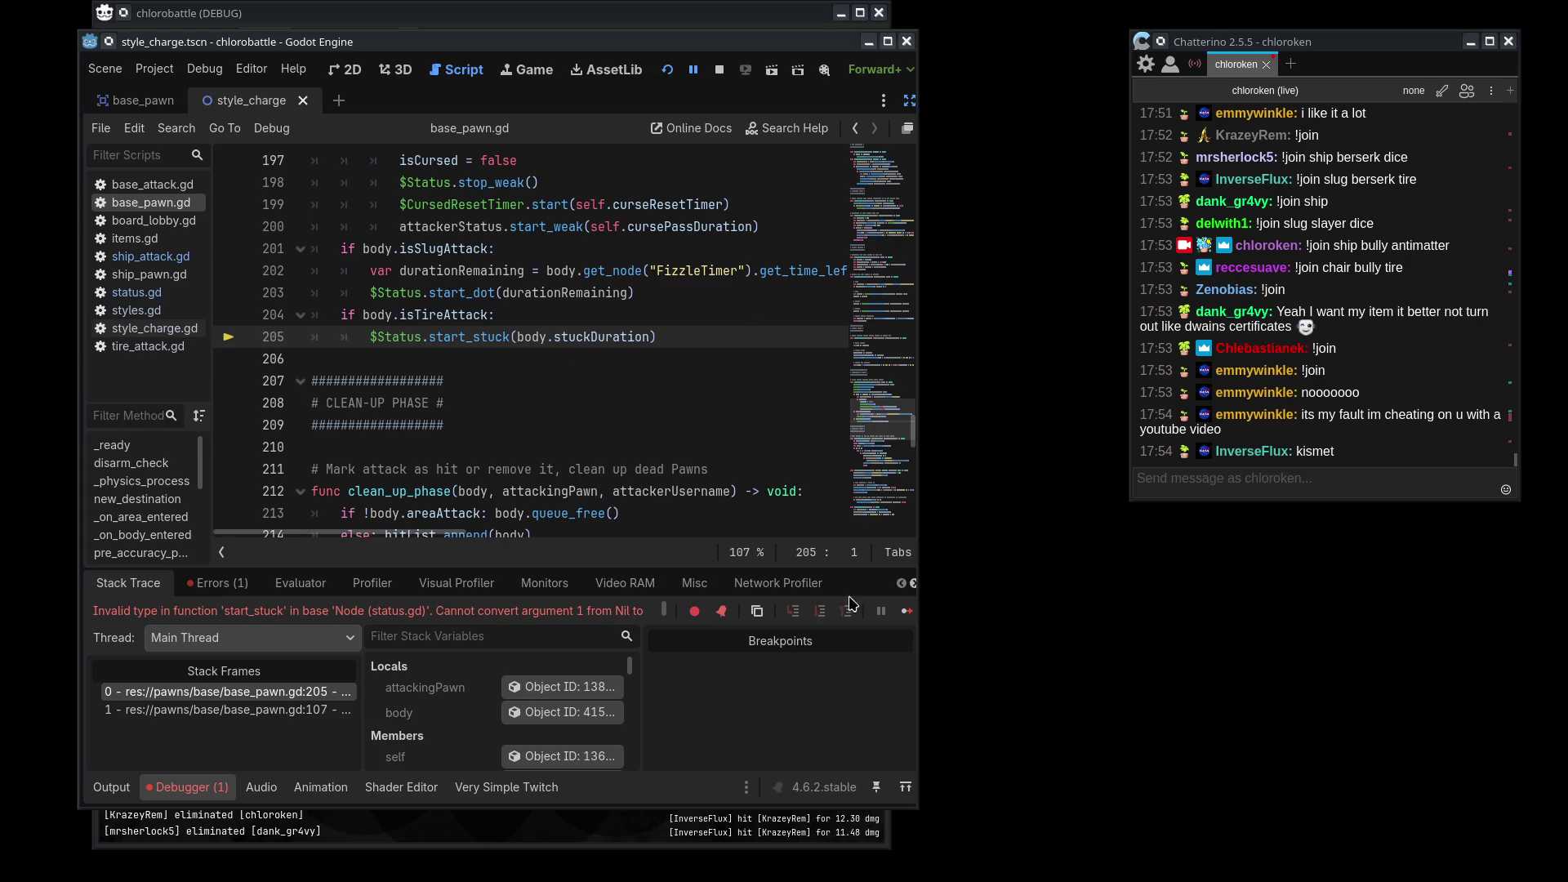
# - Inspect the stuckDuration crash on base_pawn.gd line 205 and its tire attack check
pyautogui.moveTo(914, 583)
pyautogui.mouseDown()
pyautogui.moveTo(1217, 583)
pyautogui.moveTo(998, 583)
pyautogui.mouseUp()
pyautogui.click(677, 357)
pyautogui.doubleClick(561, 338)
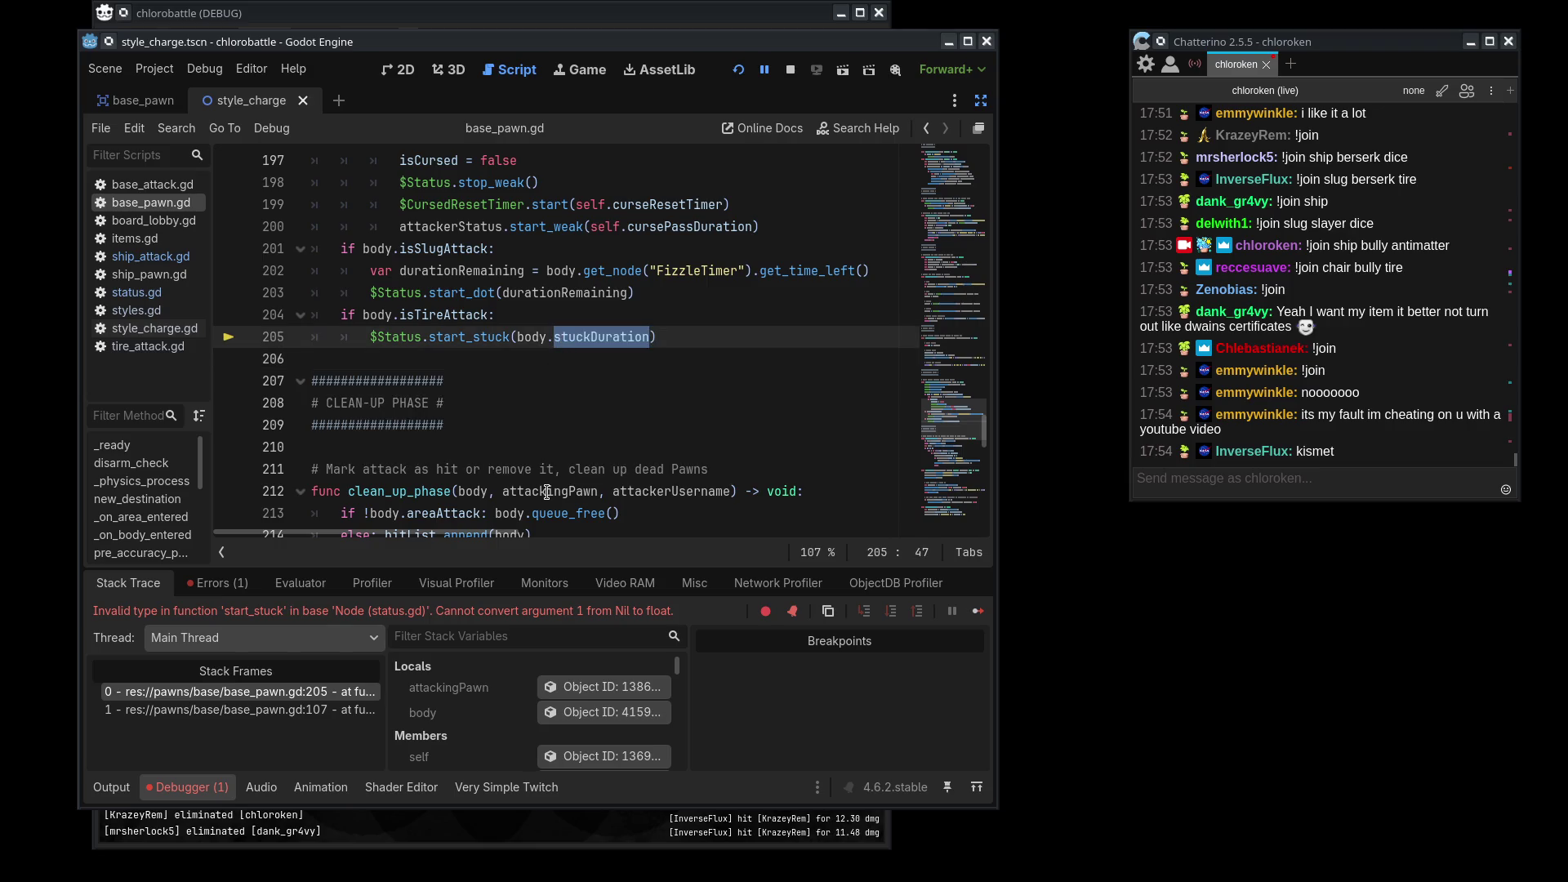
pyautogui.click(533, 314)
pyautogui.scroll(2, 535, 360)
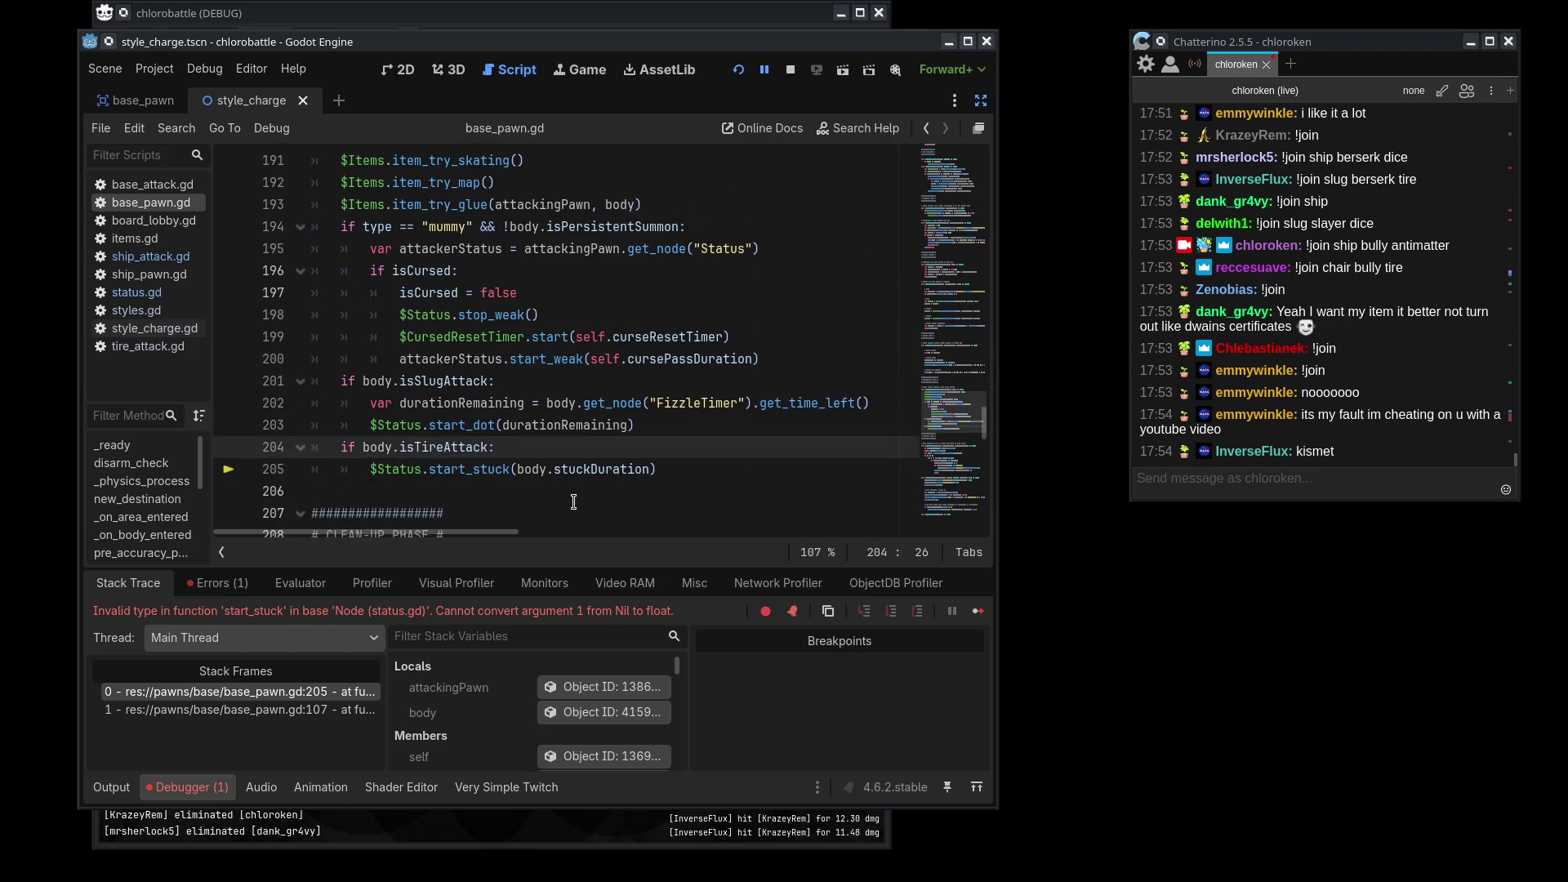
pyautogui.click(689, 474)
# - In tire_attack.gd, locate the stuckDuration declaration and add a new line in _ready
pyautogui.click(151, 346)
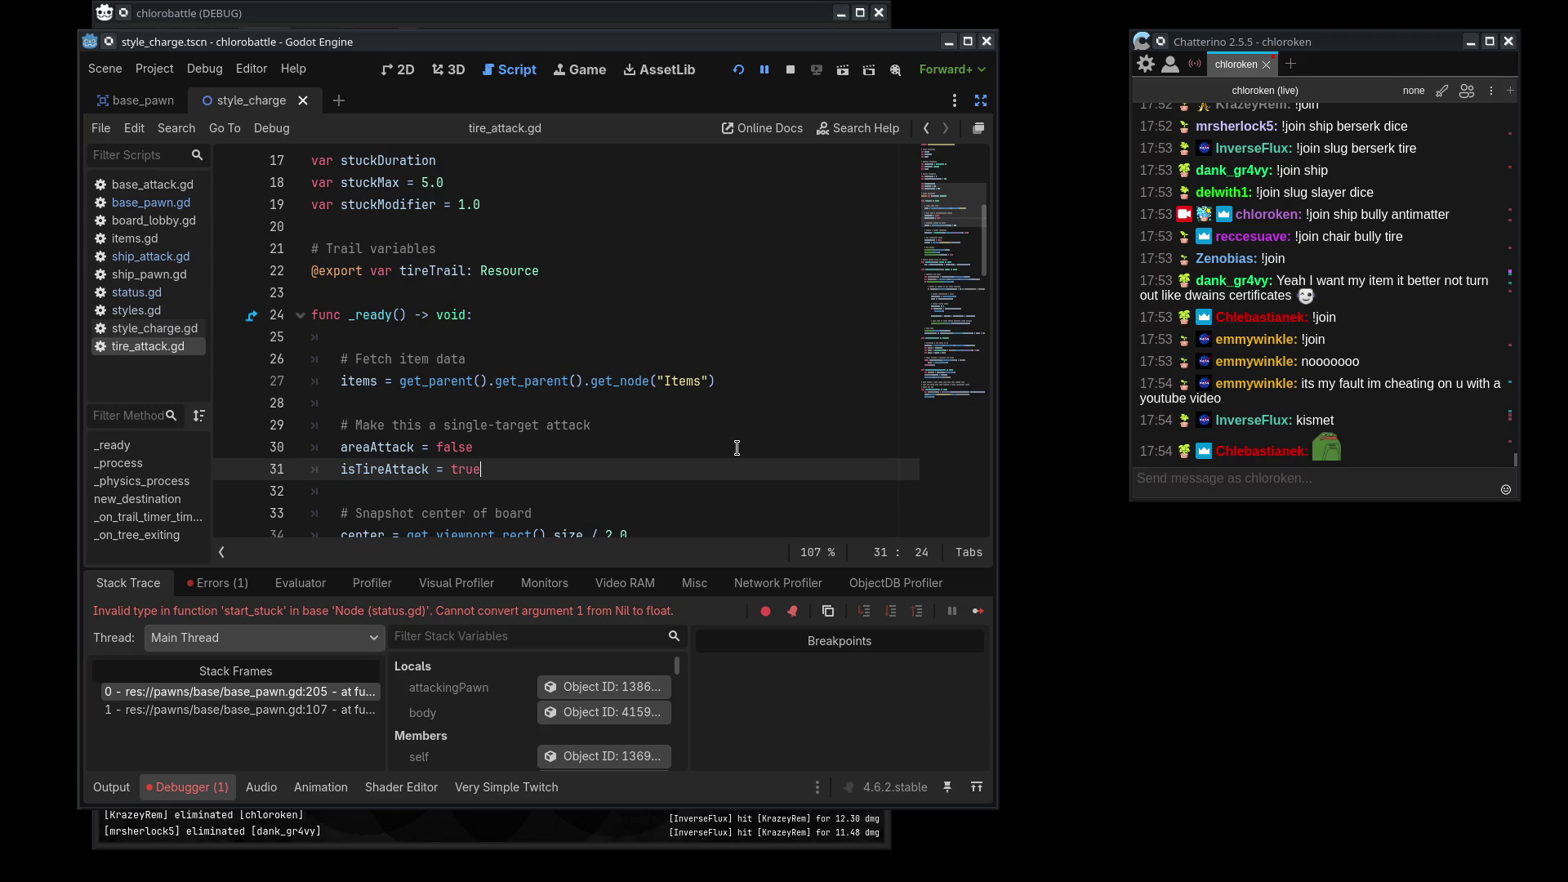
pyautogui.scroll(1, 737, 448)
pyautogui.scroll(-7, 737, 448)
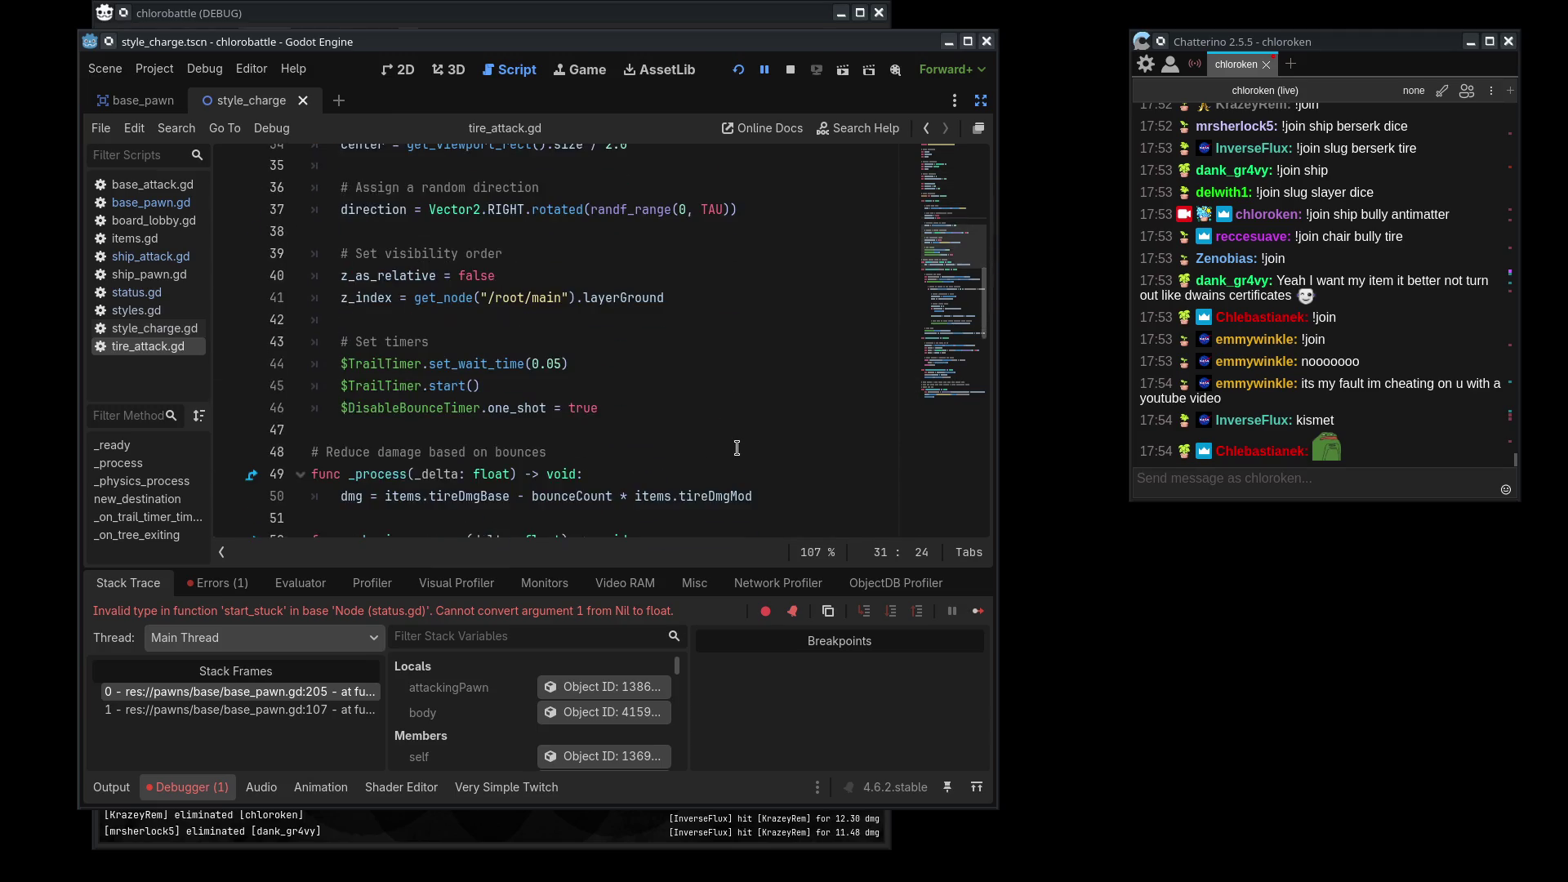
pyautogui.scroll(-8, 737, 448)
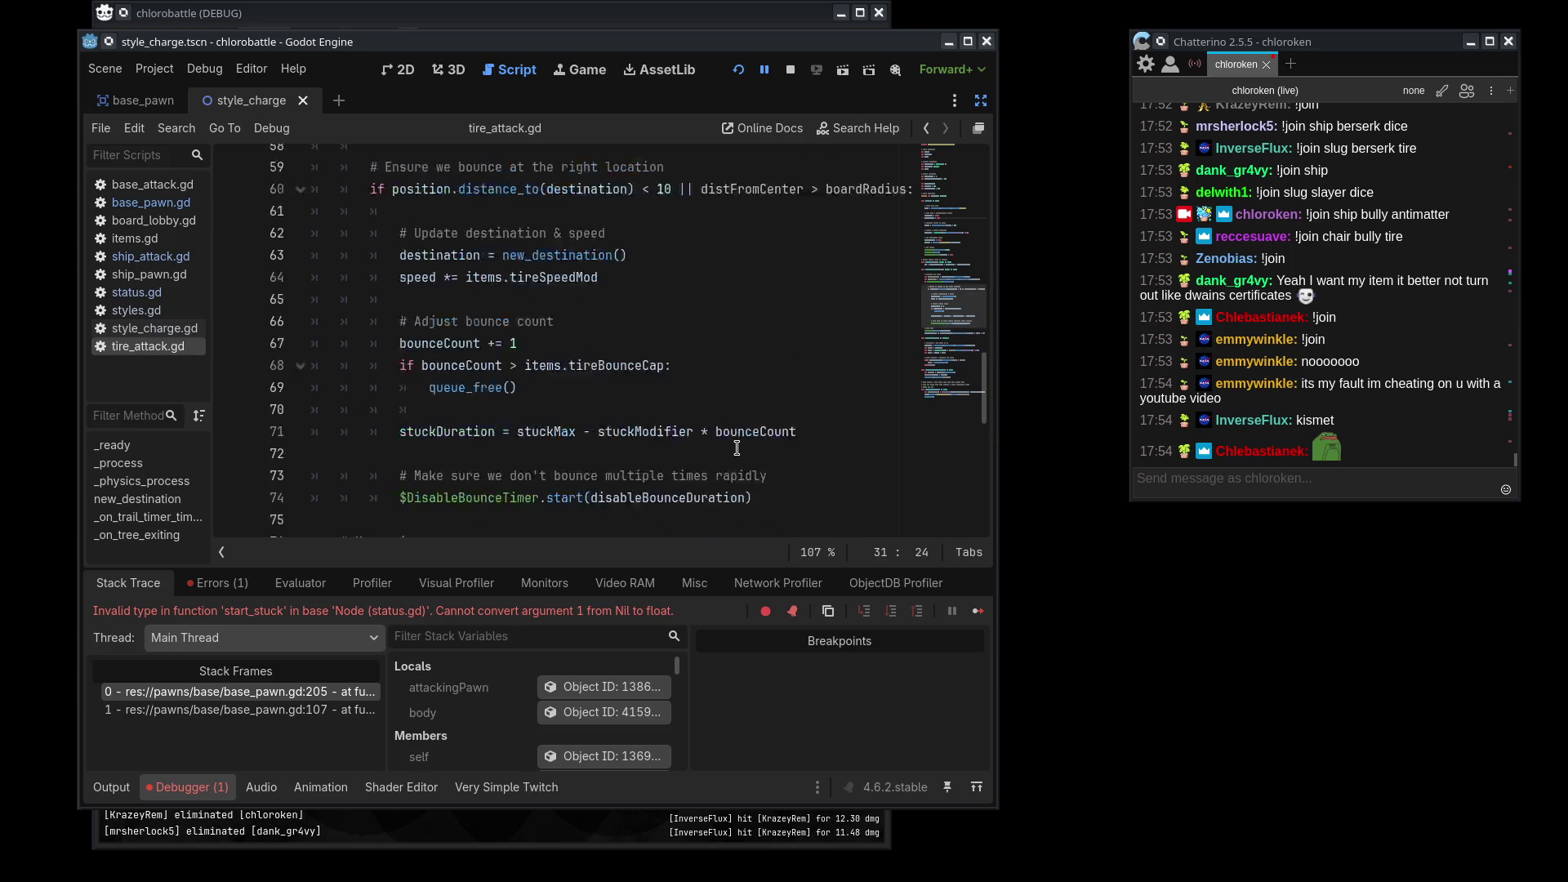
pyautogui.scroll(15, 736, 448)
pyautogui.click(506, 216)
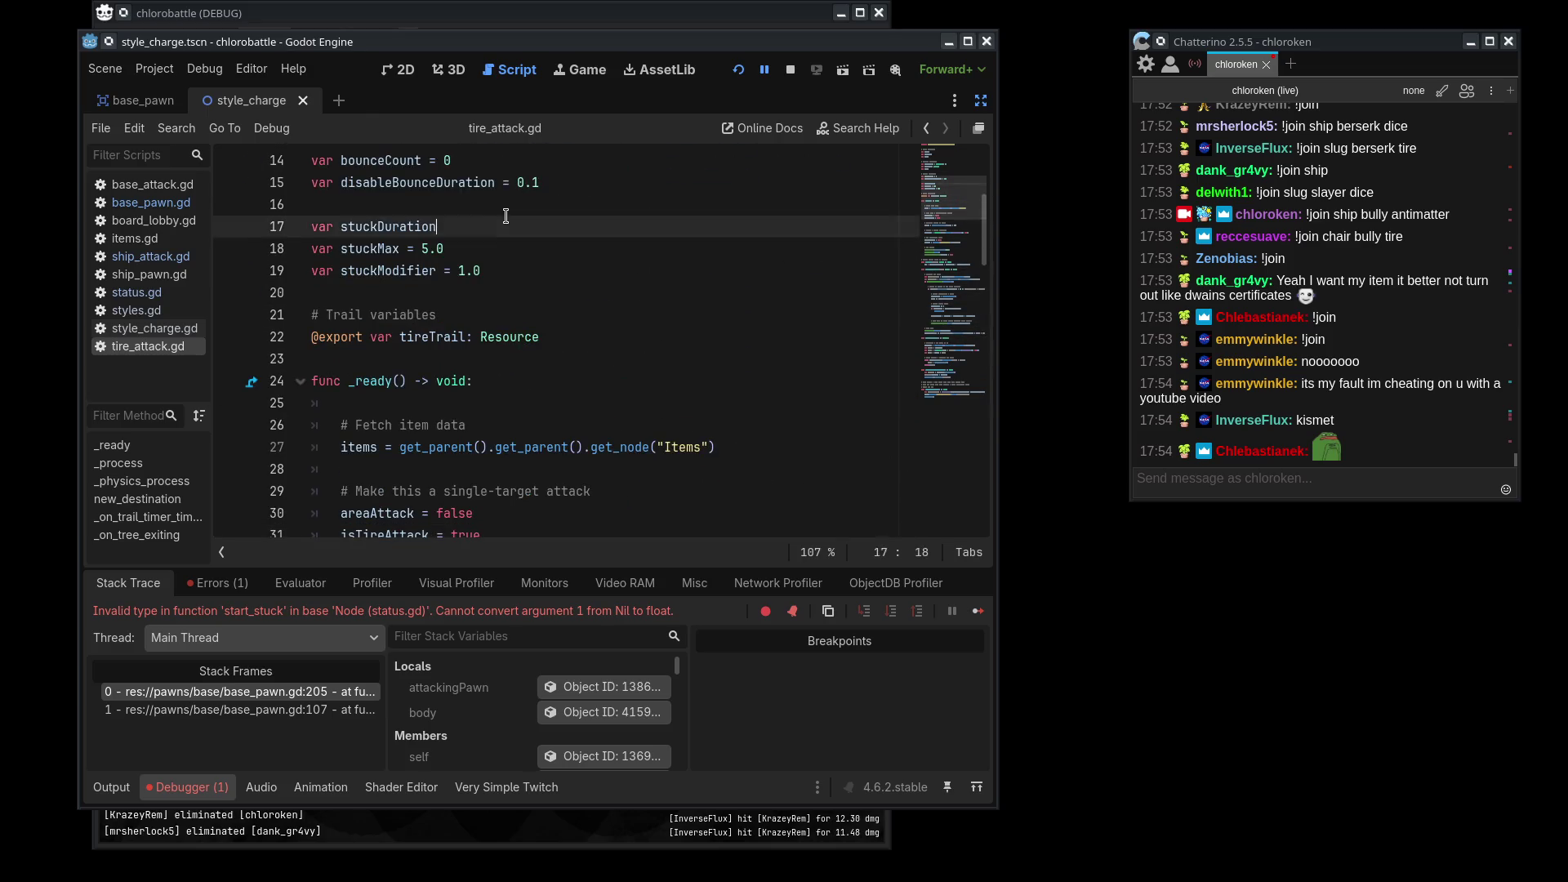
pyautogui.click(385, 357)
pyautogui.click(401, 219)
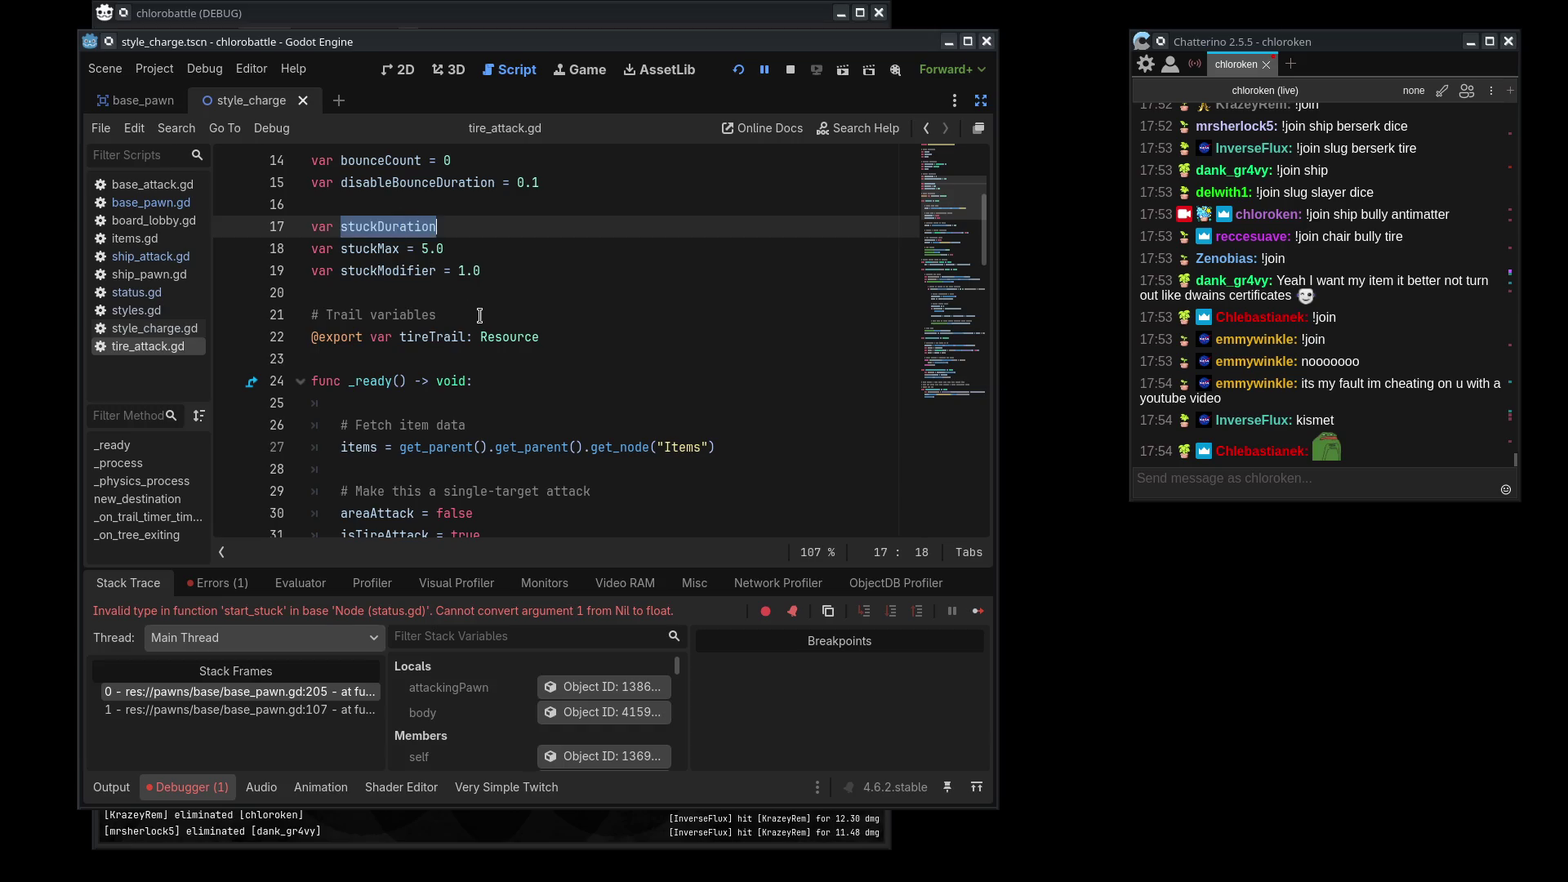
pyautogui.scroll(-3, 480, 314)
pyautogui.click(604, 294)
pyautogui.press('Return')
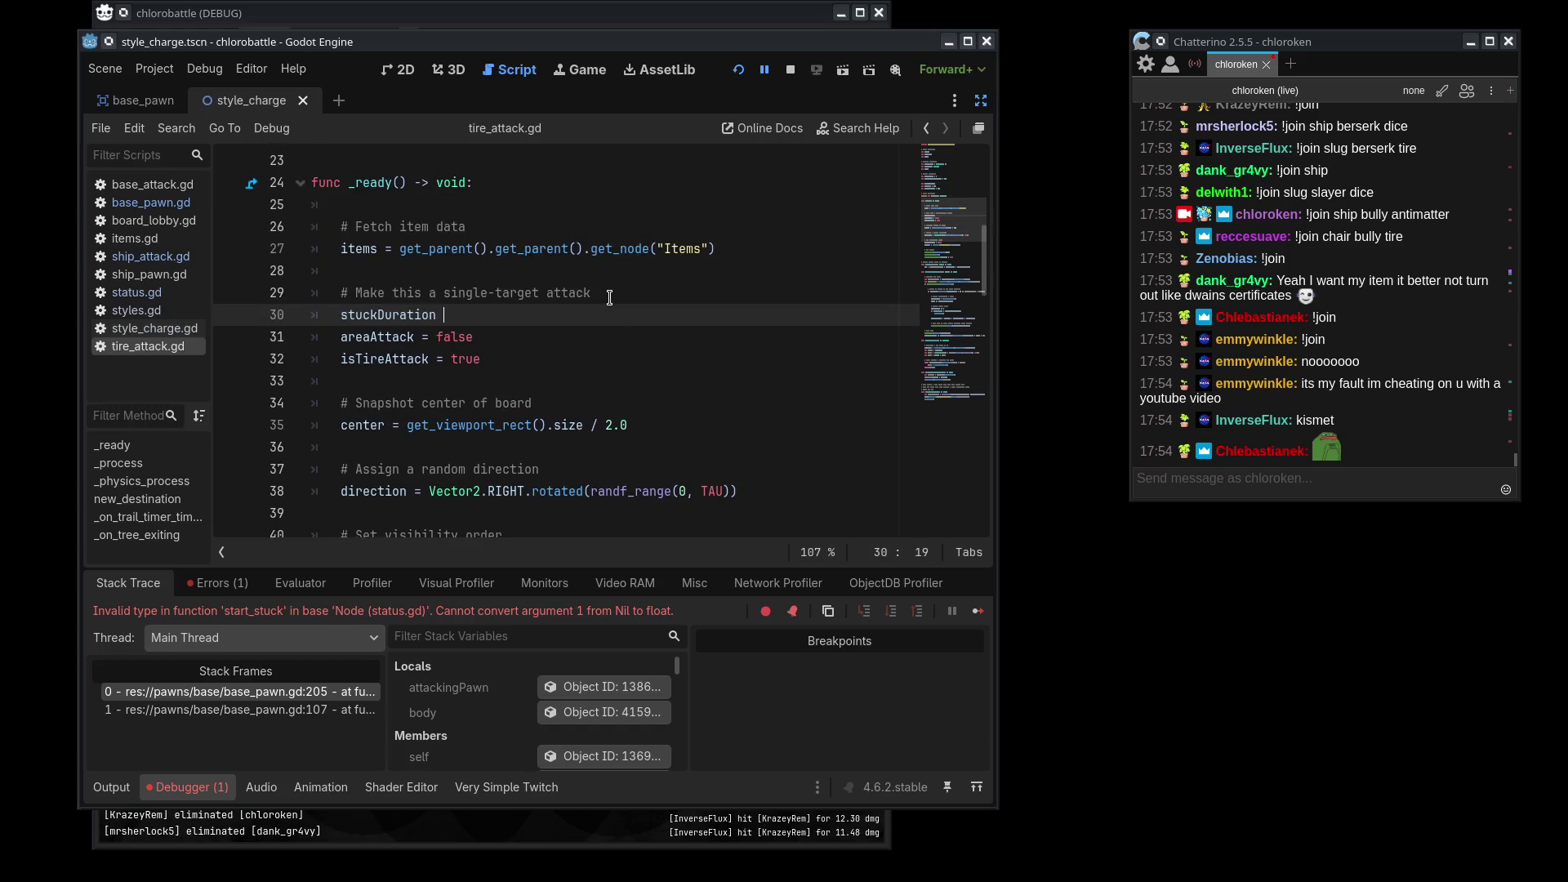
# - Copy stuckMax and use it in place of 5.0 on line 30
pyautogui.scroll(2, 609, 296)
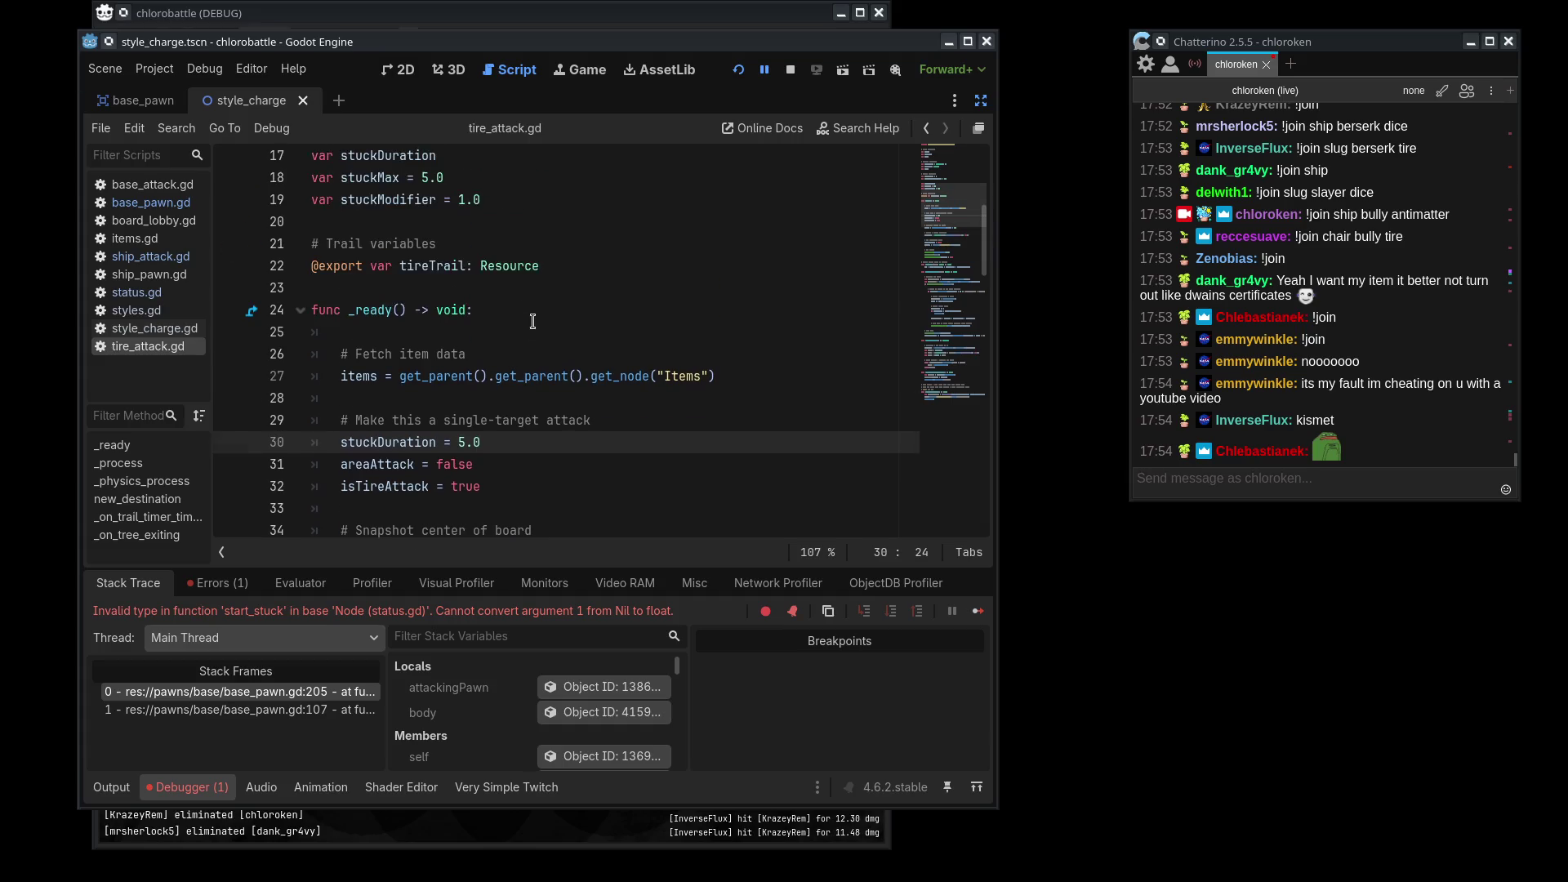
pyautogui.click(485, 163)
pyautogui.click(356, 204)
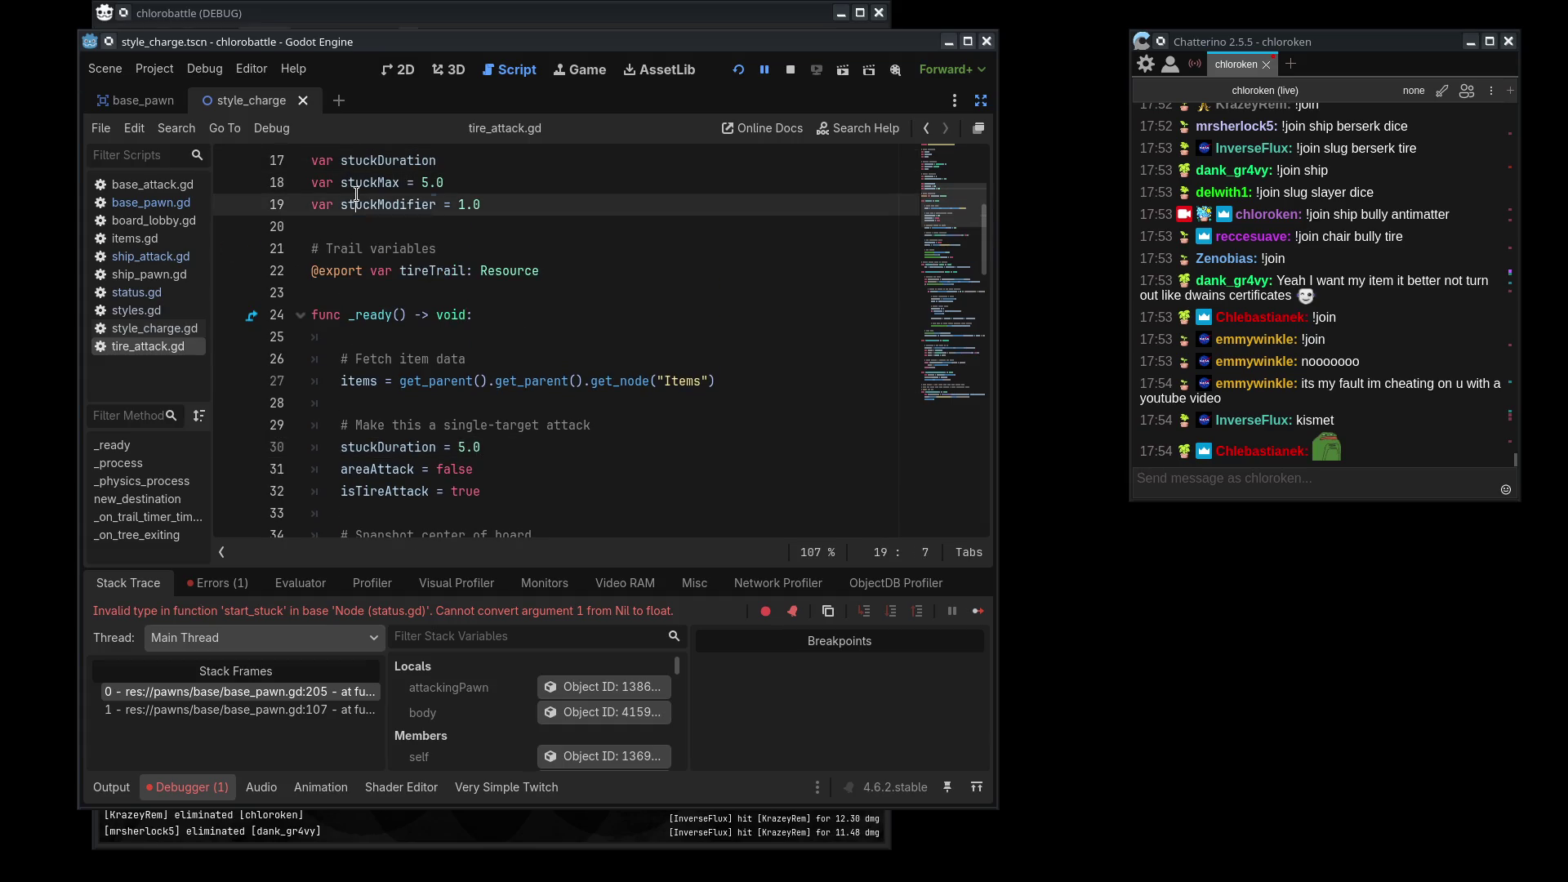
pyautogui.moveTo(384, 162); pyautogui.dragTo(400, 182)
pyautogui.doubleClick(387, 183)
pyautogui.scroll(-1, 520, 339)
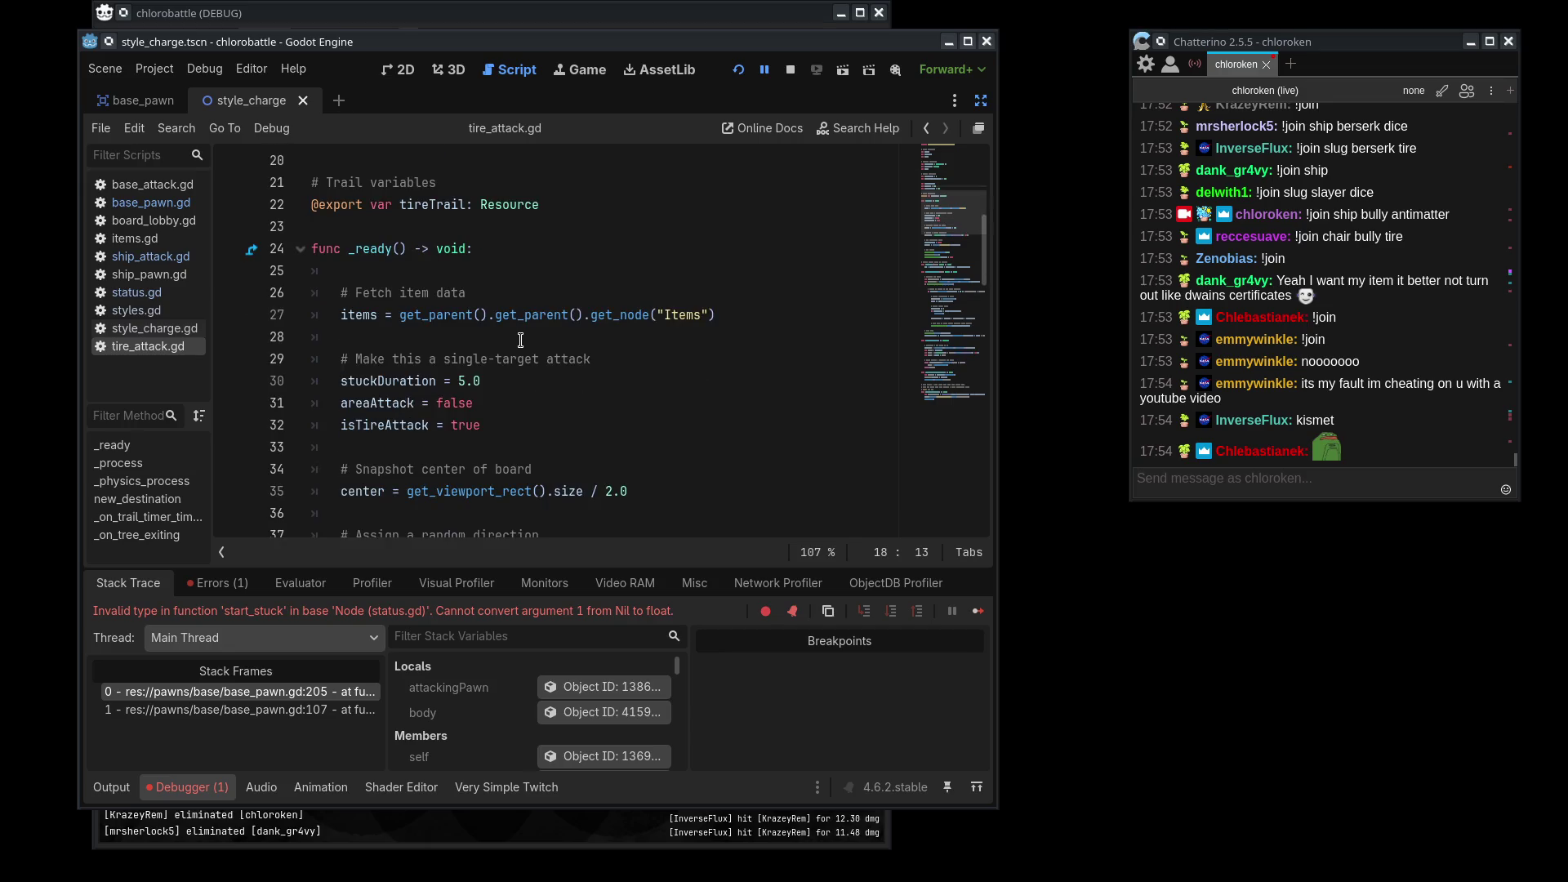
pyautogui.scroll(-2, 479, 430)
pyautogui.doubleClick(470, 248)
pyautogui.write('stuckMax')
# - Move isTireAttack = true and stuckDuration = stuckMax into a new setup block with a comment
pyautogui.click(737, 300)
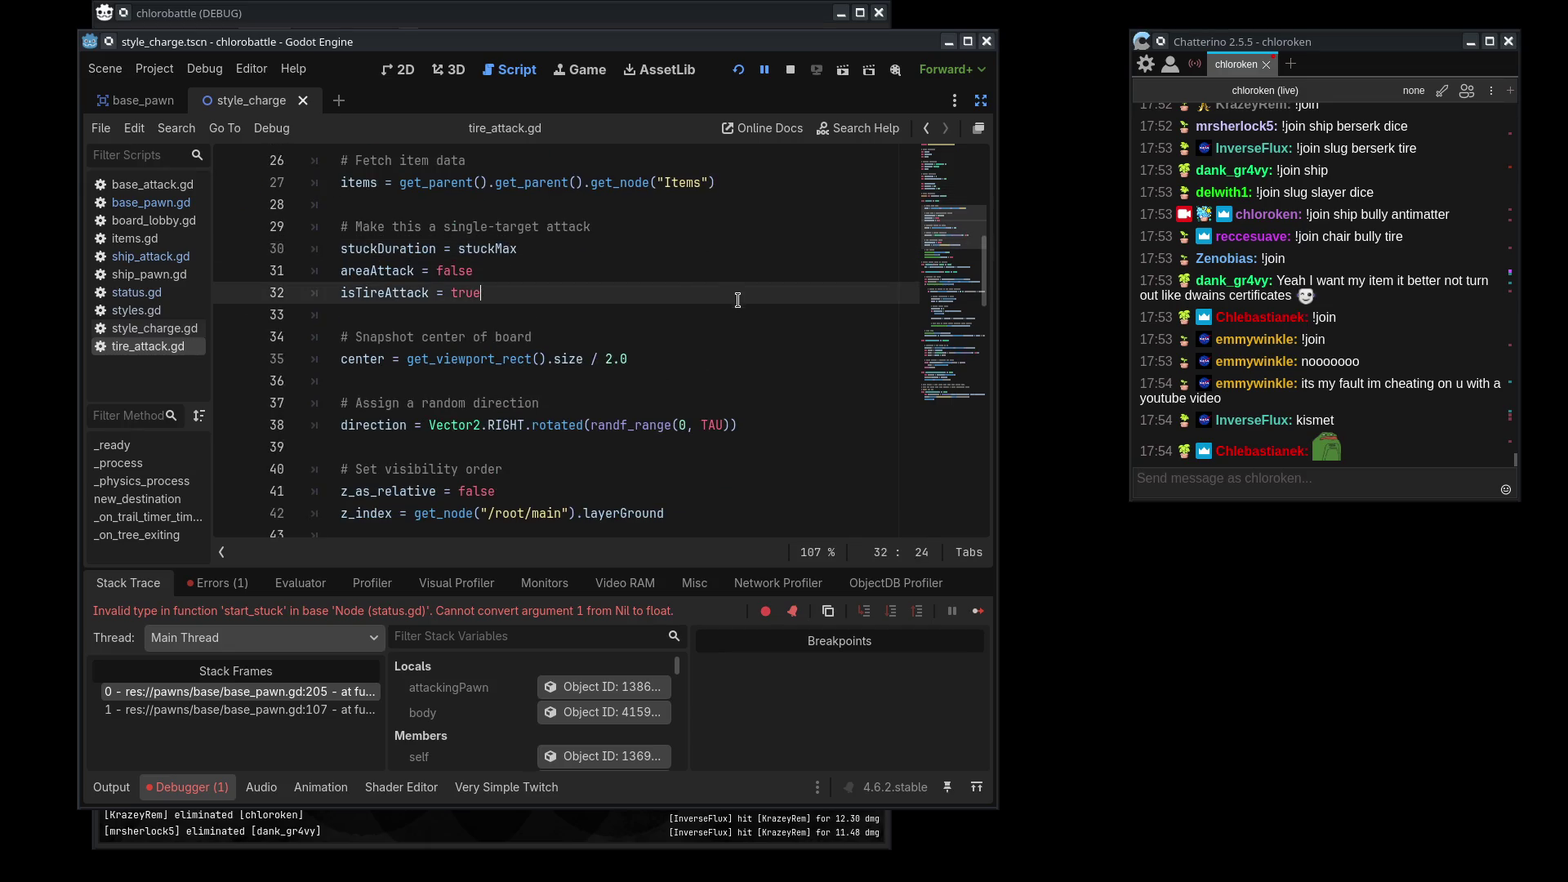
pyautogui.hotkey('alt', 'Up')
pyautogui.hotkey('alt', 'Up')
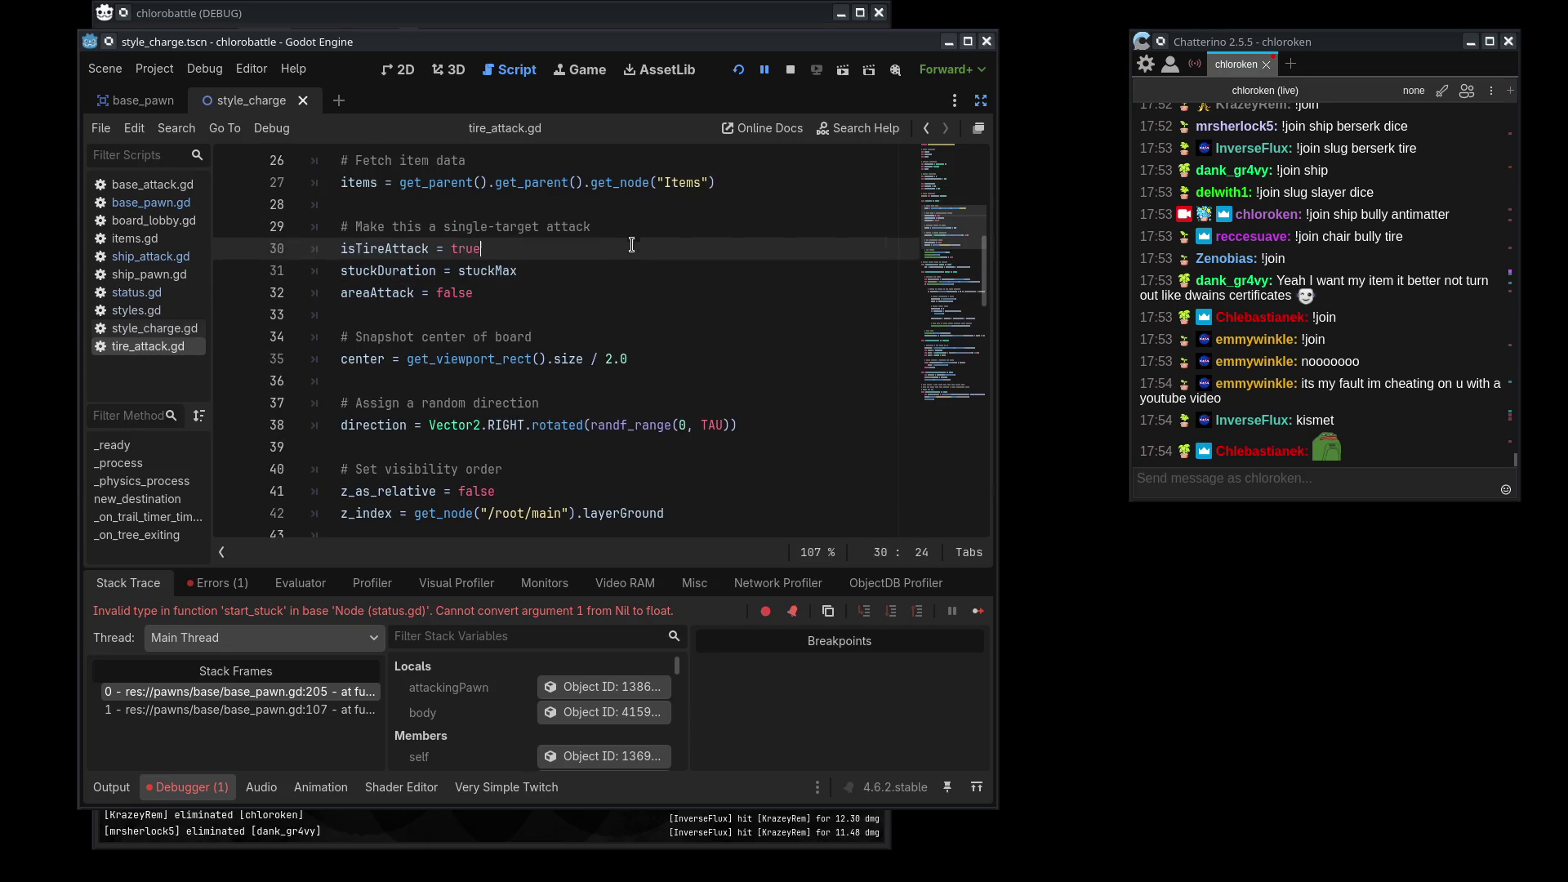
pyautogui.tripleClick(634, 253)
pyautogui.hotkey('shift', 'Down')
pyautogui.hotkey('ctrl', 'c')
pyautogui.press('Delete')
pyautogui.scroll(2, 784, 328)
pyautogui.click(784, 328)
pyautogui.press('Return')
pyautogui.press('Return')
pyautogui.hotkey('ctrl', 'v')
pyautogui.click(648, 359)
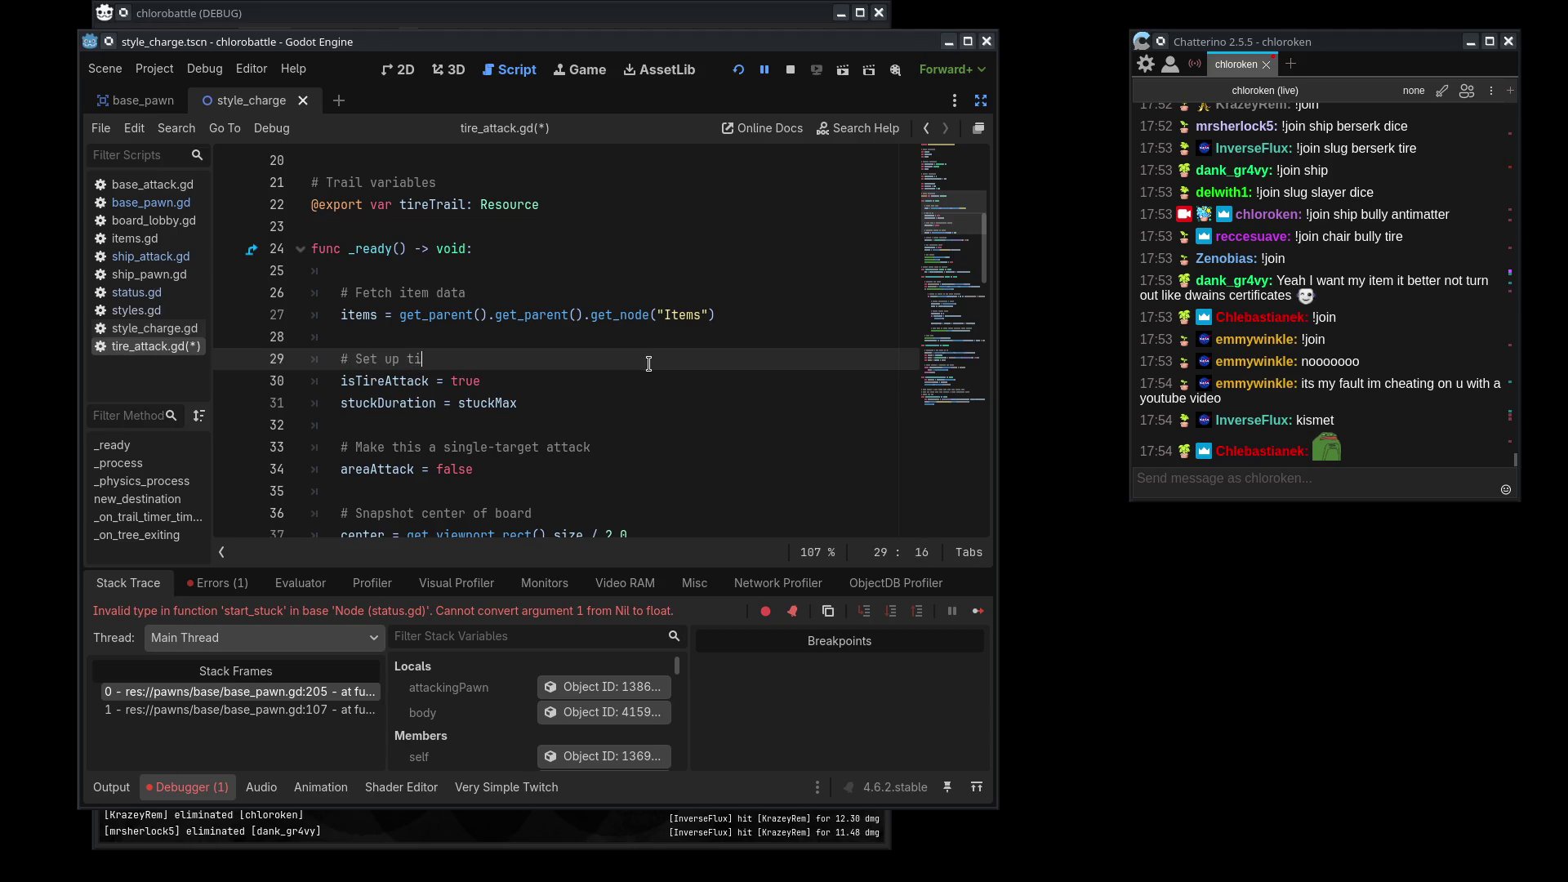
# - Clear stray indentation from the blank lines and save tire_attack.gd
pyautogui.click(441, 423)
pyautogui.press('BackSpace')
pyautogui.click(366, 338)
pyautogui.press('BackSpace')
pyautogui.click(393, 490)
pyautogui.click(371, 270)
pyautogui.press('BackSpace')
pyautogui.scroll(-5, 423, 346)
pyautogui.scroll(1, 418, 311)
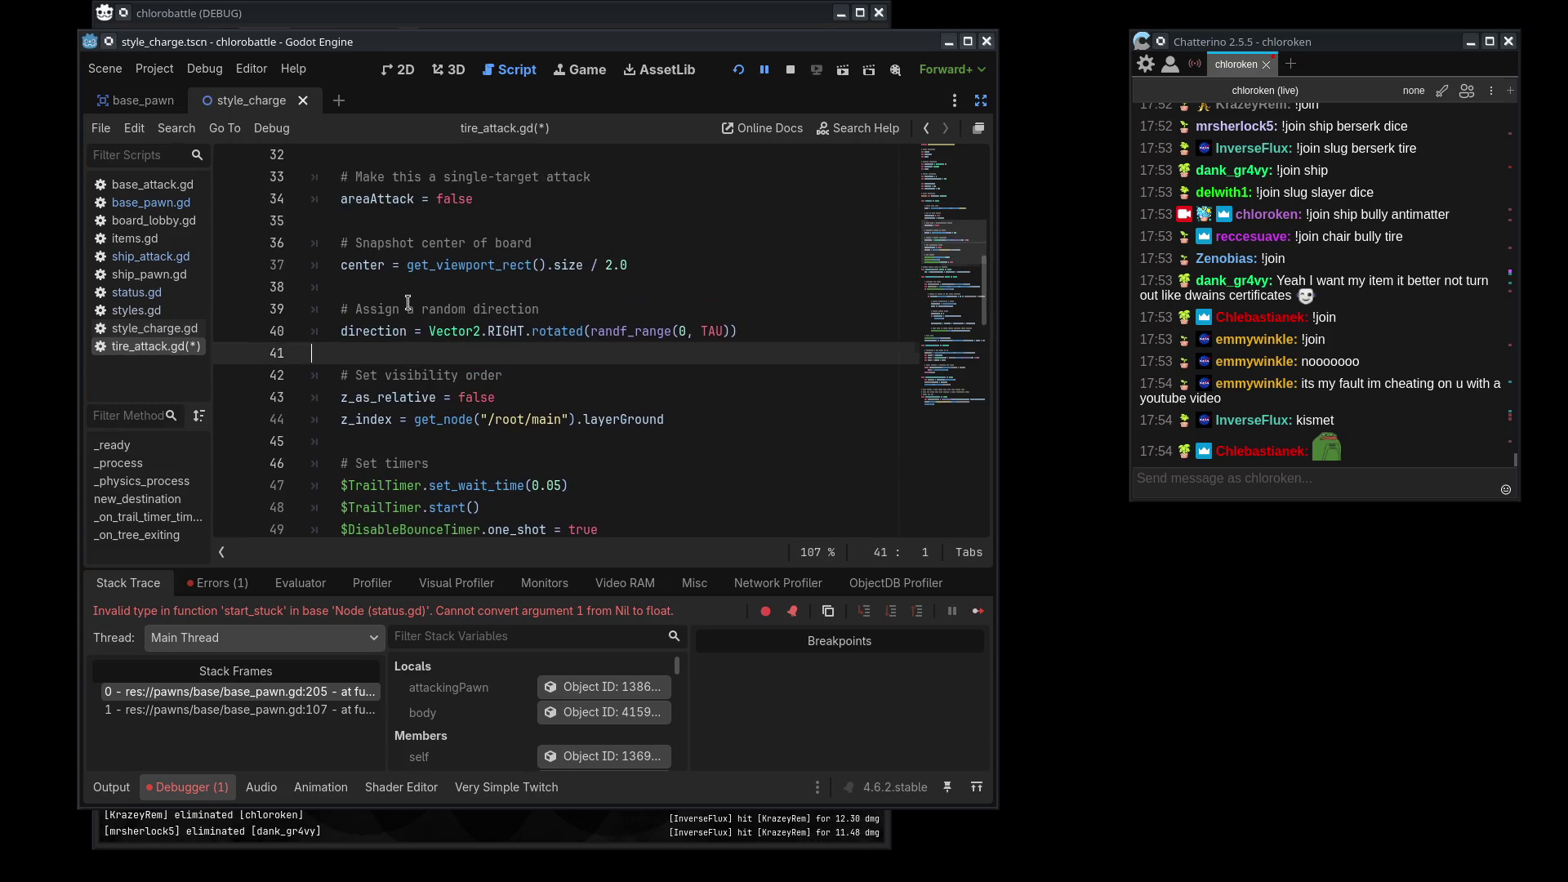
pyautogui.click(418, 297)
pyautogui.hotkey('ctrl', 's')
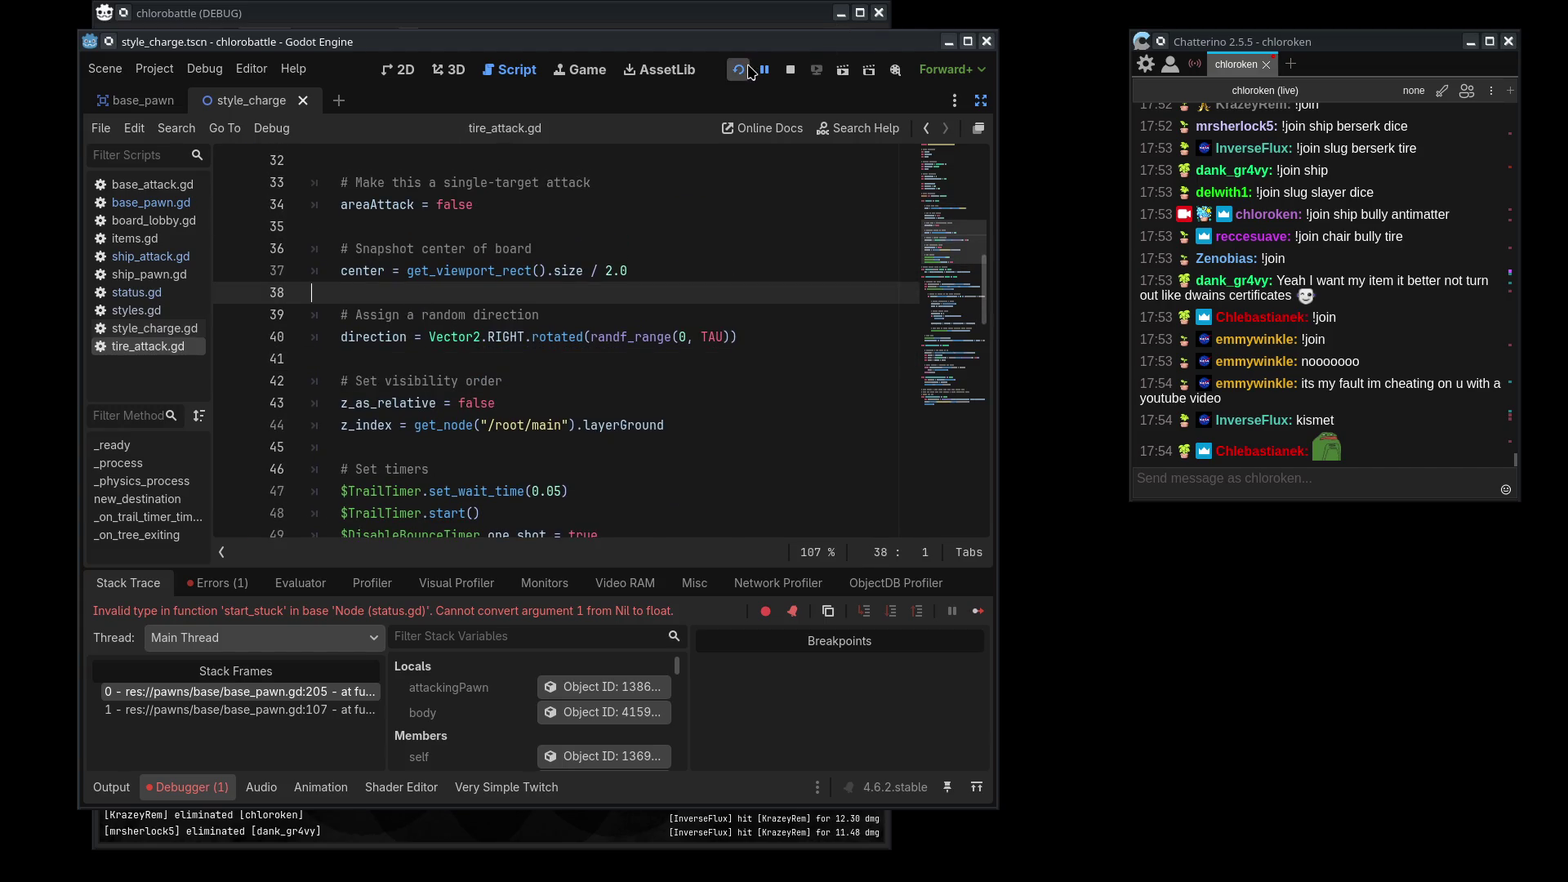
# - Stop and relaunch the game with the stuckDuration fix
pyautogui.click(750, 72)
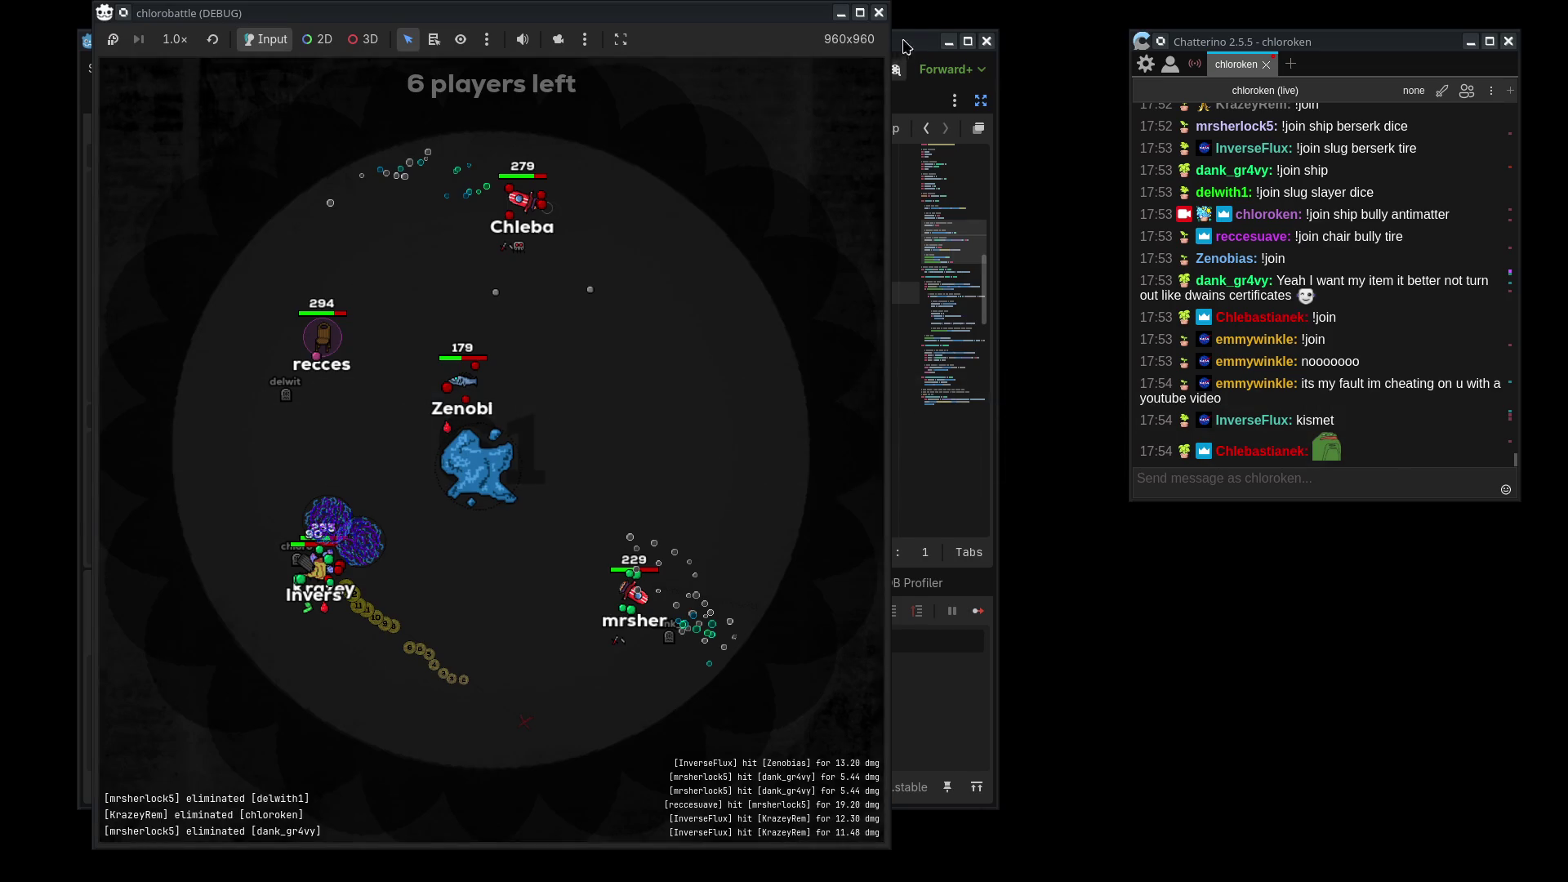
pyautogui.click(901, 49)
pyautogui.click(738, 71)
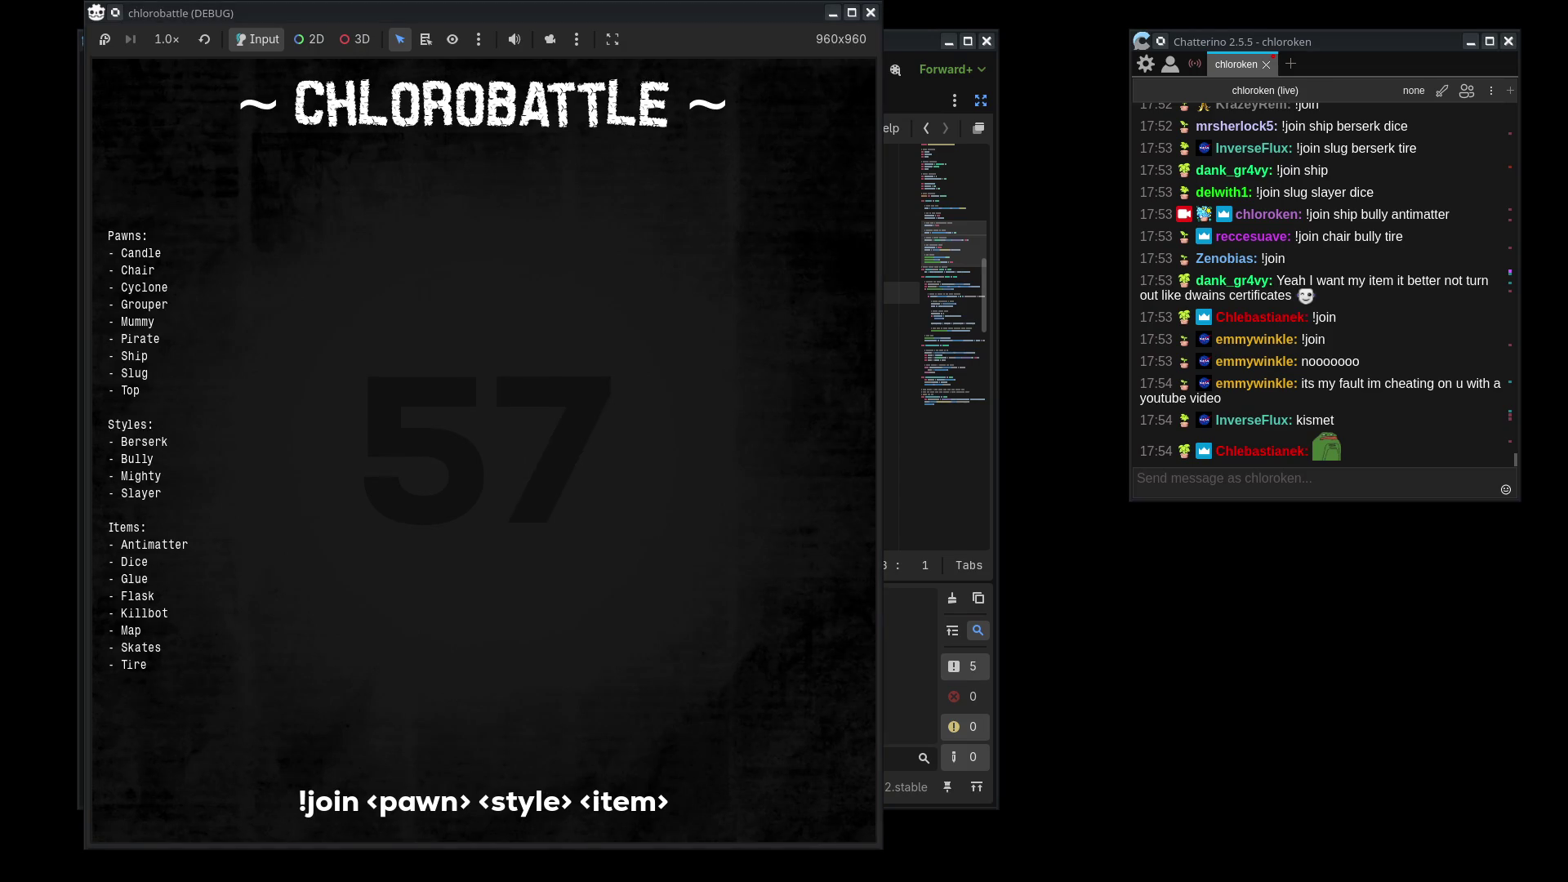
# - Send '!join candle berserk' in chat, minimise the editor and shift the game window slightly left
pyautogui.click(1276, 482)
pyautogui.write('!join candle berserk')
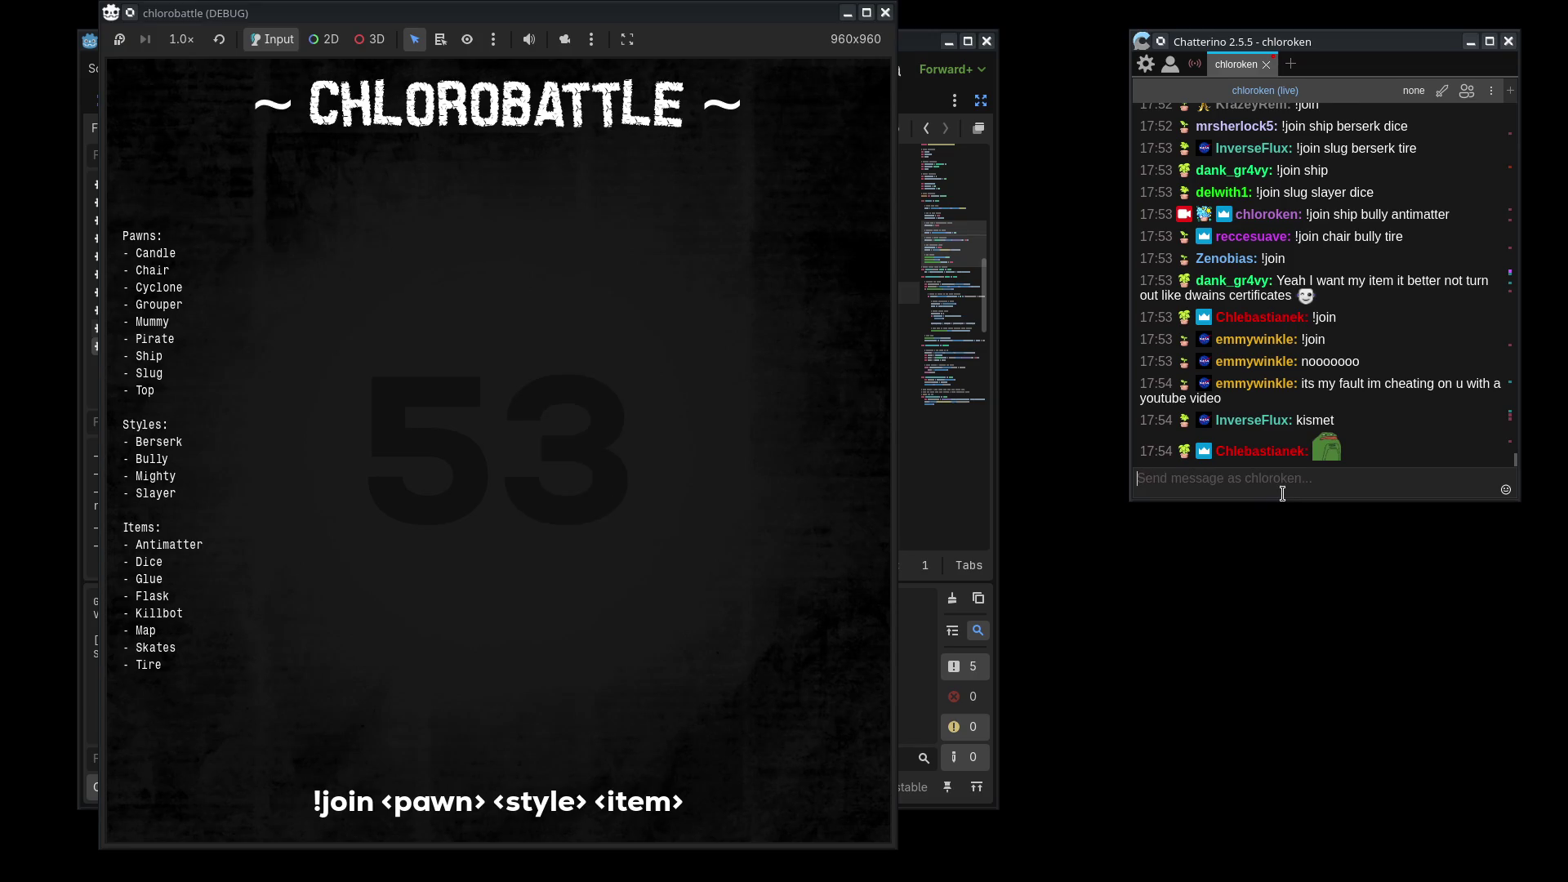
pyautogui.click(455, 581)
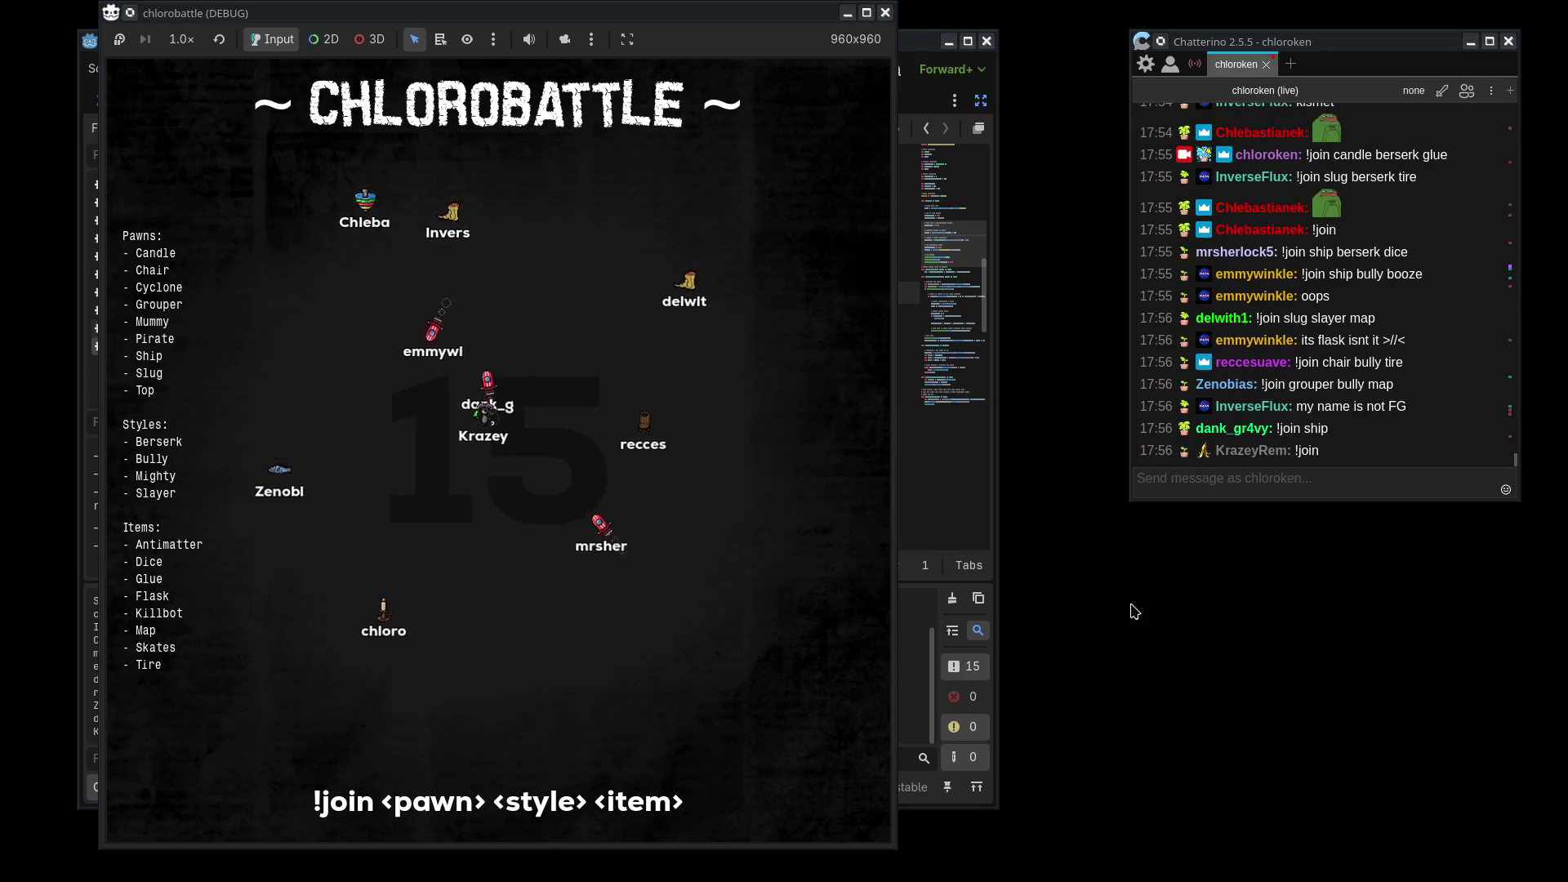
pyautogui.click(948, 41)
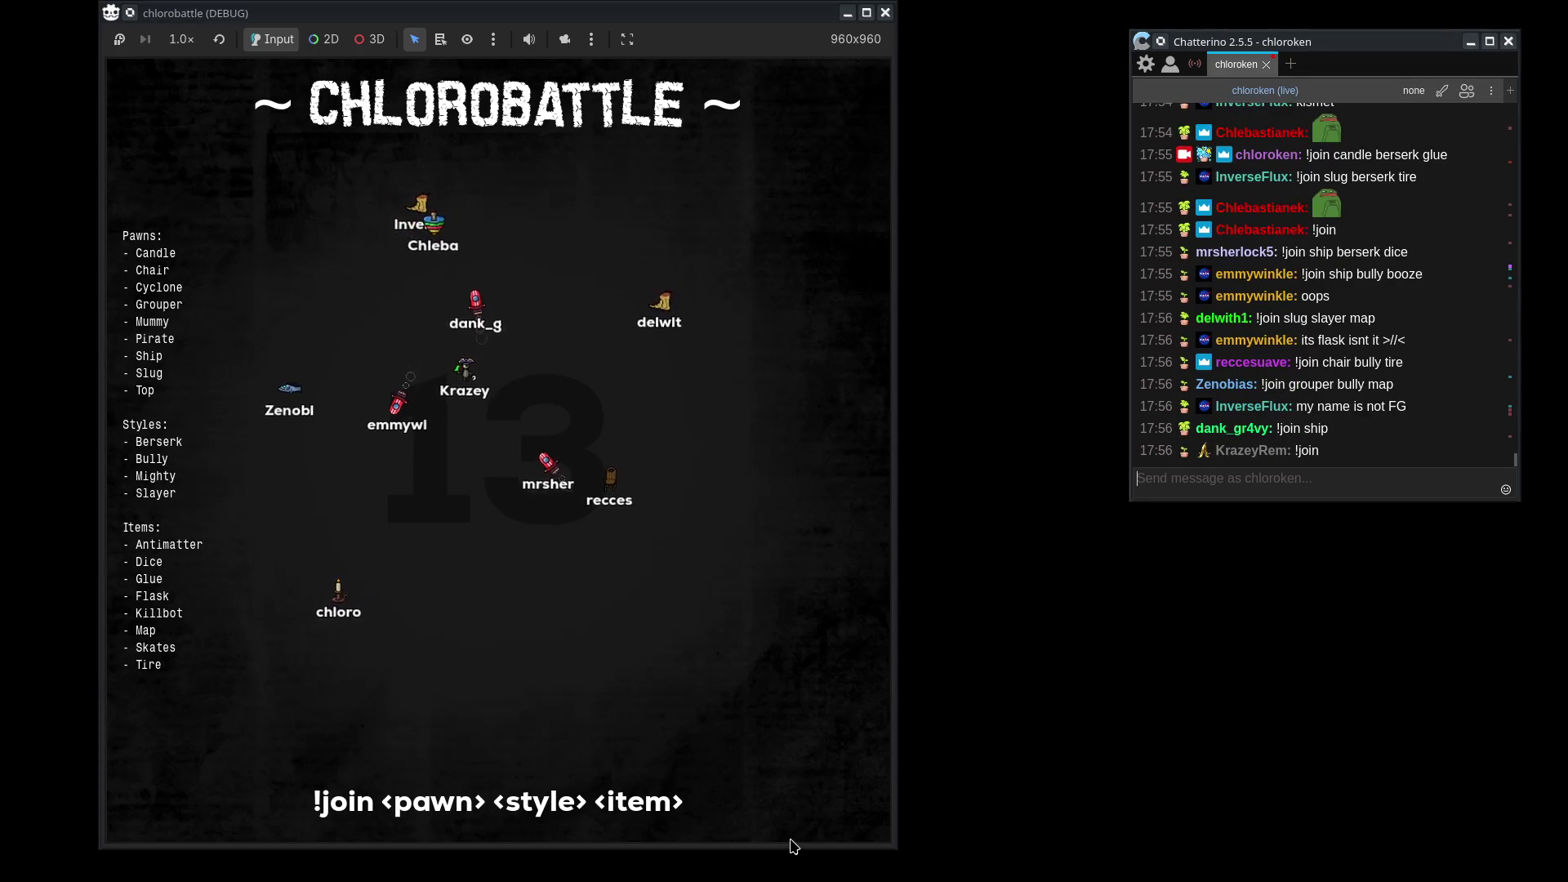
pyautogui.click(720, 20)
pyautogui.moveTo(720, 21); pyautogui.dragTo(712, 21)
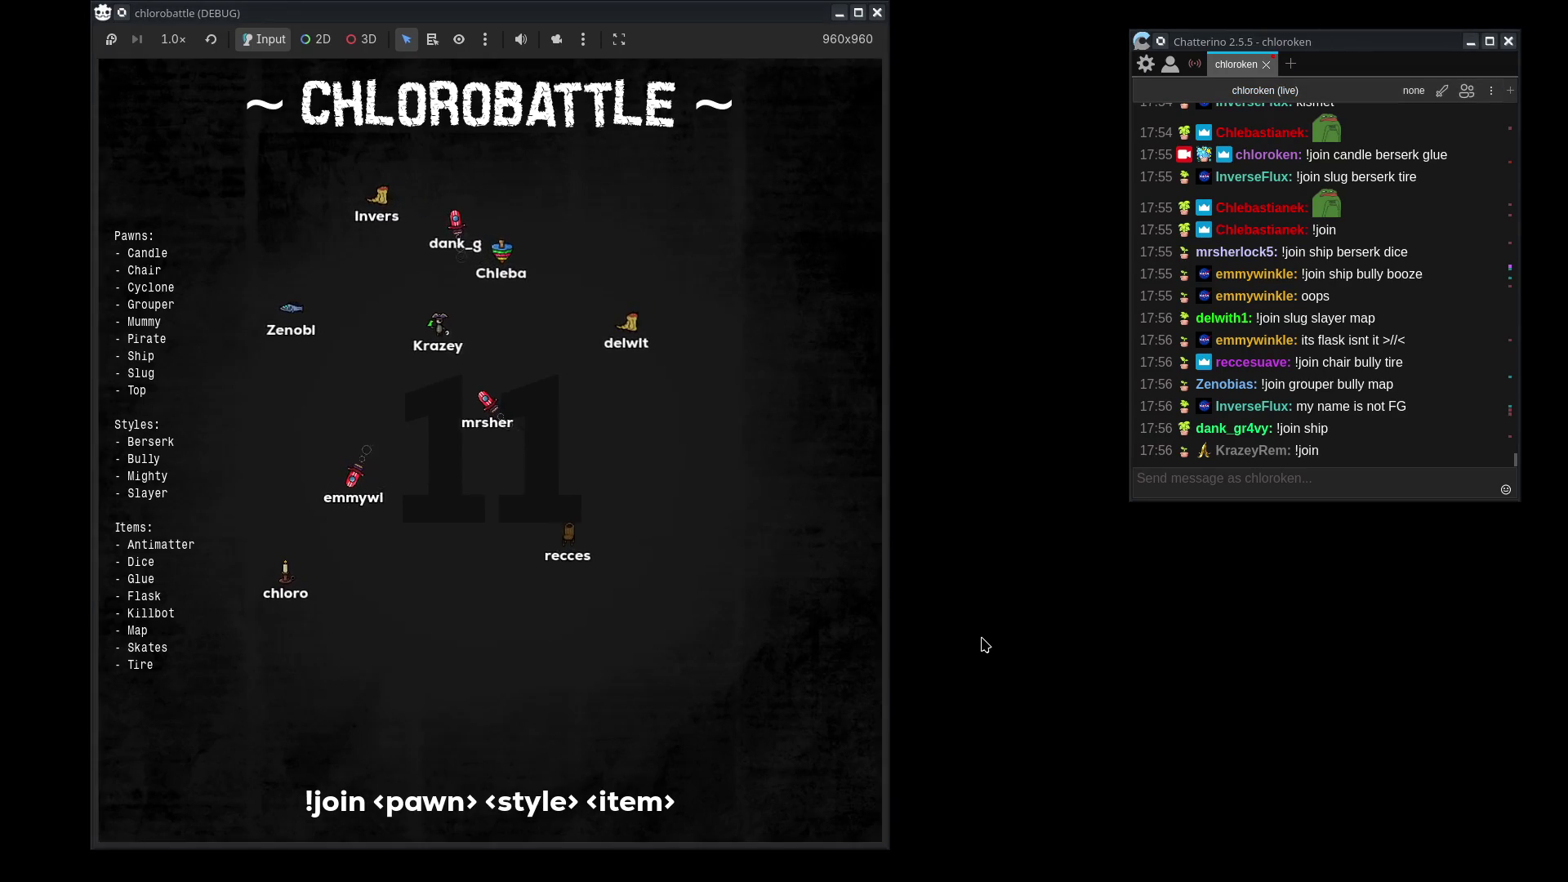
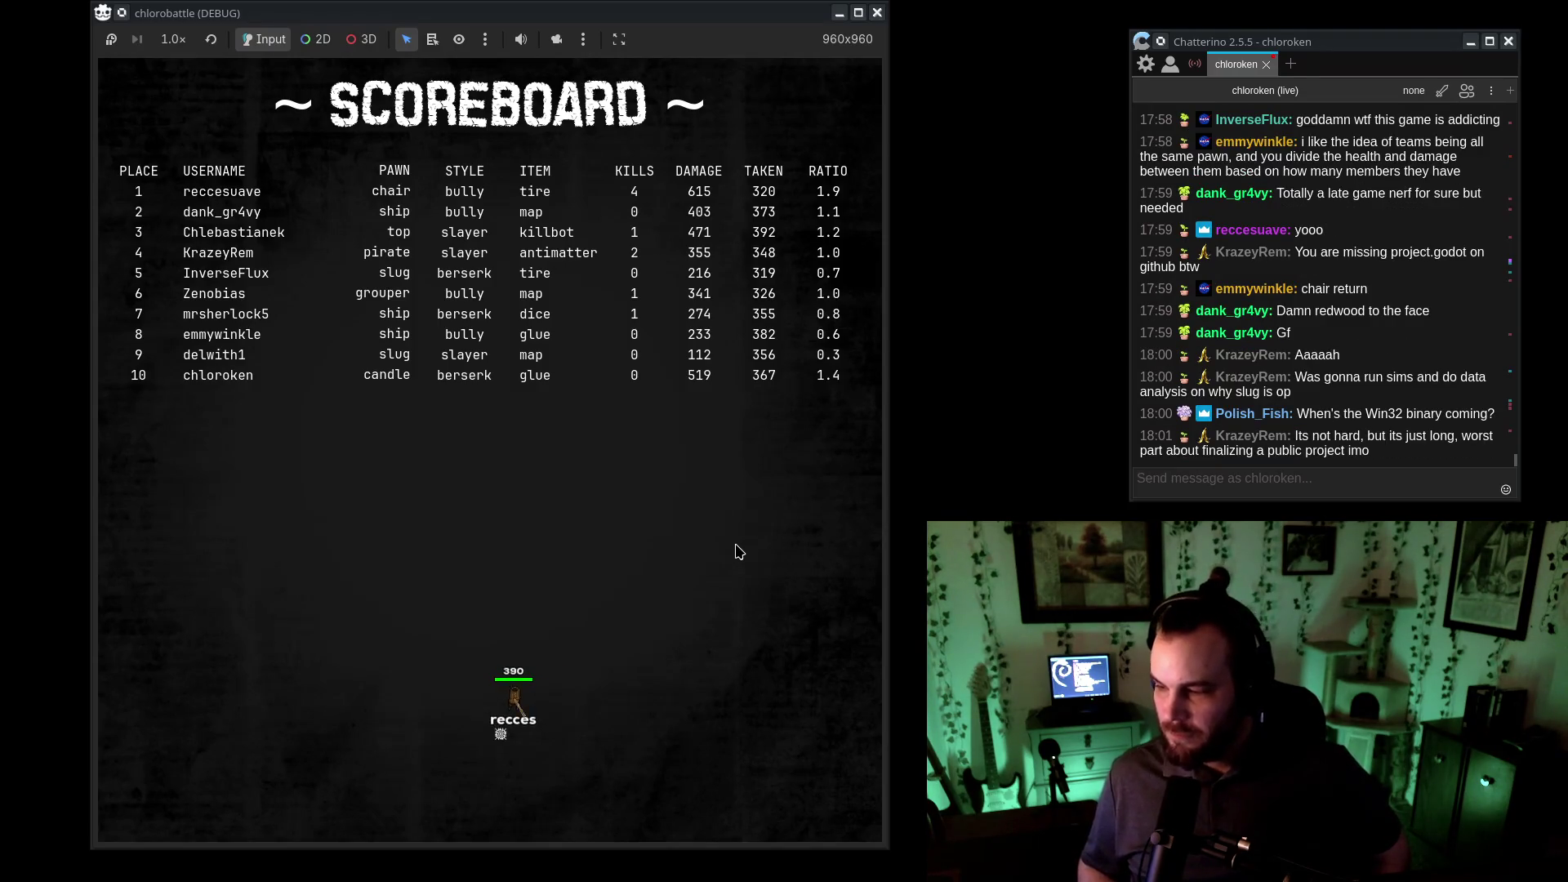
# - Comment out the dot and tire notes with // and start a new '- add teams' item below them
pyautogui.click(1410, 454)
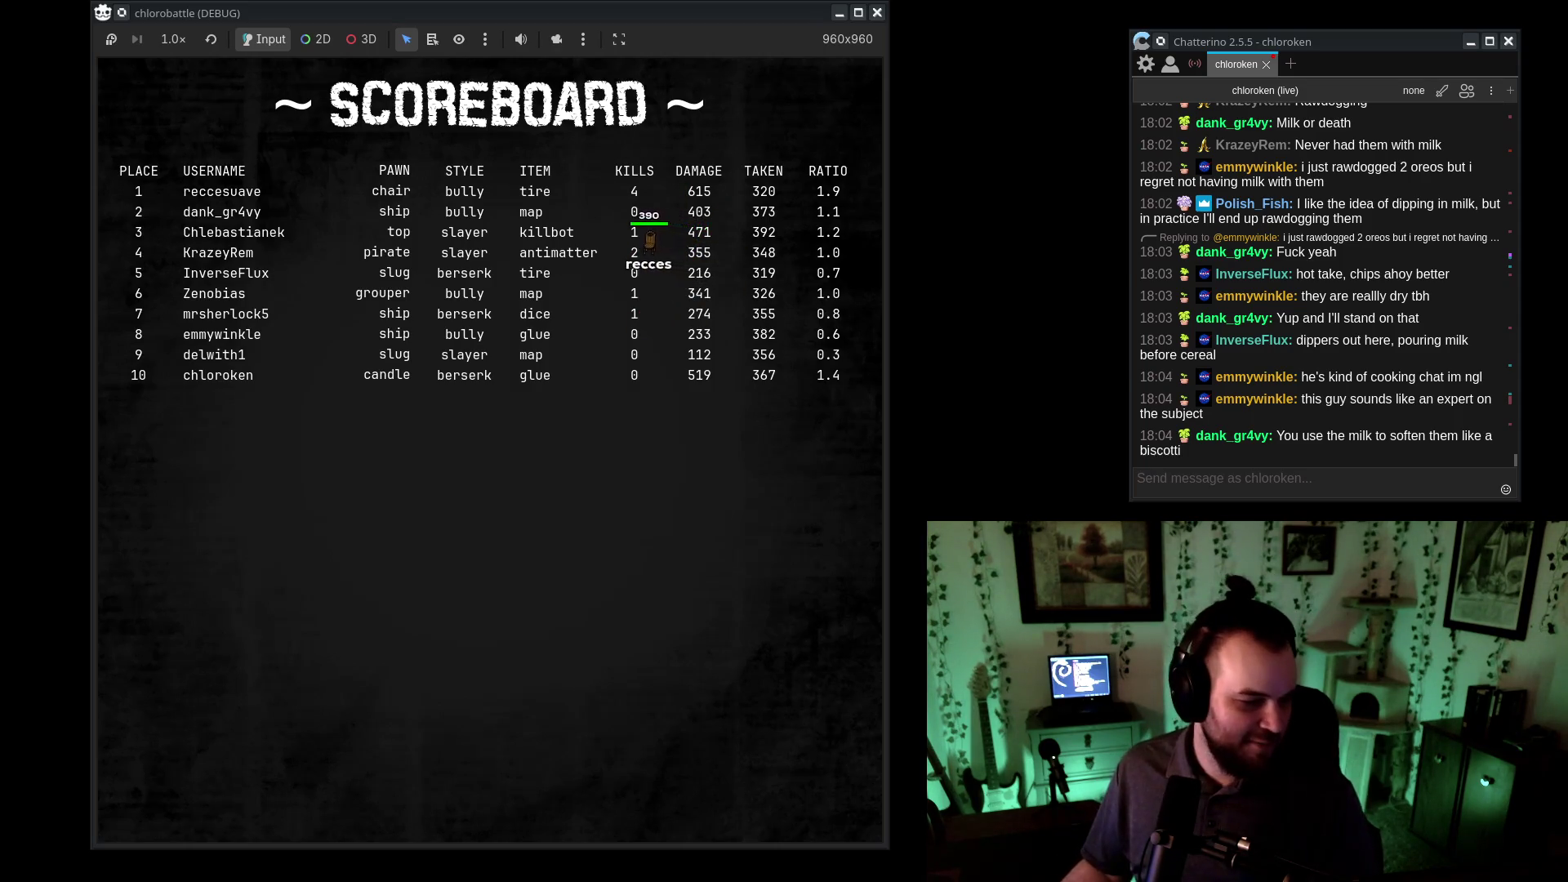
pyautogui.hotkey('alt', 'Tab')
pyautogui.click(196, 439)
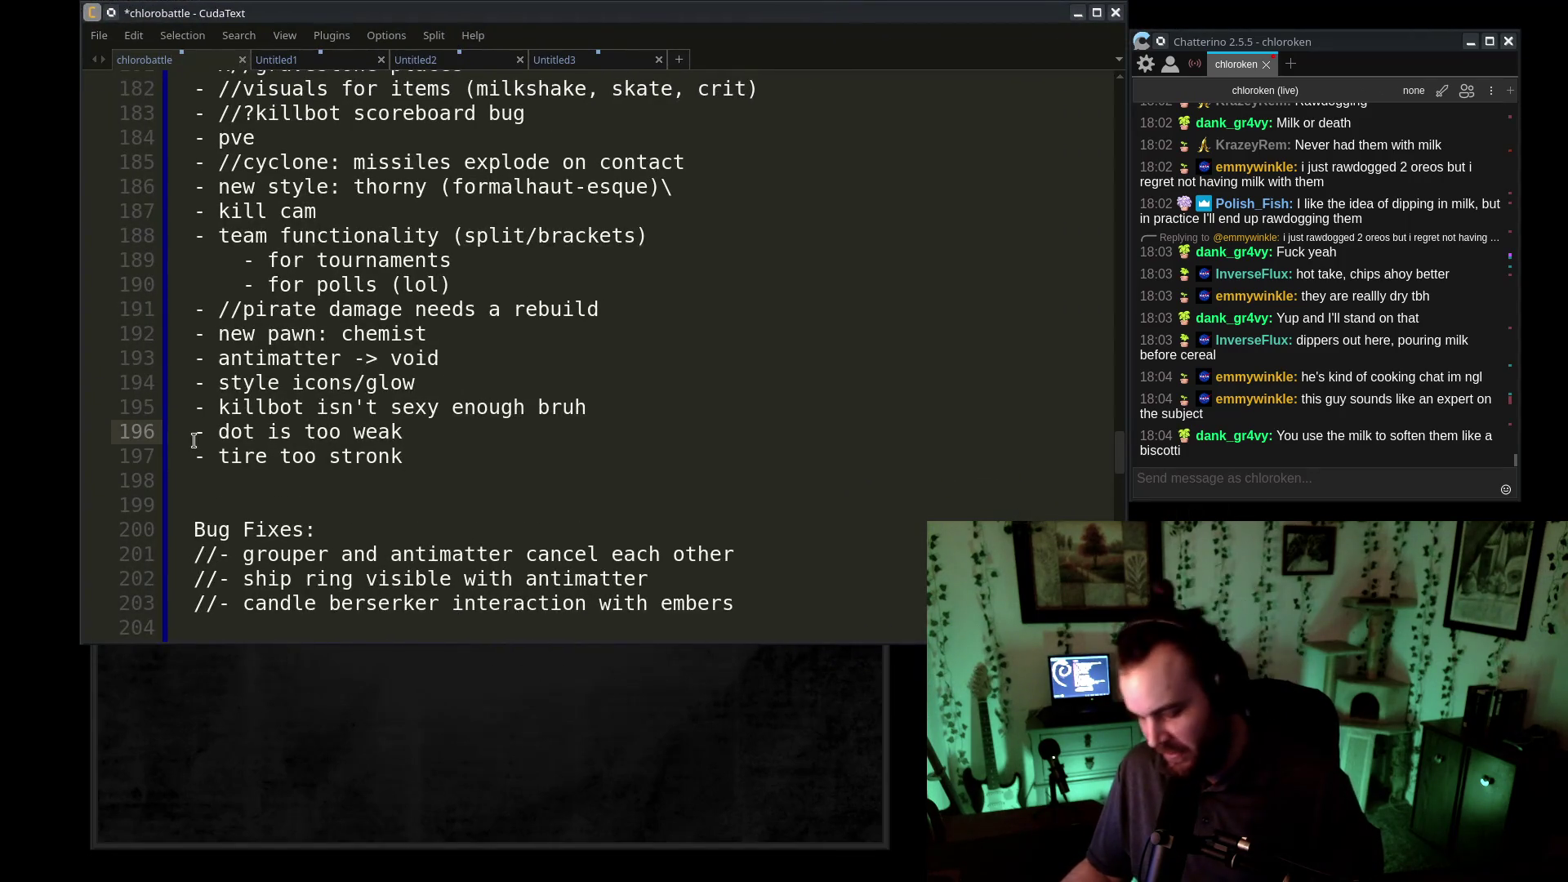
pyautogui.write('//')
pyautogui.click(195, 457)
pyautogui.write('//')
pyautogui.click(491, 459)
pyautogui.press('Return')
pyautogui.write('-')
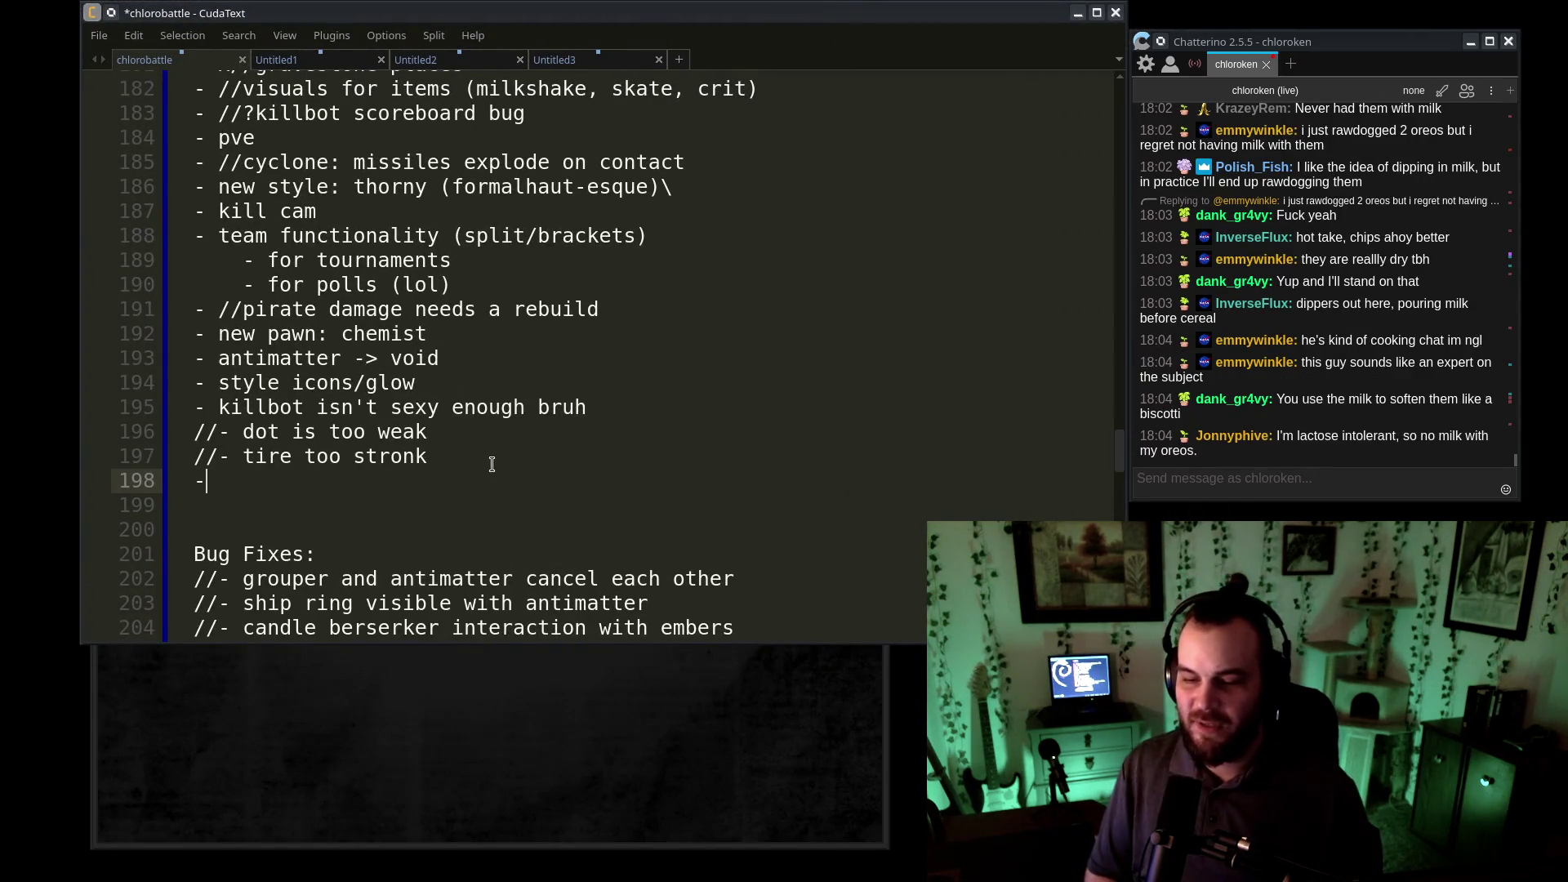
pyautogui.write(' add teams')
# - Delete the old team functionality lines from the notes
pyautogui.moveTo(453, 284)
pyautogui.mouseDown()
pyautogui.moveTo(245, 210)
pyautogui.moveTo(327, 162)
pyautogui.mouseUp()
pyautogui.click(453, 284)
pyautogui.hotkey('shift', 'Down')
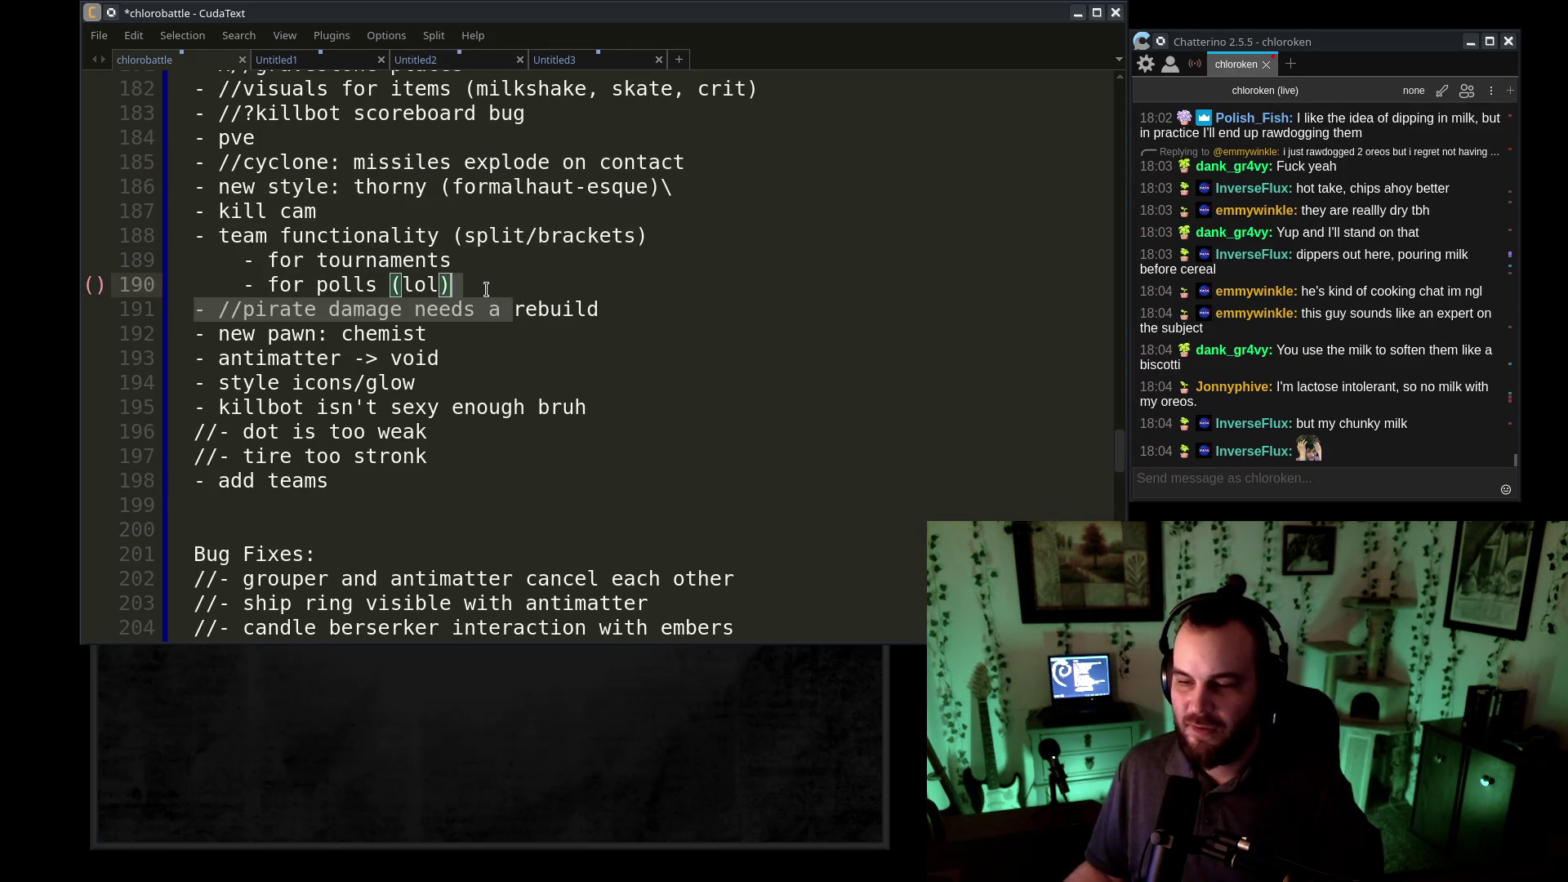
pyautogui.moveTo(351, 309)
pyautogui.mouseDown()
pyautogui.moveTo(490, 235)
pyautogui.moveTo(193, 235)
pyautogui.mouseUp()
pyautogui.hotkey('ctrl', 'z')
pyautogui.press('Delete')
# - Finish 'add teams:' with sub-points covering team colour, a team count variable and more
pyautogui.click(411, 413)
pyautogui.write(':')
pyautogui.press('Return')
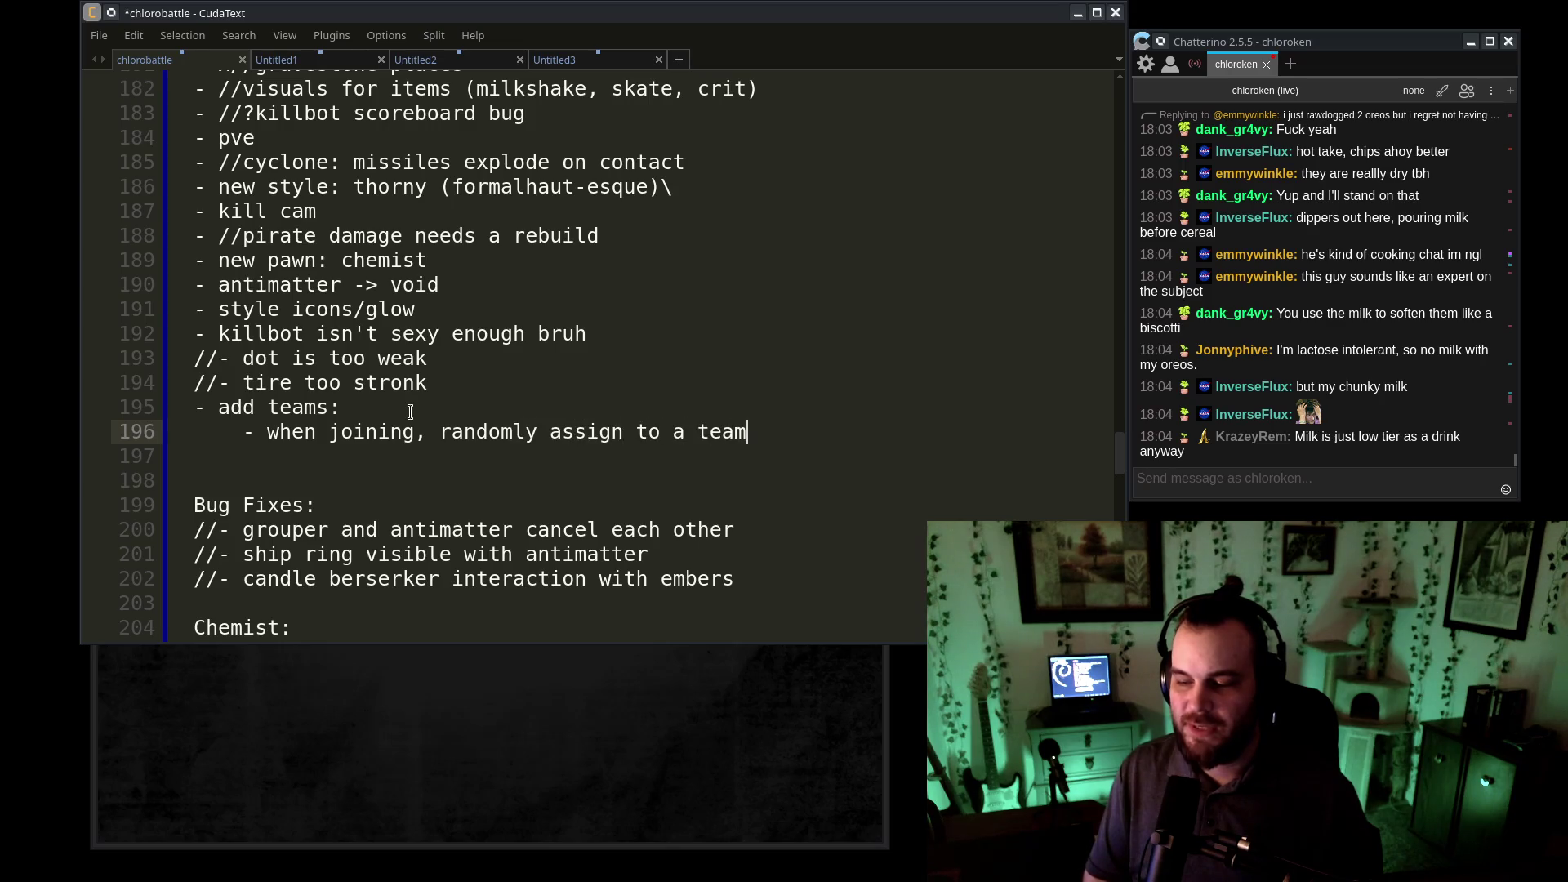
pyautogui.press('Return')
pyautogui.write('- c')
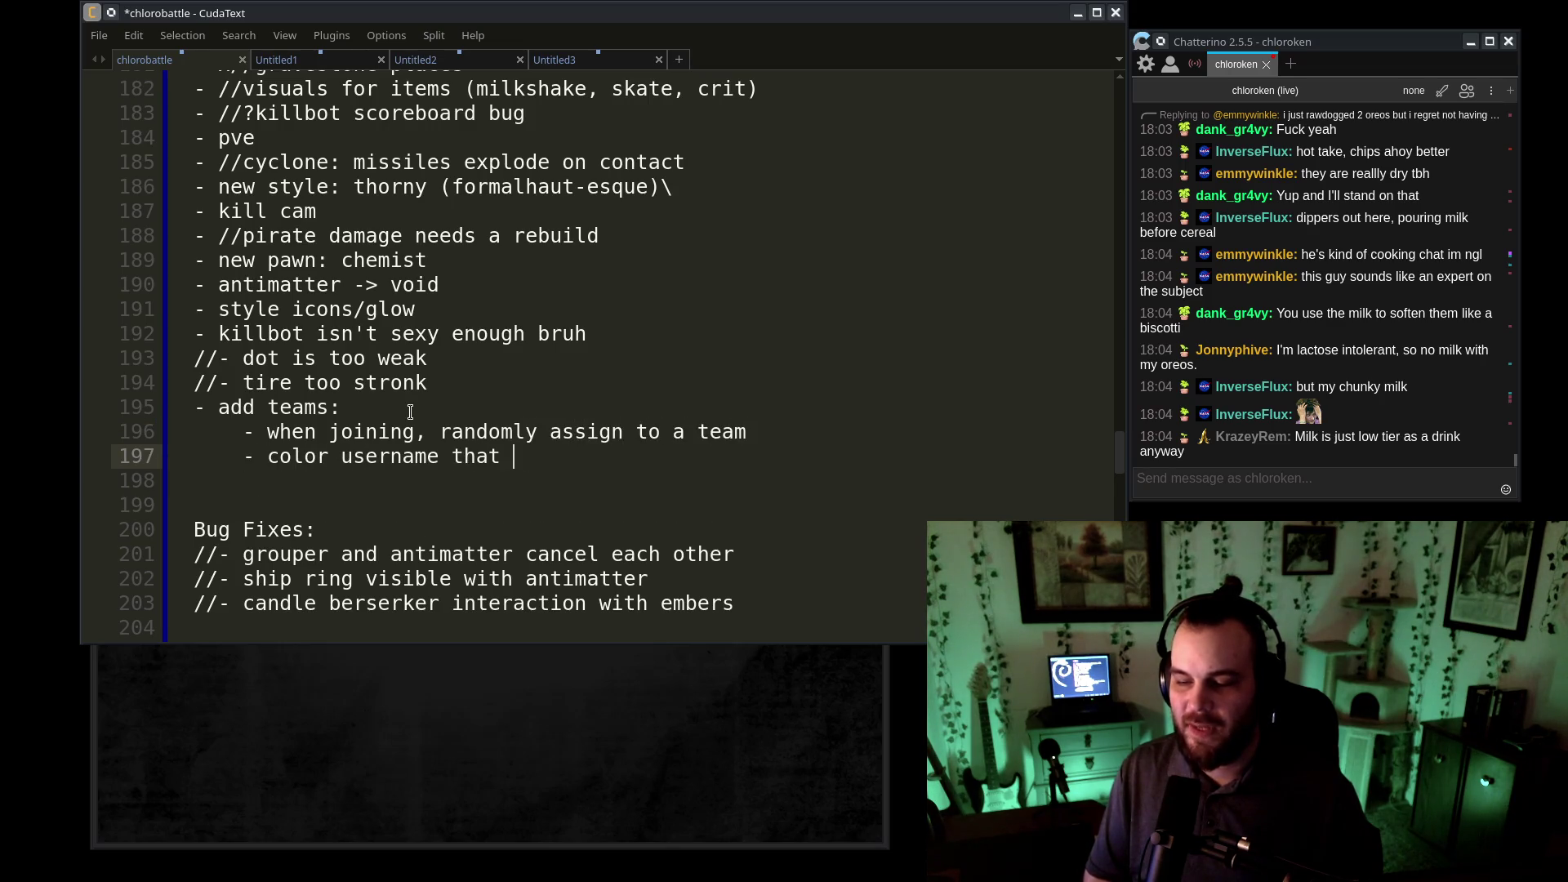
pyautogui.write('olor')
pyautogui.press('Return')
pyautogui.write('- team count varia')
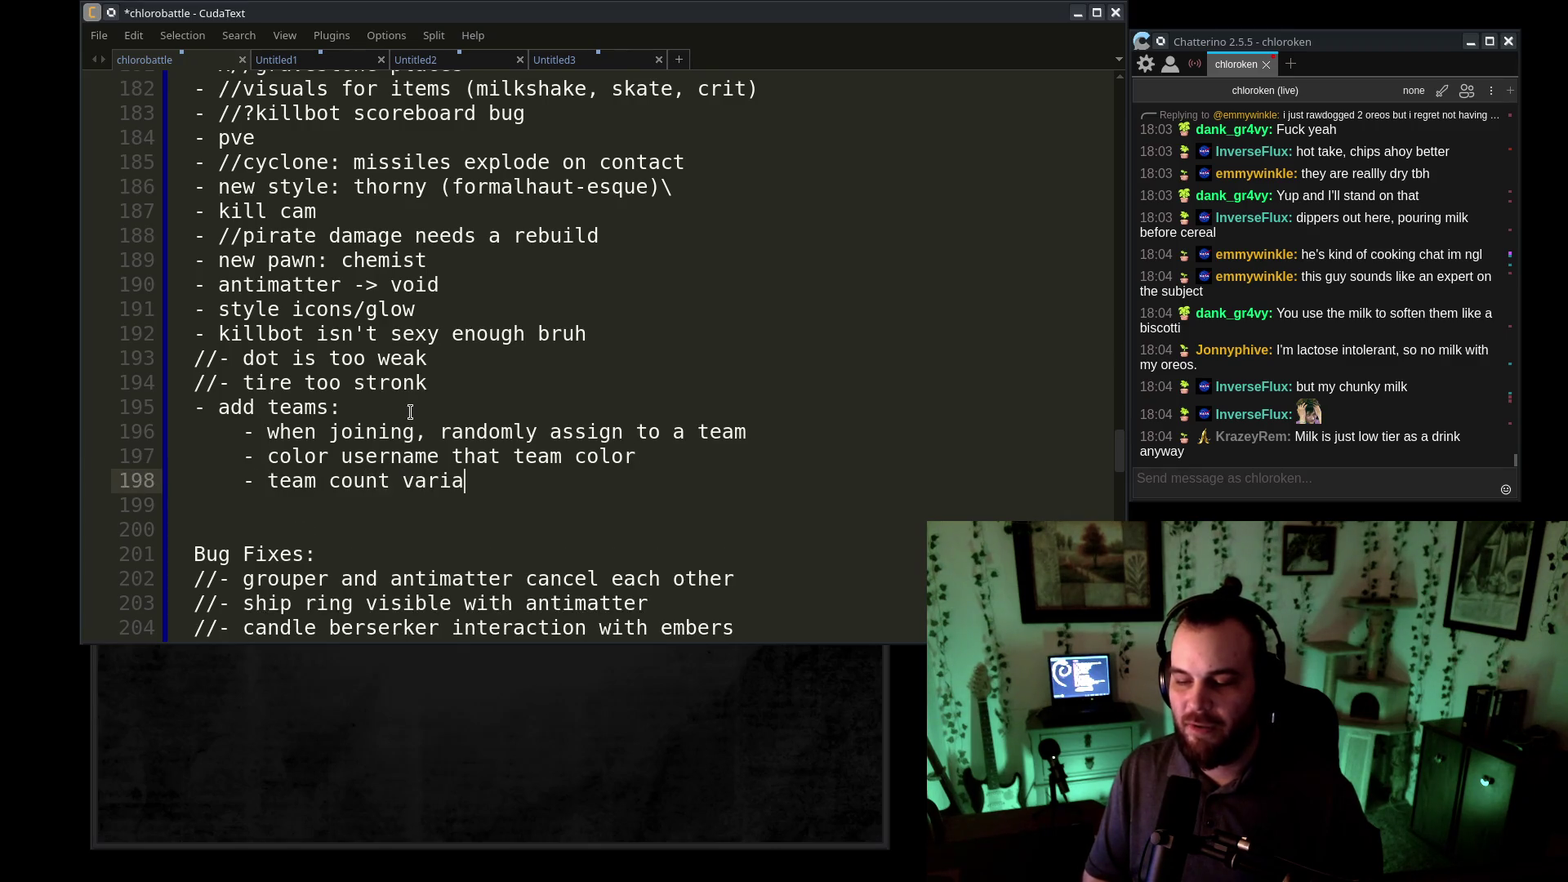
pyautogui.write('ble')
pyautogui.press('Return')
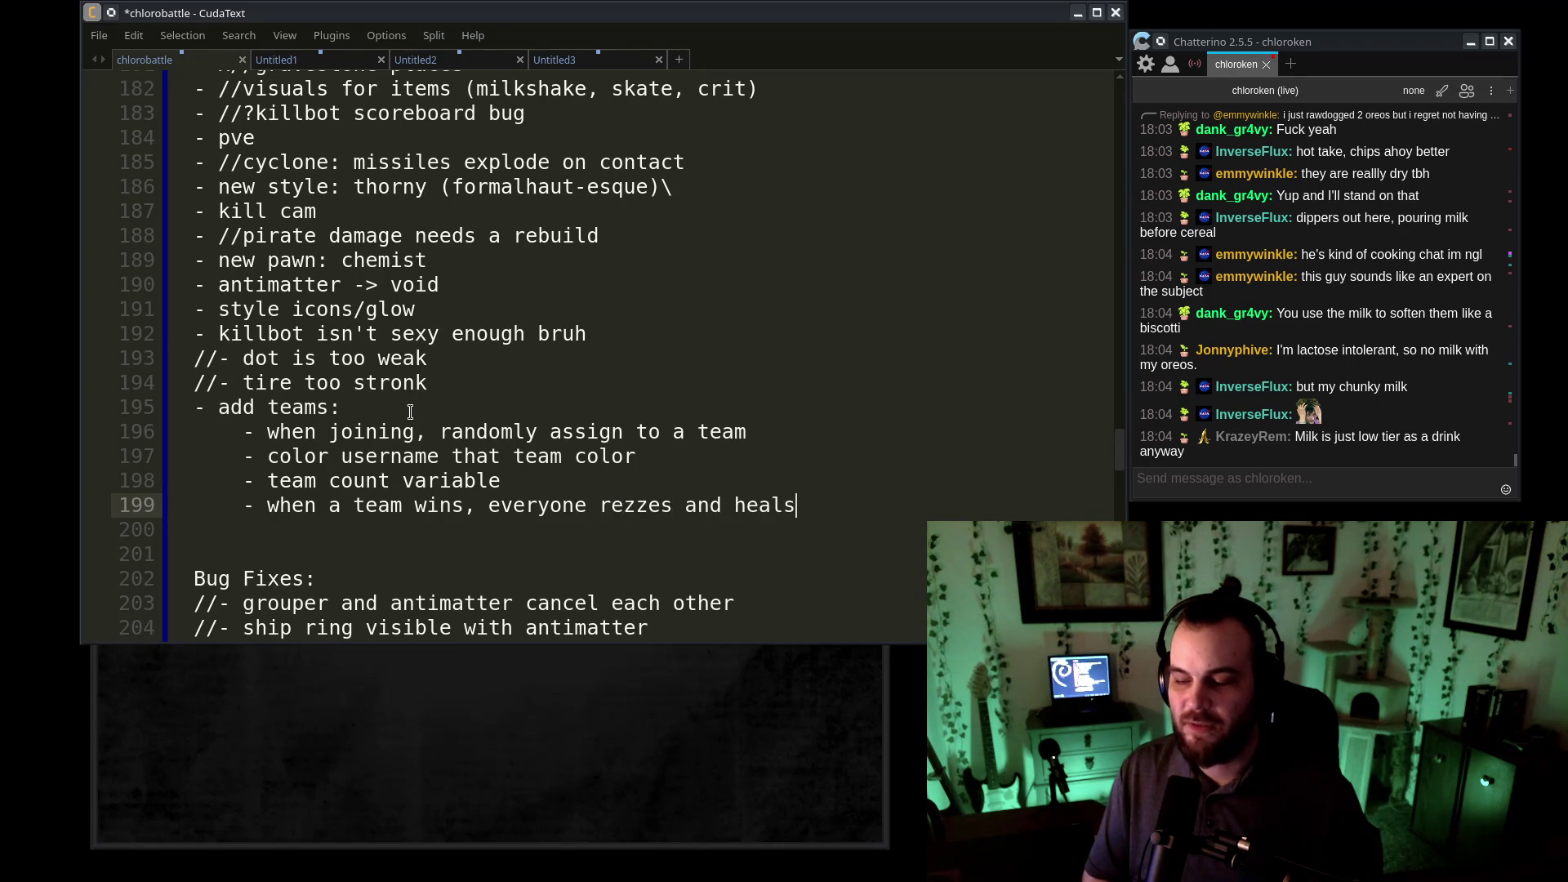
pyautogui.write('s')
pyautogui.press('Return')
pyautogui.write('- new ffa from that team')
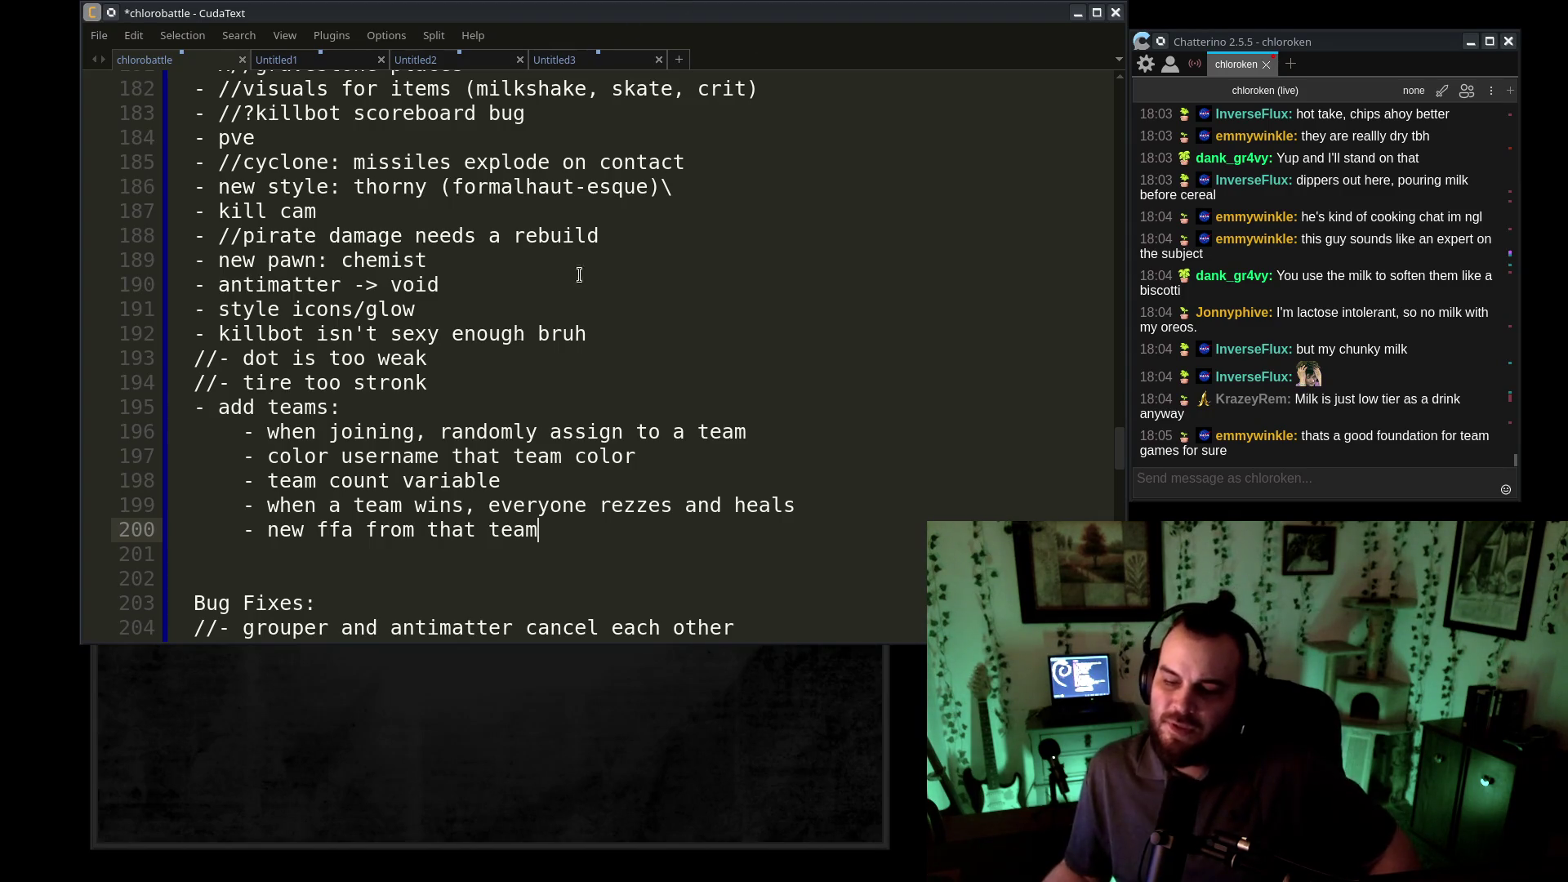
# - Review the team sub-points, highlighting the 'when a team wins' rez-and-heal line
pyautogui.click(421, 432)
pyautogui.click(418, 454)
pyautogui.click(407, 481)
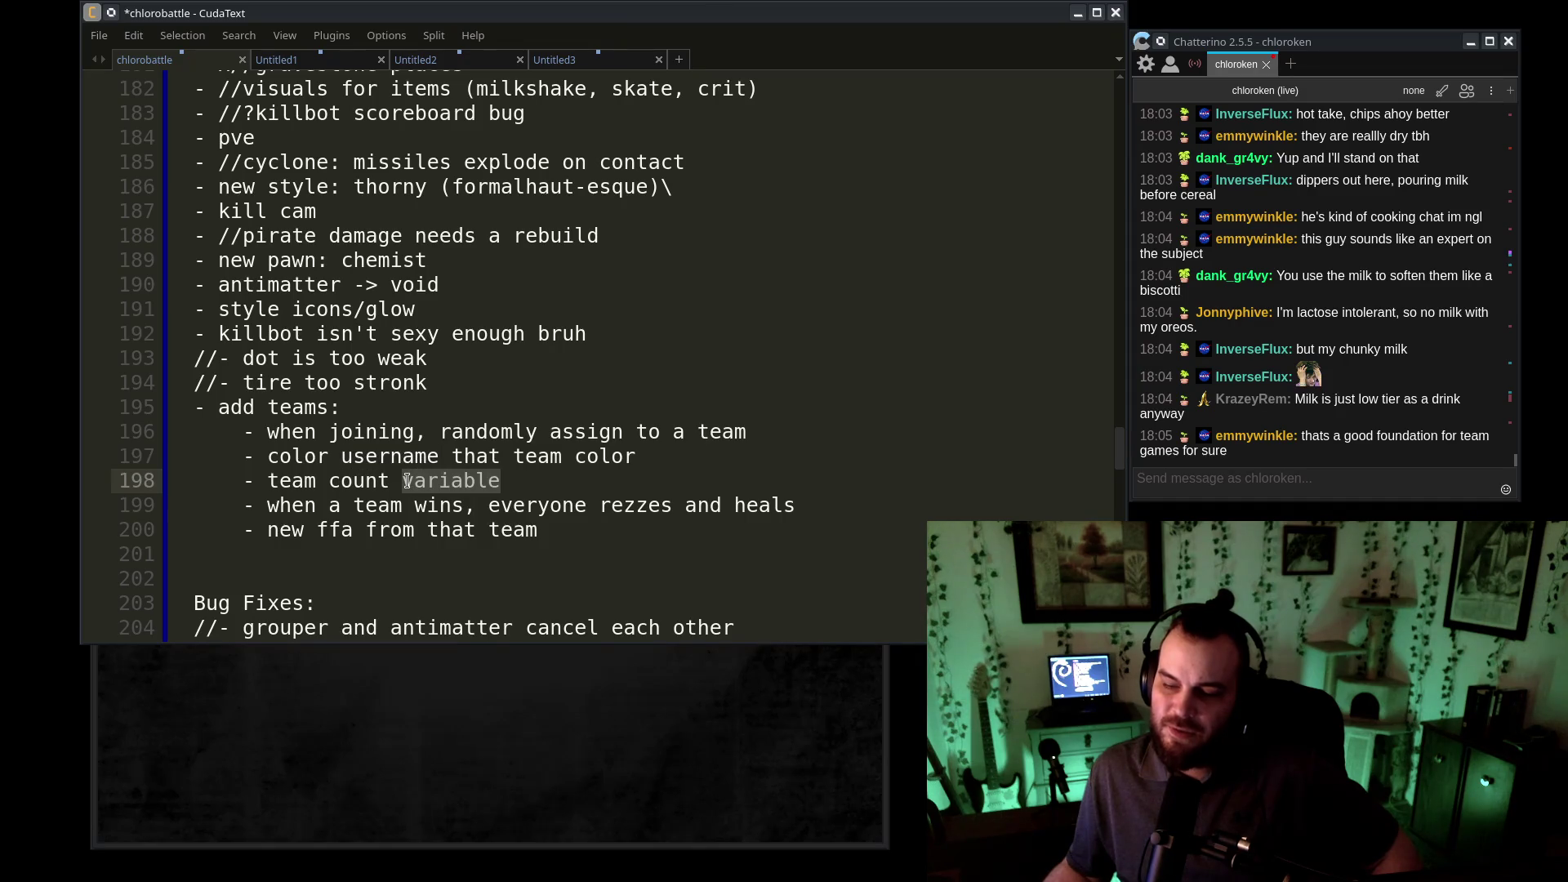
pyautogui.moveTo(255, 505); pyautogui.dragTo(875, 500)
pyautogui.click(837, 511)
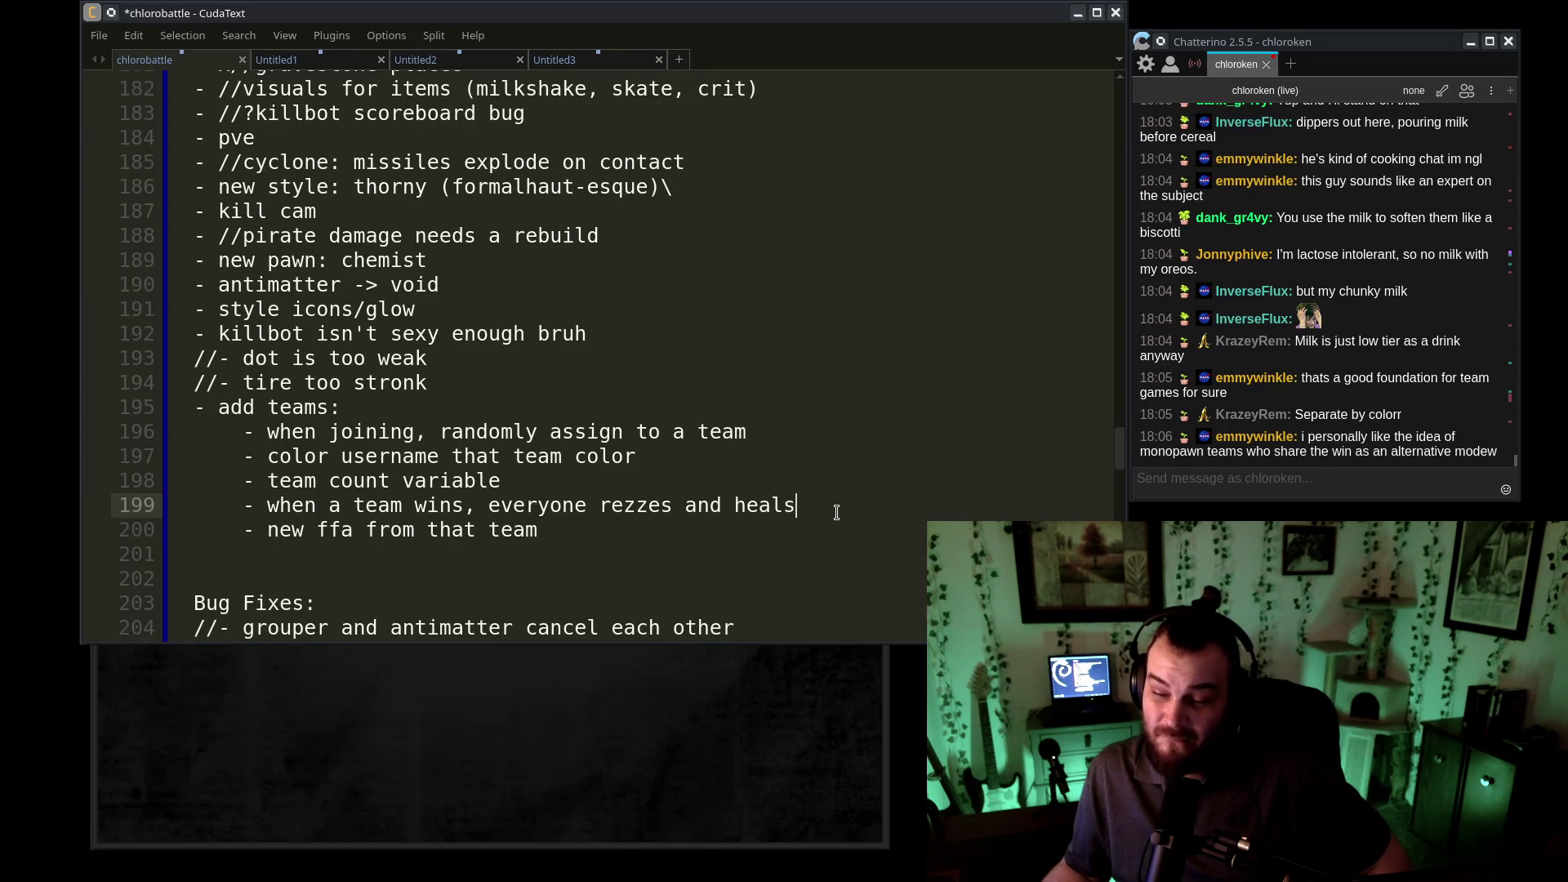
pyautogui.moveTo(268, 506)
pyautogui.mouseDown()
pyautogui.moveTo(500, 507)
pyautogui.moveTo(467, 506)
pyautogui.mouseUp()
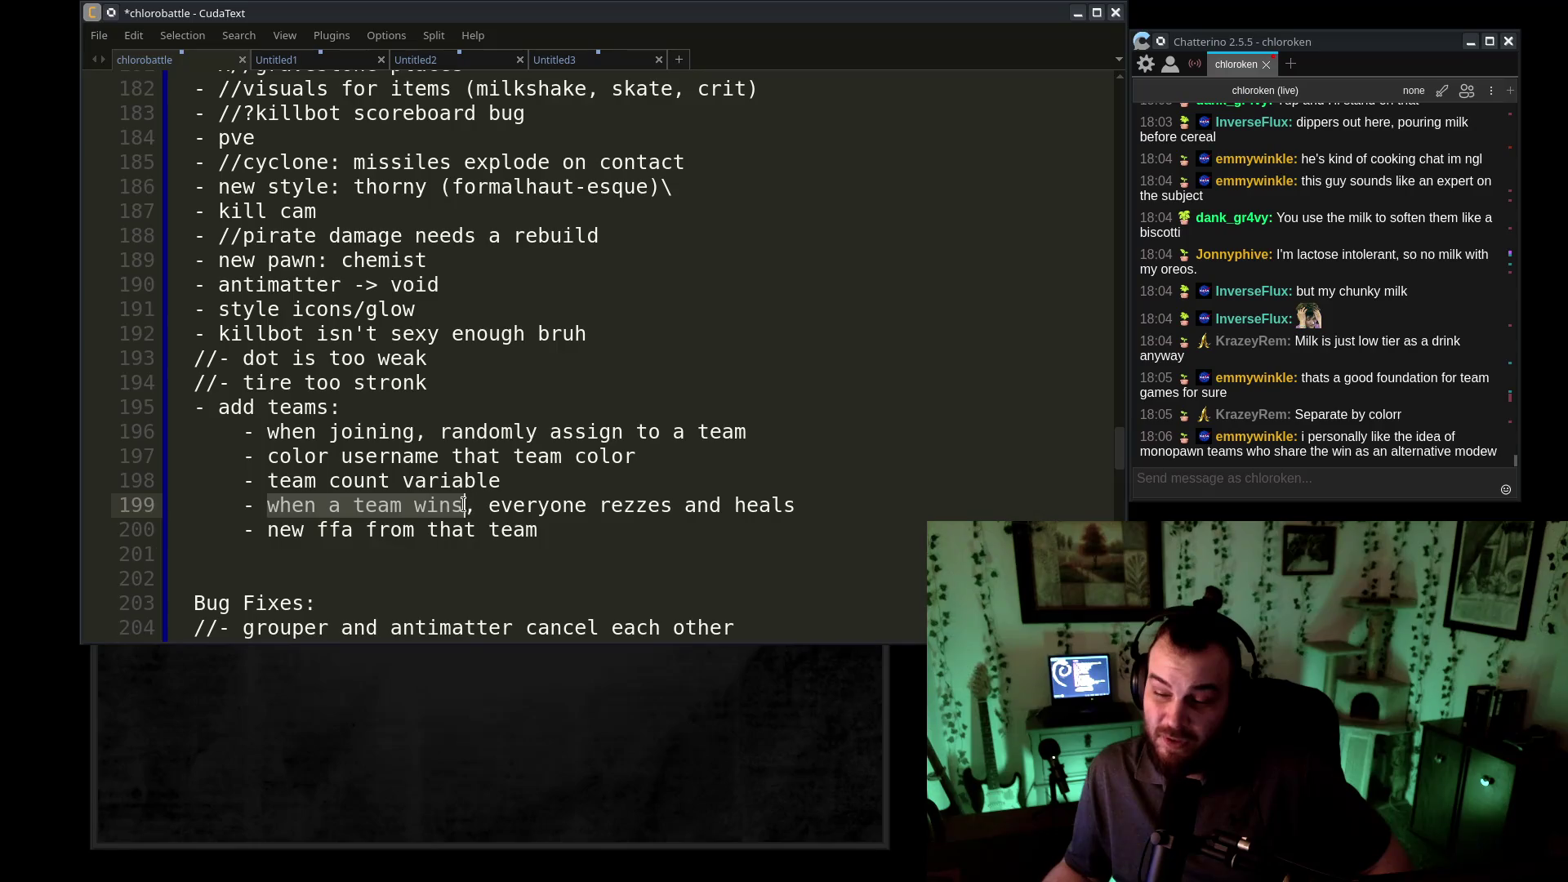
pyautogui.moveTo(577, 506); pyautogui.dragTo(901, 516)
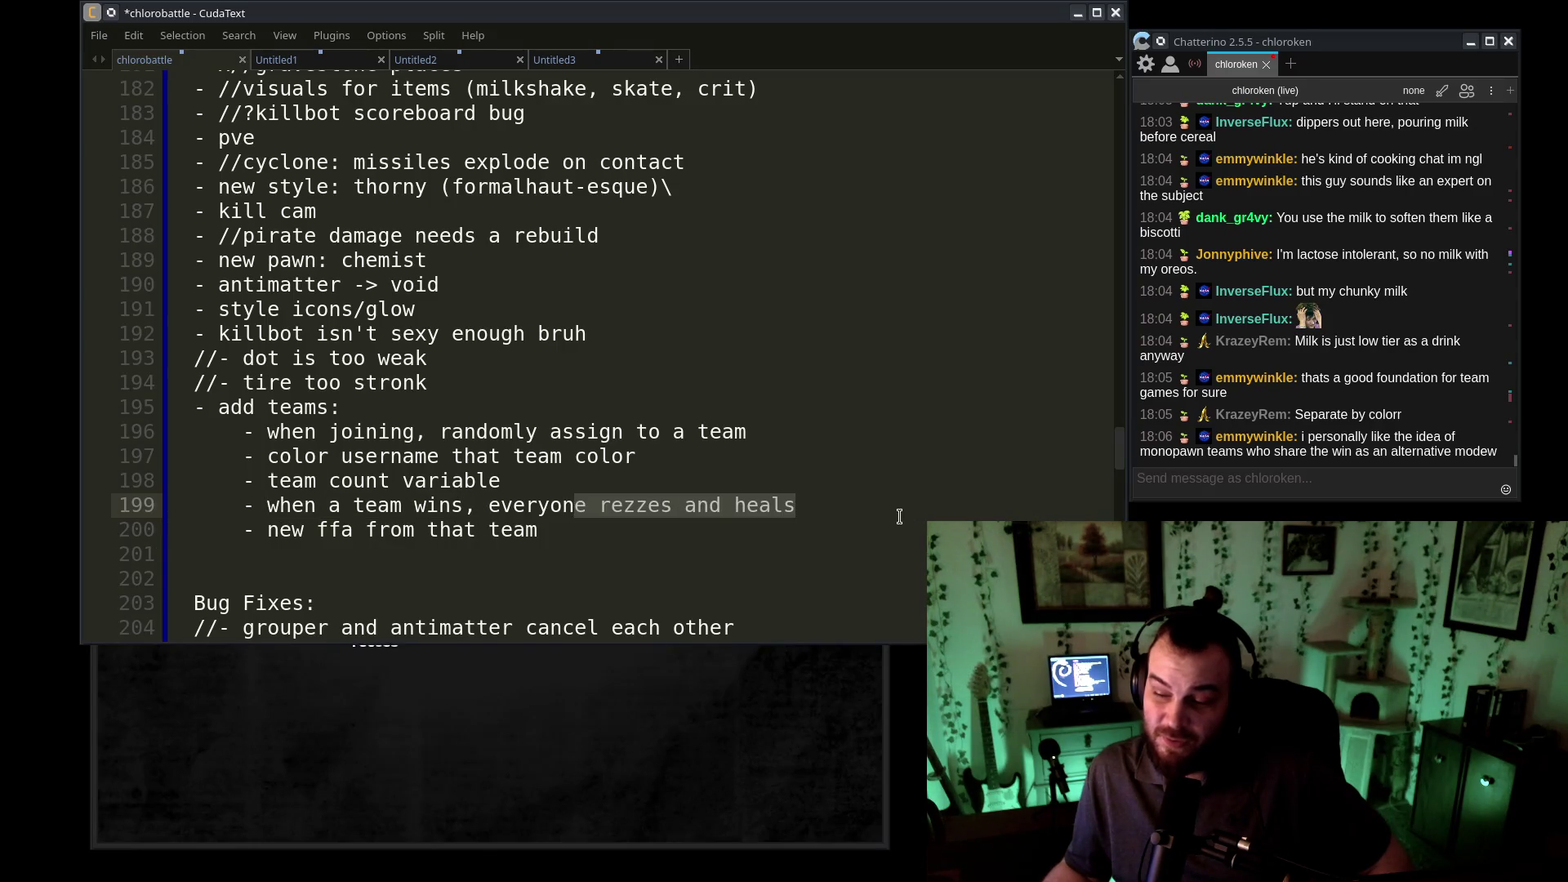
pyautogui.click(806, 543)
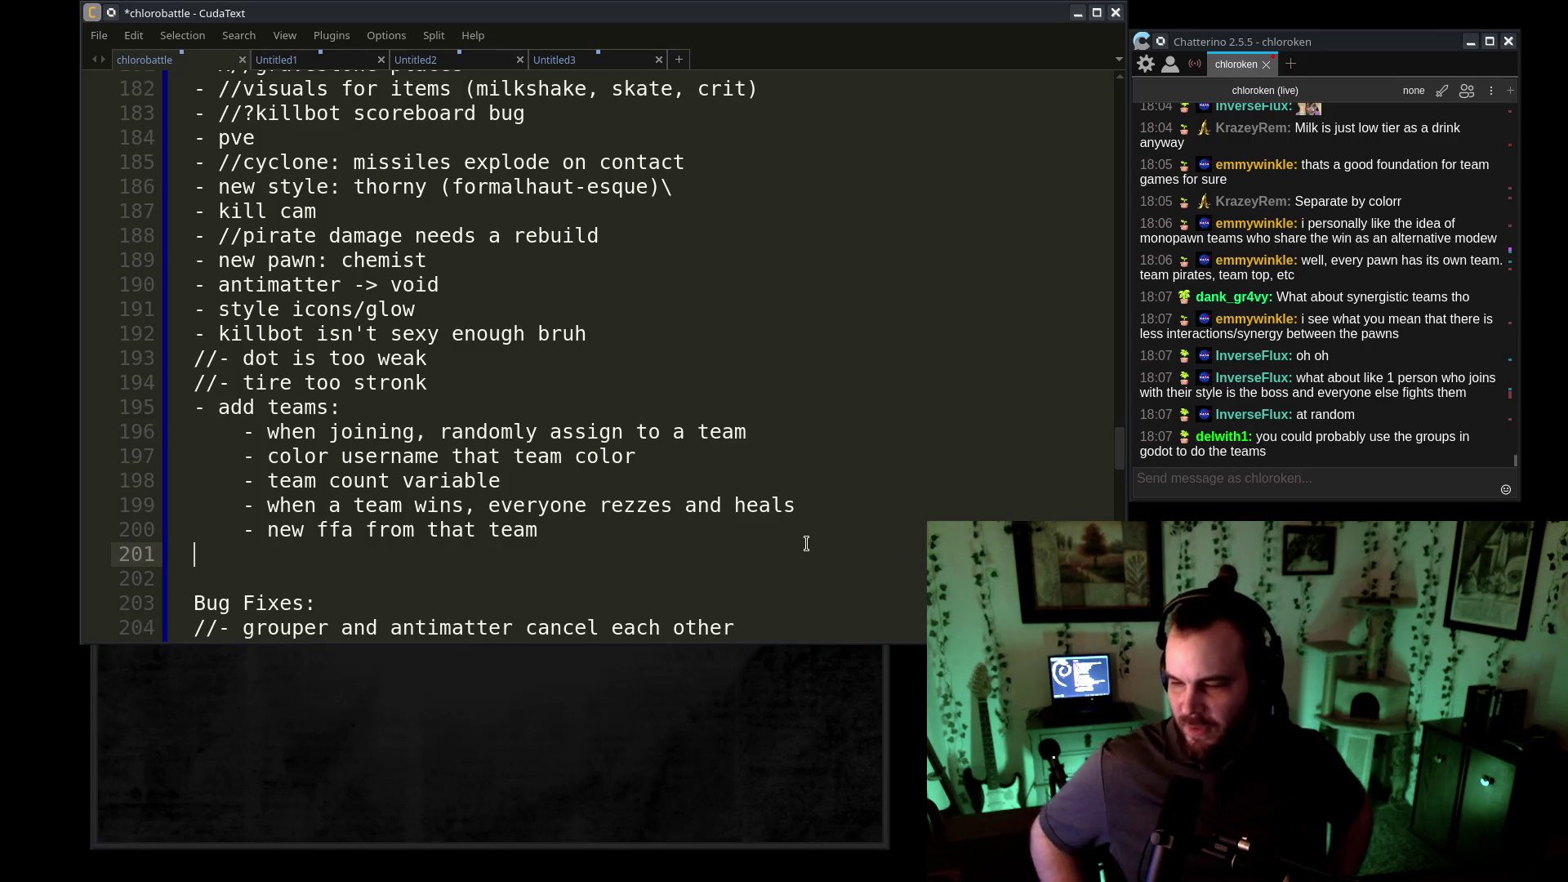
# - Insert a blank line after the team count item, setting off the first three team sub-items
pyautogui.click(539, 482)
pyautogui.press('Return')
pyautogui.click(570, 462)
pyautogui.moveTo(539, 482); pyautogui.dragTo(135, 431)
pyautogui.click(539, 482)
pyautogui.moveTo(539, 482); pyautogui.dragTo(133, 430)
pyautogui.click(617, 478)
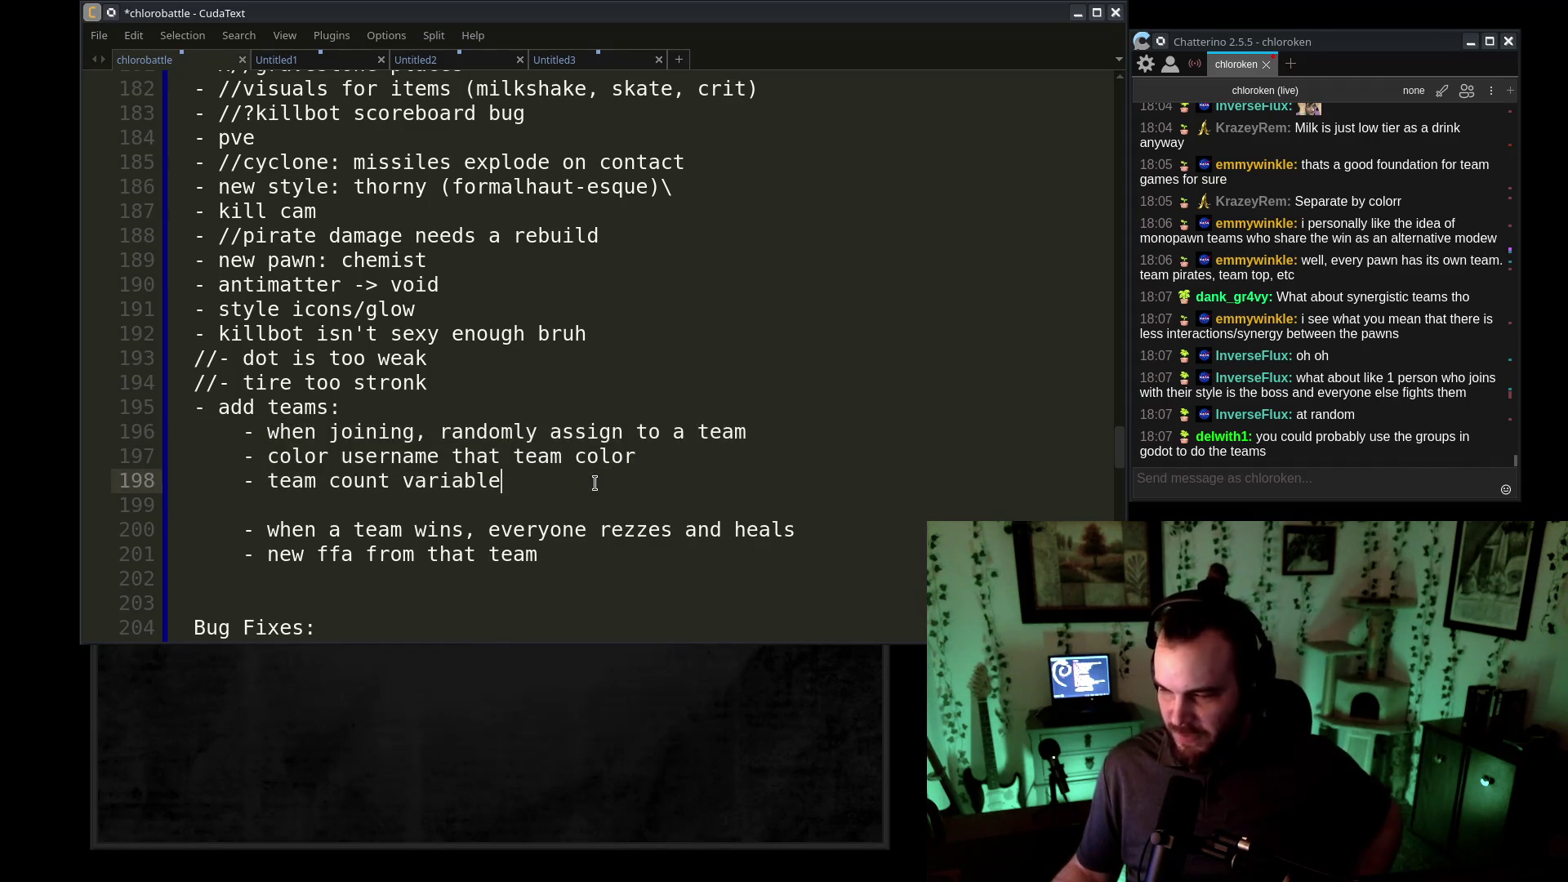
pyautogui.moveTo(593, 481); pyautogui.dragTo(198, 443)
pyautogui.click(709, 527)
pyautogui.moveTo(557, 489); pyautogui.dragTo(124, 445)
pyautogui.click(574, 482)
pyautogui.moveTo(574, 482)
pyautogui.mouseDown()
pyautogui.moveTo(311, 480)
pyautogui.moveTo(153, 449)
pyautogui.mouseUp()
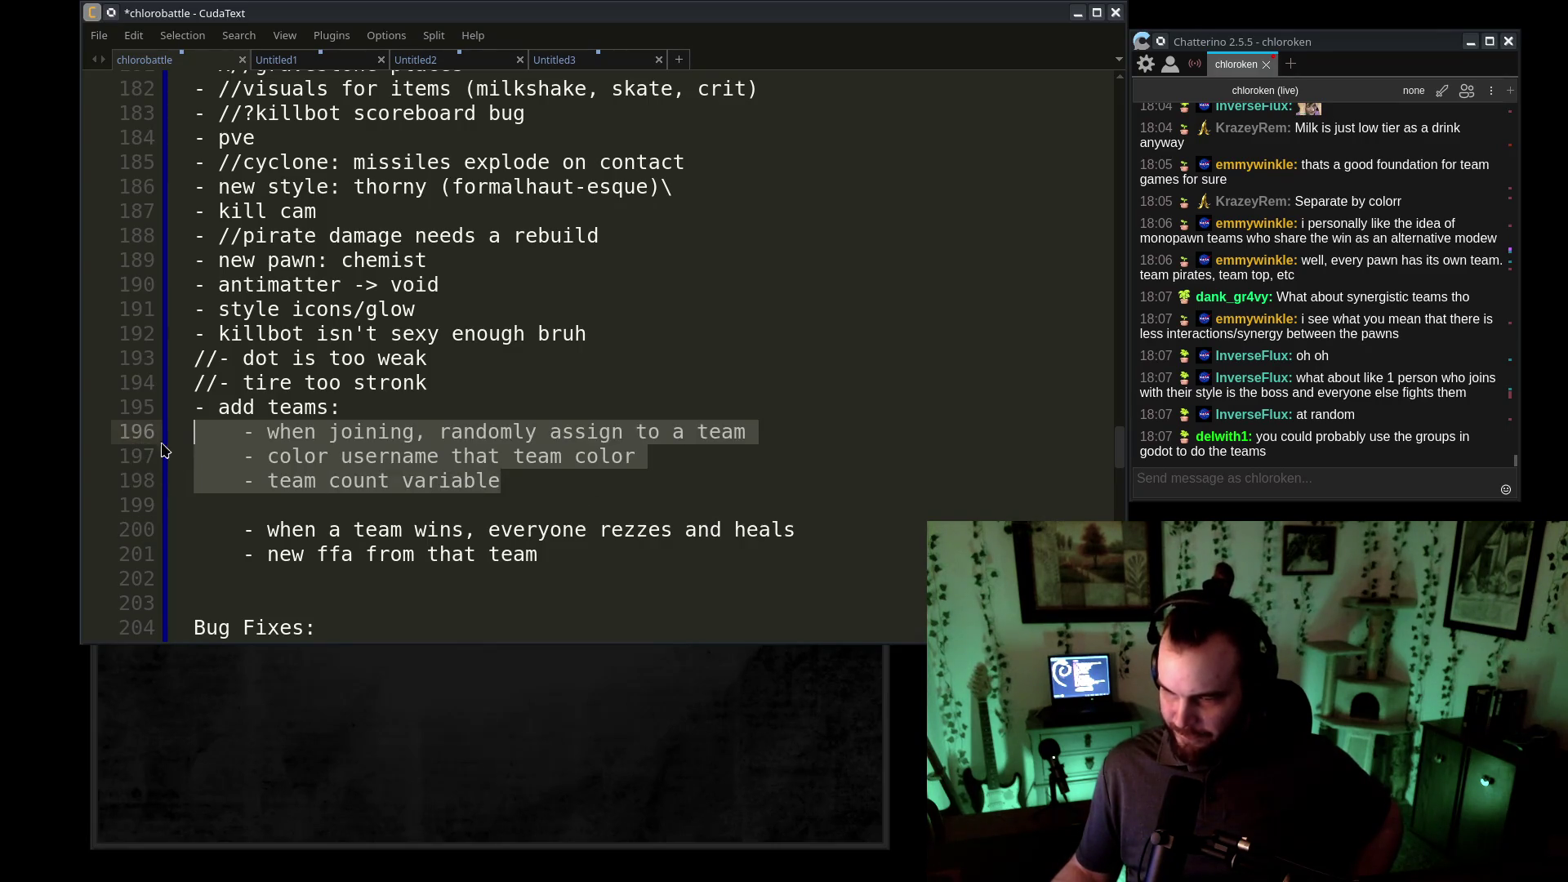
pyautogui.click(587, 474)
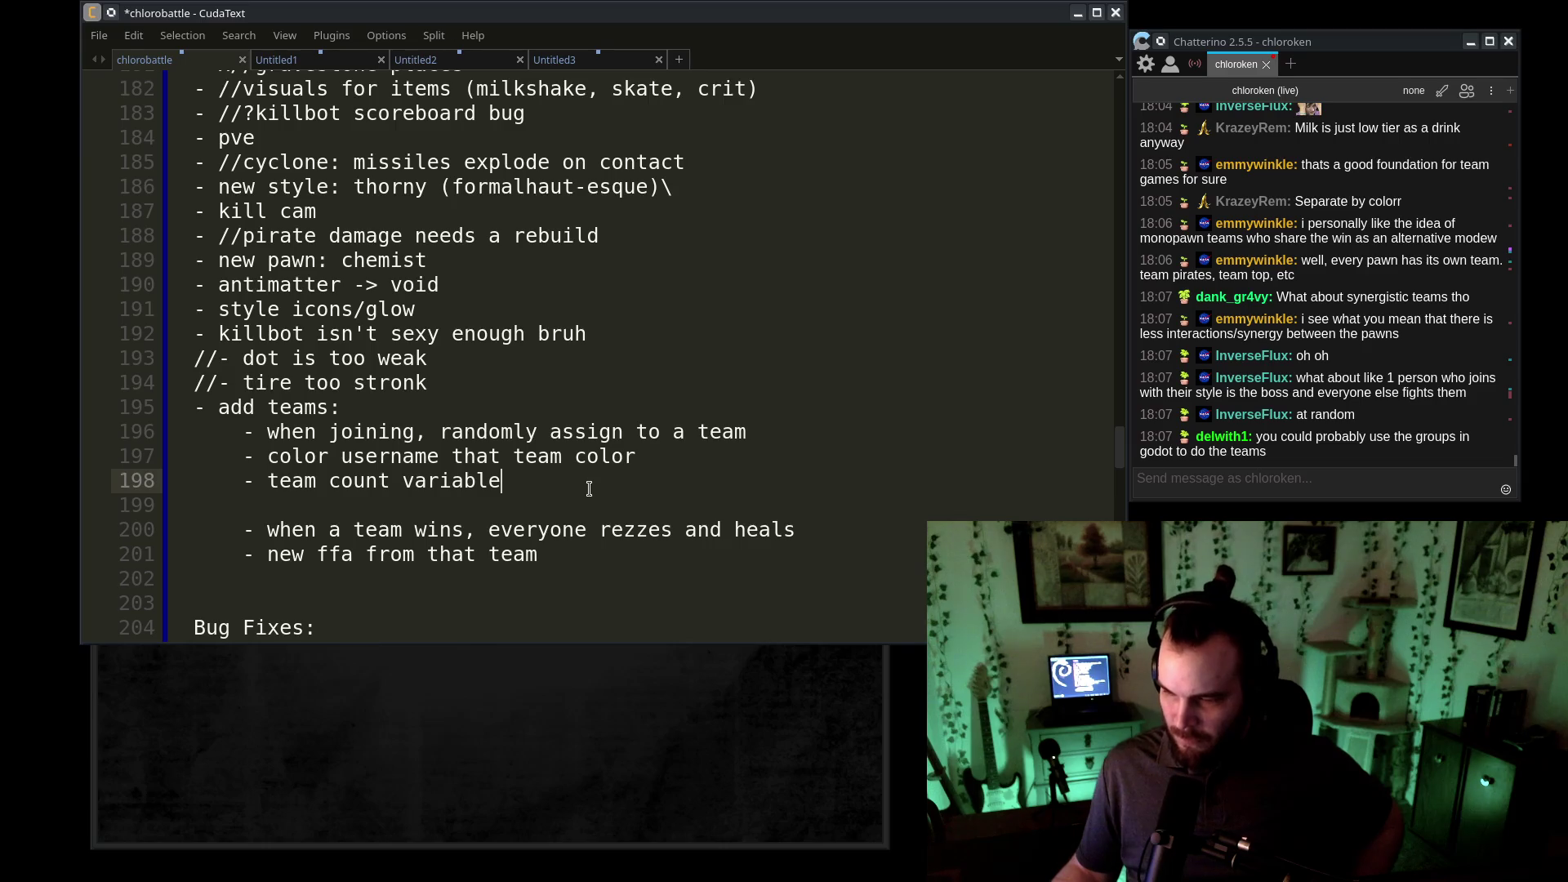
pyautogui.moveTo(556, 481); pyautogui.dragTo(121, 437)
pyautogui.click(581, 482)
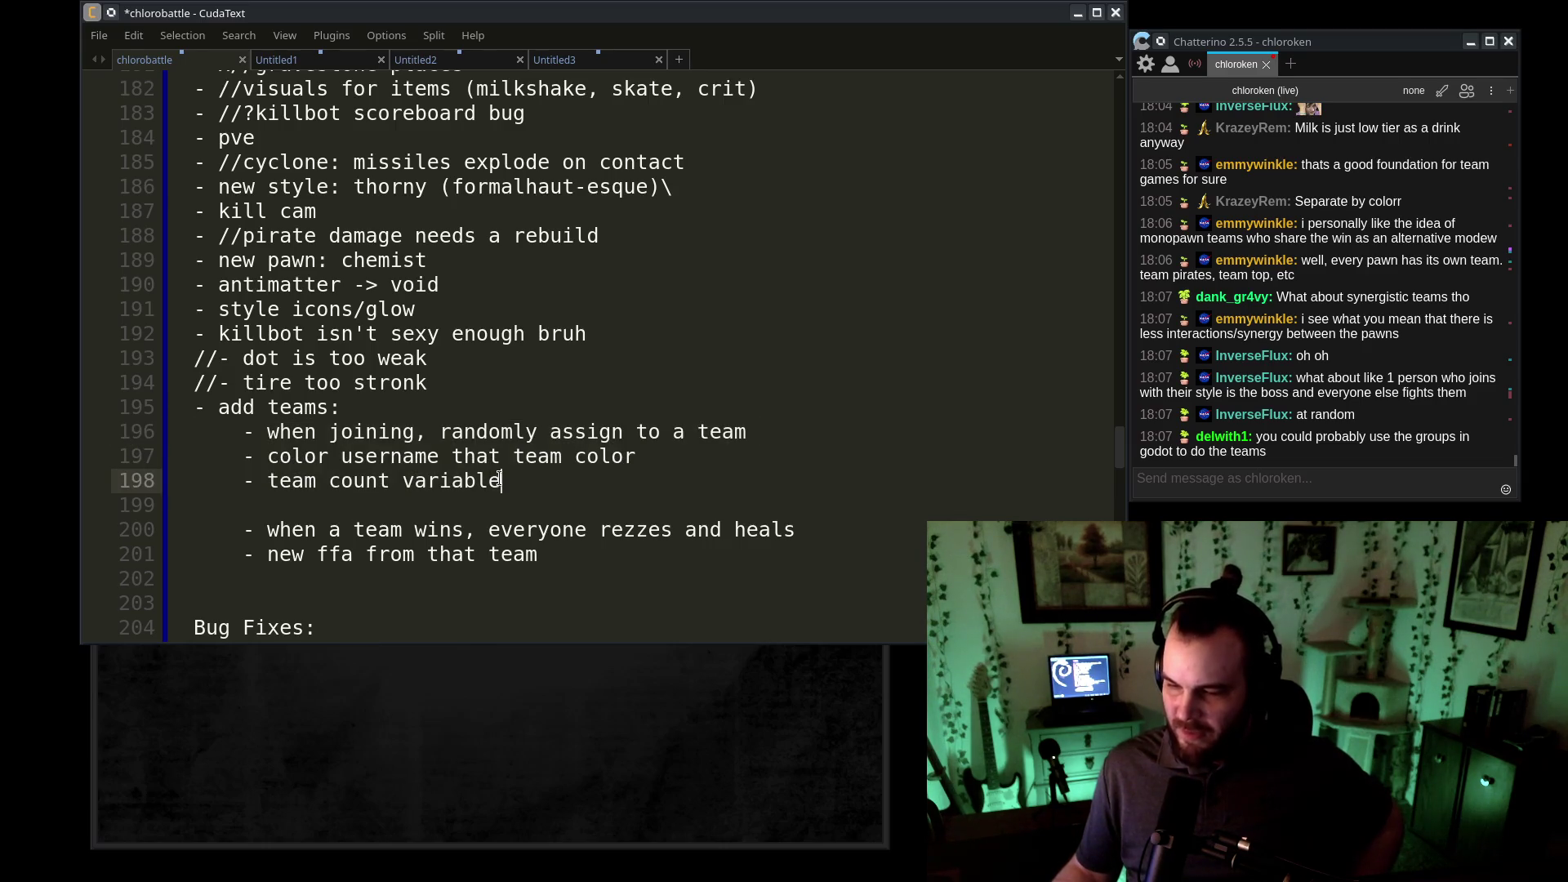
pyautogui.moveTo(581, 481); pyautogui.dragTo(155, 436)
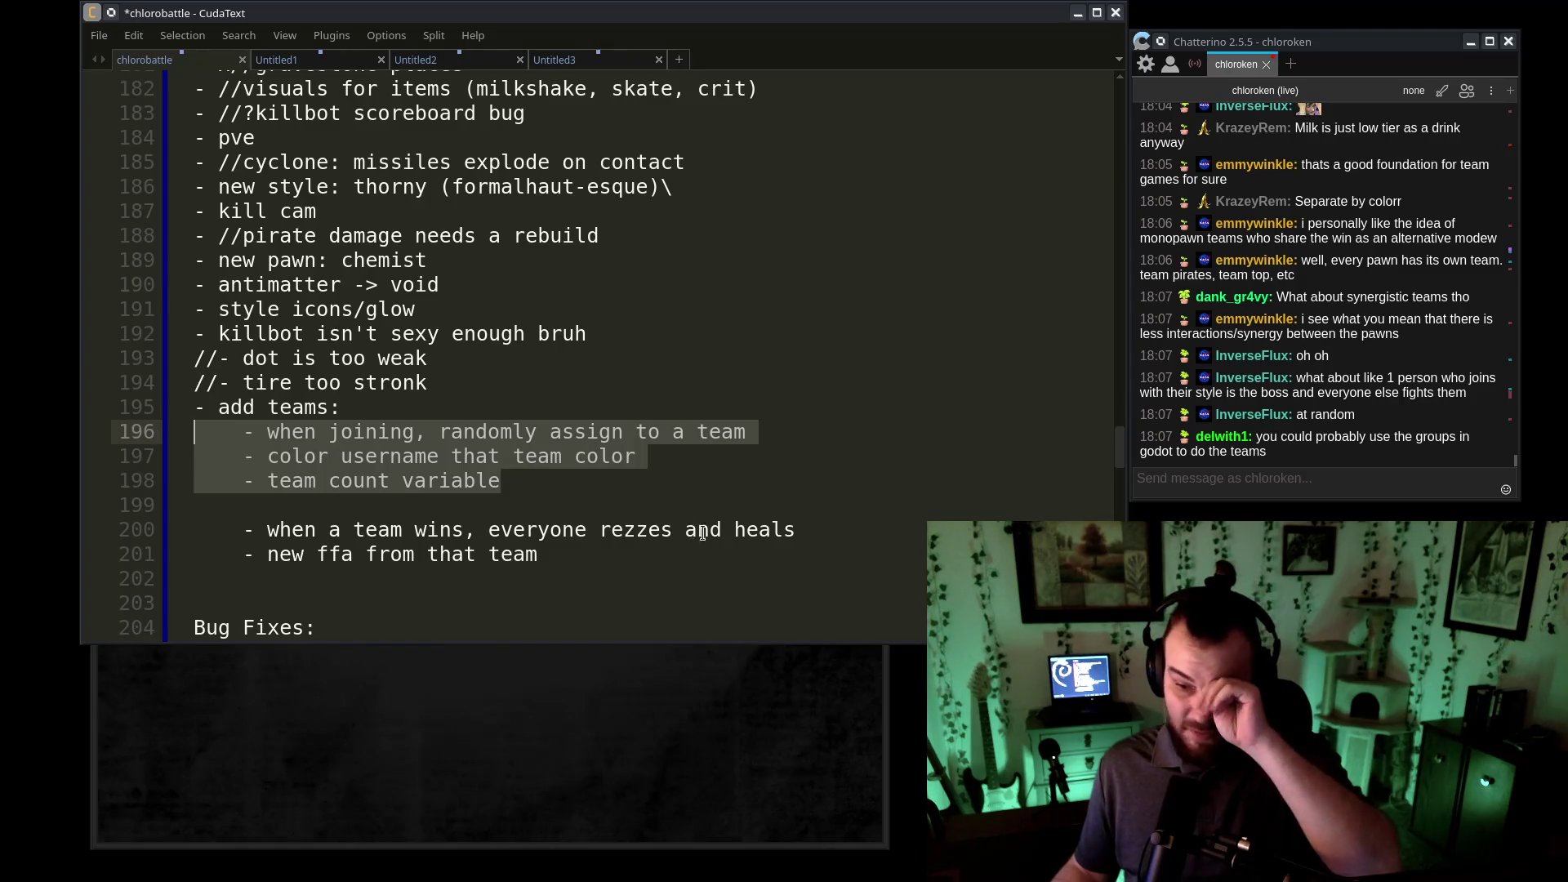
pyautogui.click(717, 508)
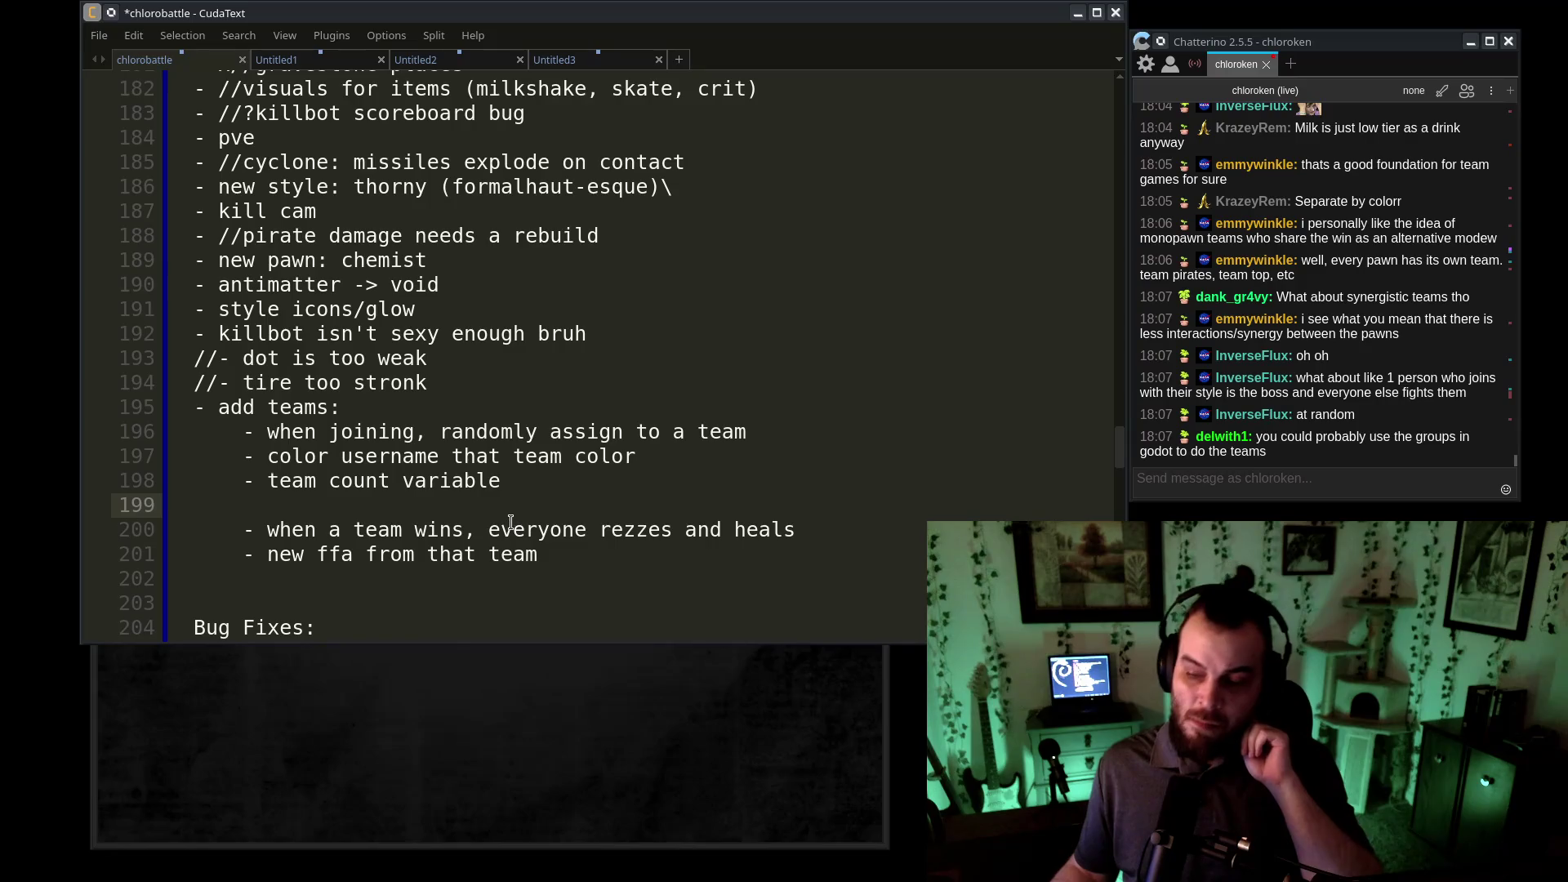
# - Highlight the last two team sub-items
pyautogui.moveTo(280, 529); pyautogui.dragTo(655, 553)
pyautogui.click(654, 554)
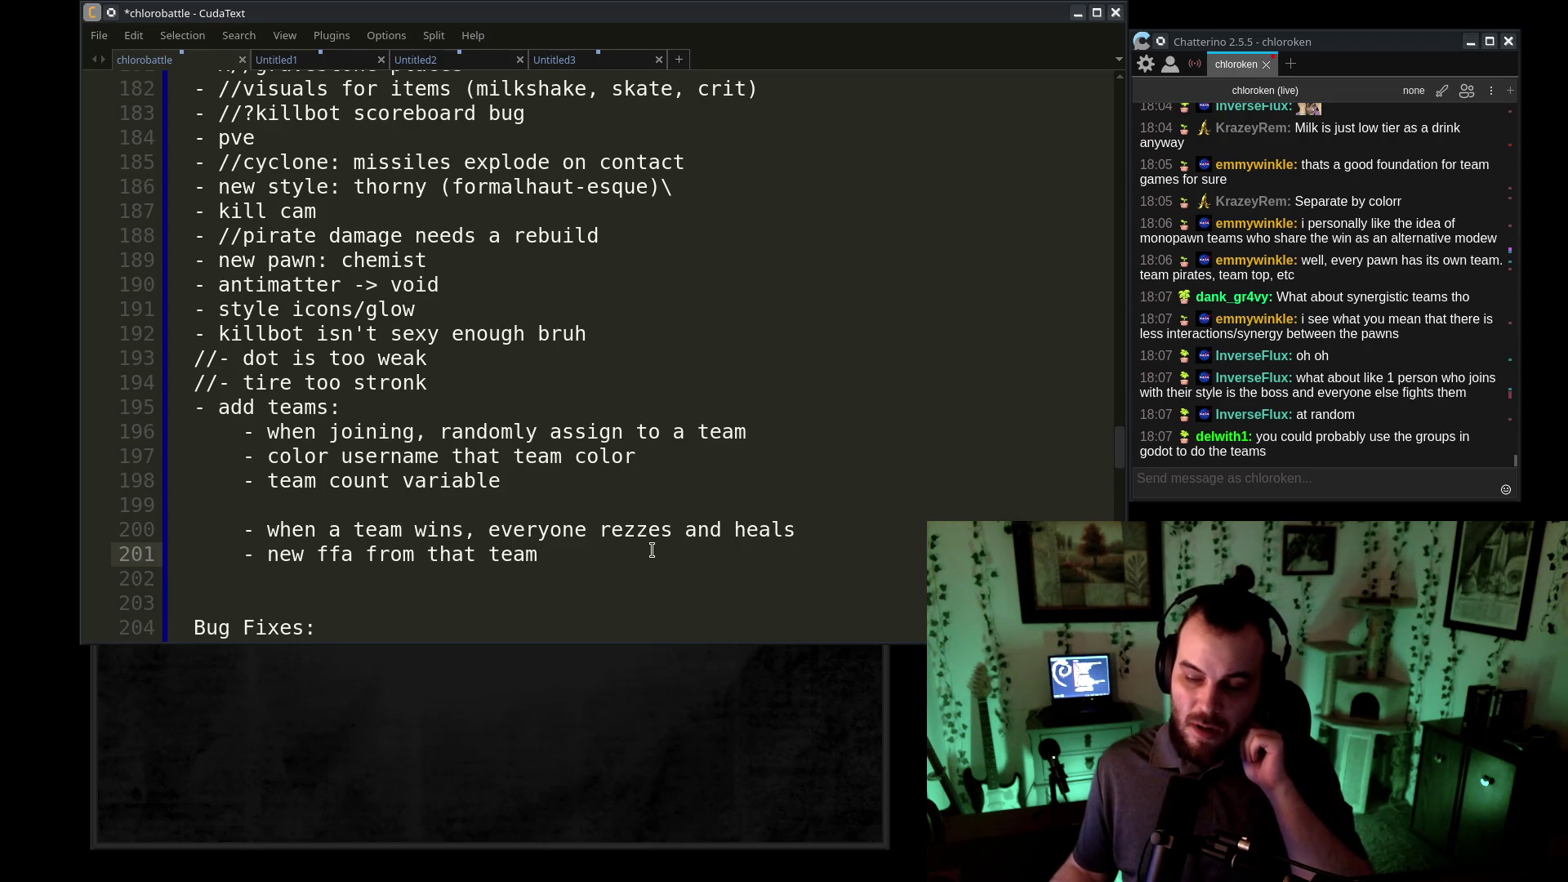
pyautogui.moveTo(255, 530); pyautogui.dragTo(611, 555)
pyautogui.click(611, 555)
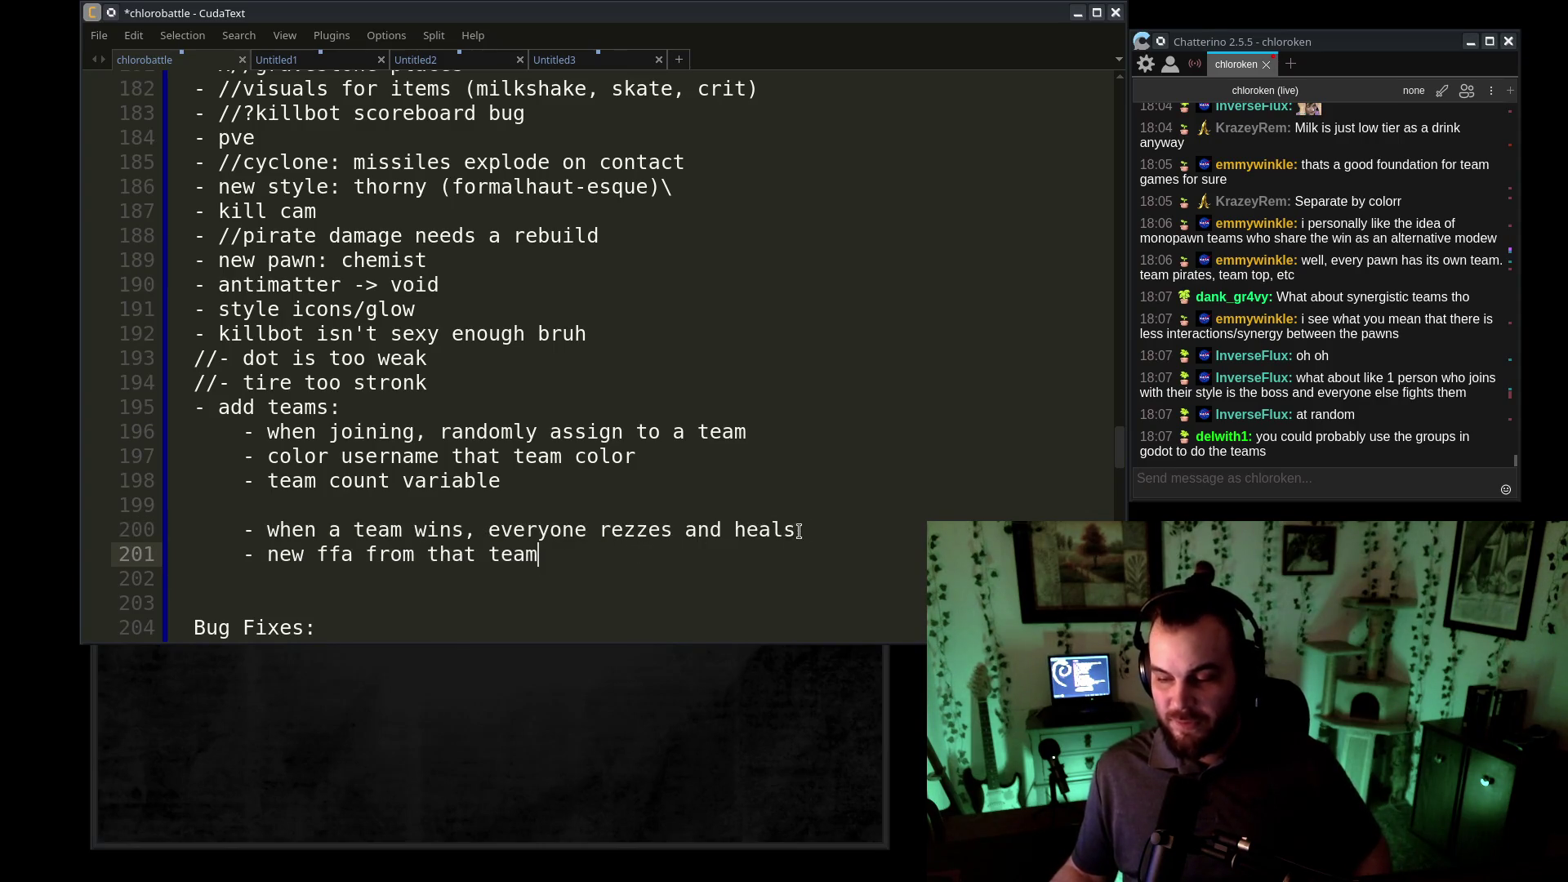
# - Add a '# what happens with score?' sub-item below the rezzes-and-heals line
pyautogui.click(832, 527)
pyautogui.press('Return')
pyautogui.write('# whart h')
pyautogui.press('BackSpace')
pyautogui.press('BackSpace')
pyautogui.press('BackSpace')
pyautogui.press('BackSpace')
pyautogui.write('t happens with score?')
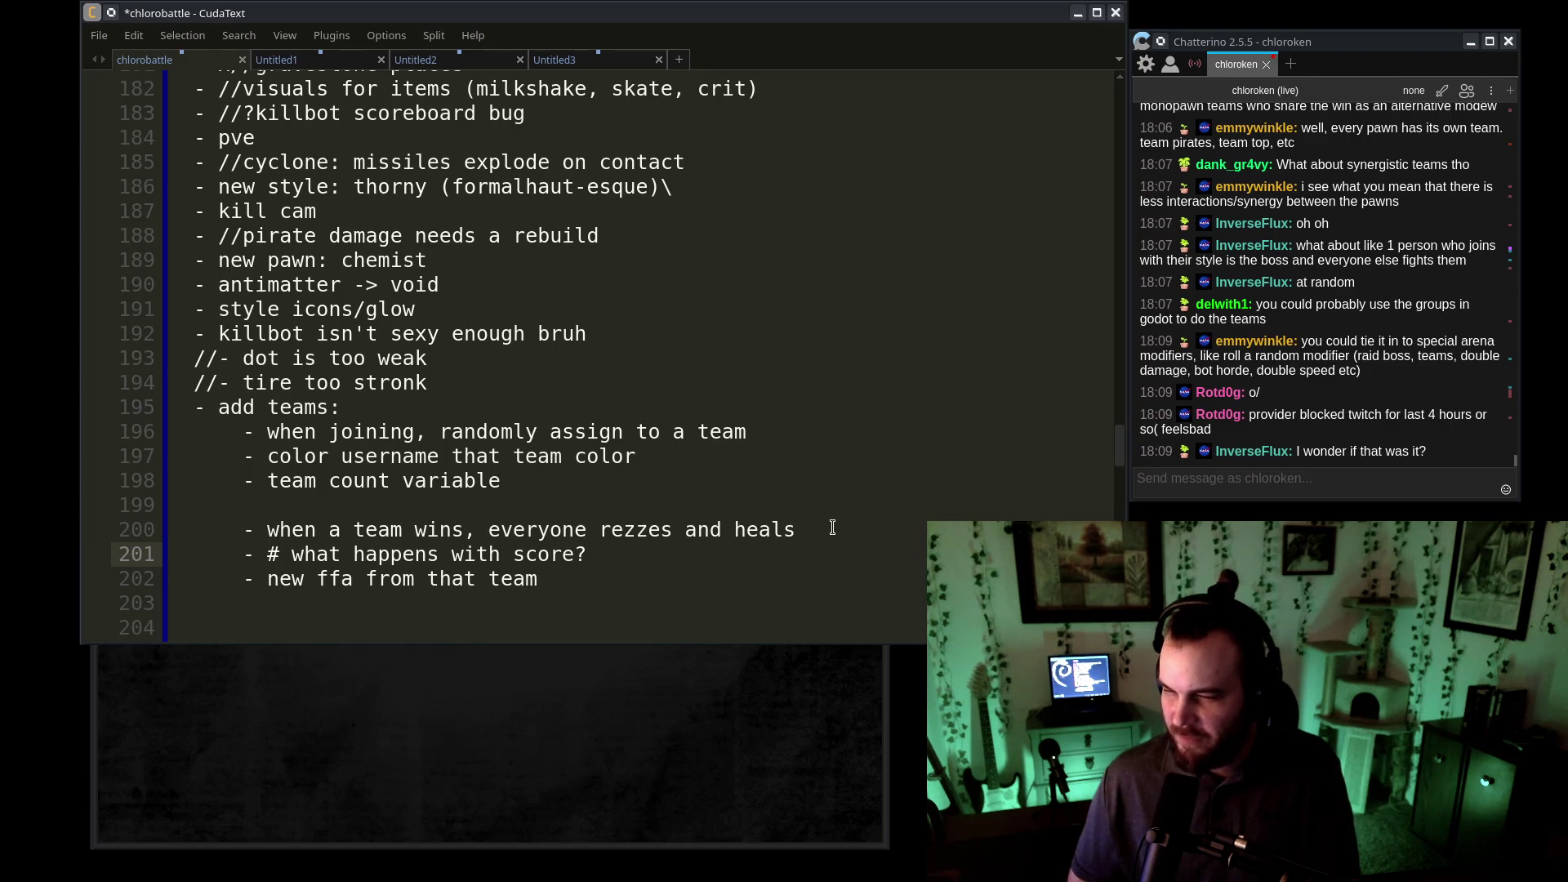
# - Comment out the style icons/glow note and change the antimatter note to '//- phase'
pyautogui.click(196, 306)
pyautogui.write('//')
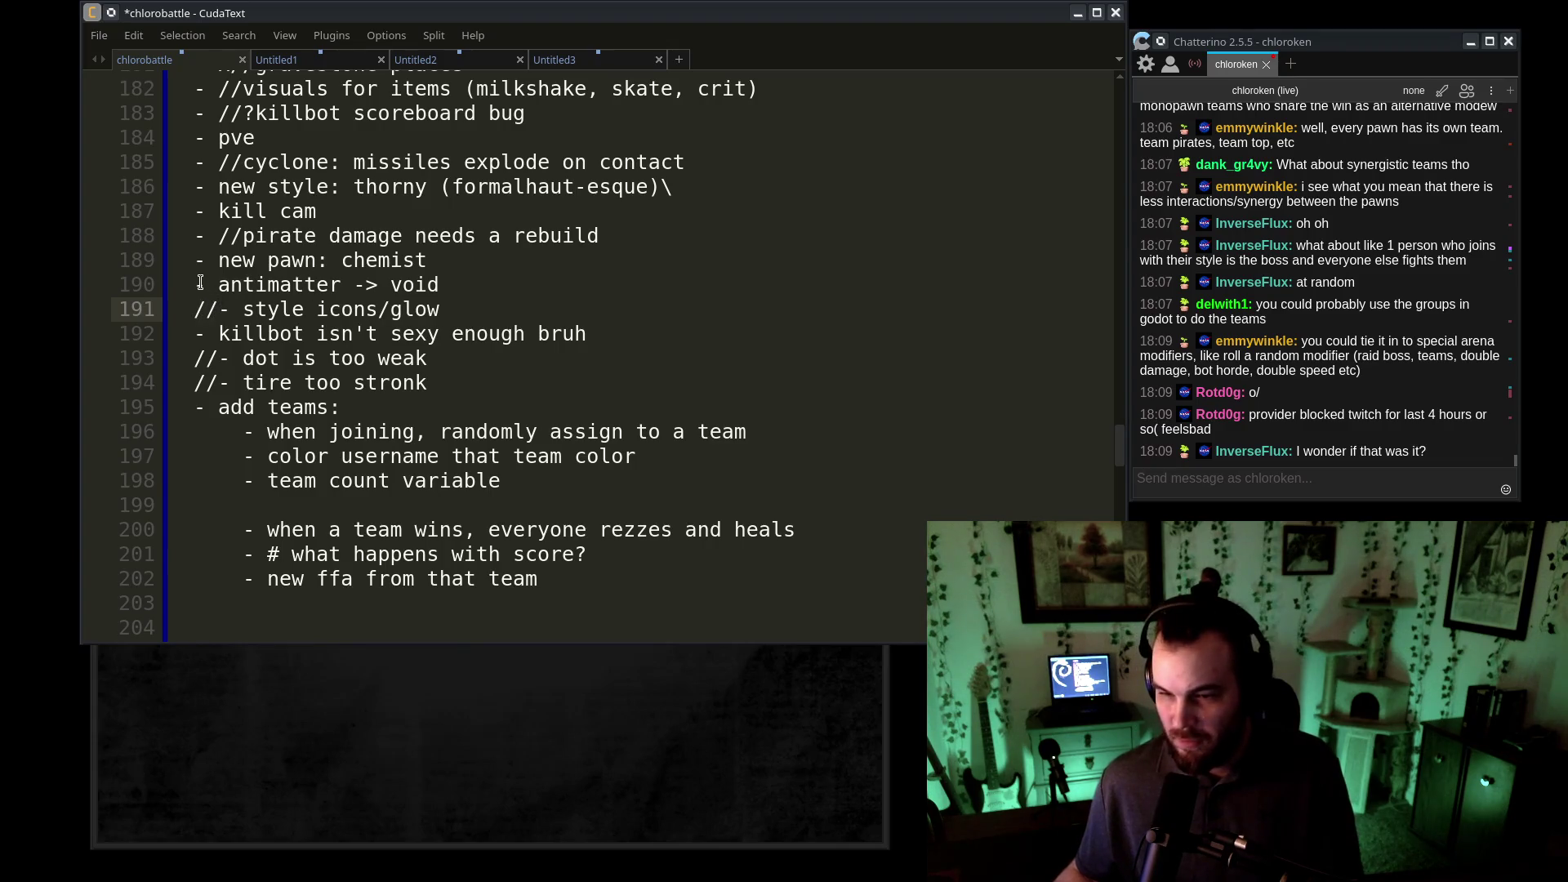
pyautogui.press('Up')
pyautogui.write('//')
pyautogui.doubleClick(309, 286)
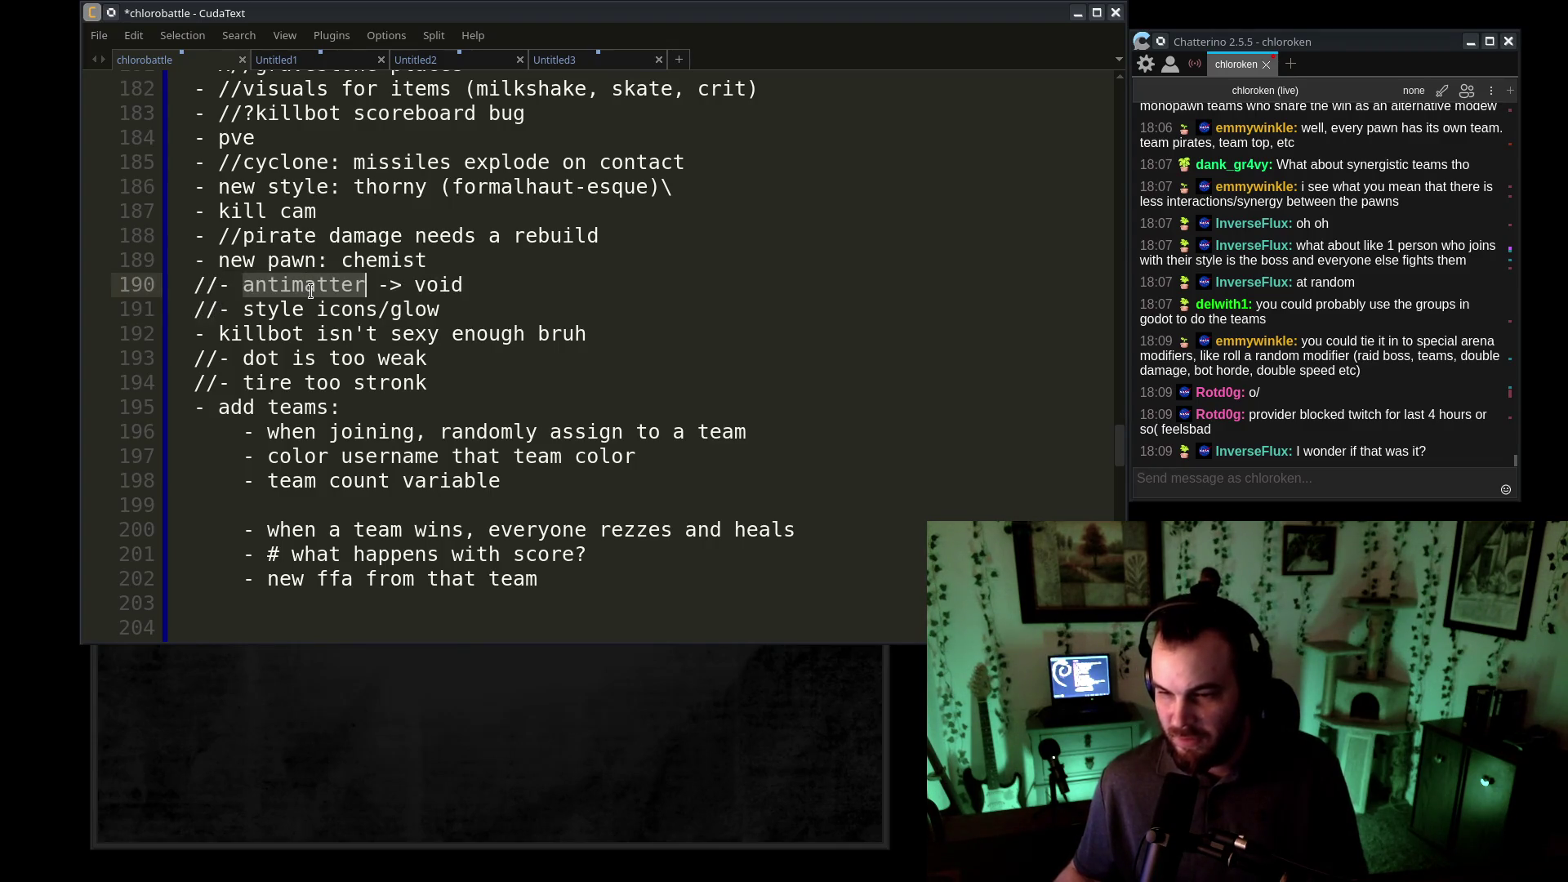
pyautogui.write('phase')
# - Look over the kill cam and pve entries, then move down to the Bow entry
pyautogui.click(608, 269)
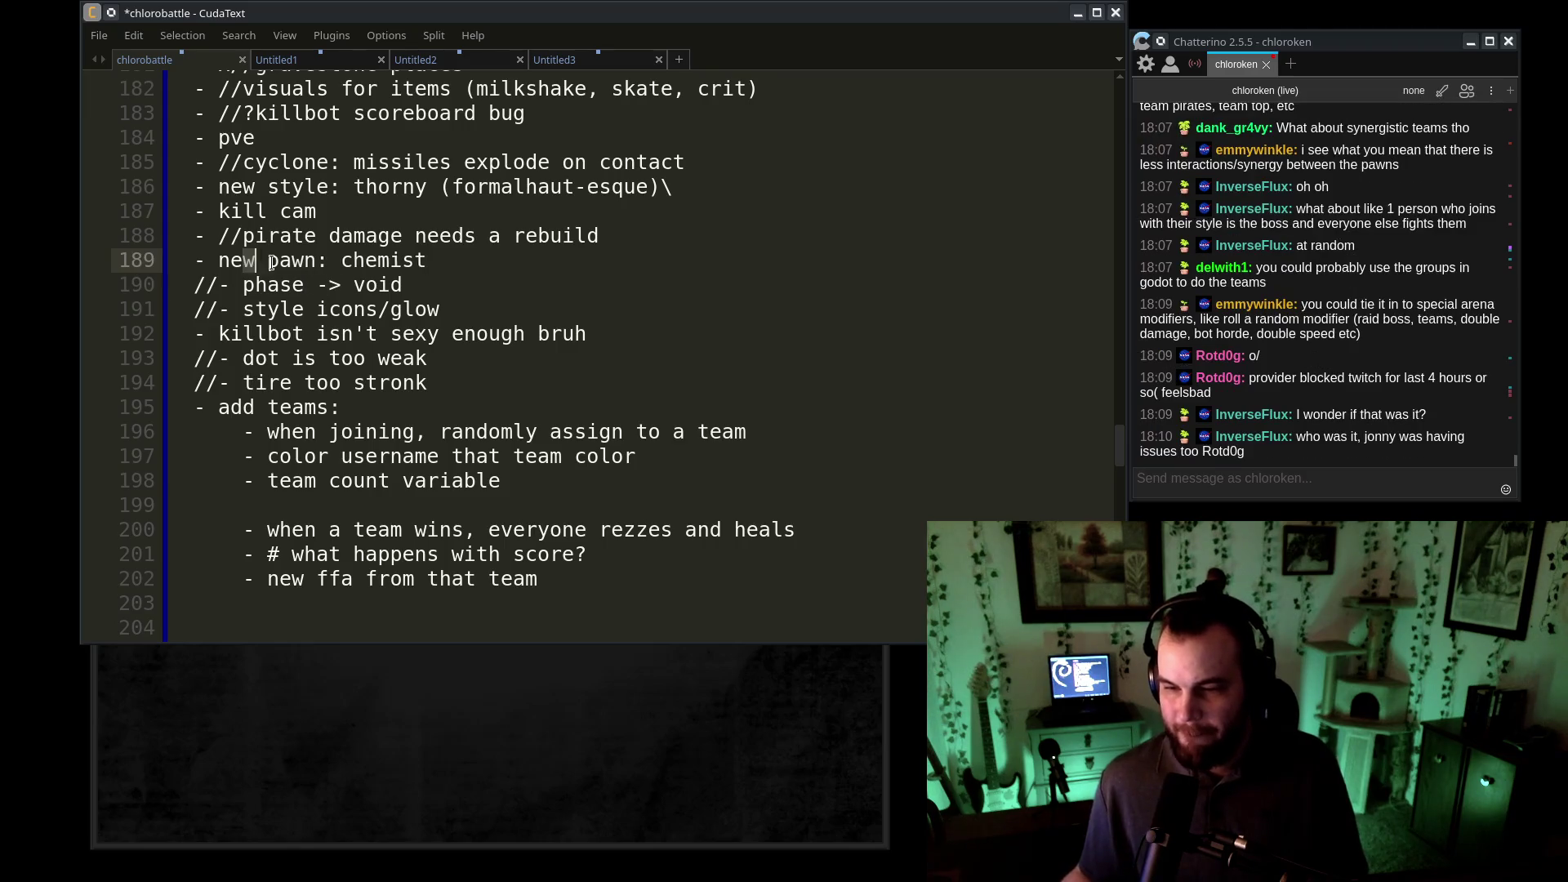
pyautogui.scroll(2, 390, 347)
pyautogui.tripleClick(391, 347)
pyautogui.click(312, 276)
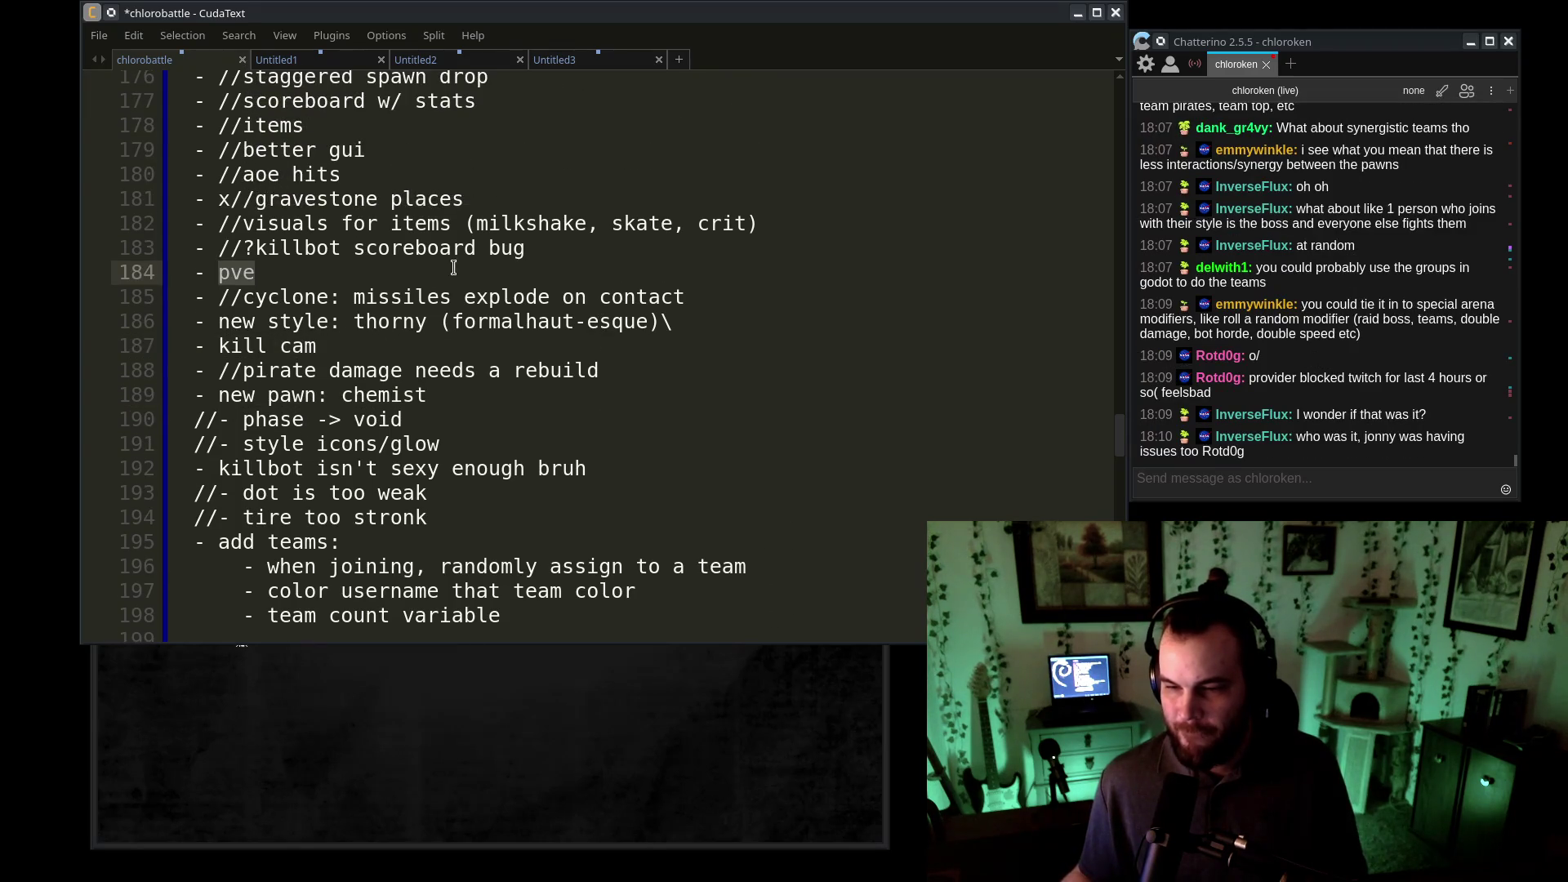
pyautogui.moveTo(312, 276); pyautogui.dragTo(161, 281)
pyautogui.scroll(3, 161, 287)
pyautogui.scroll(-5, 455, 342)
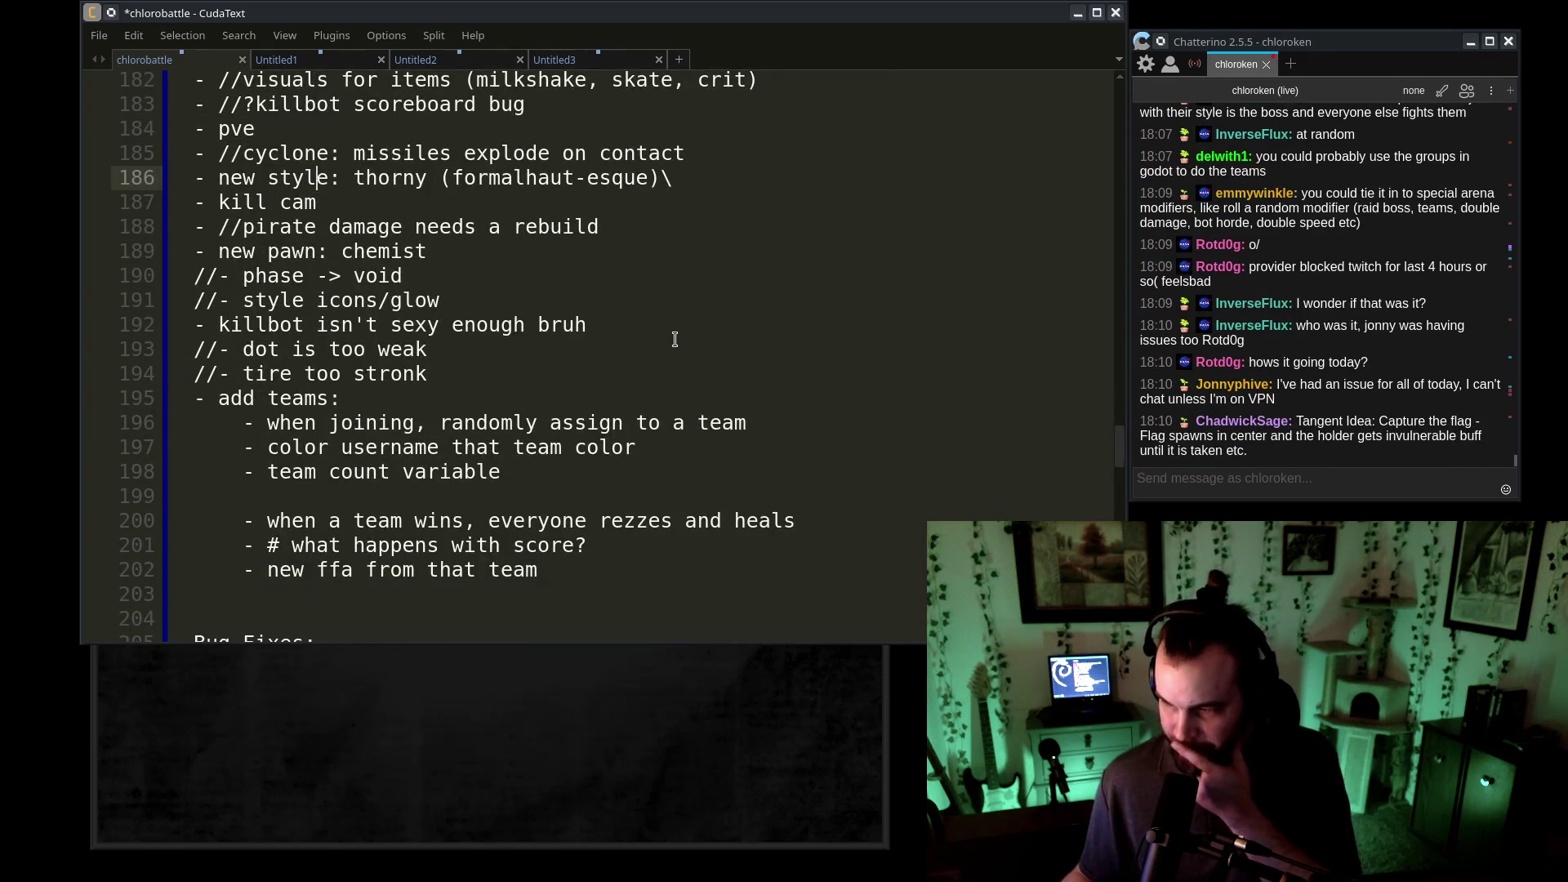
pyautogui.scroll(-5, 675, 347)
pyautogui.scroll(-8, 678, 351)
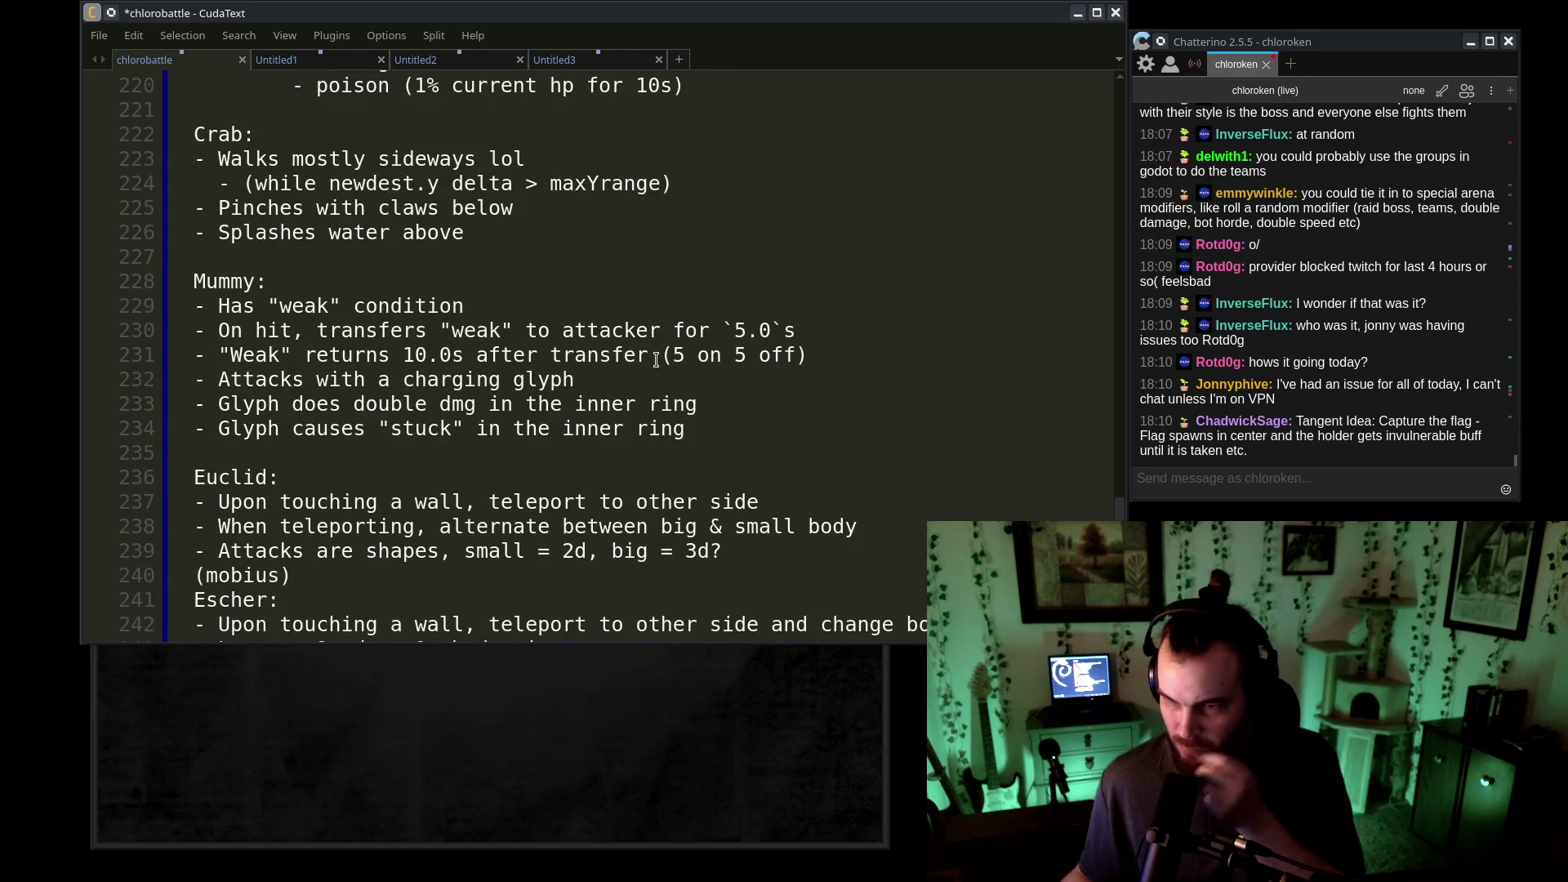
pyautogui.scroll(-5, 656, 360)
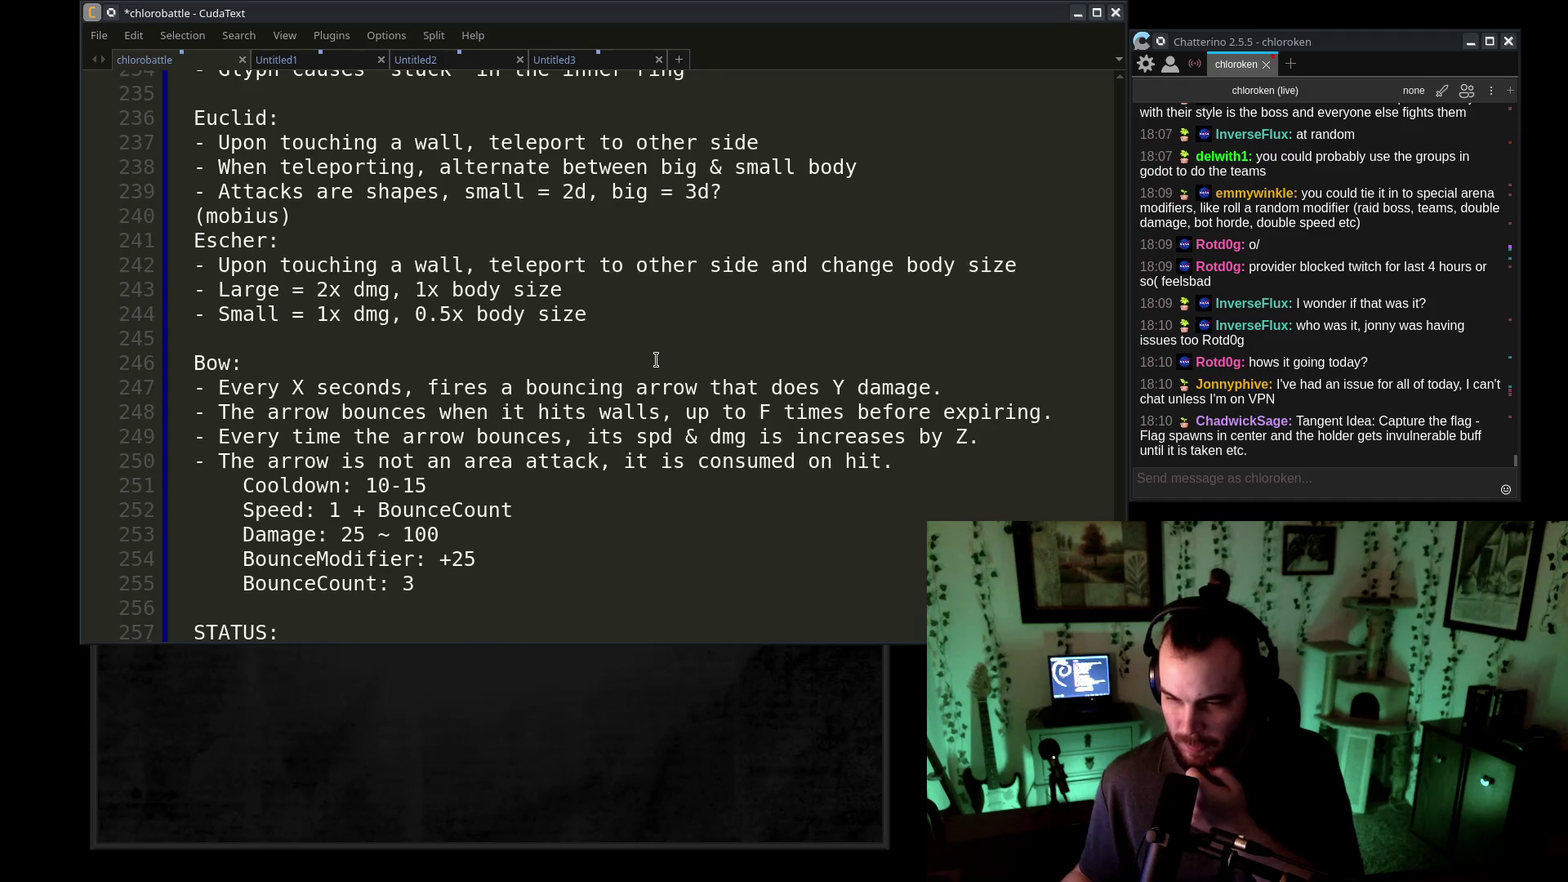
pyautogui.scroll(-3, 656, 360)
pyautogui.scroll(-2, 656, 360)
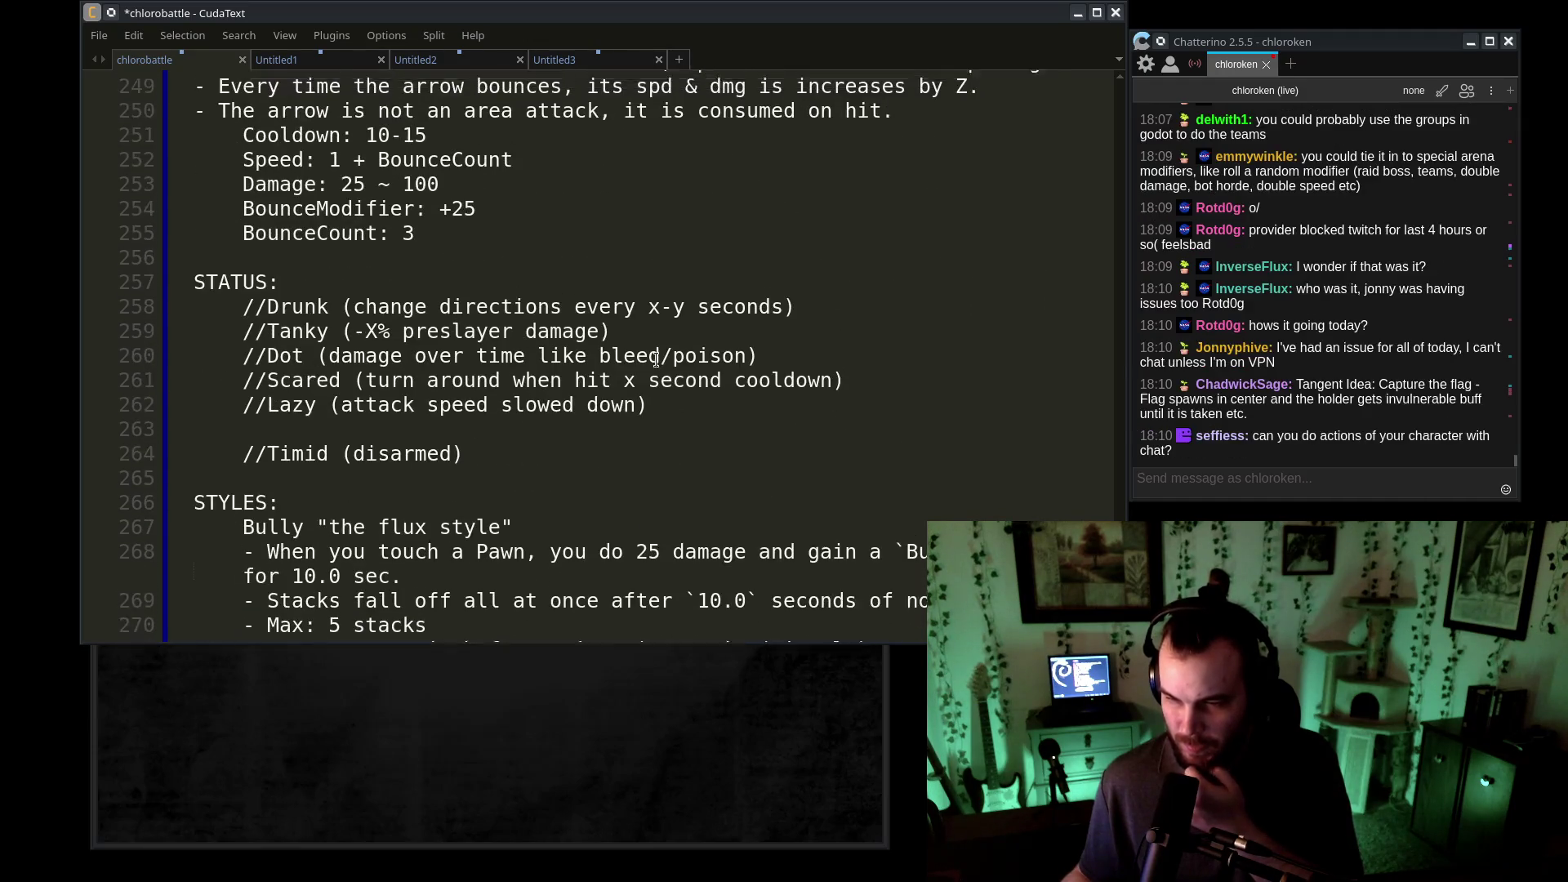
pyautogui.scroll(3, 572, 359)
pyautogui.click(233, 219)
pyautogui.moveTo(383, 228); pyautogui.dragTo(390, 239)
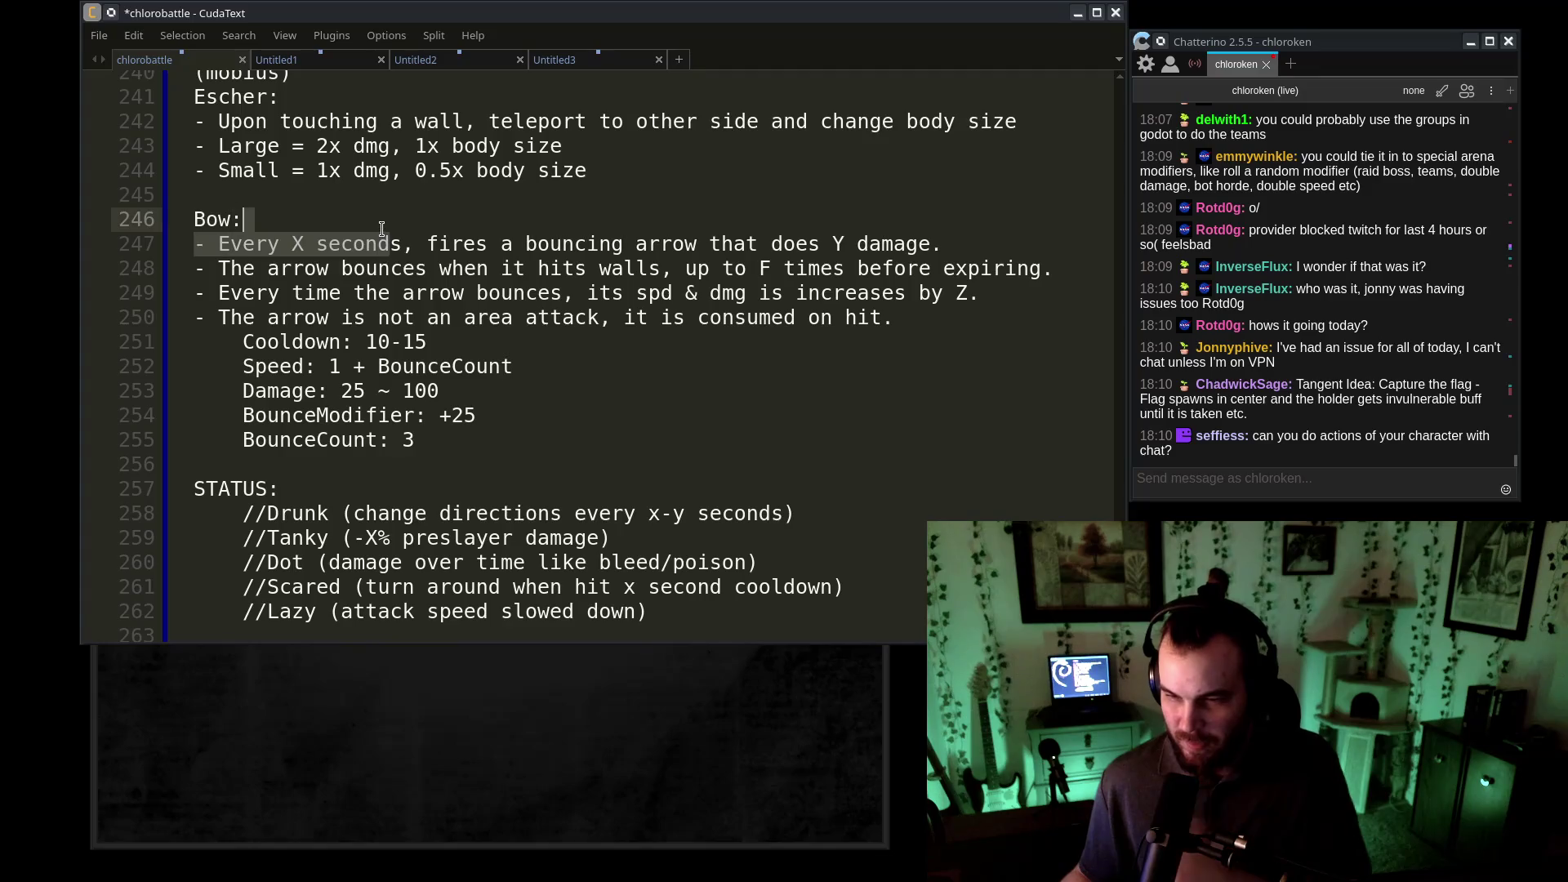
# - Append '(tire)' to the Bow: heading in the notes
pyautogui.click(382, 230)
pyautogui.write('(tire)')
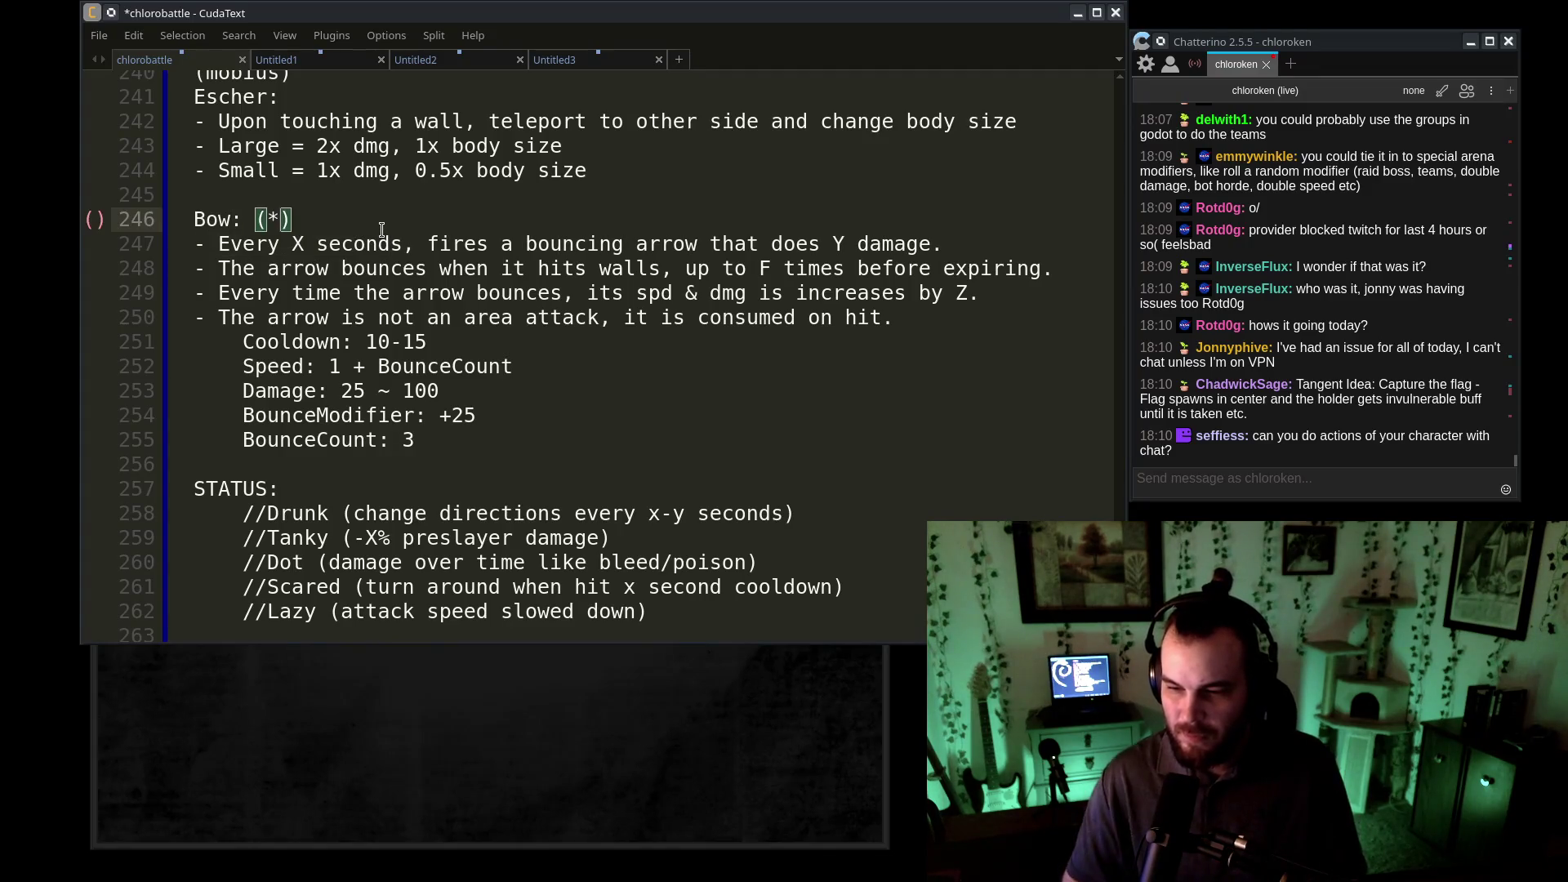
pyautogui.scroll(-1, 382, 229)
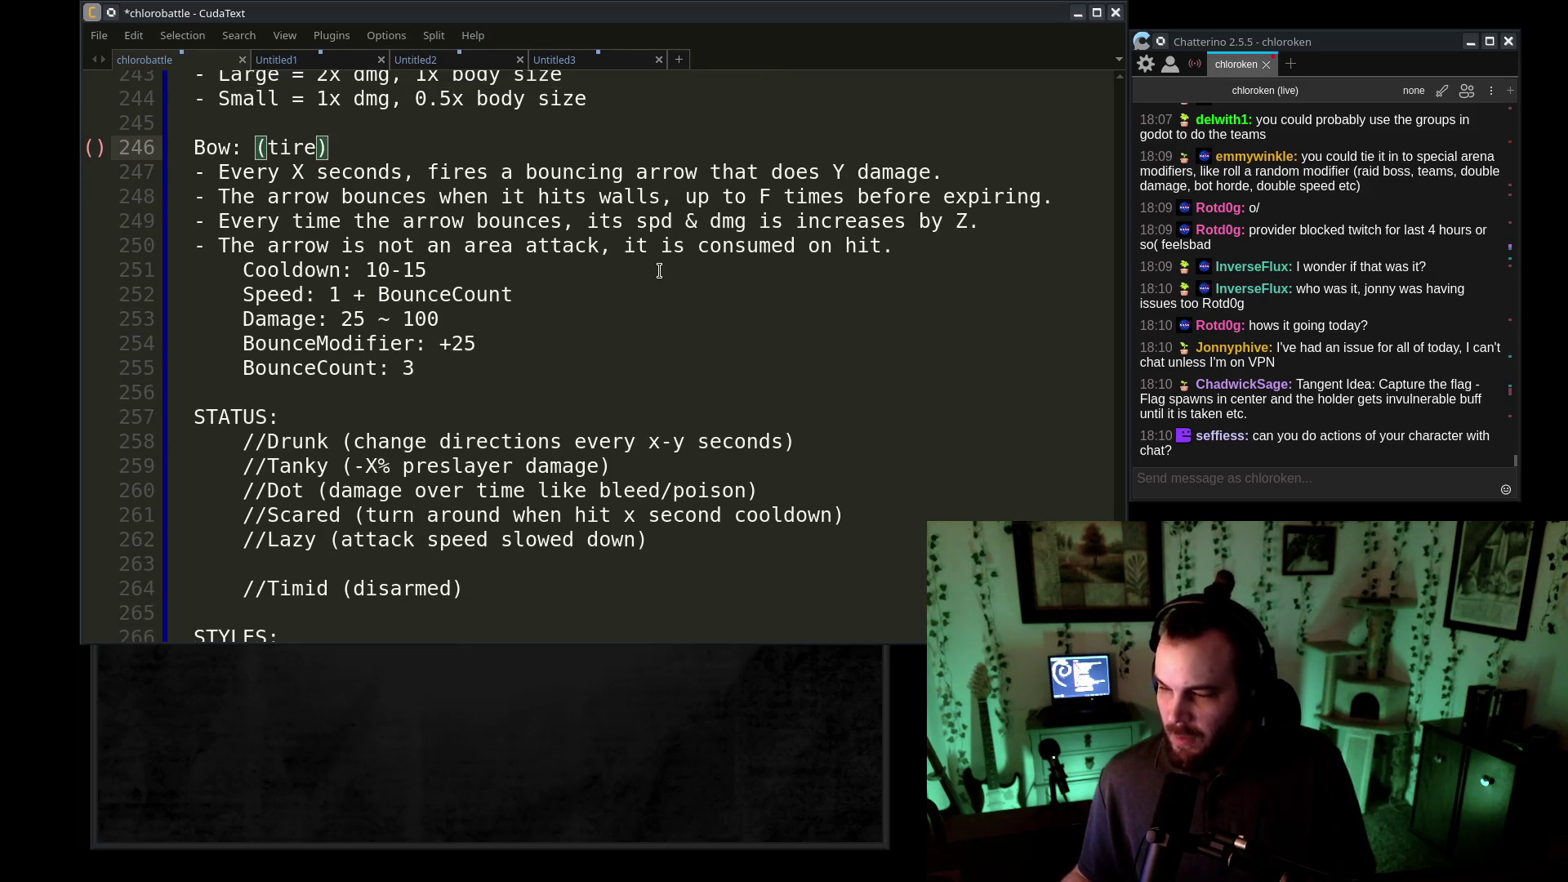
pyautogui.click(1198, 457)
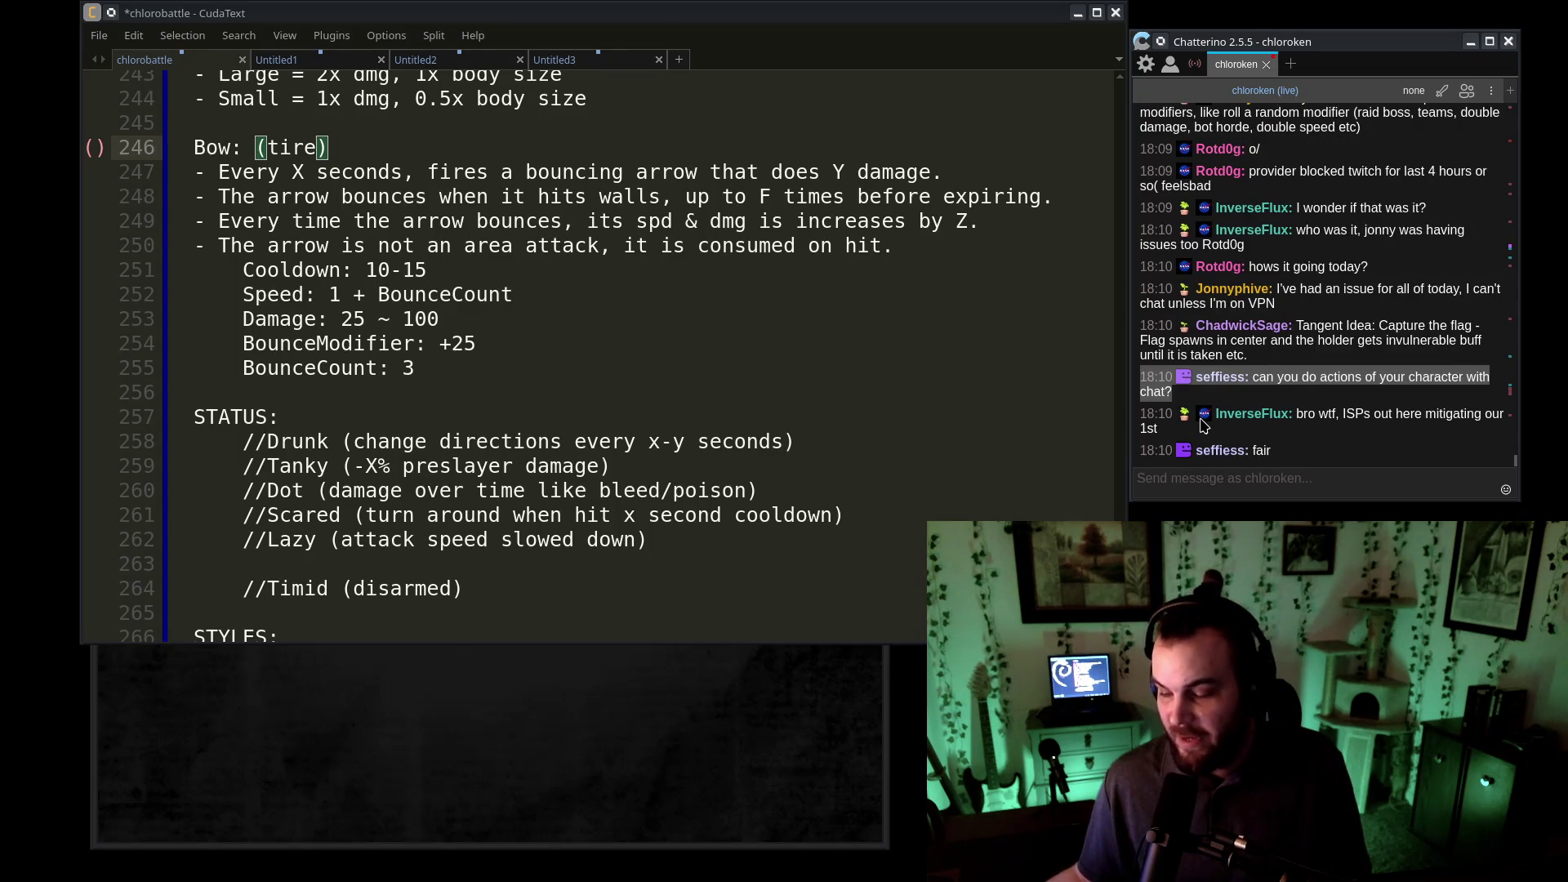
# - Select the full text of the capture-the-flag mode suggestion in the Chatterino chat
pyautogui.moveTo(1203, 417)
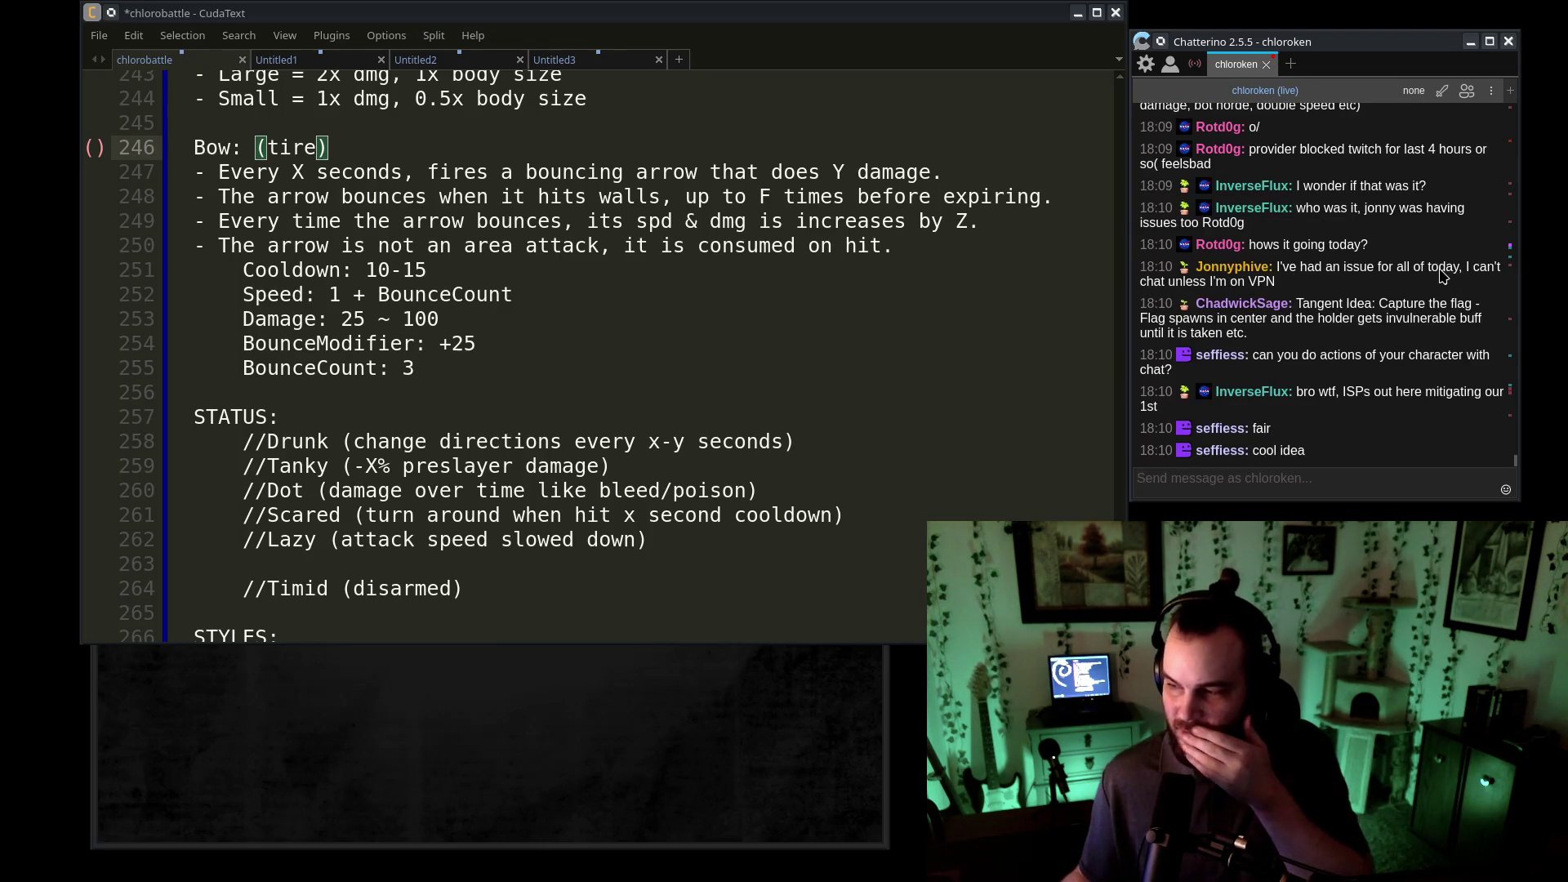
pyautogui.click(1444, 475)
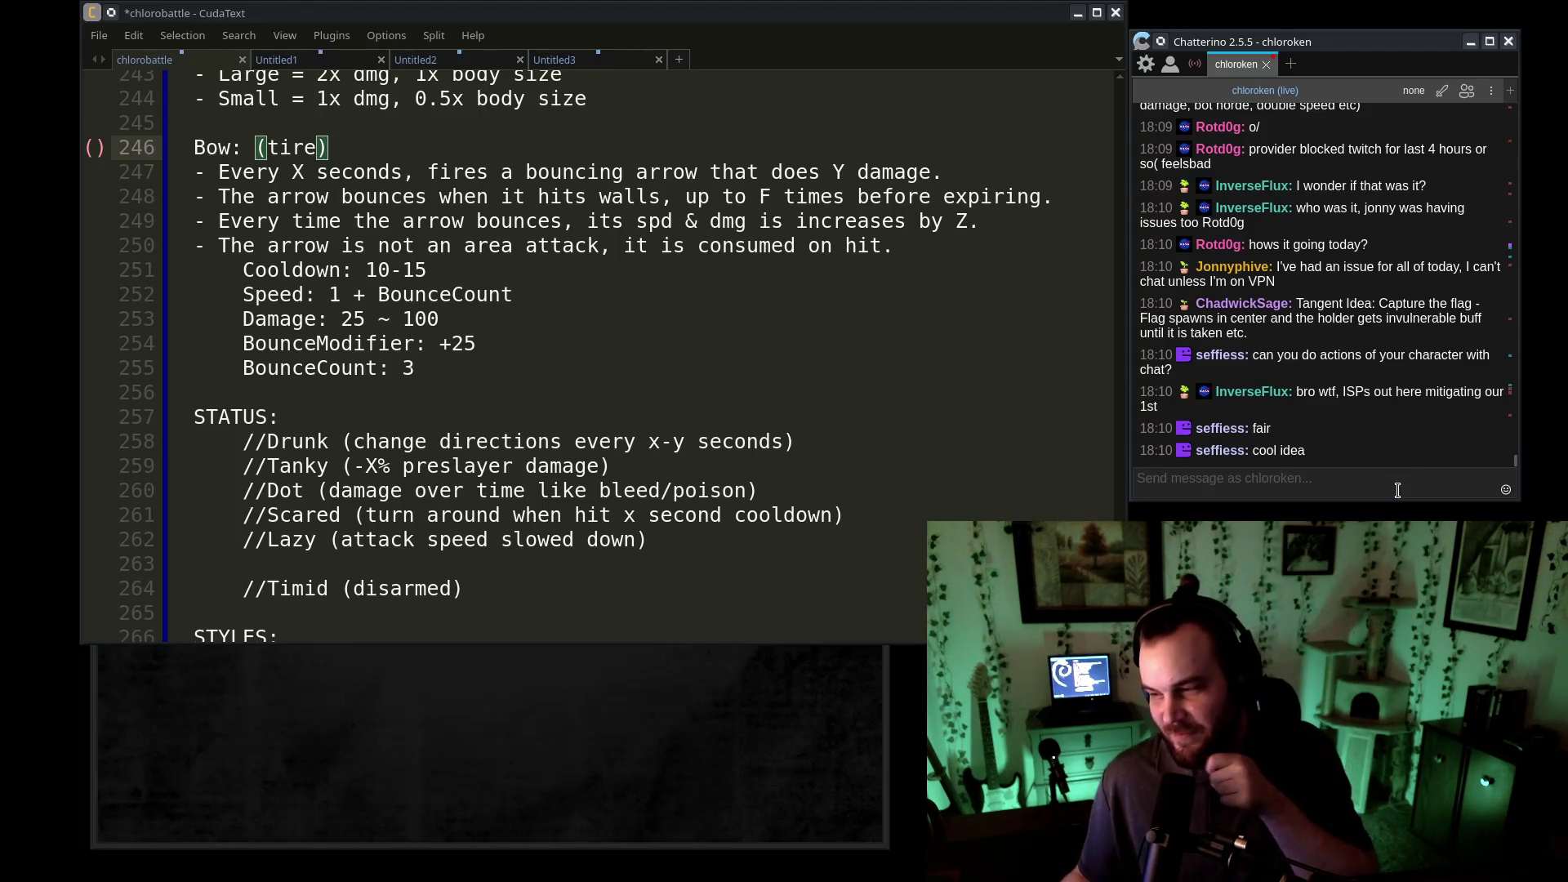
pyautogui.tripleClick(1299, 319)
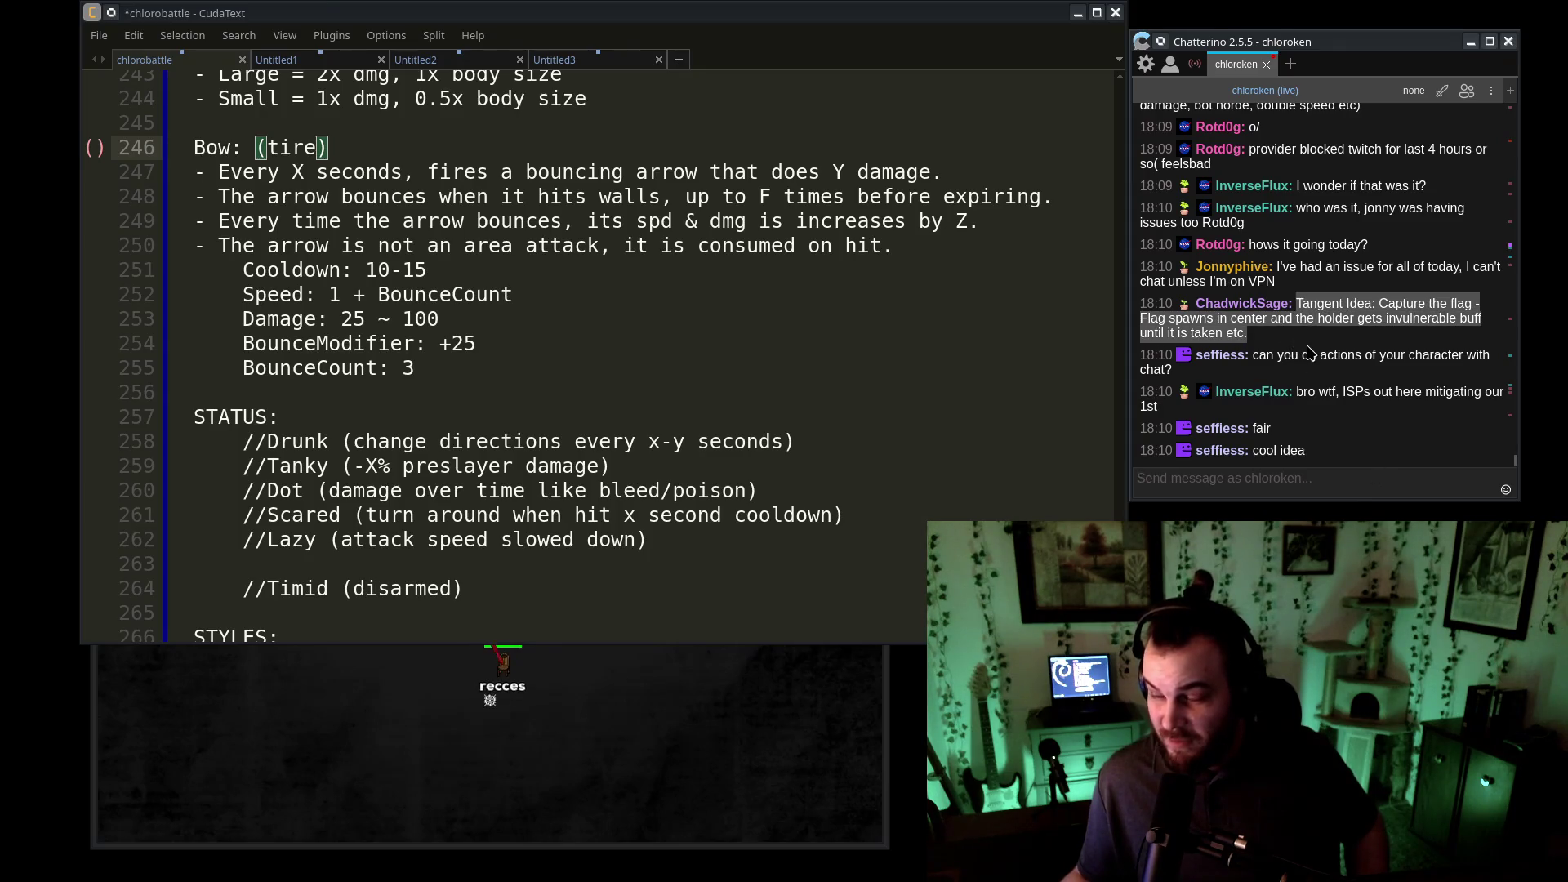
pyautogui.tripleClick(1295, 302)
pyautogui.tripleClick(1299, 299)
pyautogui.tripleClick(1301, 302)
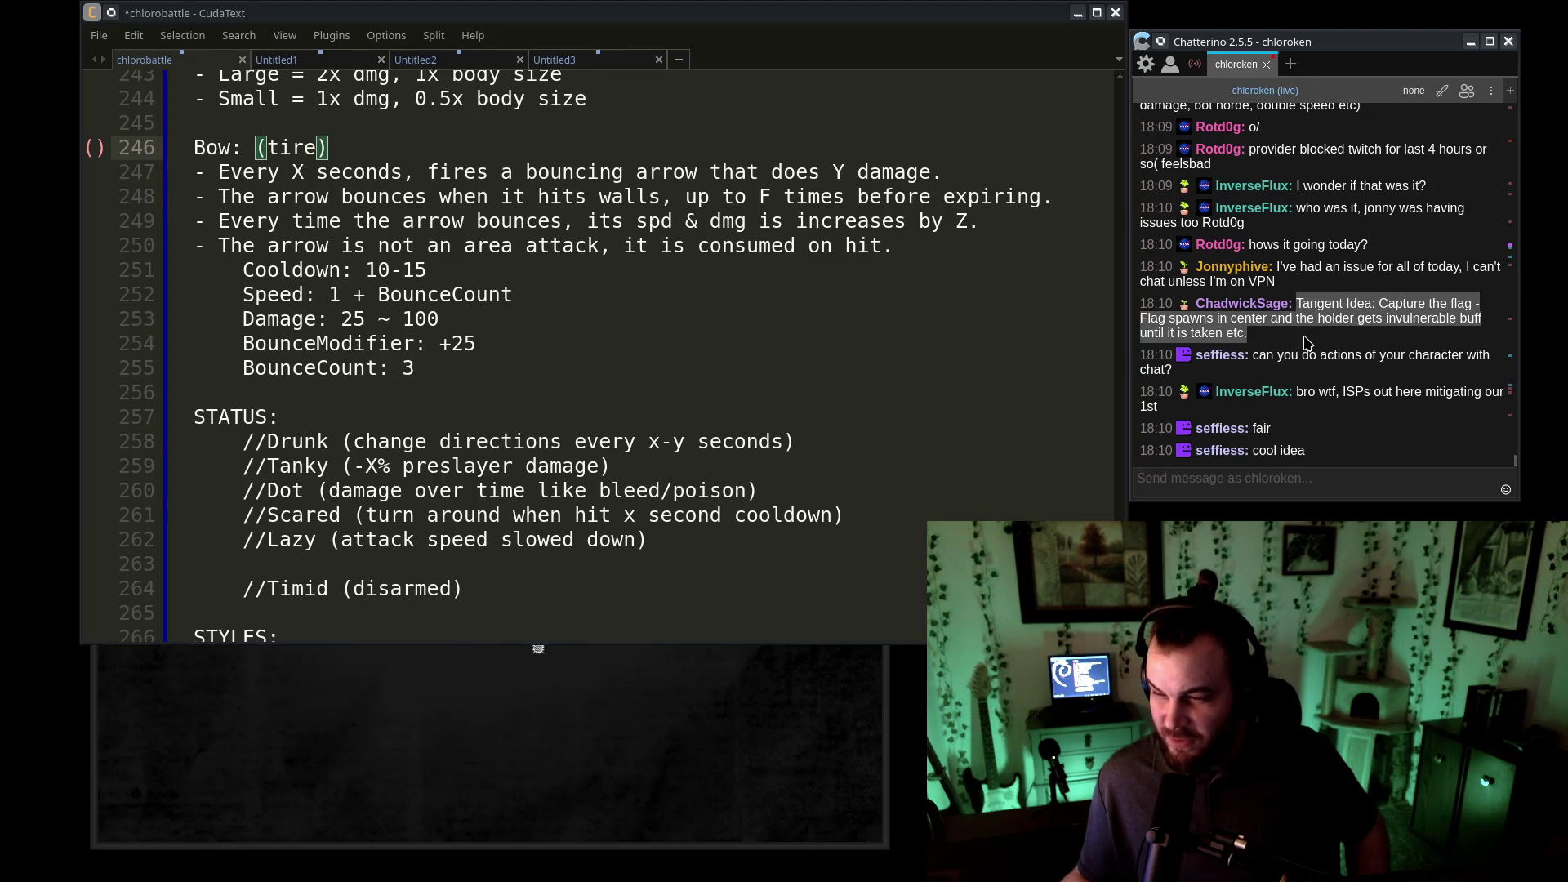
pyautogui.tripleClick(1295, 300)
pyautogui.click(1299, 323)
pyautogui.tripleClick(1298, 303)
pyautogui.tripleClick(1298, 305)
pyautogui.tripleClick(1298, 308)
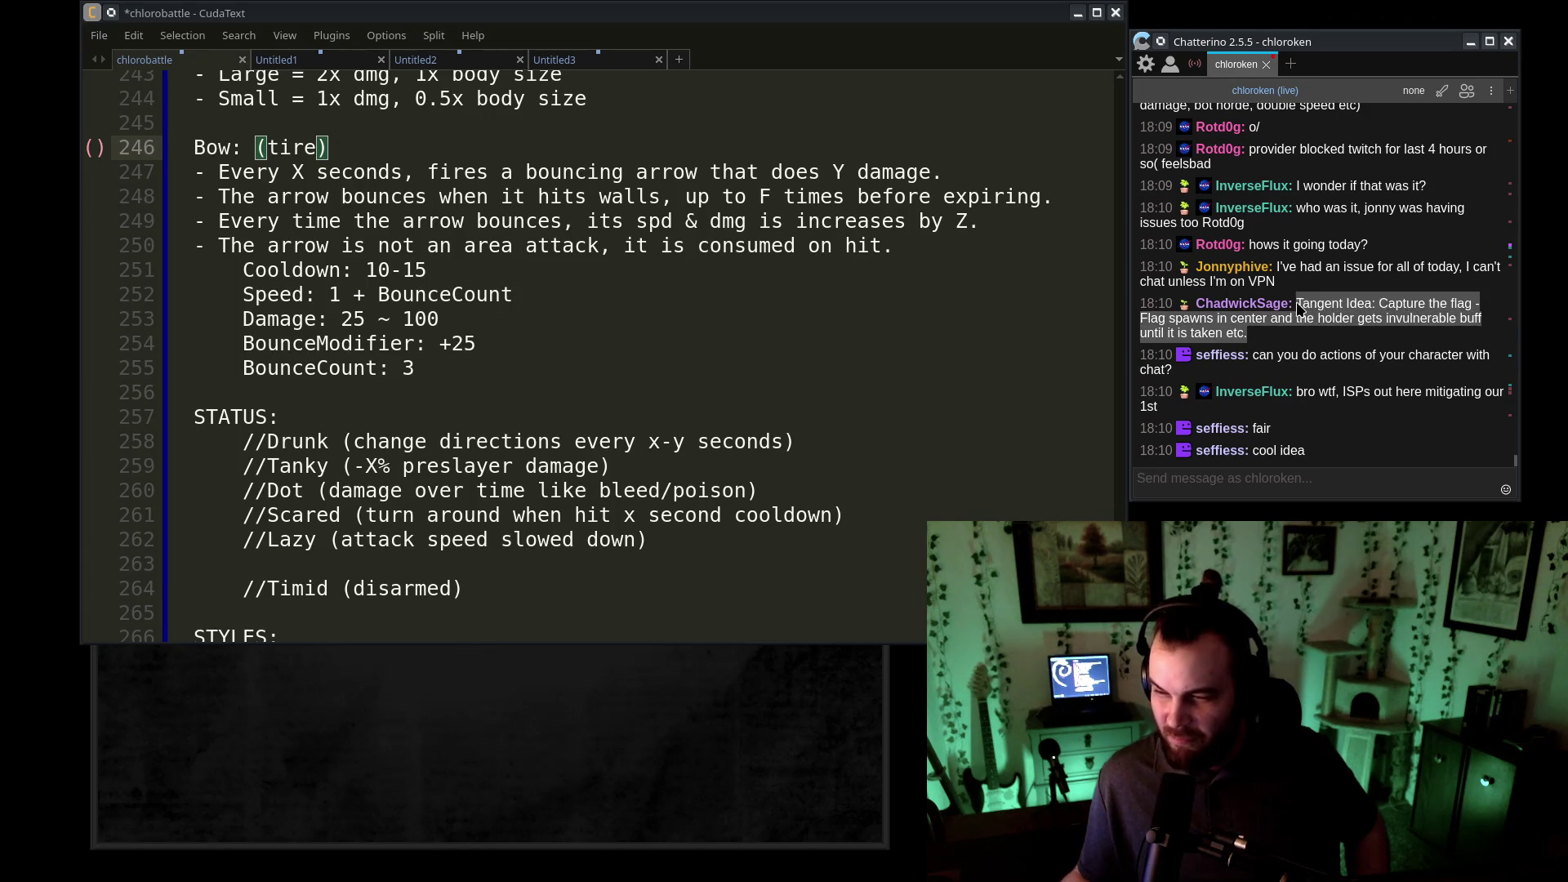
pyautogui.tripleClick(1297, 302)
pyautogui.tripleClick(1295, 307)
pyautogui.click(1295, 307)
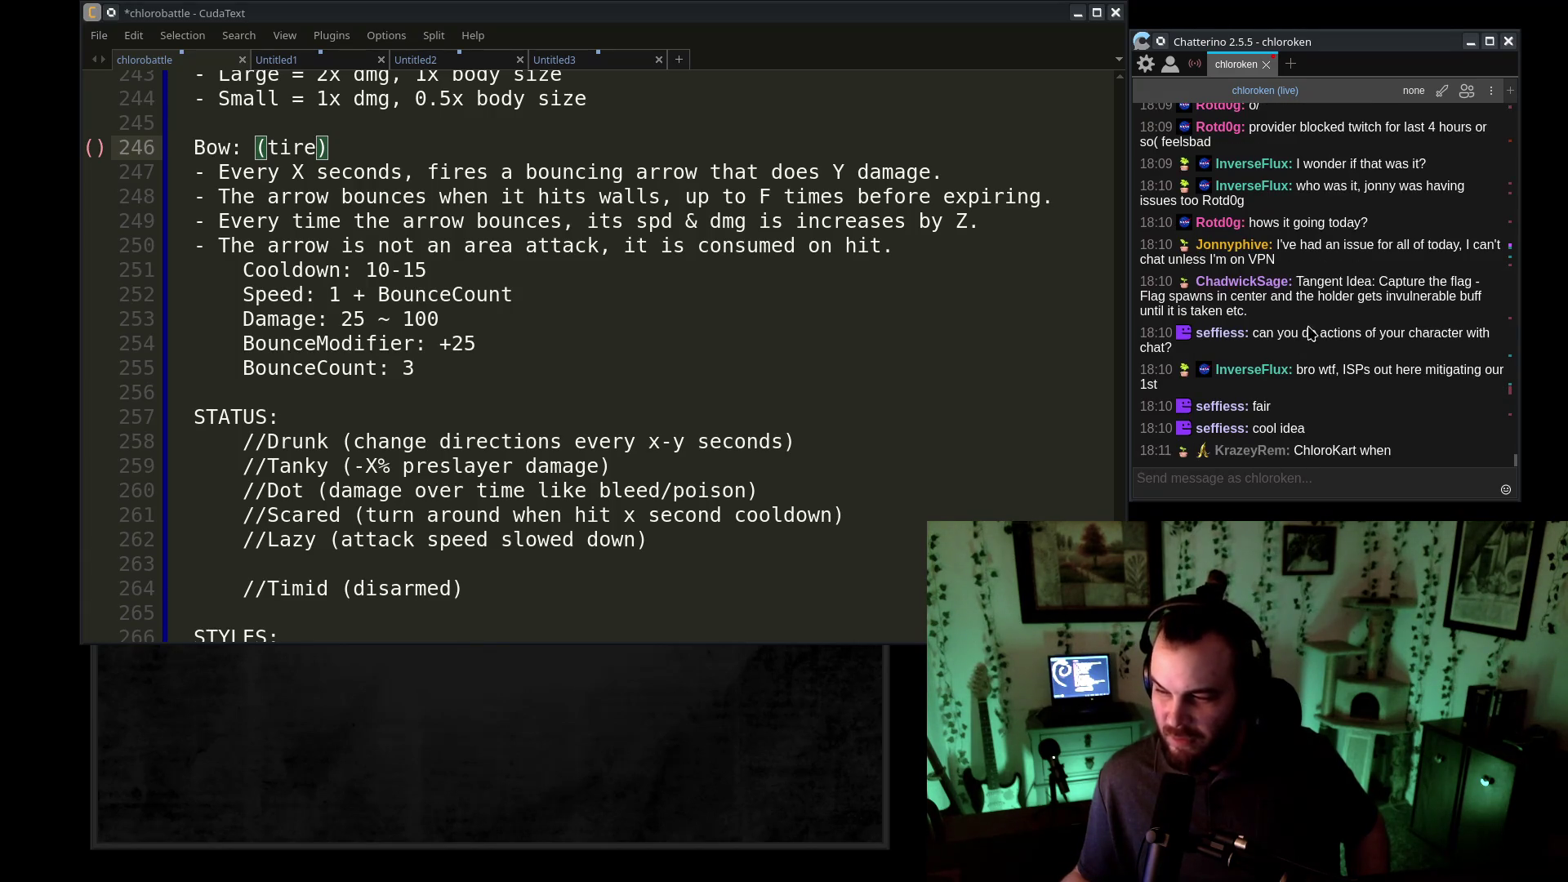
pyautogui.moveTo(1304, 312); pyautogui.dragTo(1300, 280)
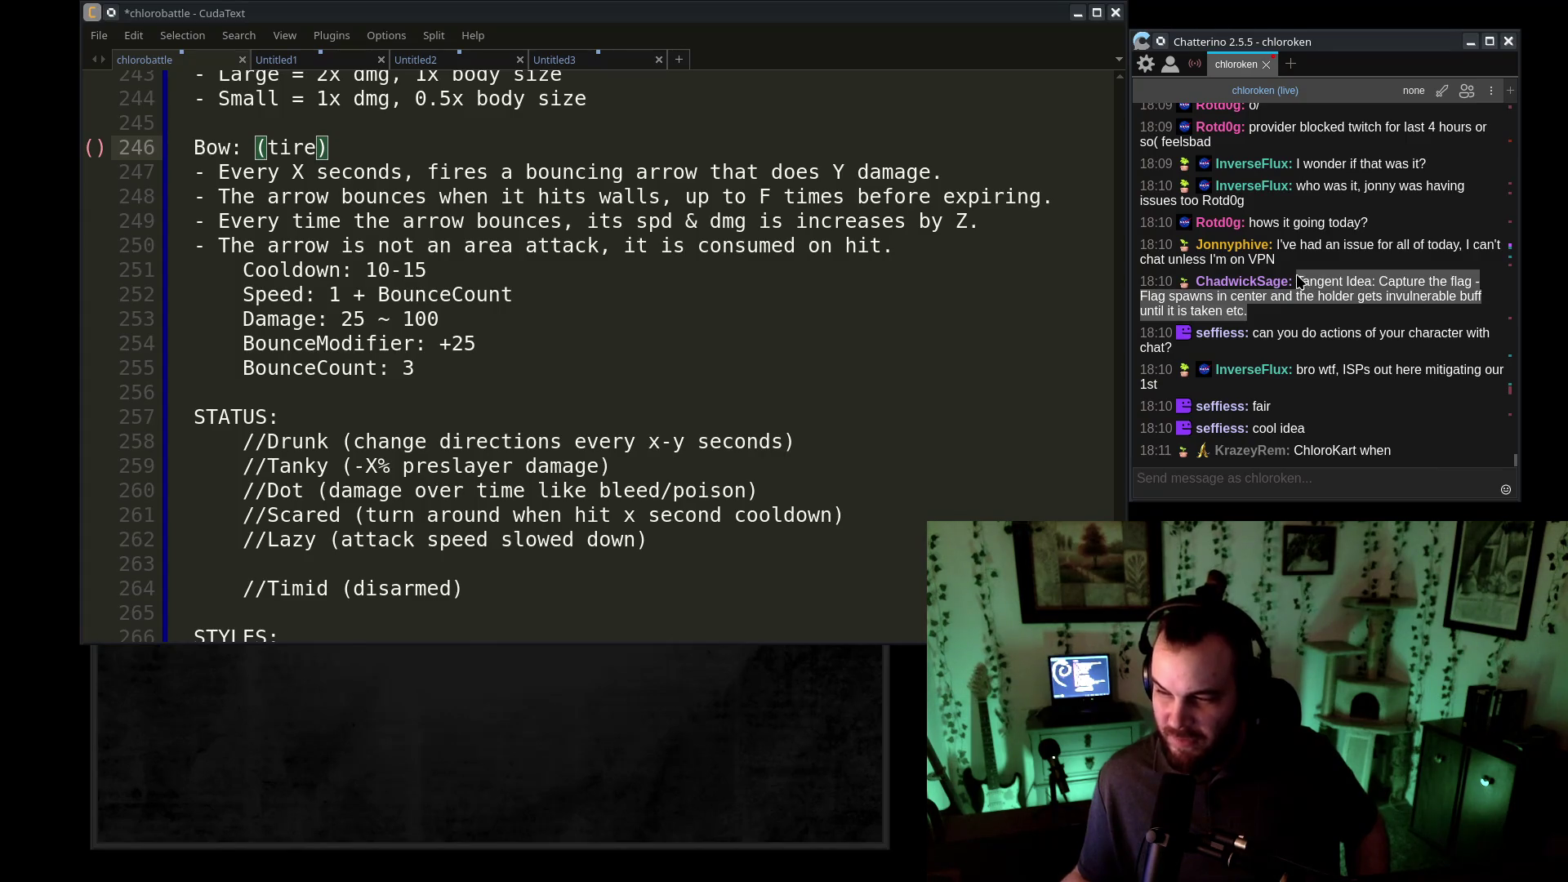
pyautogui.tripleClick(1300, 281)
pyautogui.tripleClick(1301, 282)
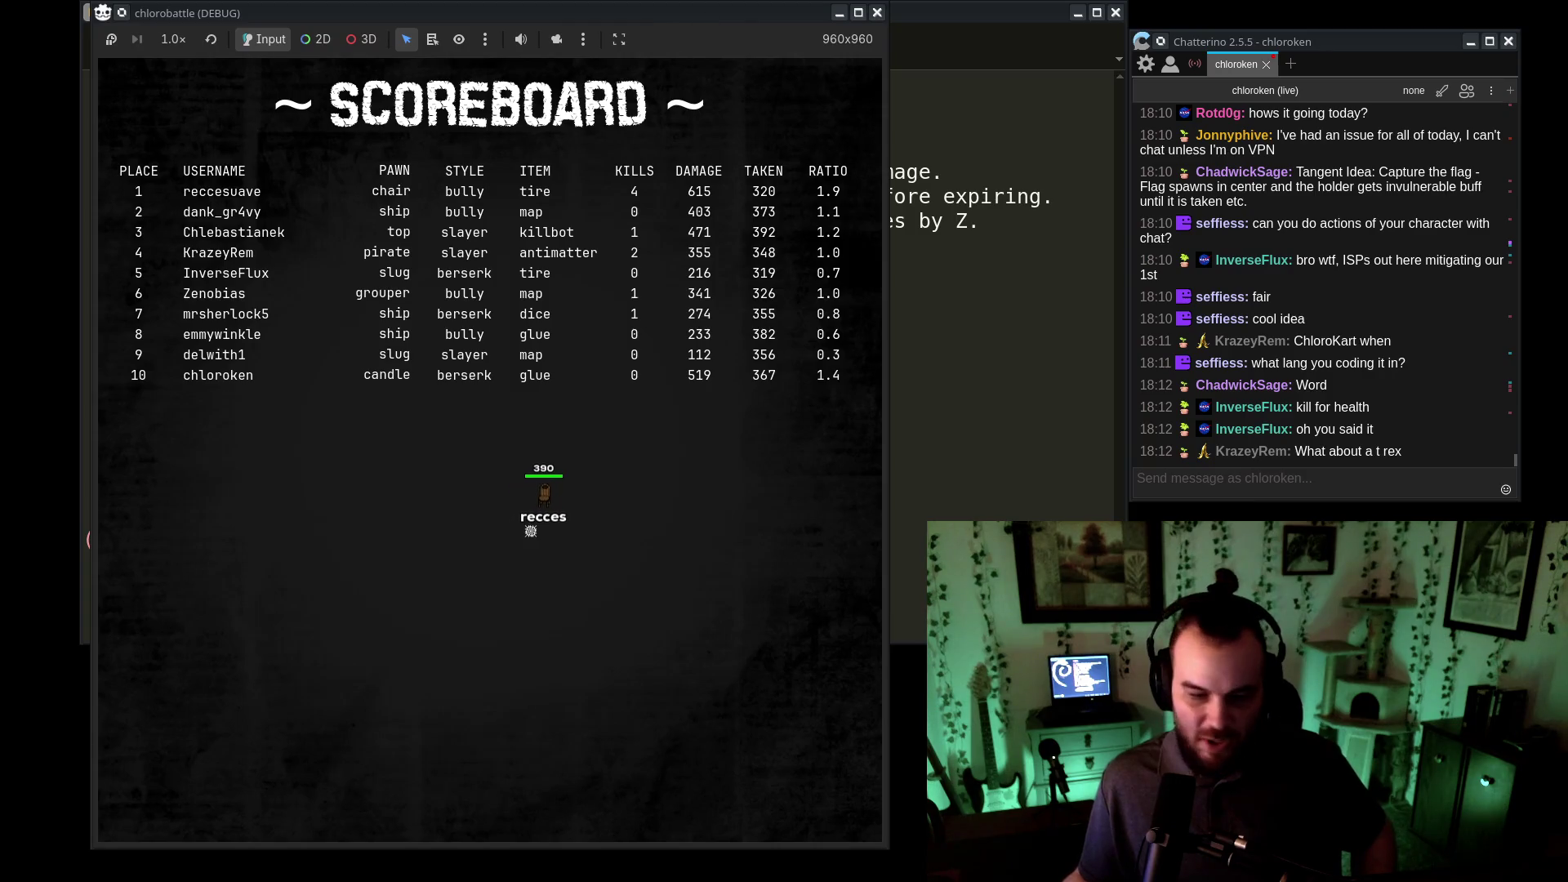
# - Switch from the finished round's scoreboard back to the Godot editor
pyautogui.hotkey('alt', 'Tab')
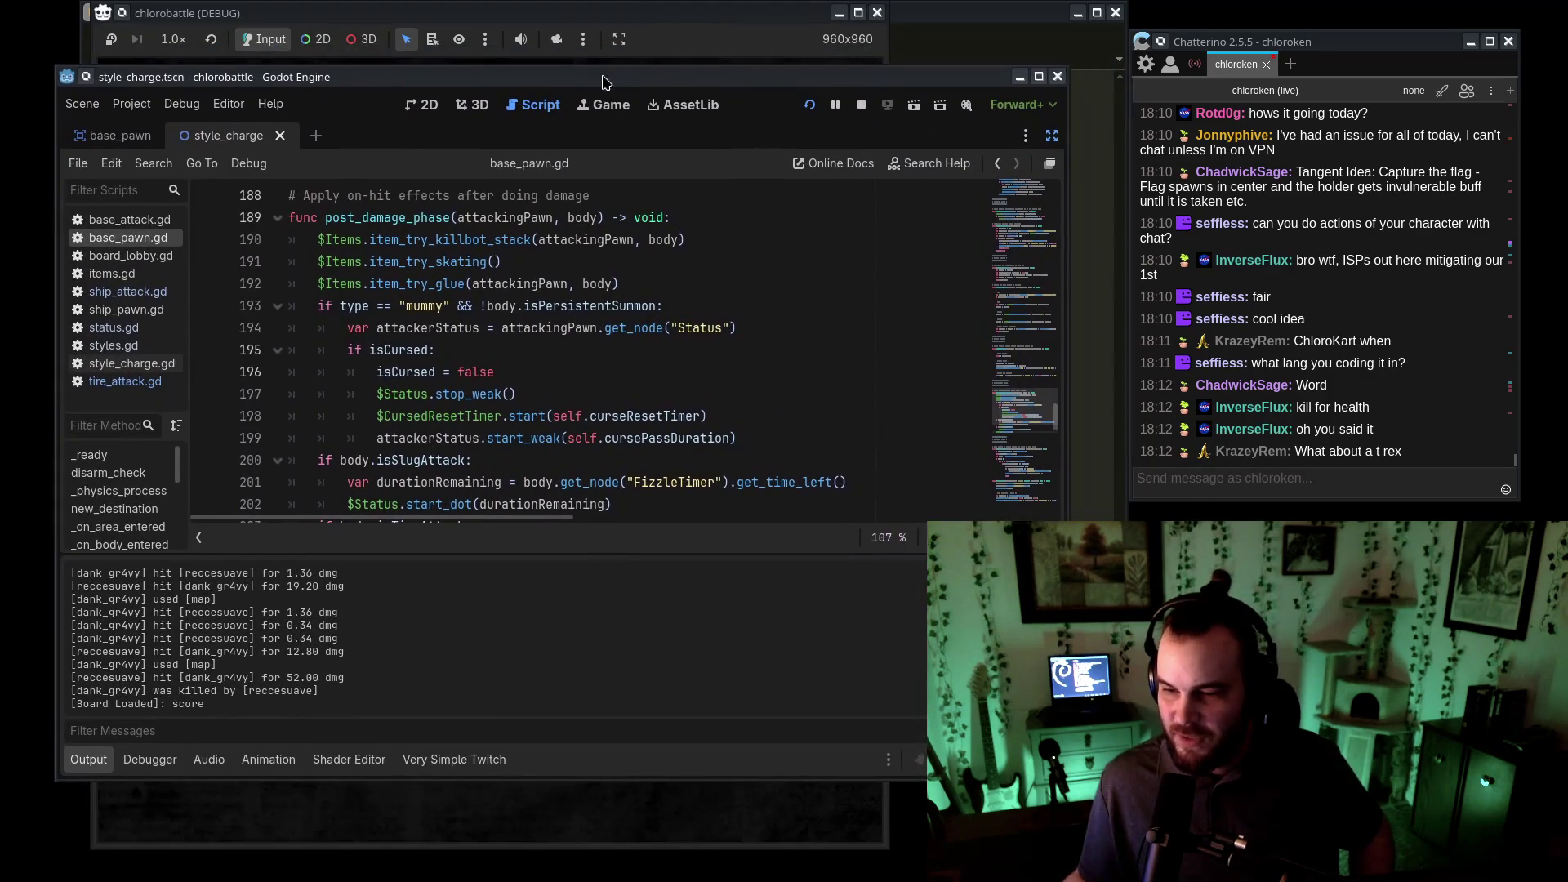
# - Hide Godot's output log to enlarge the base_pawn.gd script view
pyautogui.scroll(20, 560, 435)
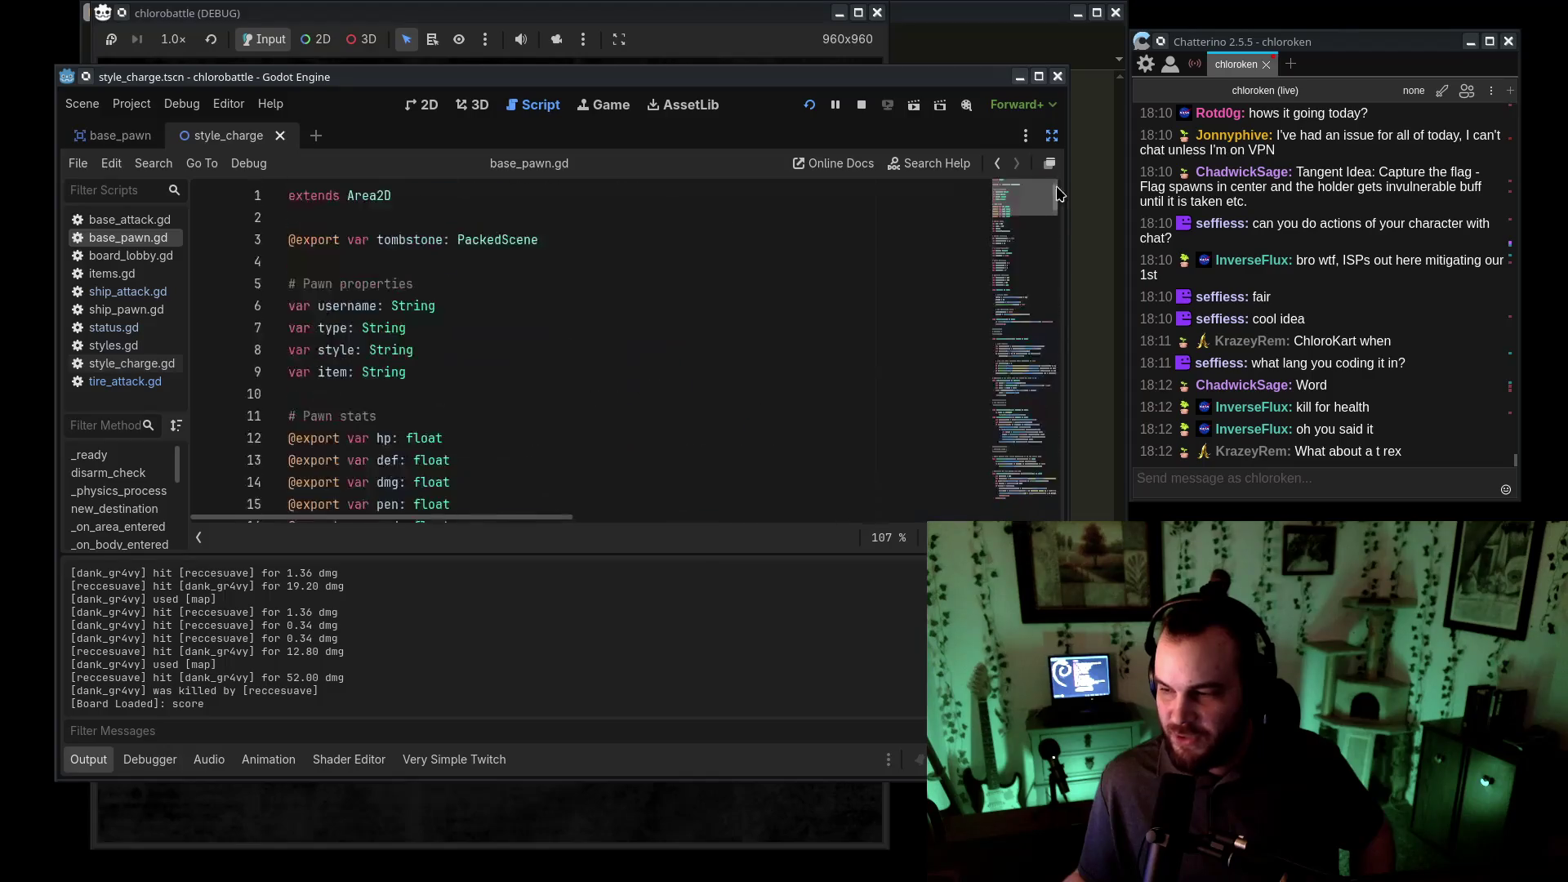
pyautogui.scroll(-2, 636, 416)
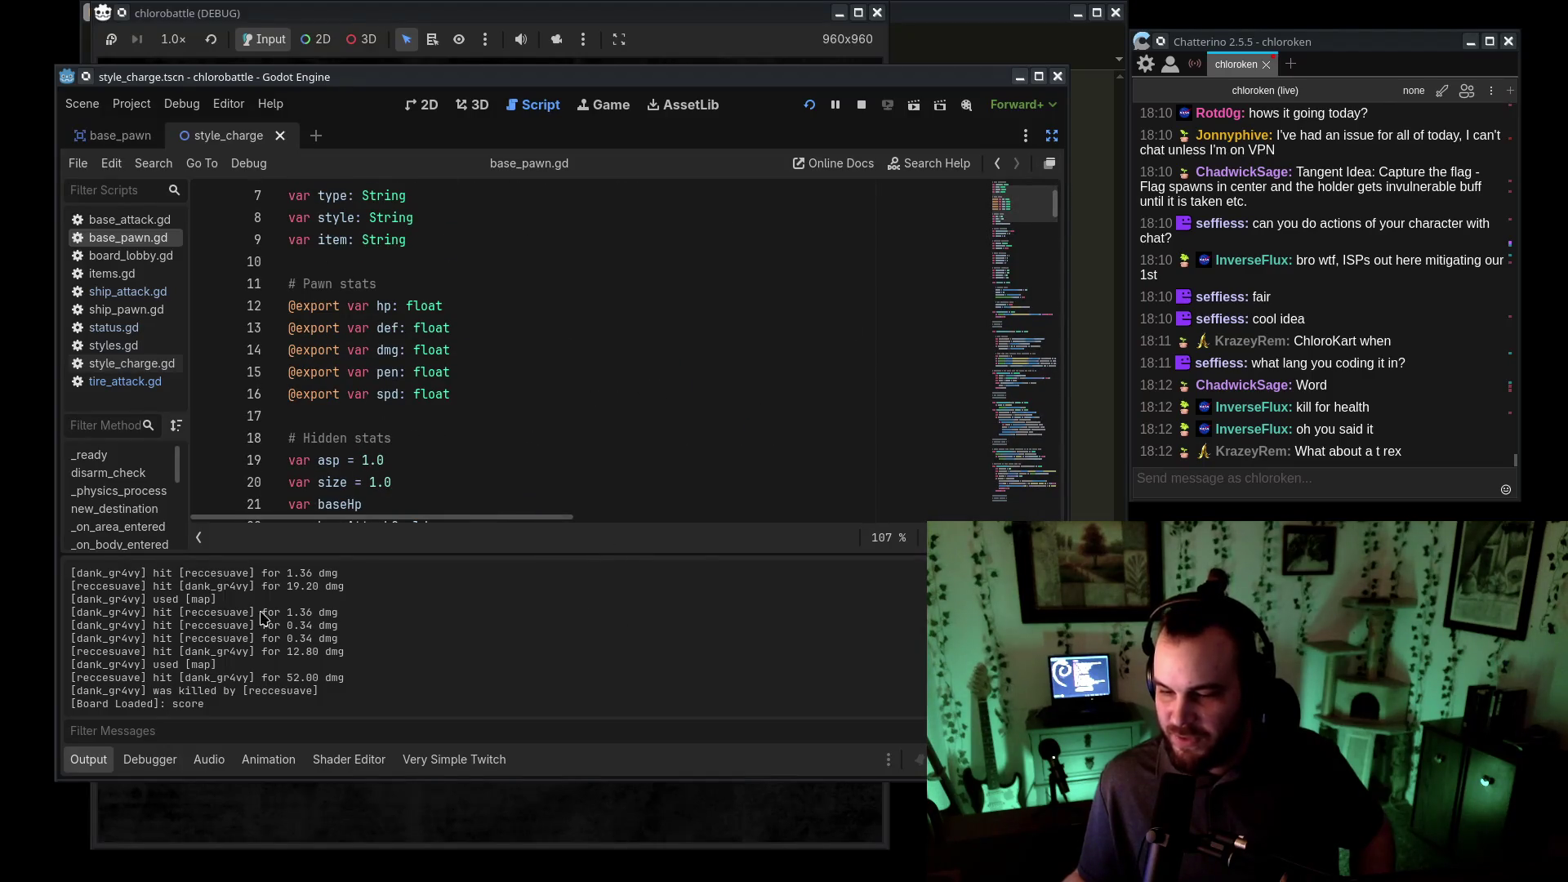
pyautogui.click(104, 764)
pyautogui.scroll(2, 564, 457)
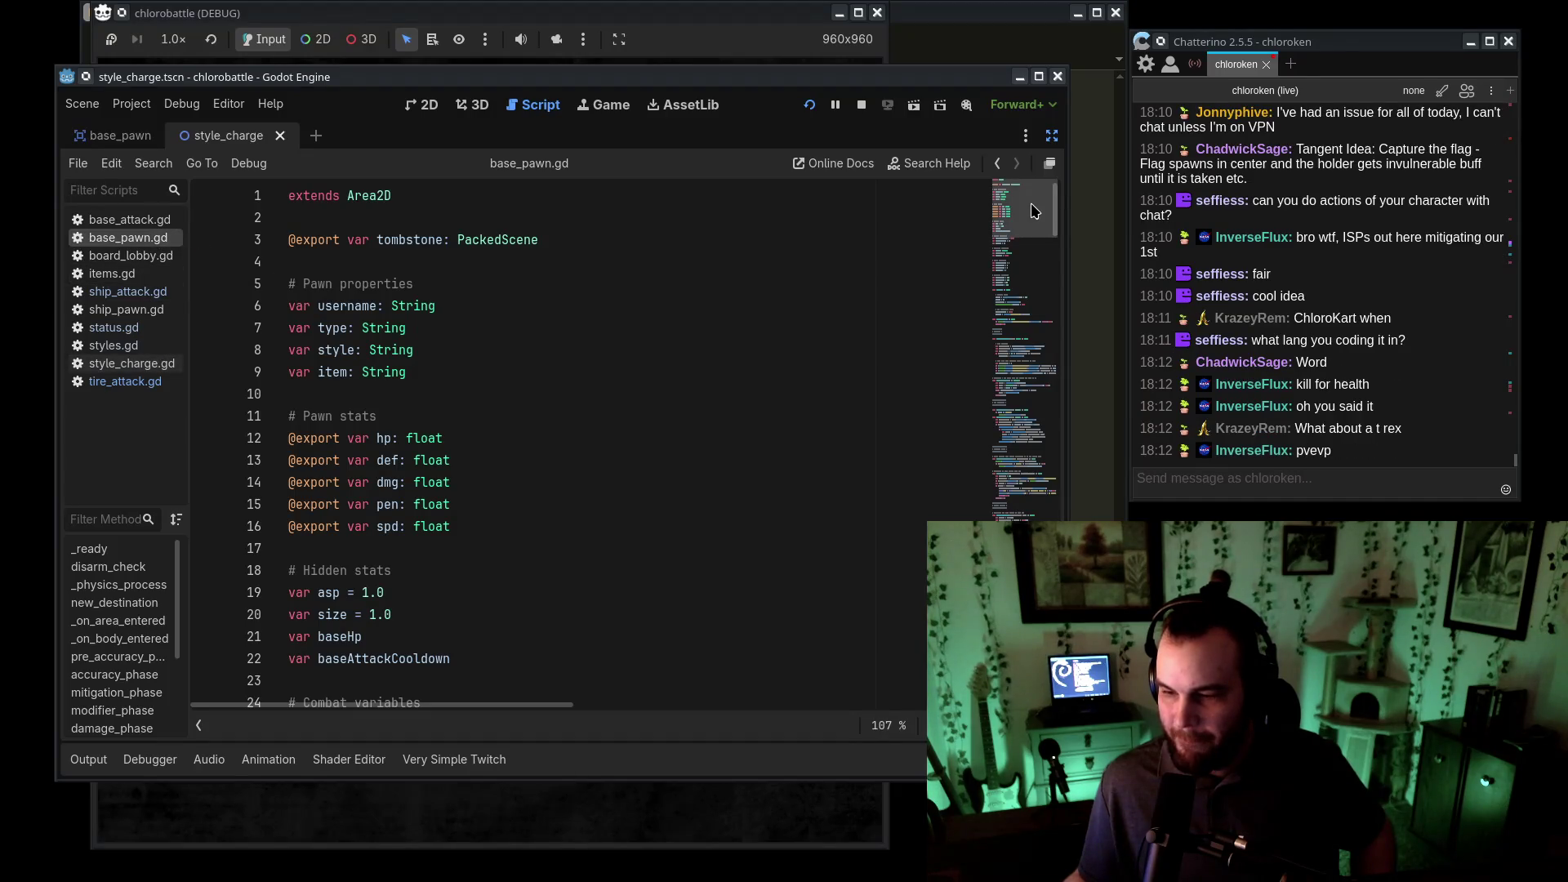
# - Send !info in the stream chat and bring the chlorobattle wiki window into view
pyautogui.click(1377, 308)
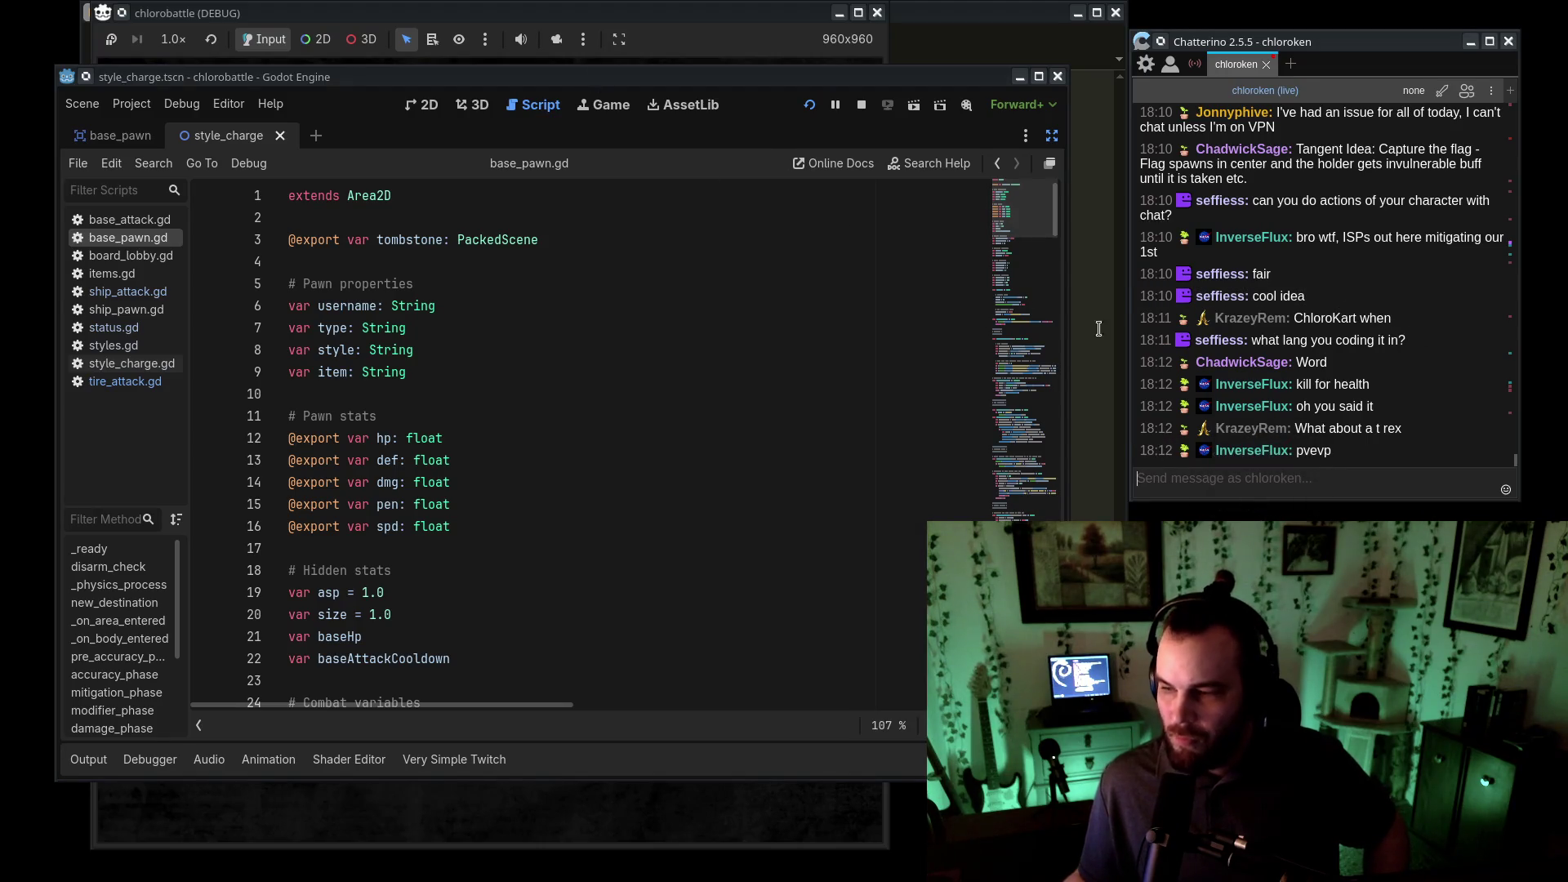
pyautogui.write('!info')
pyautogui.press('Return')
pyautogui.moveTo(8, 33); pyautogui.dragTo(688, 57)
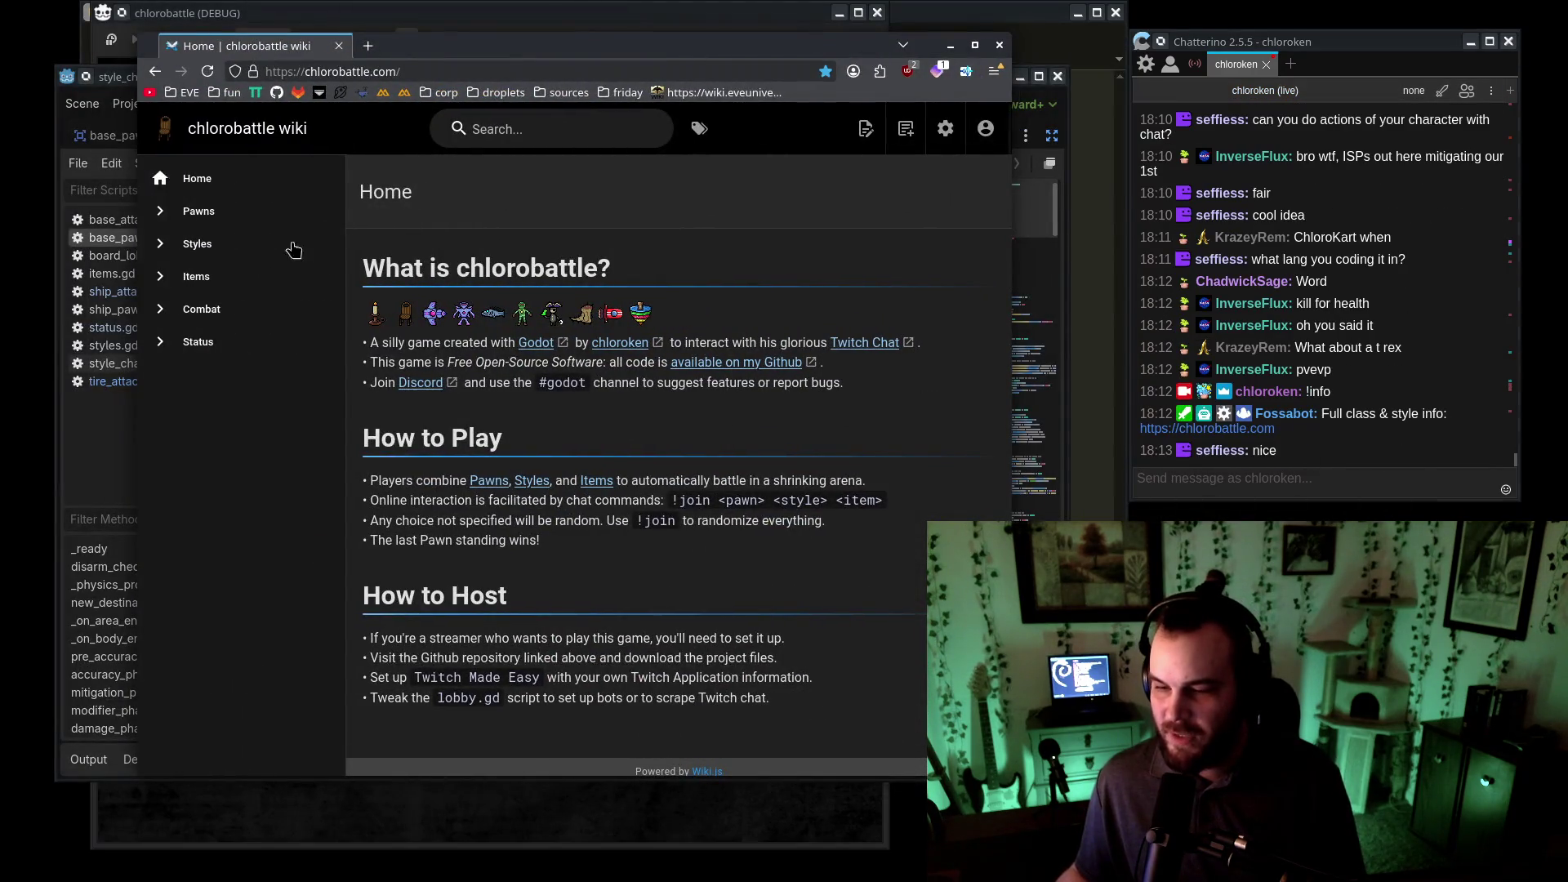
# - Browse the wiki's Pawns, Items, Combat and Status pages, then minimize the browser
pyautogui.click(248, 214)
pyautogui.scroll(-20, 261, 286)
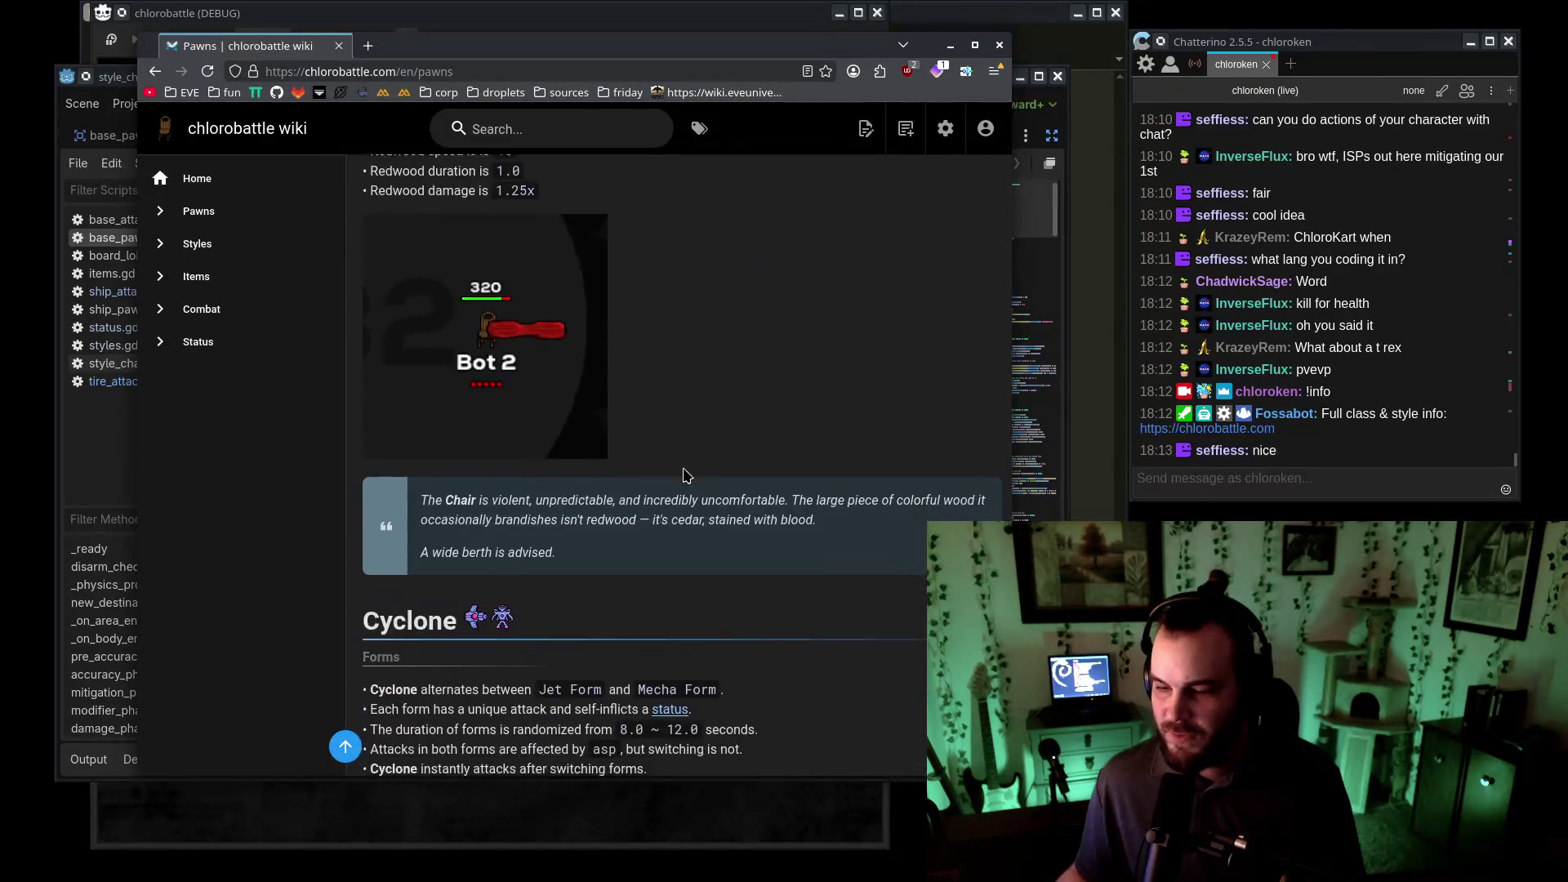
pyautogui.scroll(-10, 448, 350)
pyautogui.click(269, 276)
pyautogui.scroll(-15, 514, 402)
pyautogui.click(237, 310)
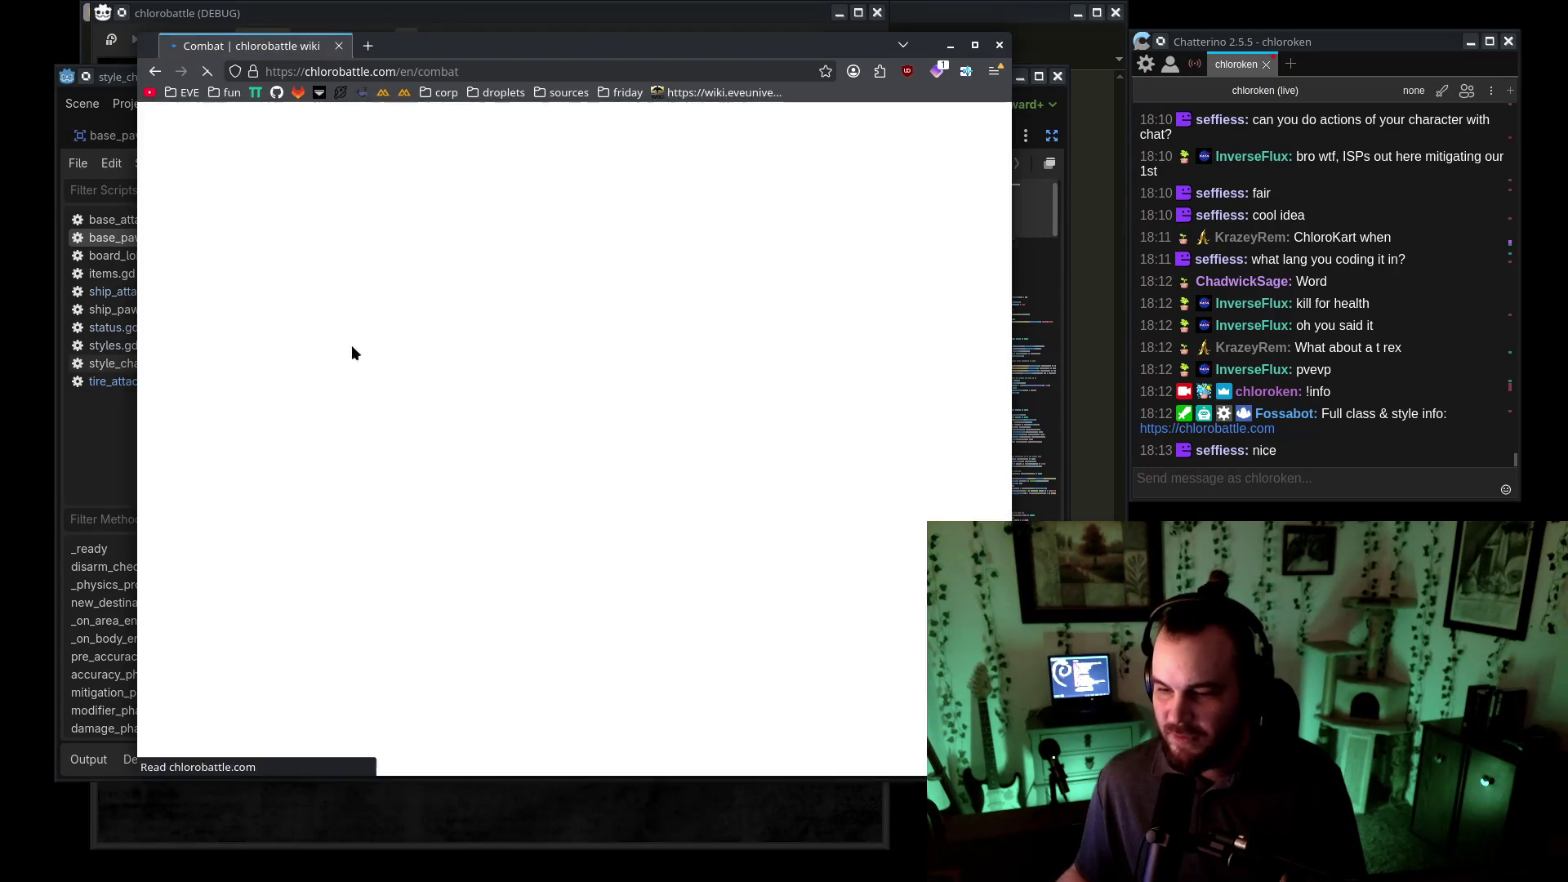
pyautogui.scroll(-10, 441, 365)
pyautogui.click(278, 341)
pyautogui.scroll(-15, 490, 368)
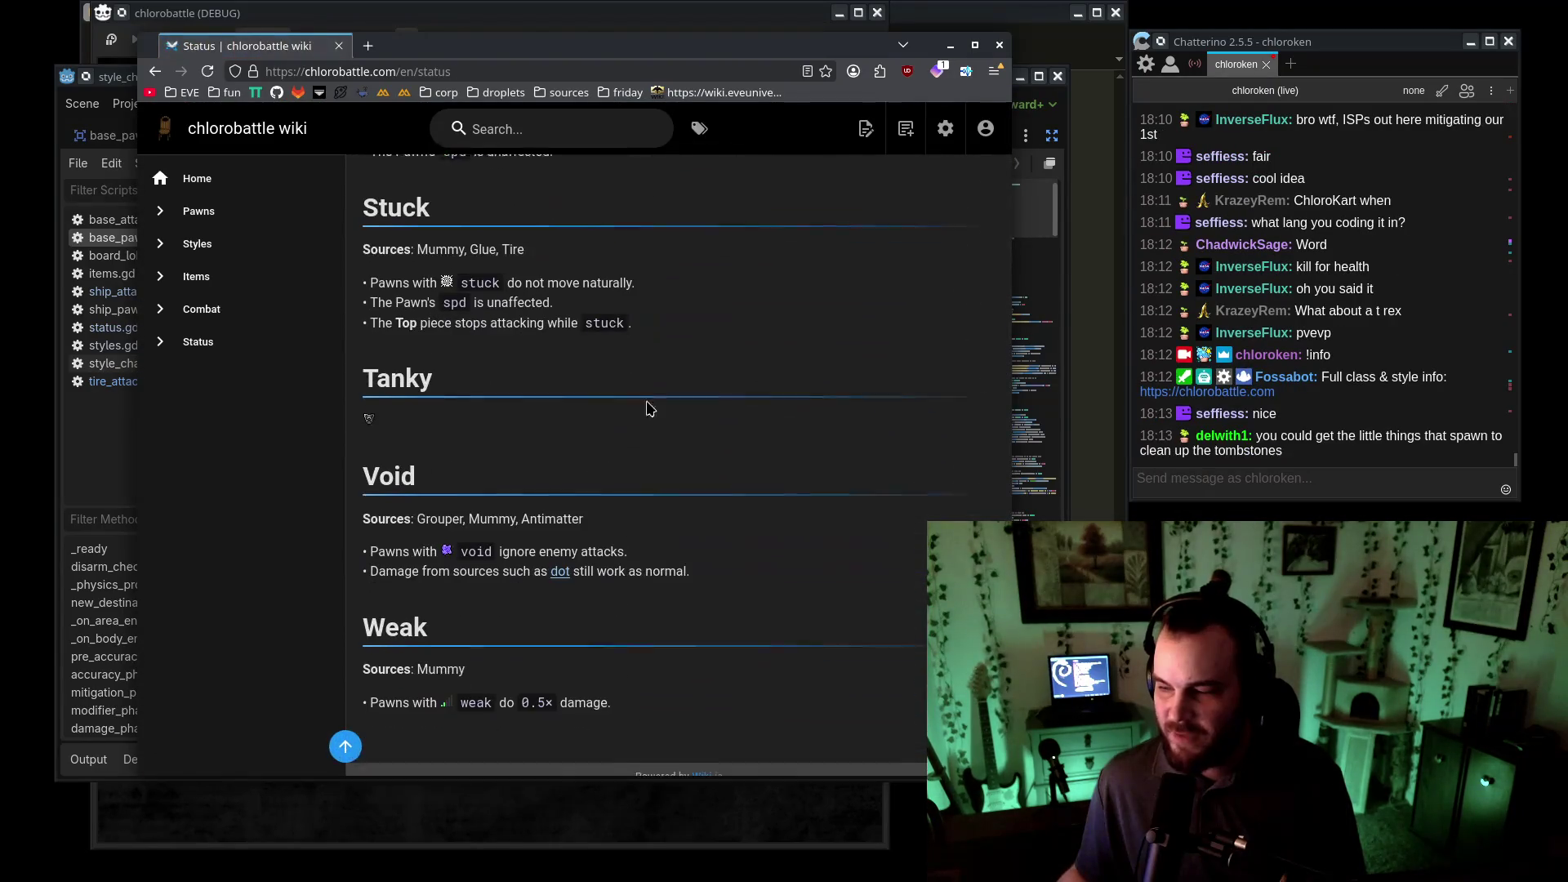
pyautogui.click(950, 45)
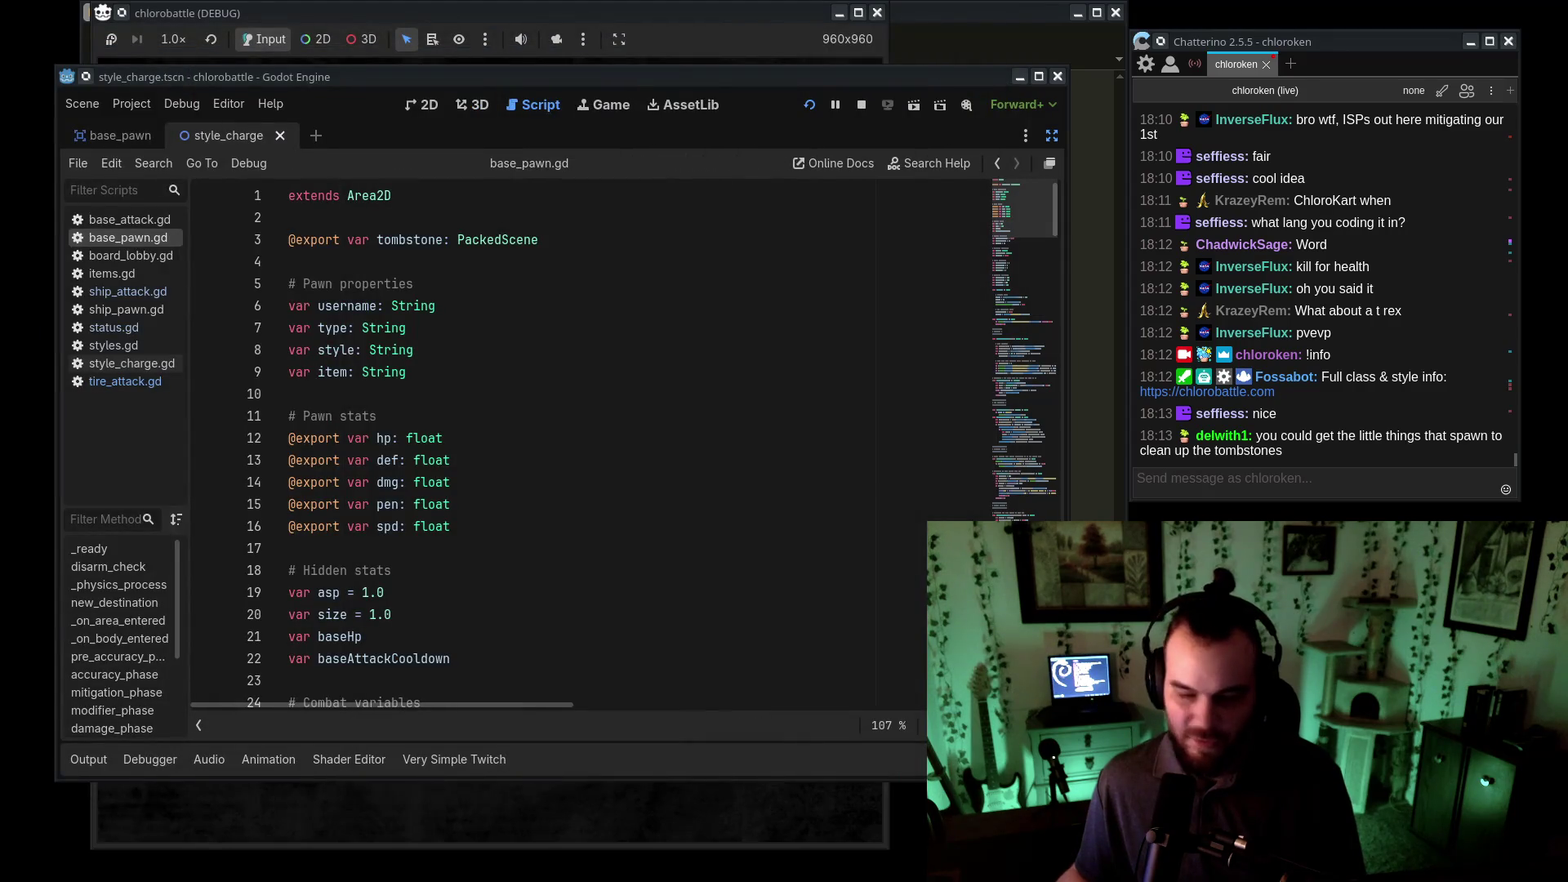
pyautogui.click(1251, 490)
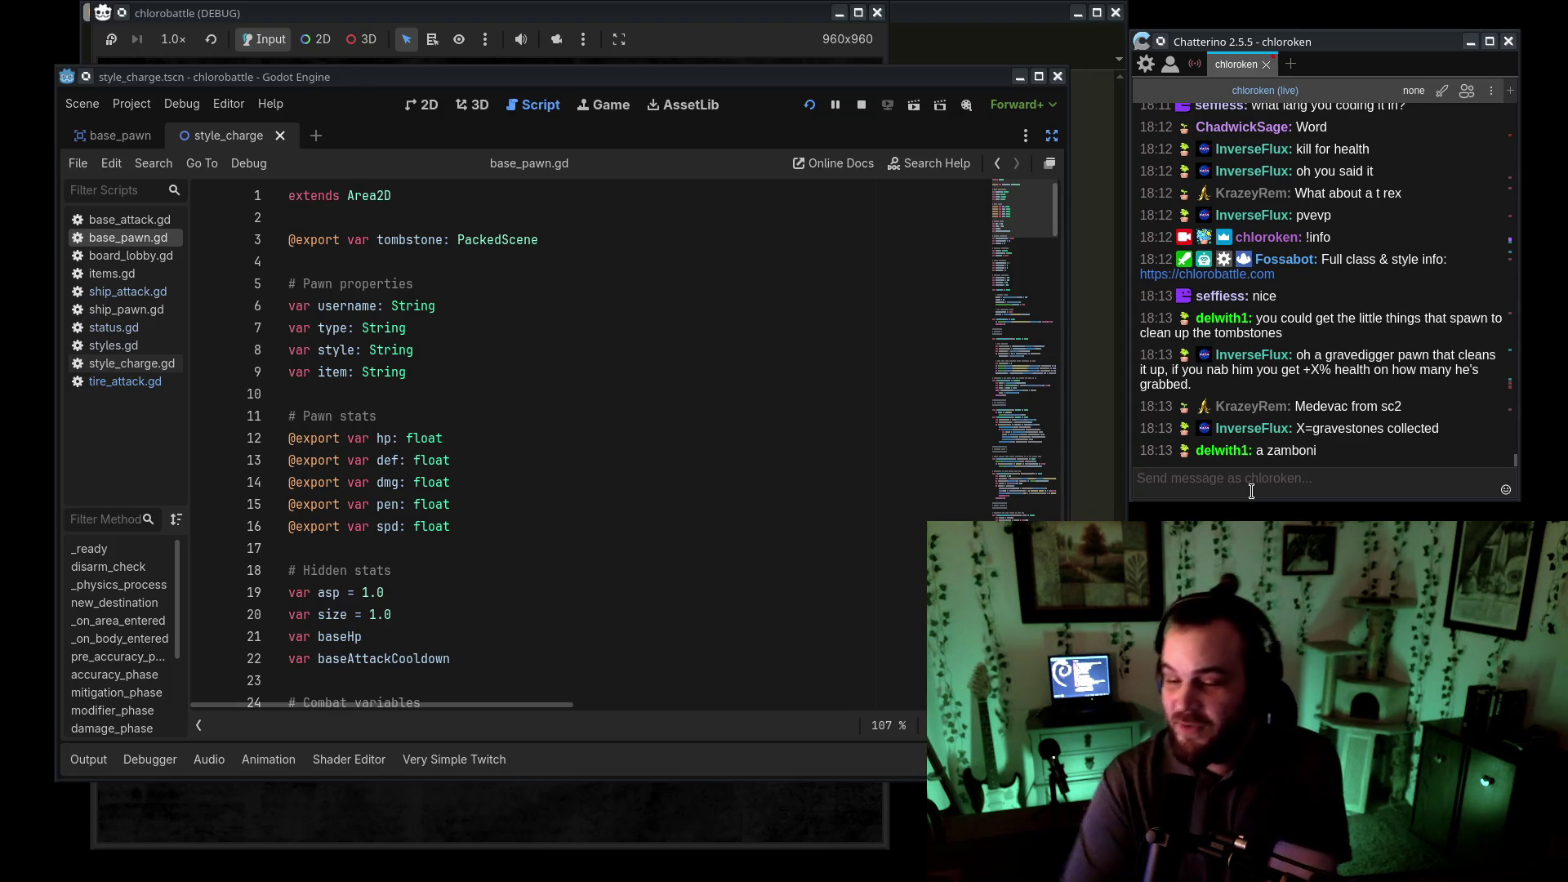
# - Add a '- gravedigger' entry after Cactus in the Future Pawns list
pyautogui.hotkey('alt', 'Tab')
pyautogui.scroll(20, 760, 450)
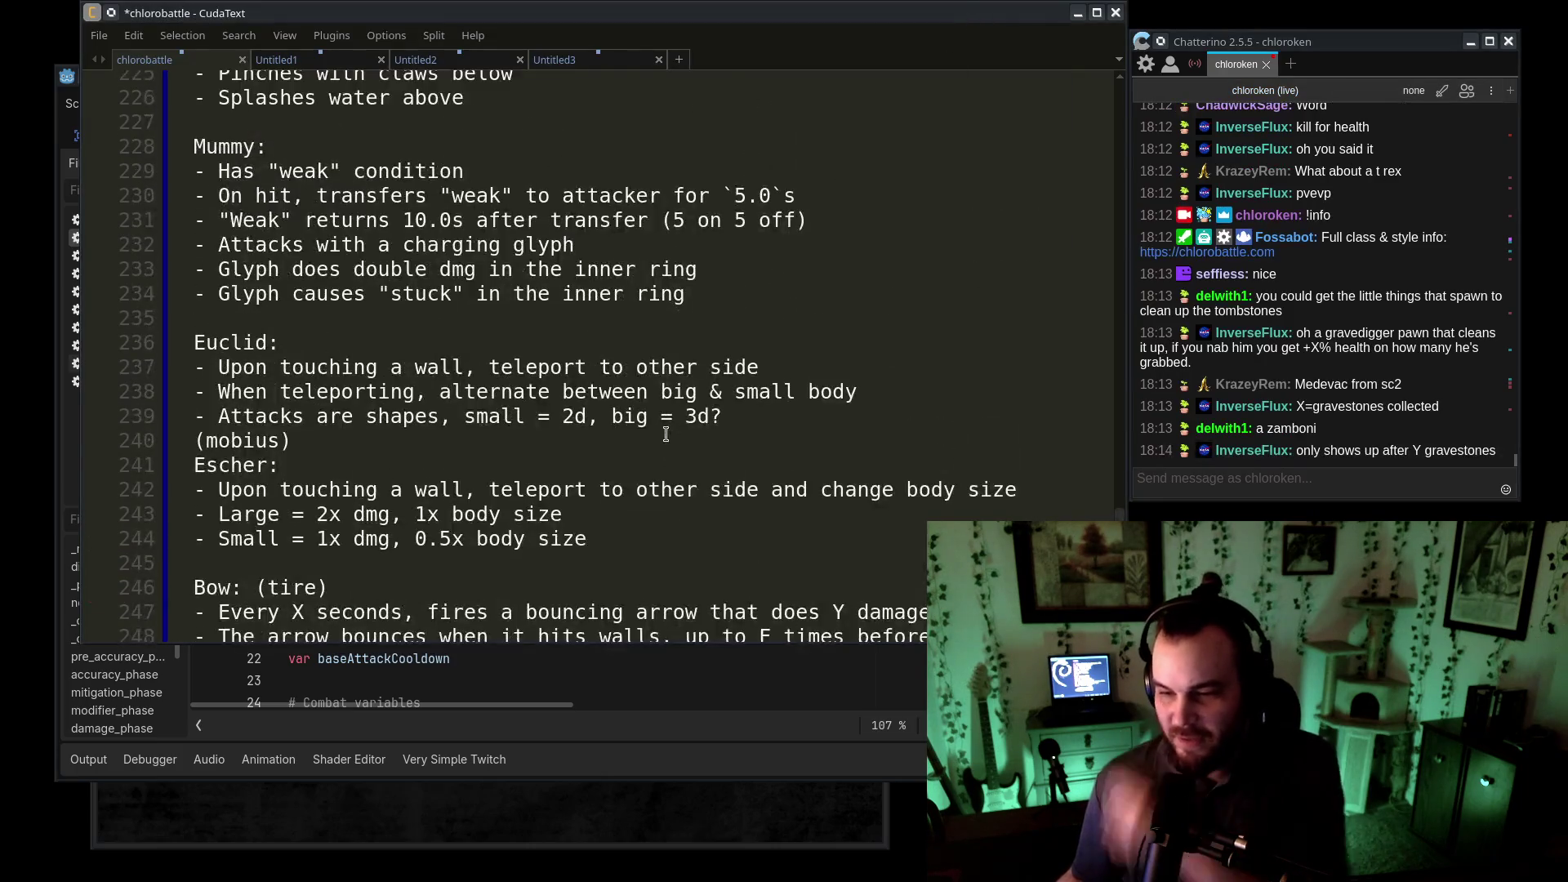
pyautogui.scroll(9, 370, 339)
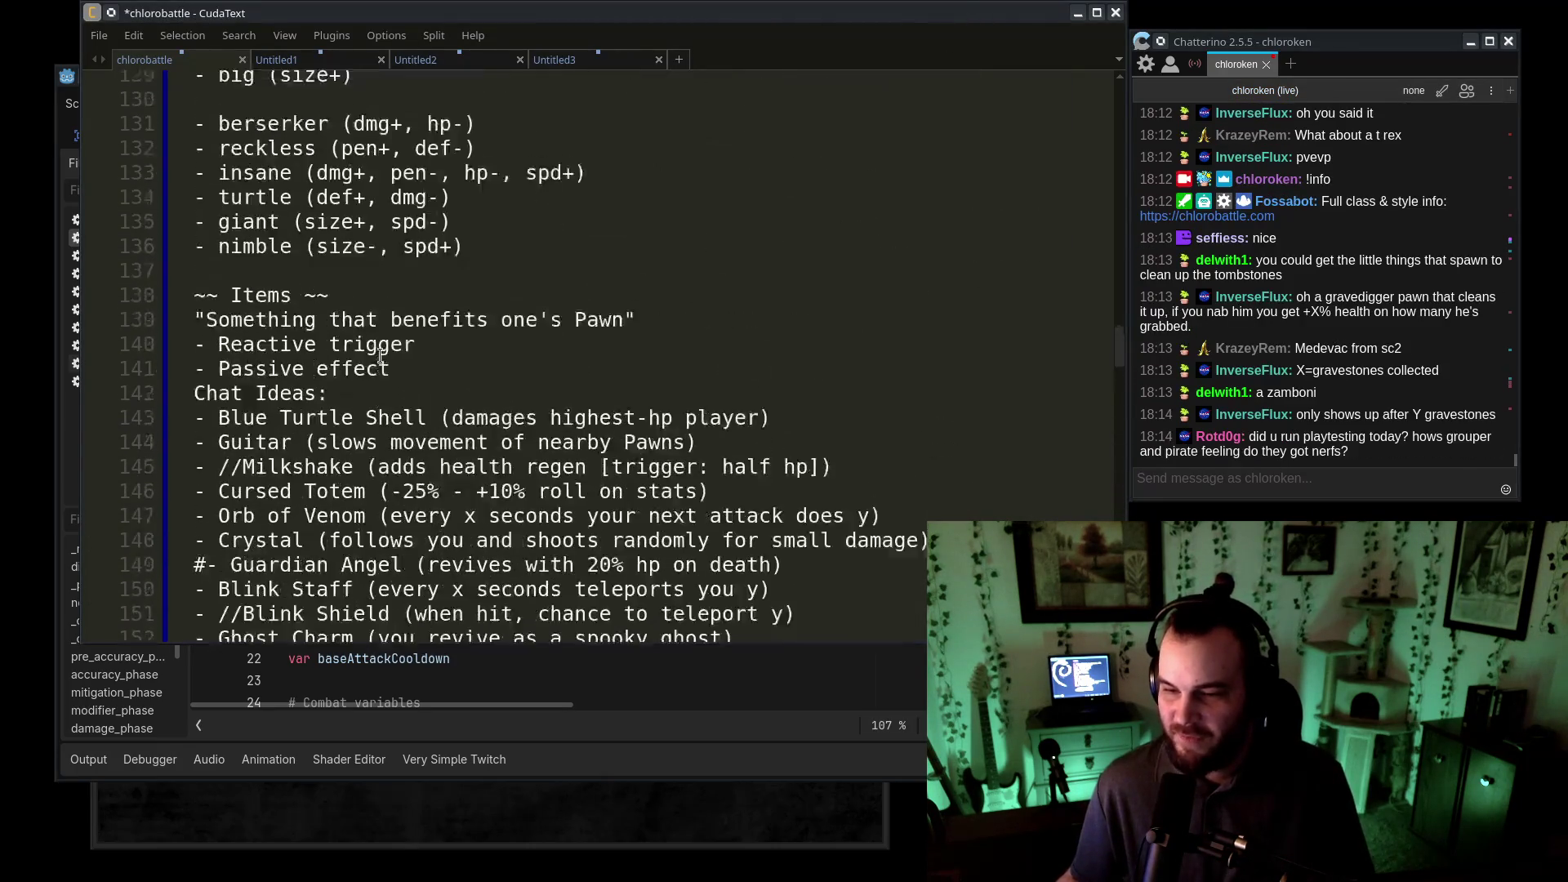
pyautogui.click(446, 463)
pyautogui.scroll(-8, 447, 464)
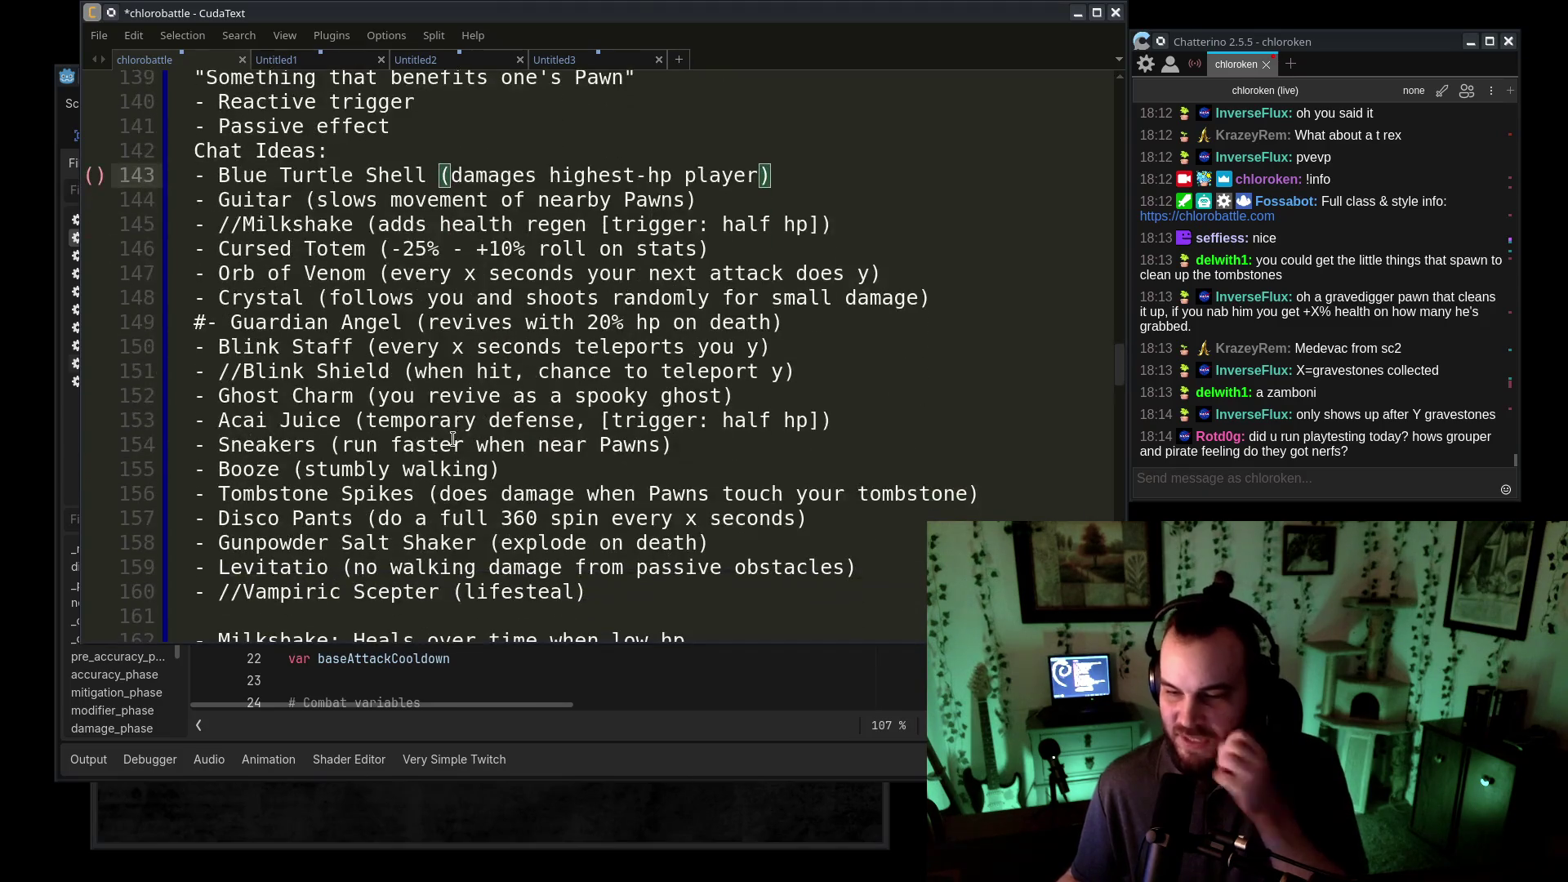
pyautogui.scroll(17, 371, 390)
pyautogui.scroll(16, 370, 391)
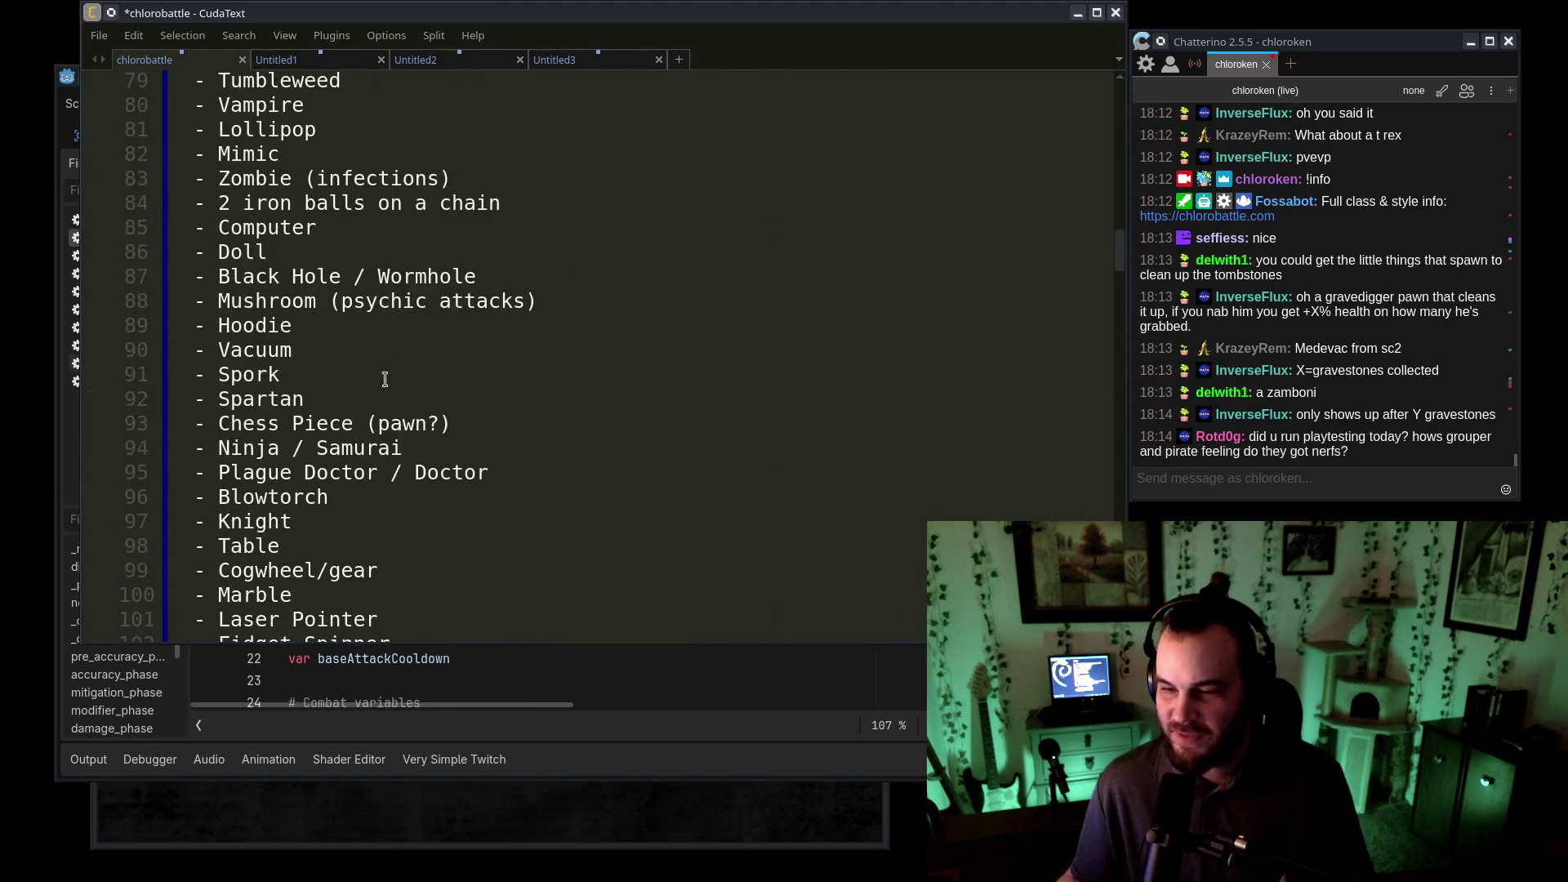
pyautogui.click(373, 320)
pyautogui.write(']')
pyautogui.press('Return')
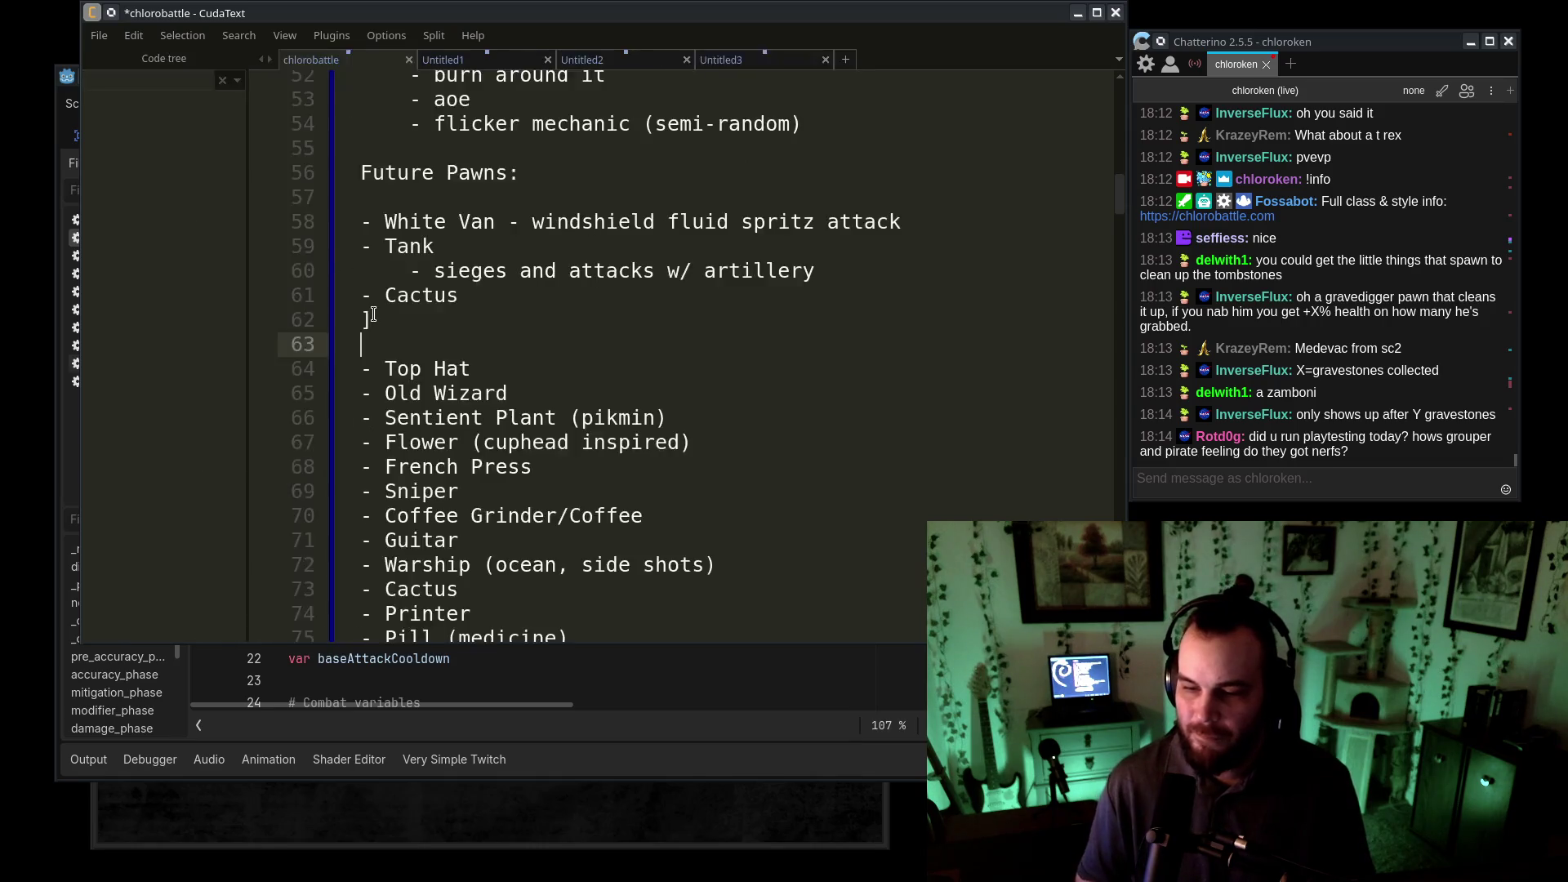
pyautogui.write(']')
pyautogui.press('BackSpace')
pyautogui.press('BackSpace')
pyautogui.press('BackSpace')
pyautogui.press('Return')
pyautogui.write('0')
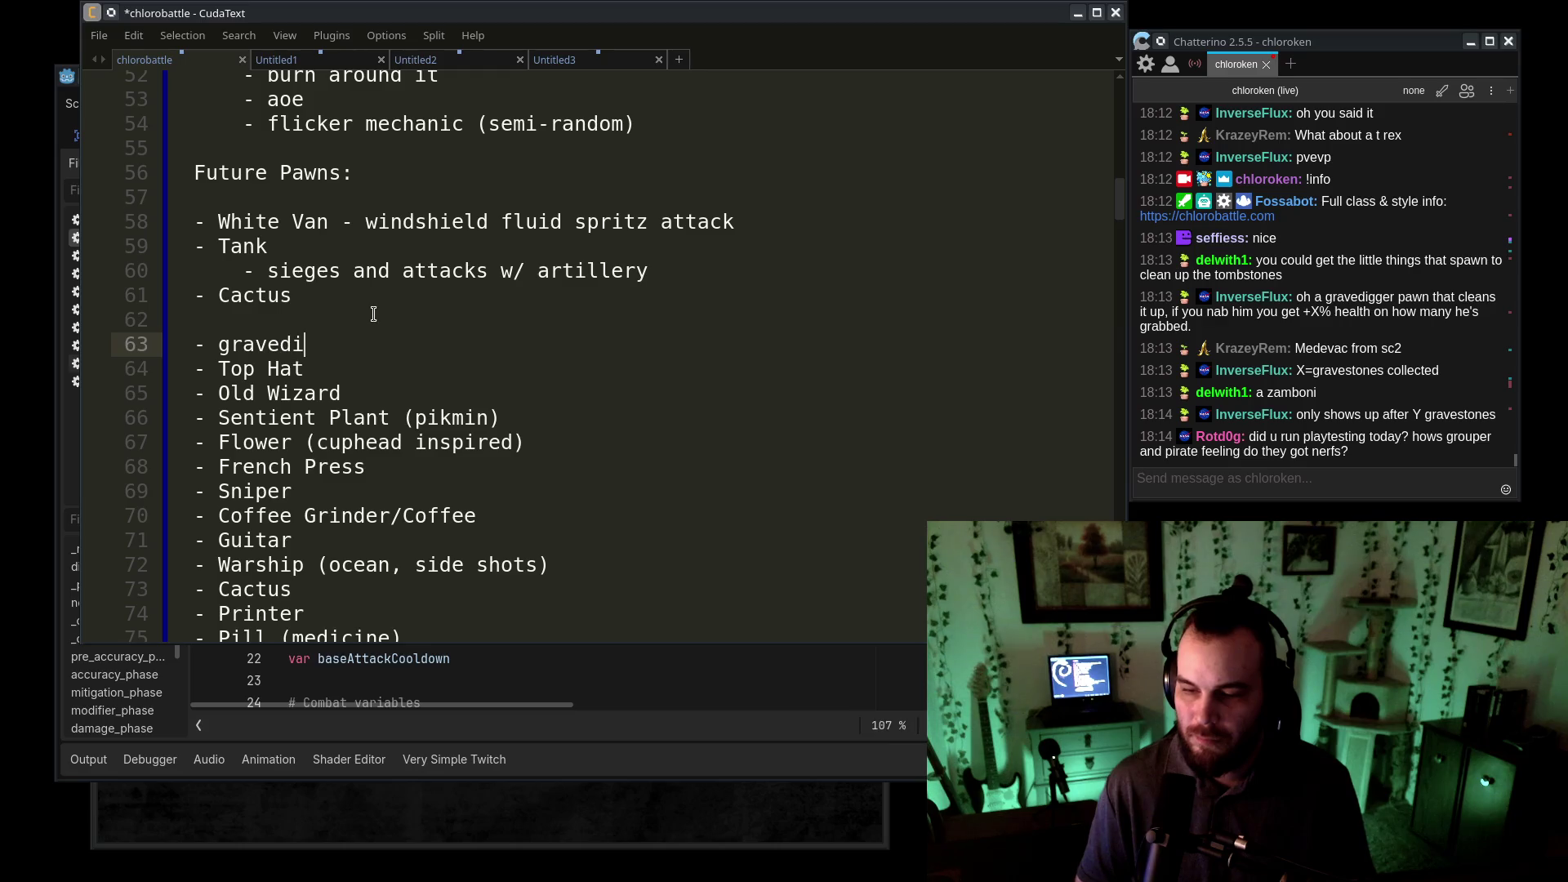
pyautogui.write('ger')
# - Reposition the notes window, highlight the gravedigger and Top Hat lines, then return to chat
pyautogui.moveTo(806, 19)
pyautogui.mouseDown()
pyautogui.moveTo(561, 14)
pyautogui.moveTo(500, 92)
pyautogui.moveTo(761, 35)
pyautogui.mouseUp()
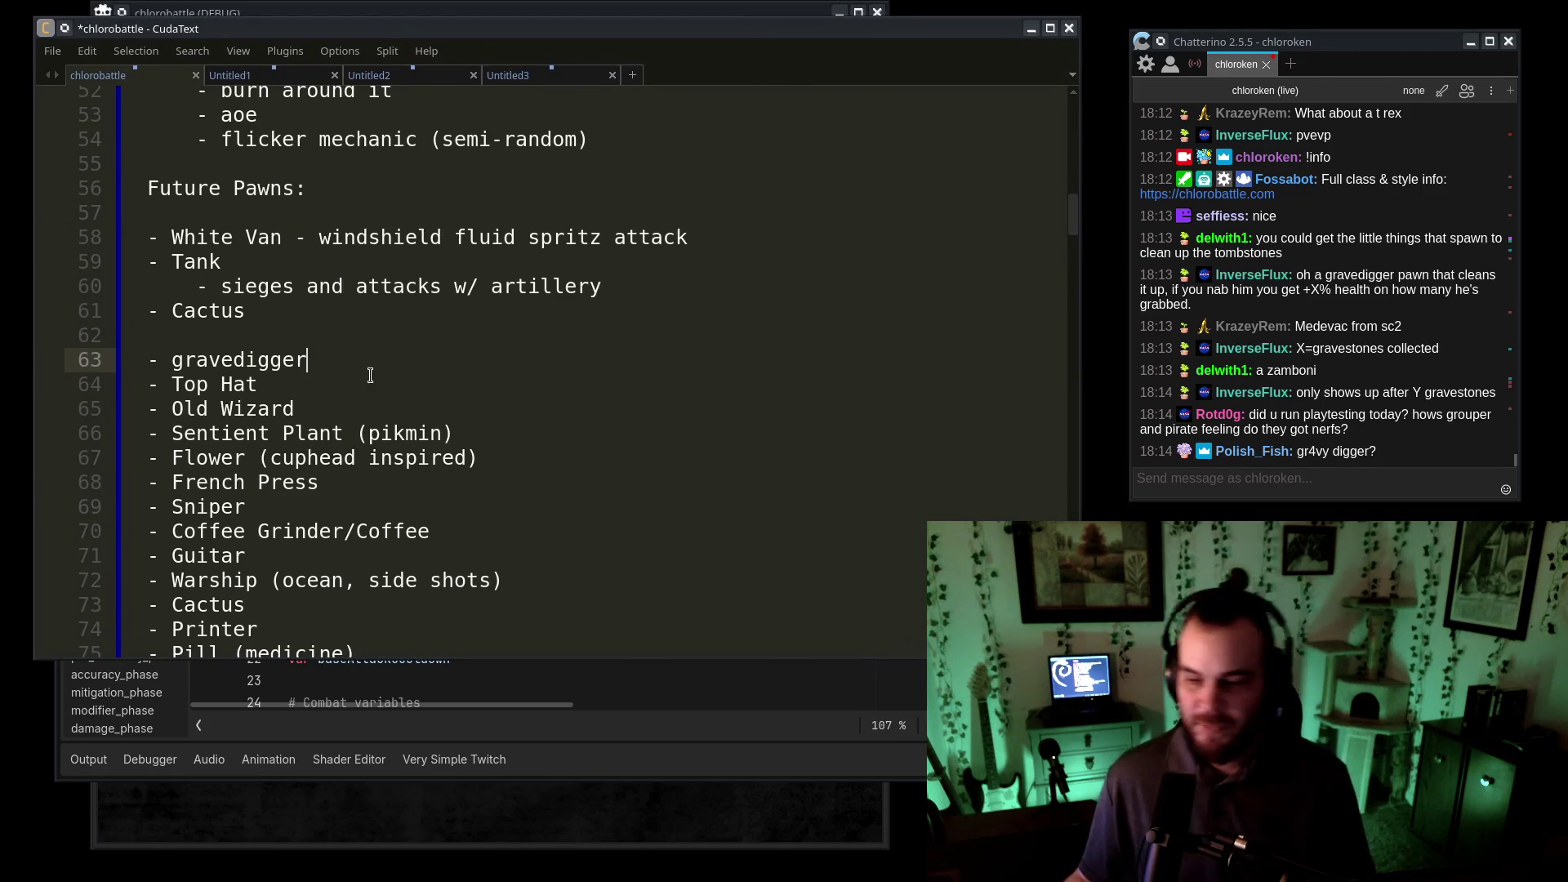
pyautogui.moveTo(372, 382)
pyautogui.mouseDown()
pyautogui.moveTo(360, 318)
pyautogui.moveTo(329, 360)
pyautogui.moveTo(353, 317)
pyautogui.moveTo(347, 367)
pyautogui.mouseUp()
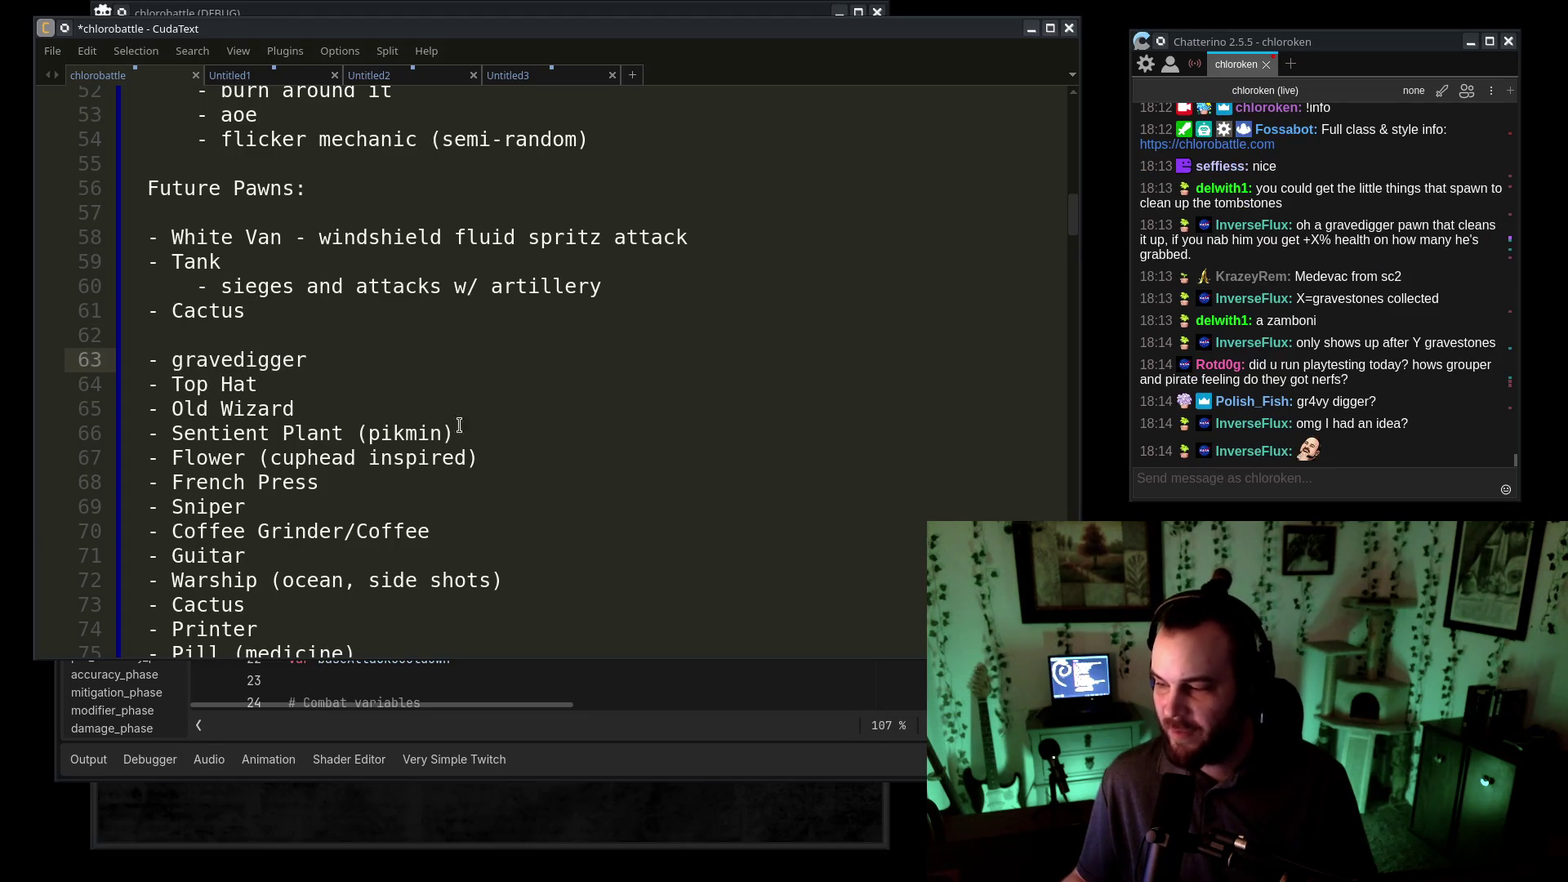
pyautogui.hotkey('alt', 'Tab')
pyautogui.hotkey('alt', 'Tab')
pyautogui.scroll(-20, 814, 378)
pyautogui.scroll(-20, 815, 378)
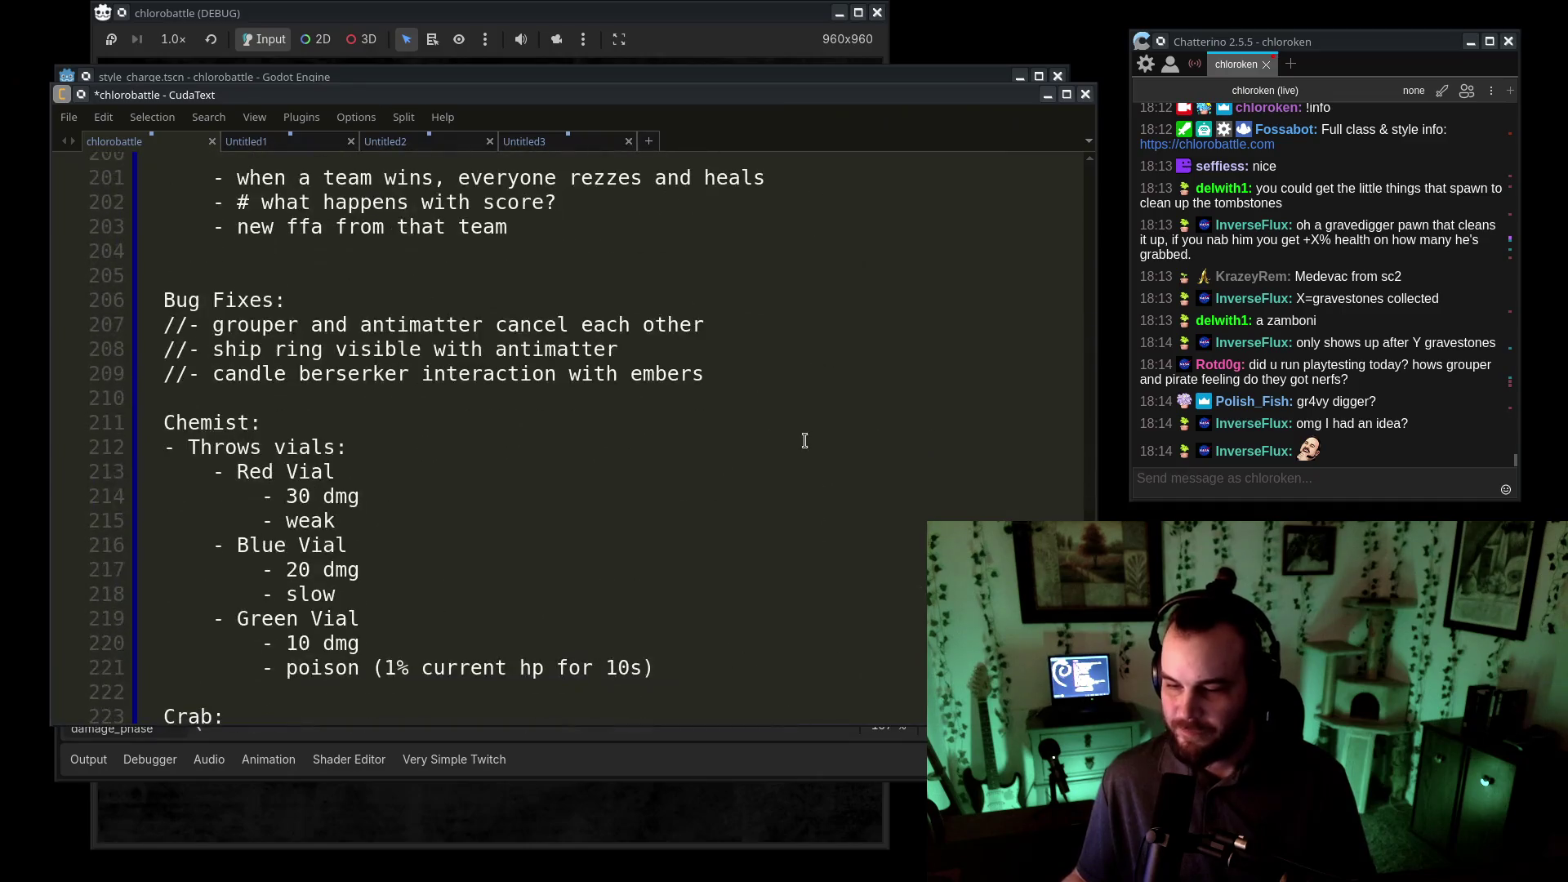
pyautogui.click(1360, 389)
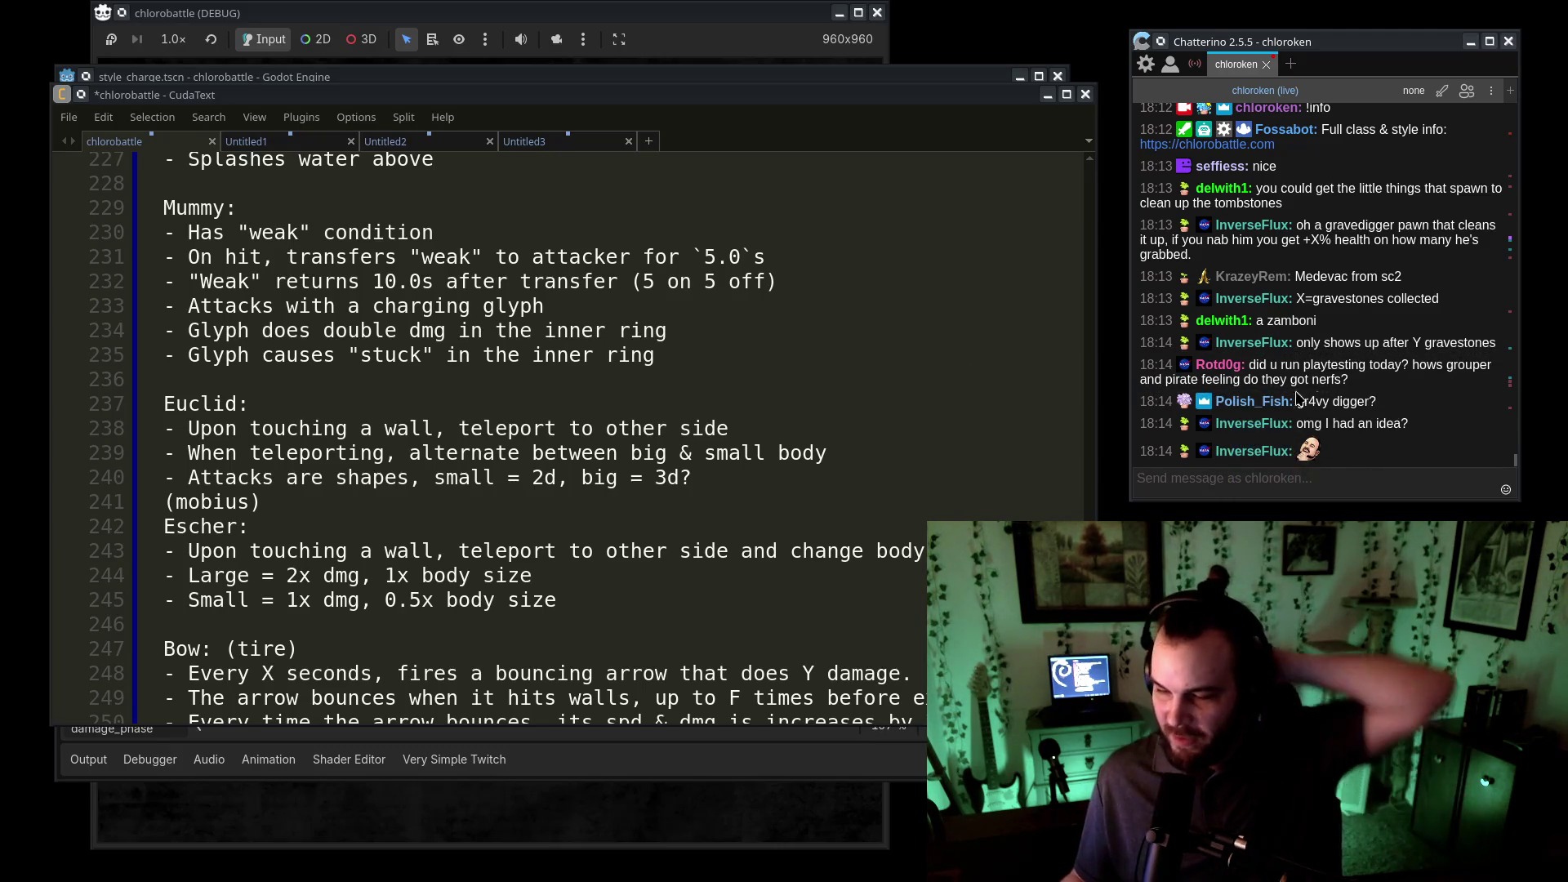
# - Delete the add teams item's sub-points from line 196 through 203
pyautogui.scroll(-14, 728, 343)
pyautogui.scroll(3, 741, 367)
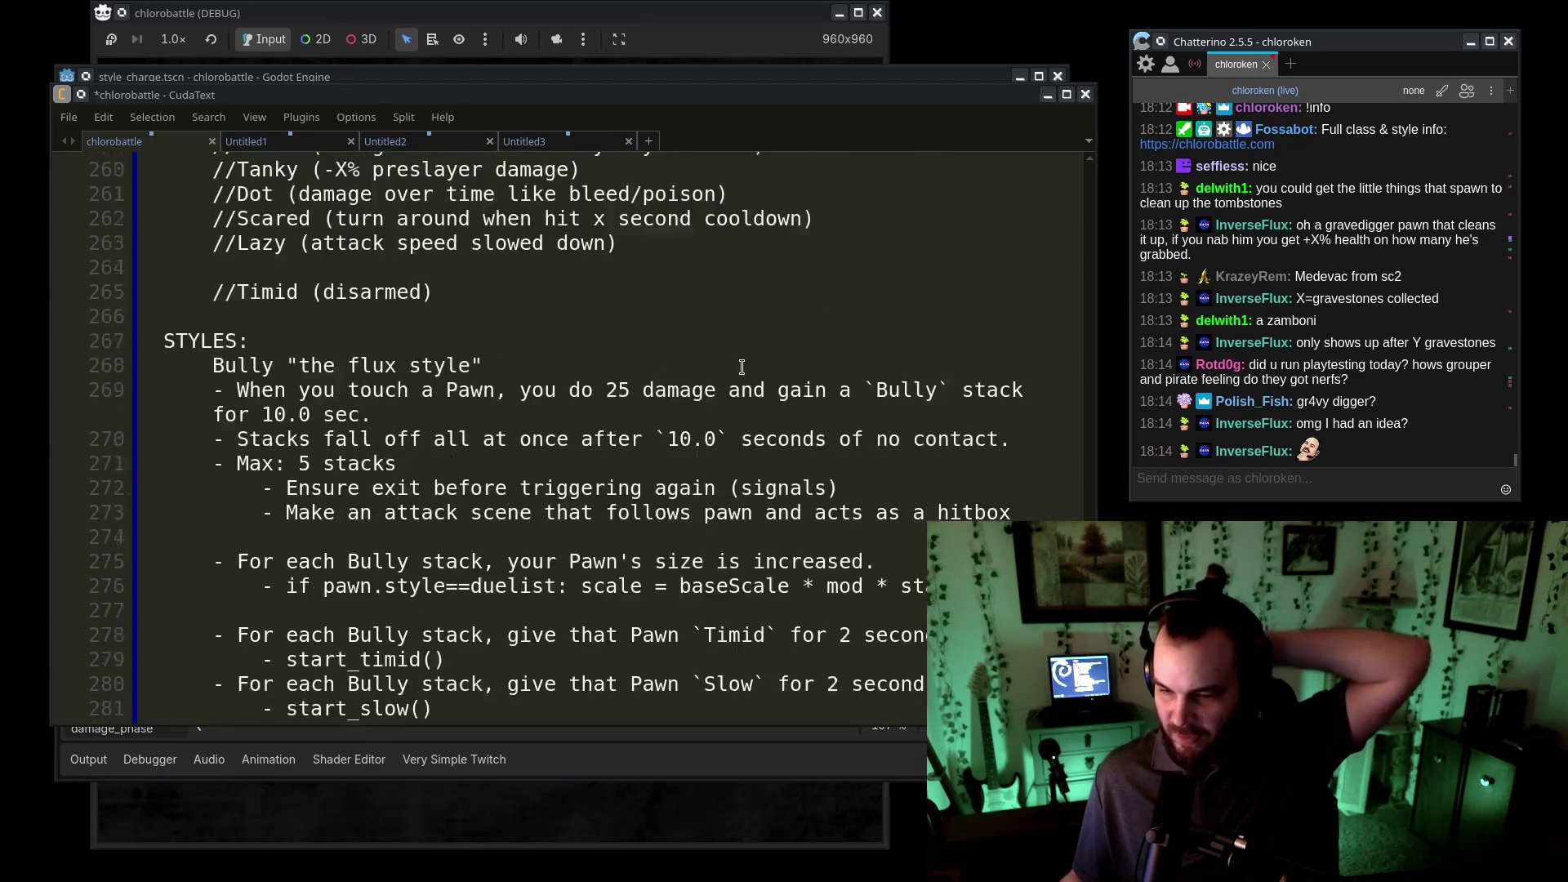
pyautogui.scroll(20, 741, 367)
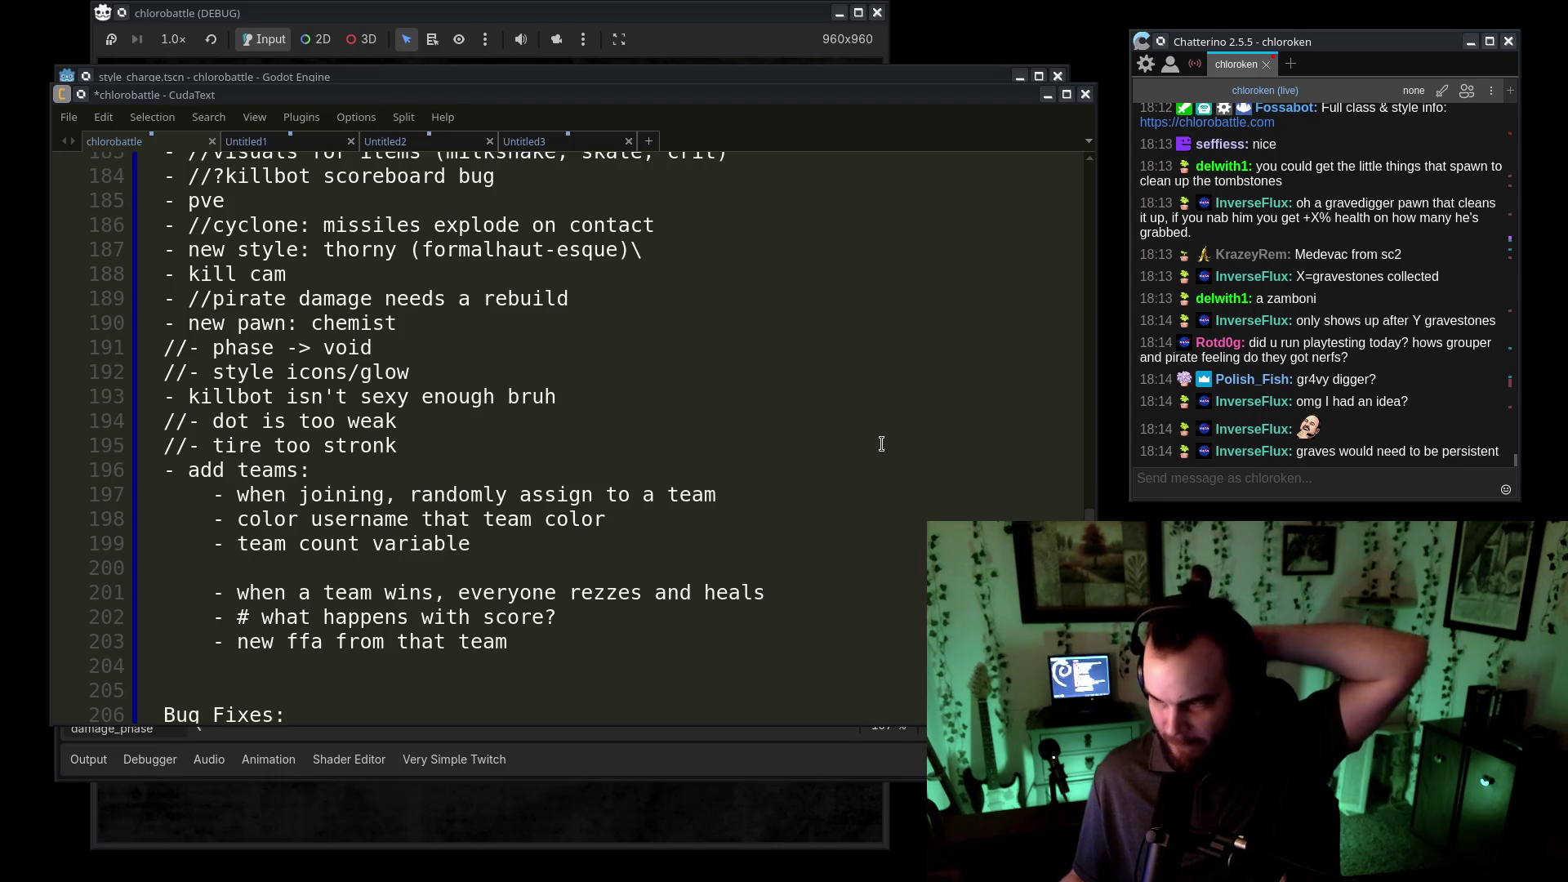
pyautogui.scroll(3, 1386, 318)
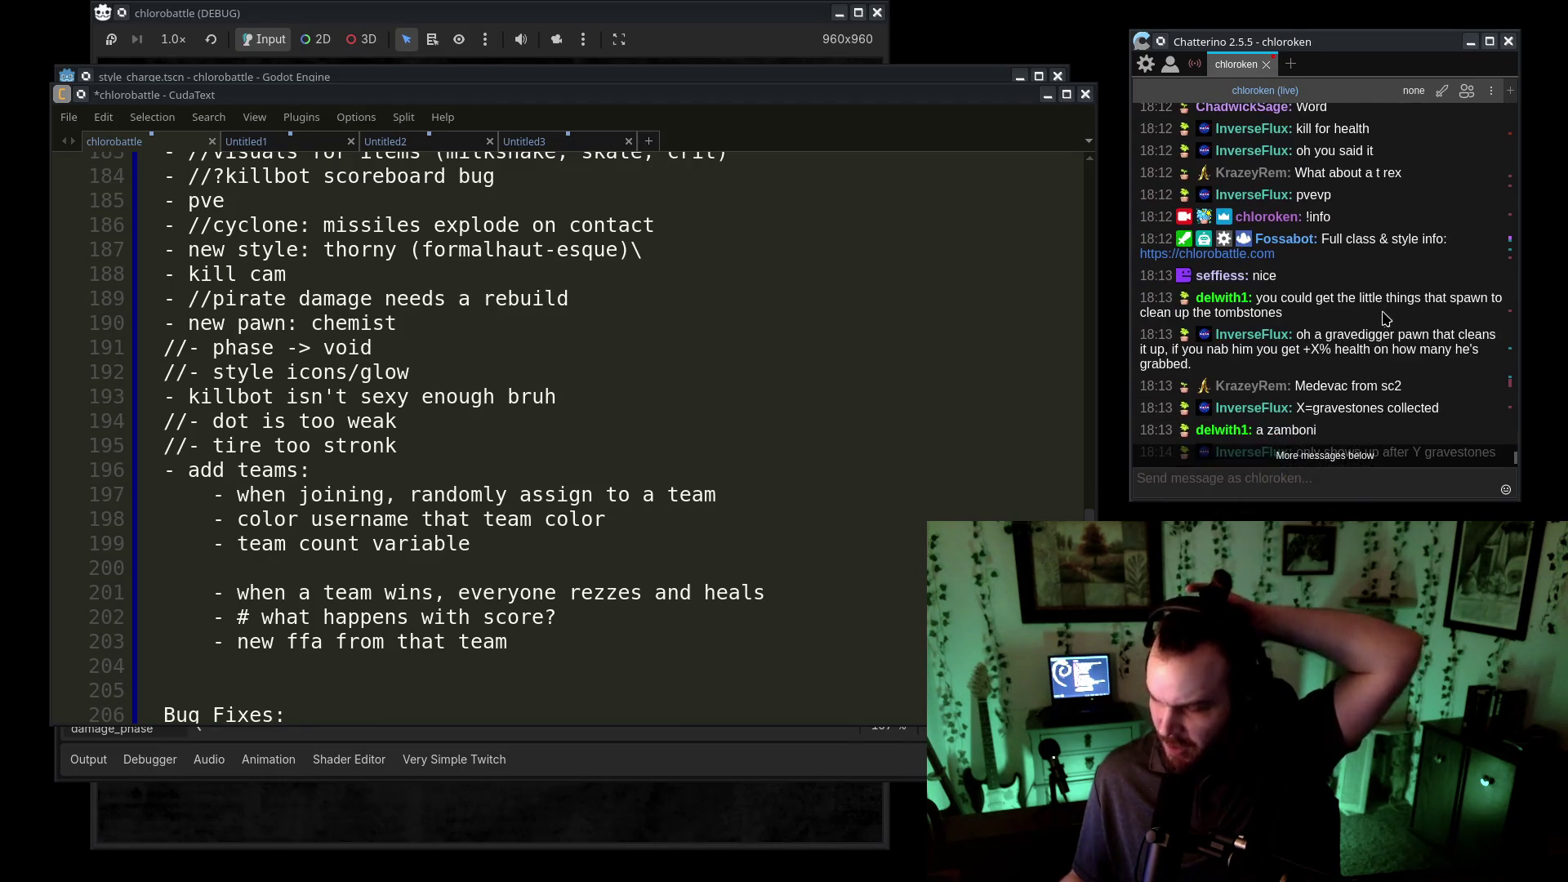
pyautogui.click(584, 637)
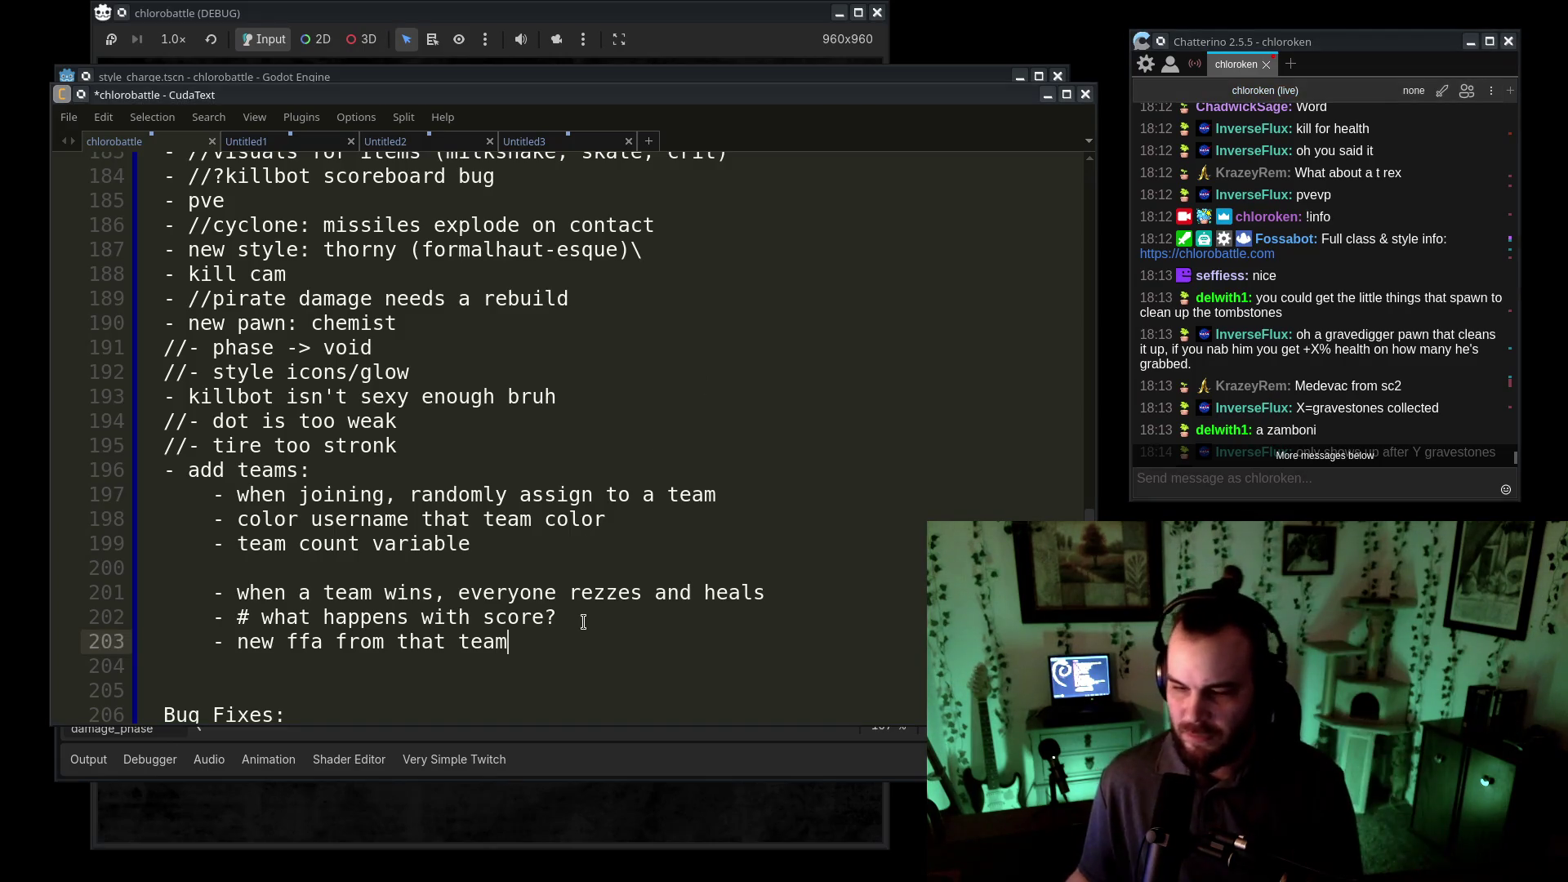
pyautogui.keyDown('shift'); pyautogui.click(311, 470); pyautogui.keyUp('shift')
pyautogui.press('BackSpace')
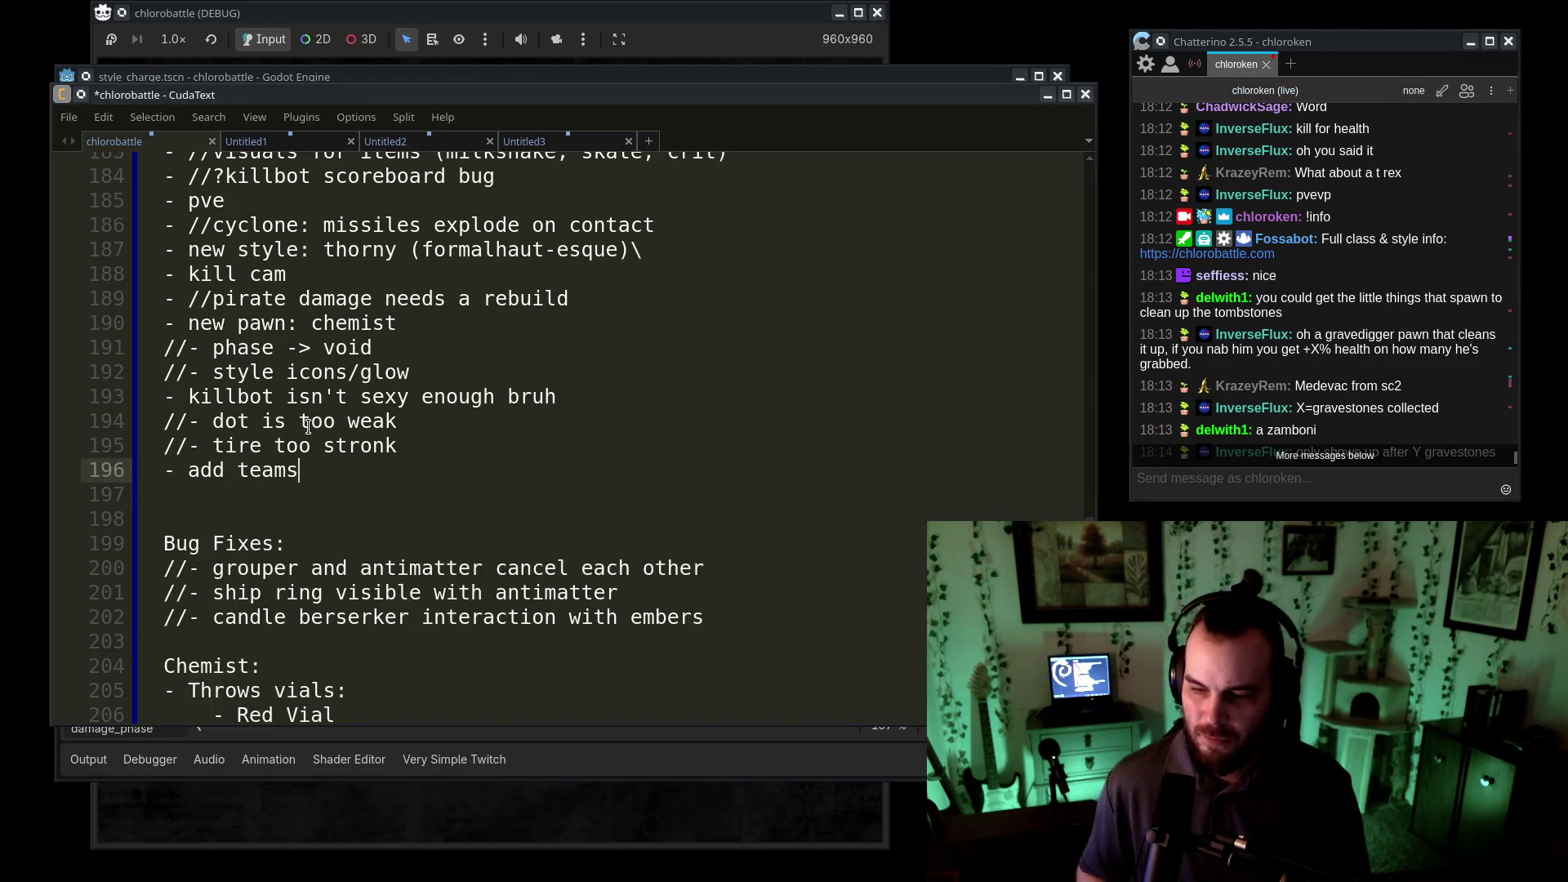
# - Add a new '- healthworms' to-do item below add teams
pyautogui.press('Return')
pyautogui.write('- healthworms')
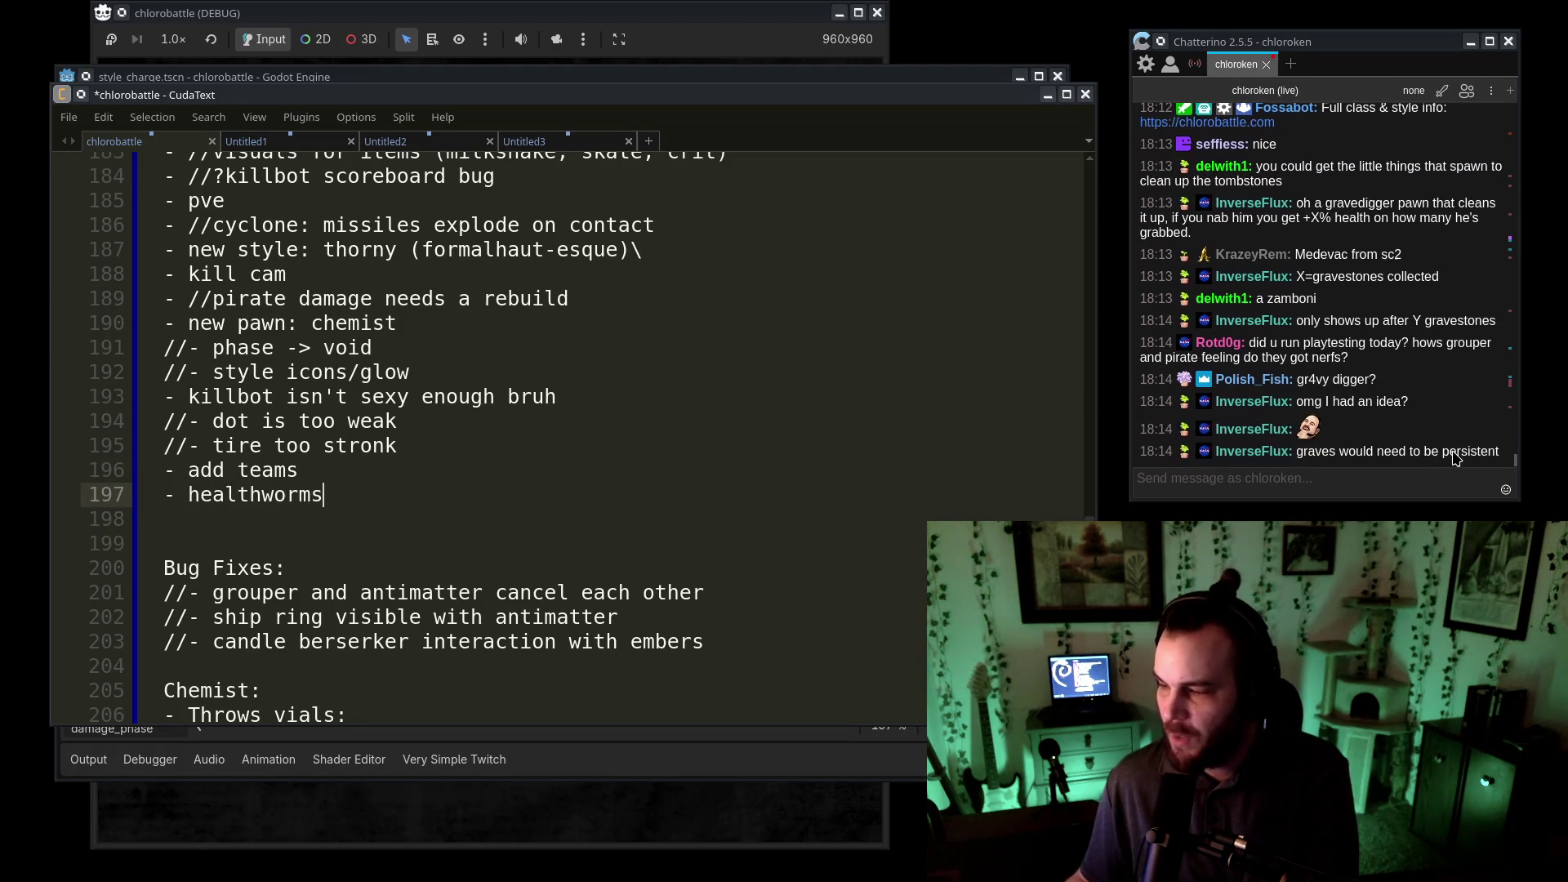
pyautogui.click(1411, 493)
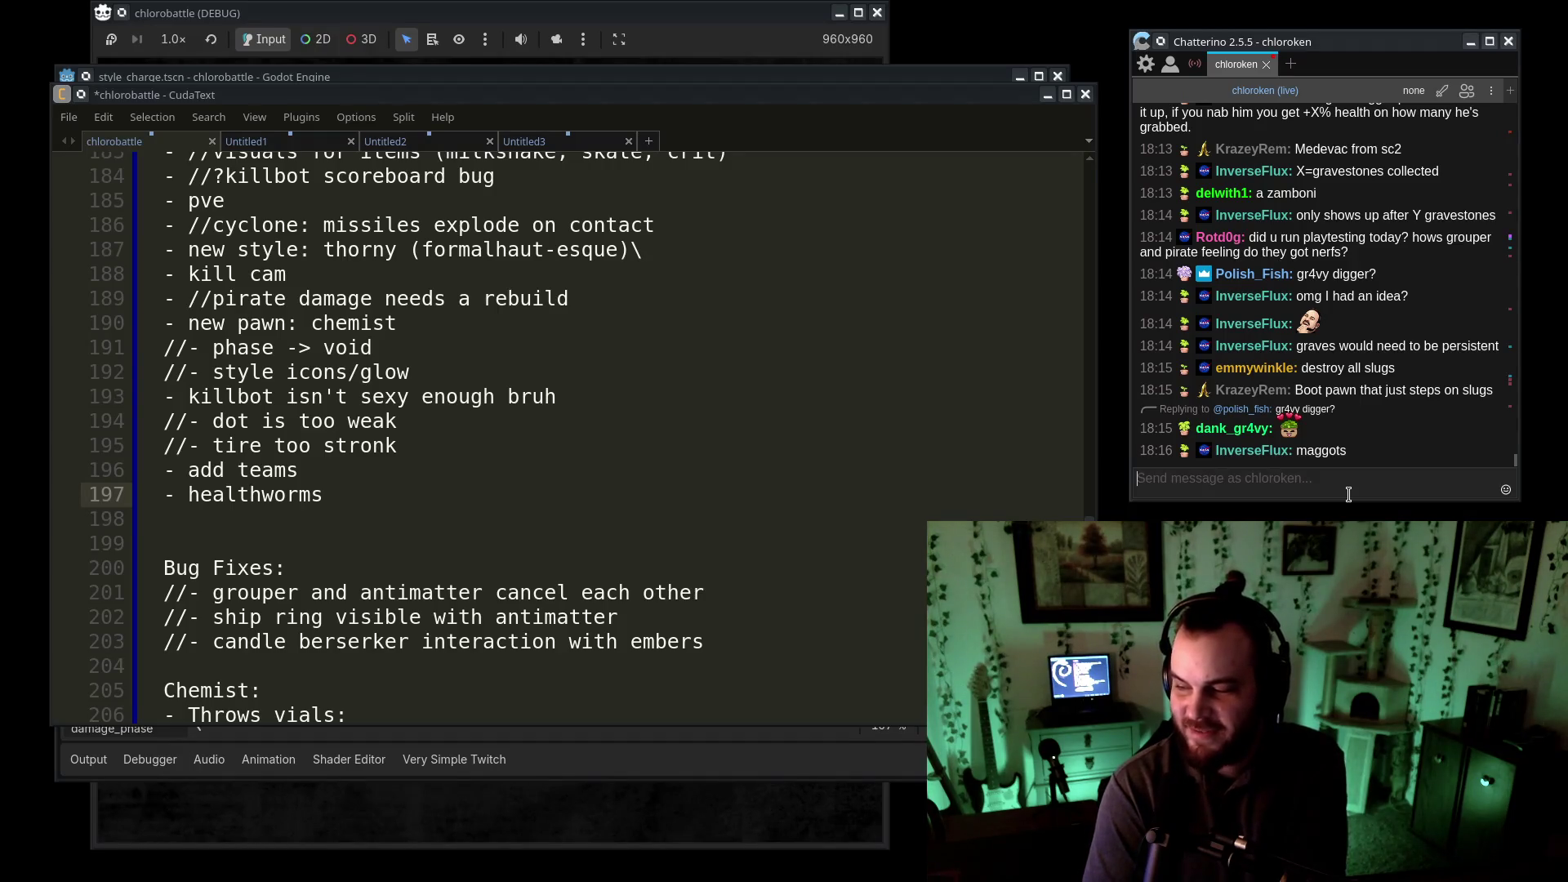
# - Put the caret at the end of the healthworms line, then bring the running game's scoreboard forward
pyautogui.click(335, 494)
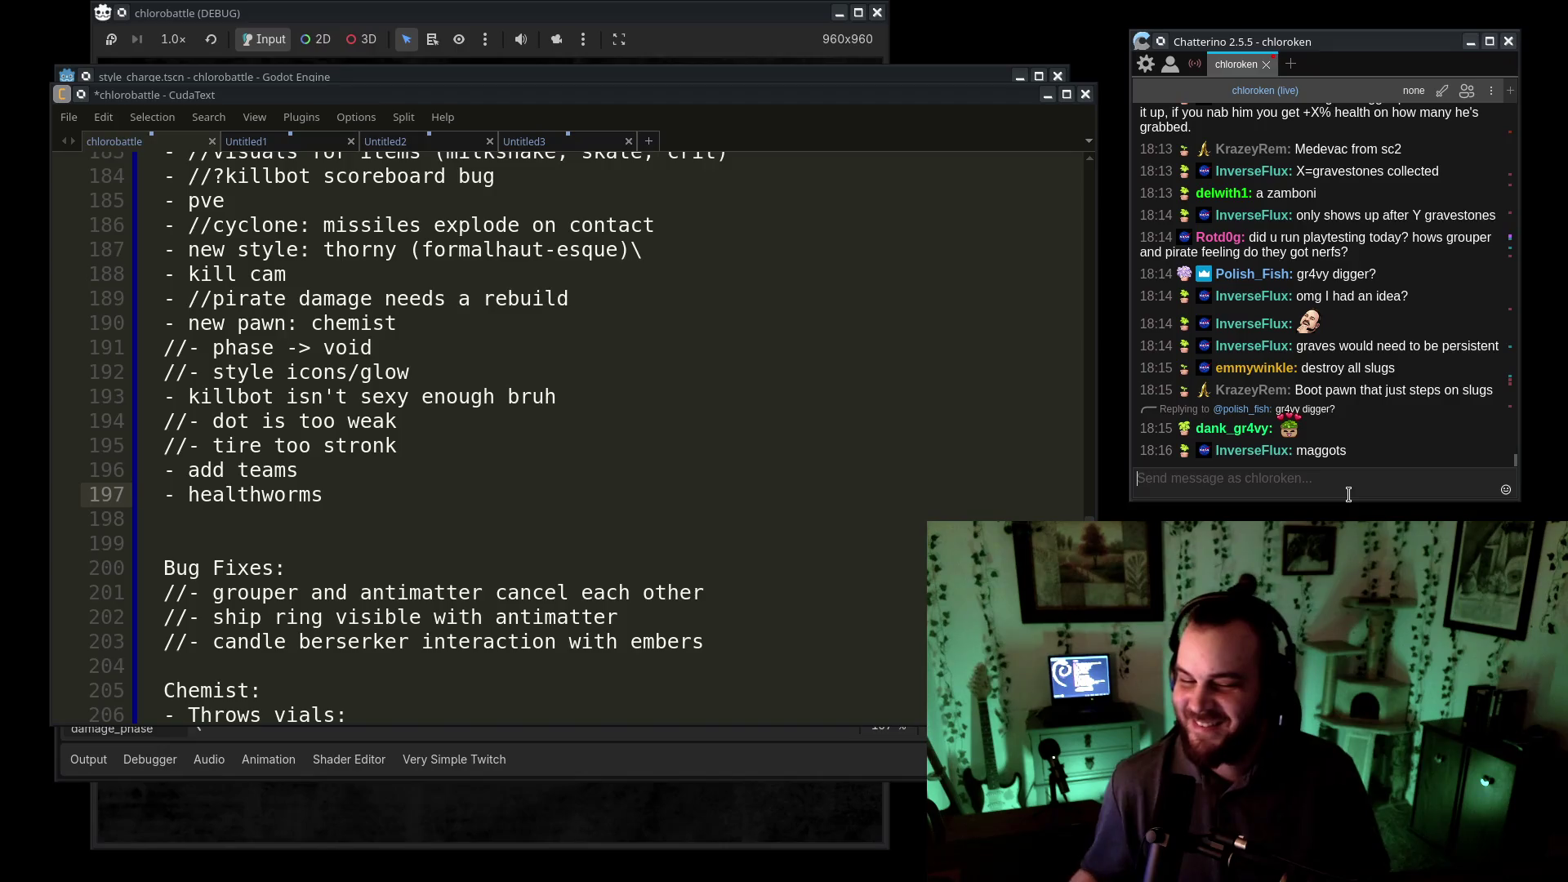
pyautogui.click(476, 826)
pyautogui.click(164, 518)
# - Glance at Godot and the running game, then put the caret after the healthworms note
pyautogui.hotkey('alt', 'Tab')
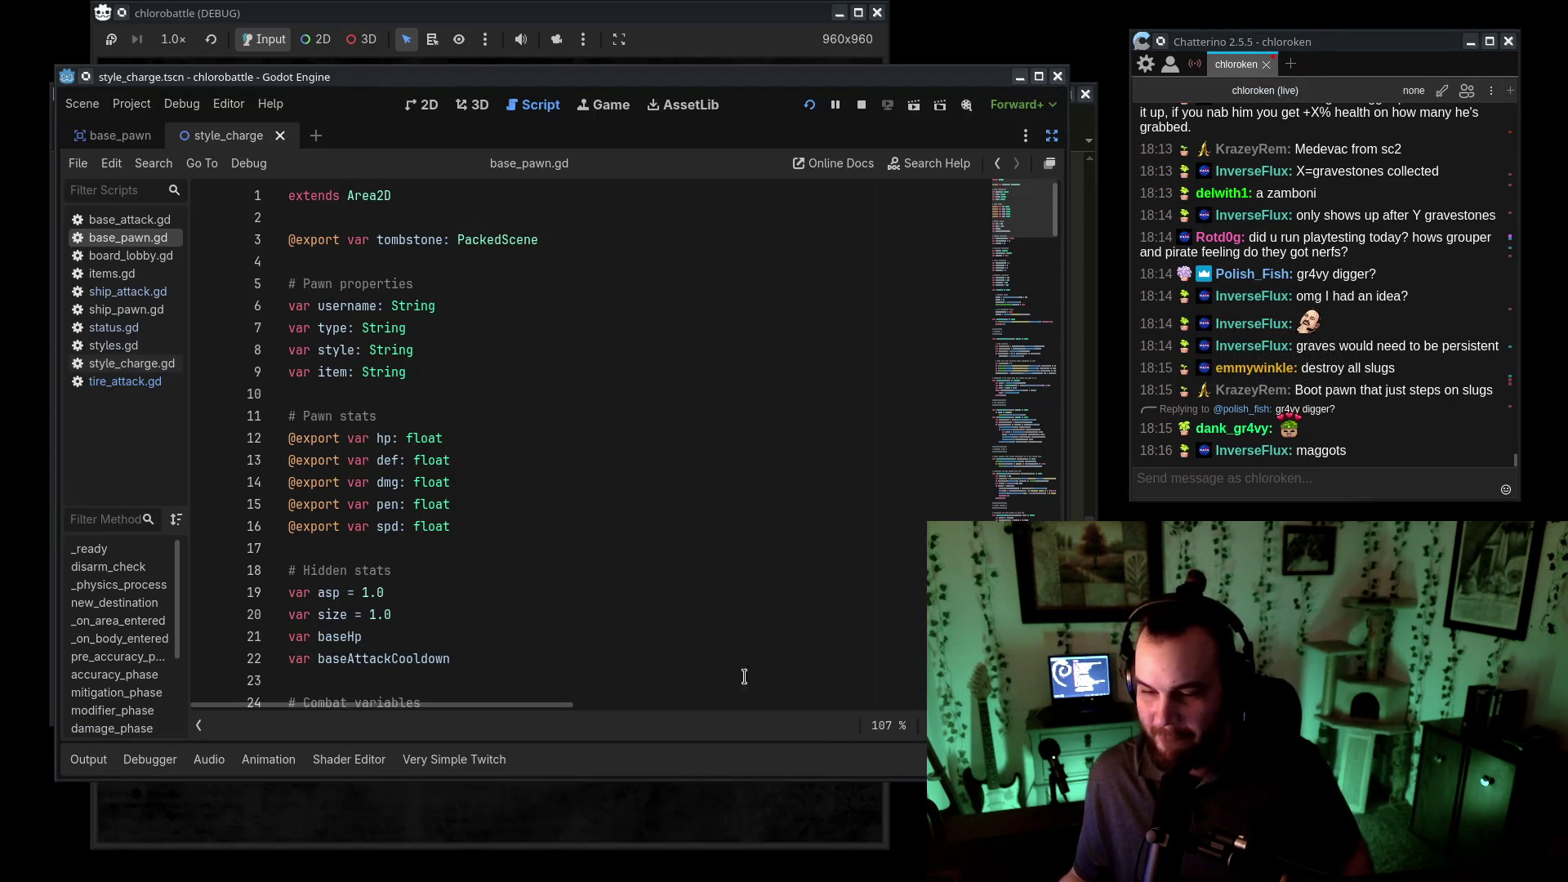
pyautogui.moveTo(1013, 335)
pyautogui.mouseDown()
pyautogui.moveTo(1020, 392)
pyautogui.moveTo(1032, 36)
pyautogui.mouseUp()
pyautogui.click(778, 22)
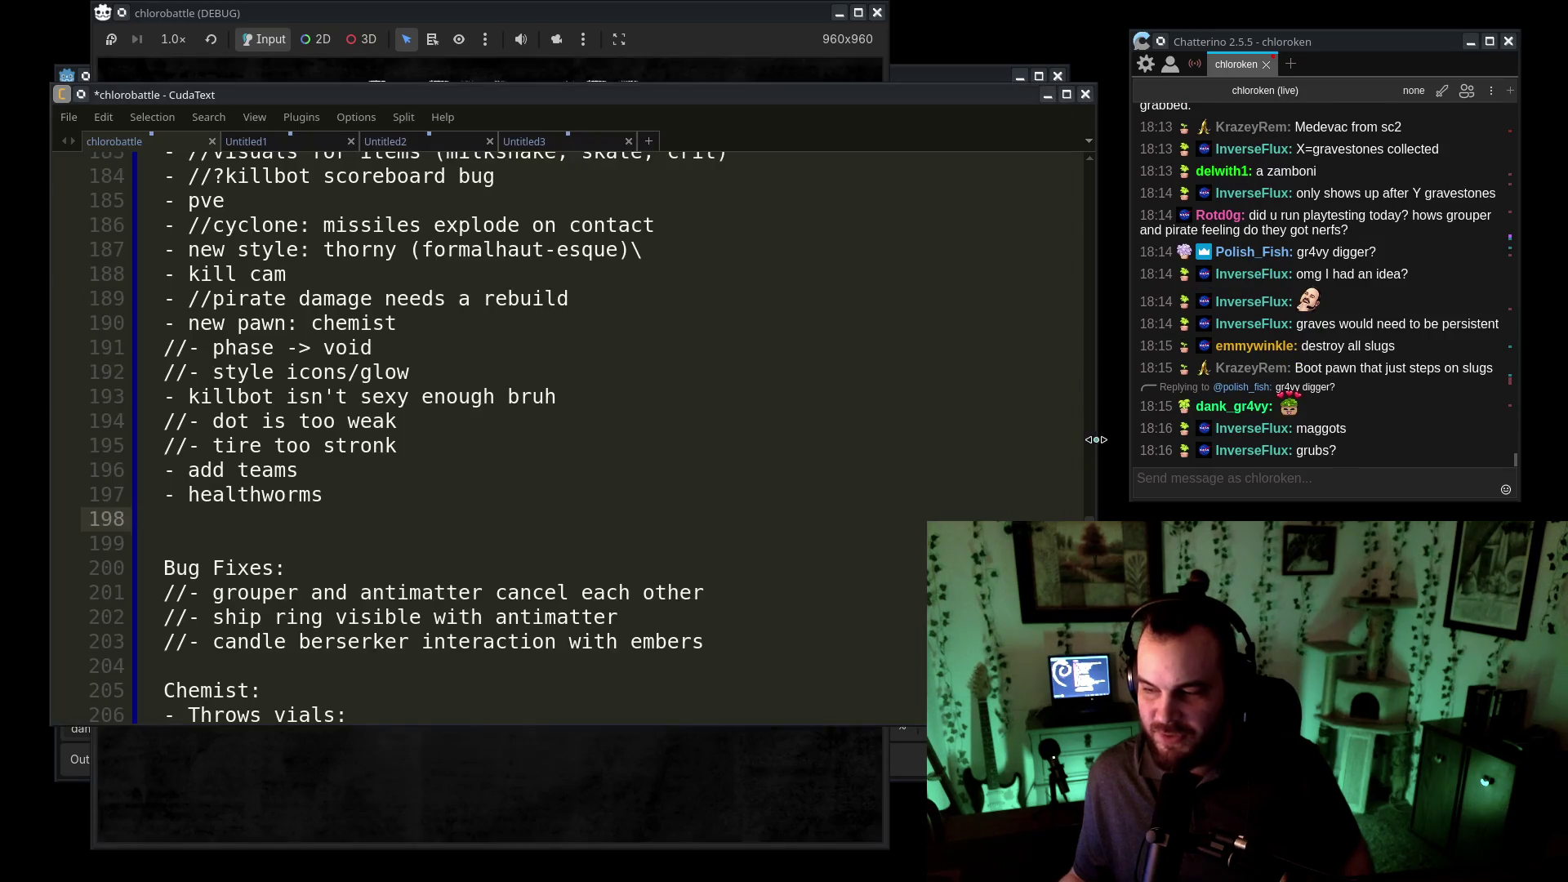
pyautogui.click(1091, 445)
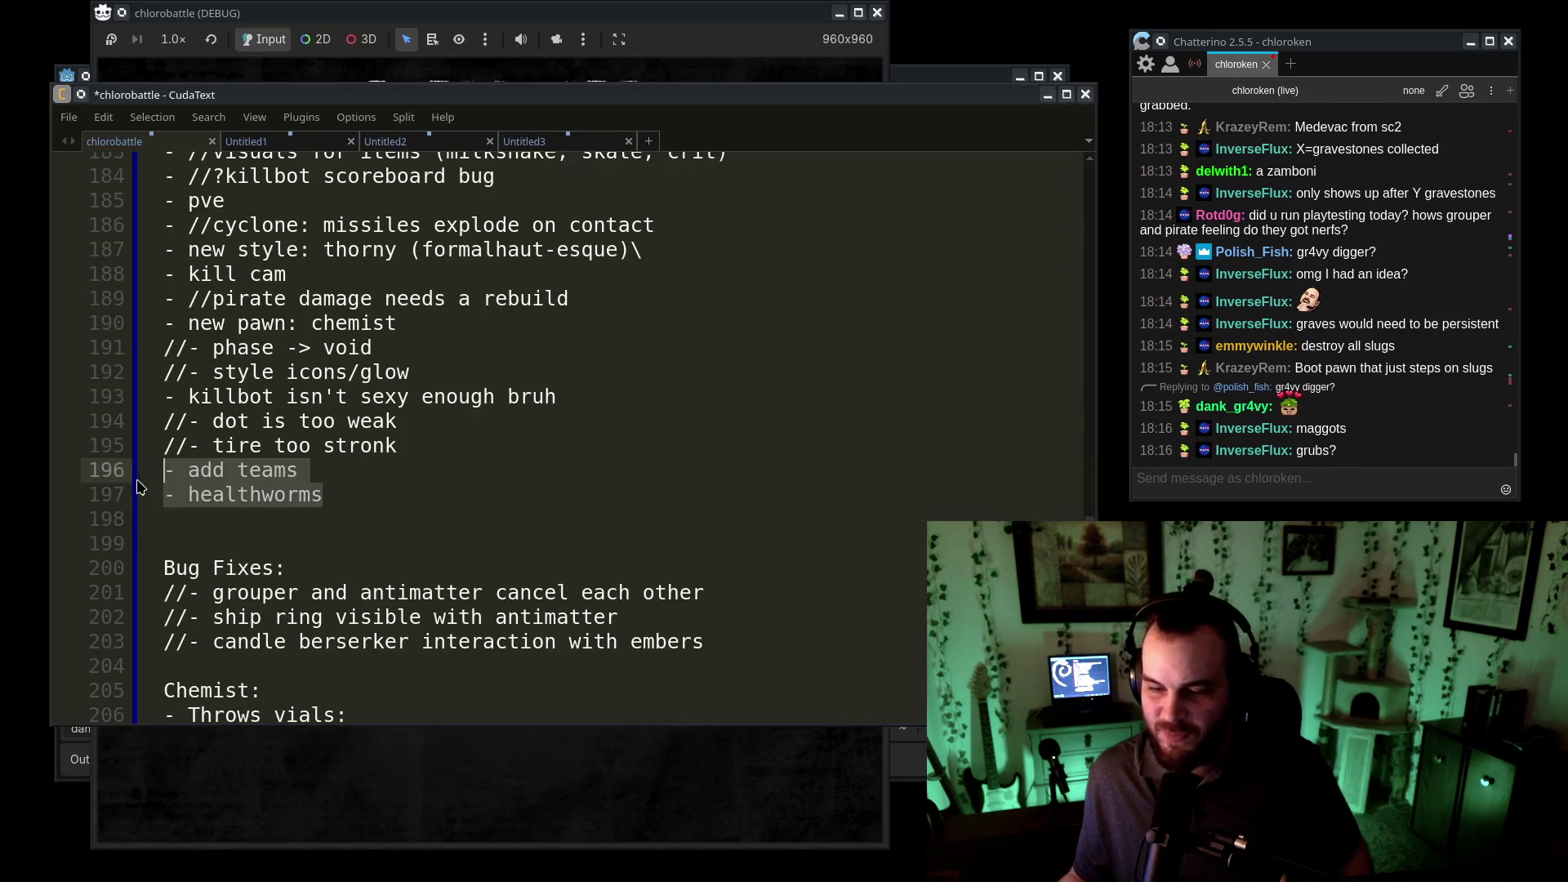
pyautogui.click(77, 514)
pyautogui.click(401, 489)
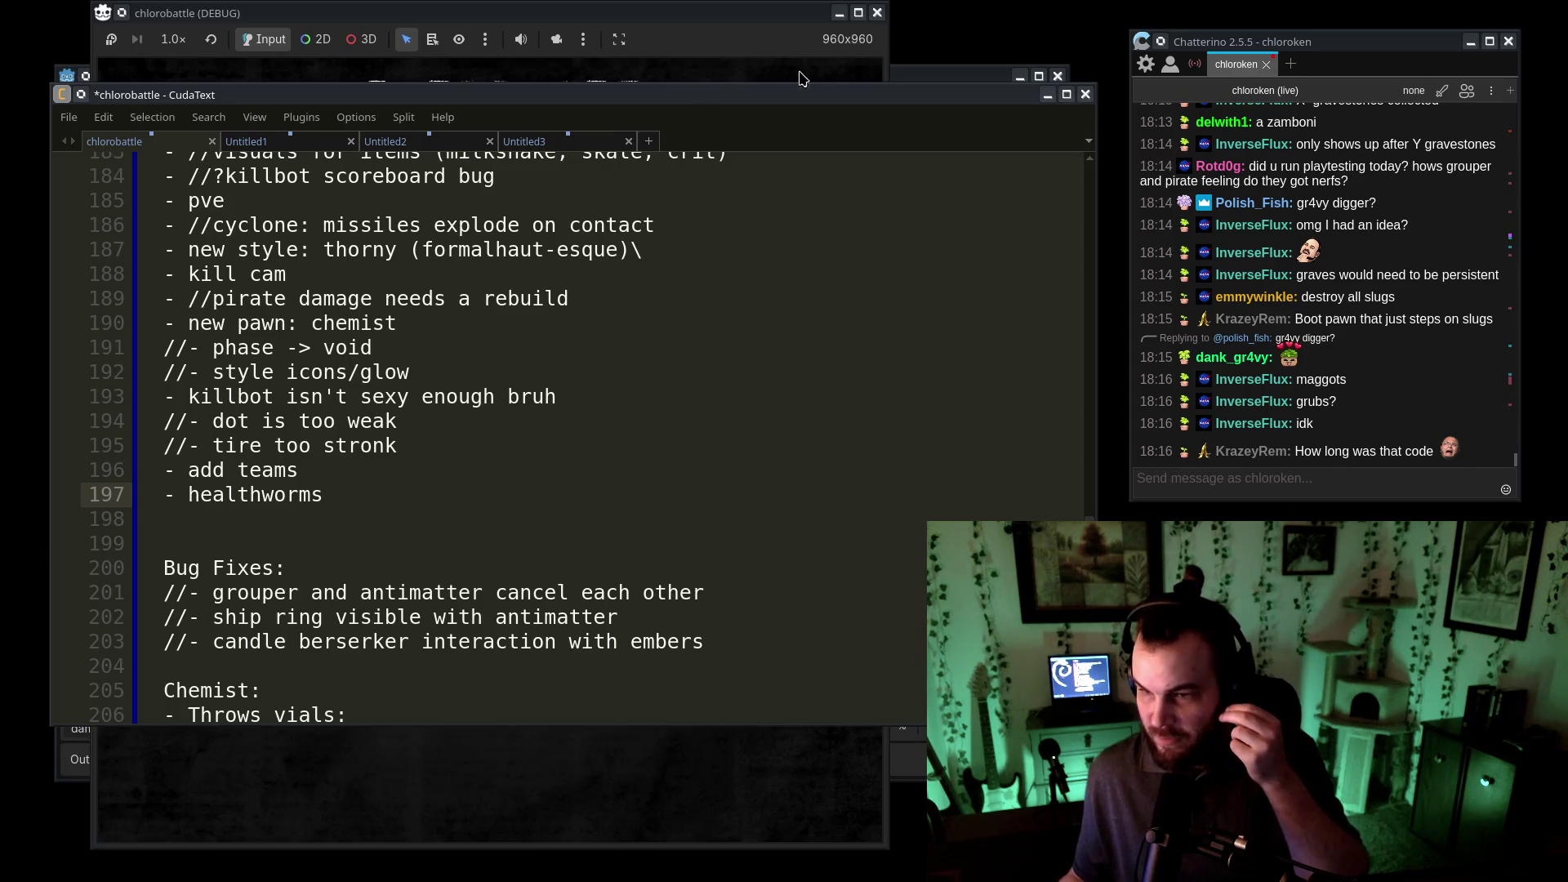
# - Scroll base_pawn.gd in Godot to the disarm_check and _physics_process movement code
pyautogui.click(919, 79)
pyautogui.moveTo(401, 232); pyautogui.dragTo(496, 596)
pyautogui.click(533, 376)
pyautogui.scroll(-15, 634, 329)
pyautogui.moveTo(1041, 305)
pyautogui.mouseDown()
pyautogui.moveTo(1081, 672)
pyautogui.moveTo(1135, 261)
pyautogui.moveTo(1148, 295)
pyautogui.moveTo(1042, 401)
pyautogui.mouseUp()
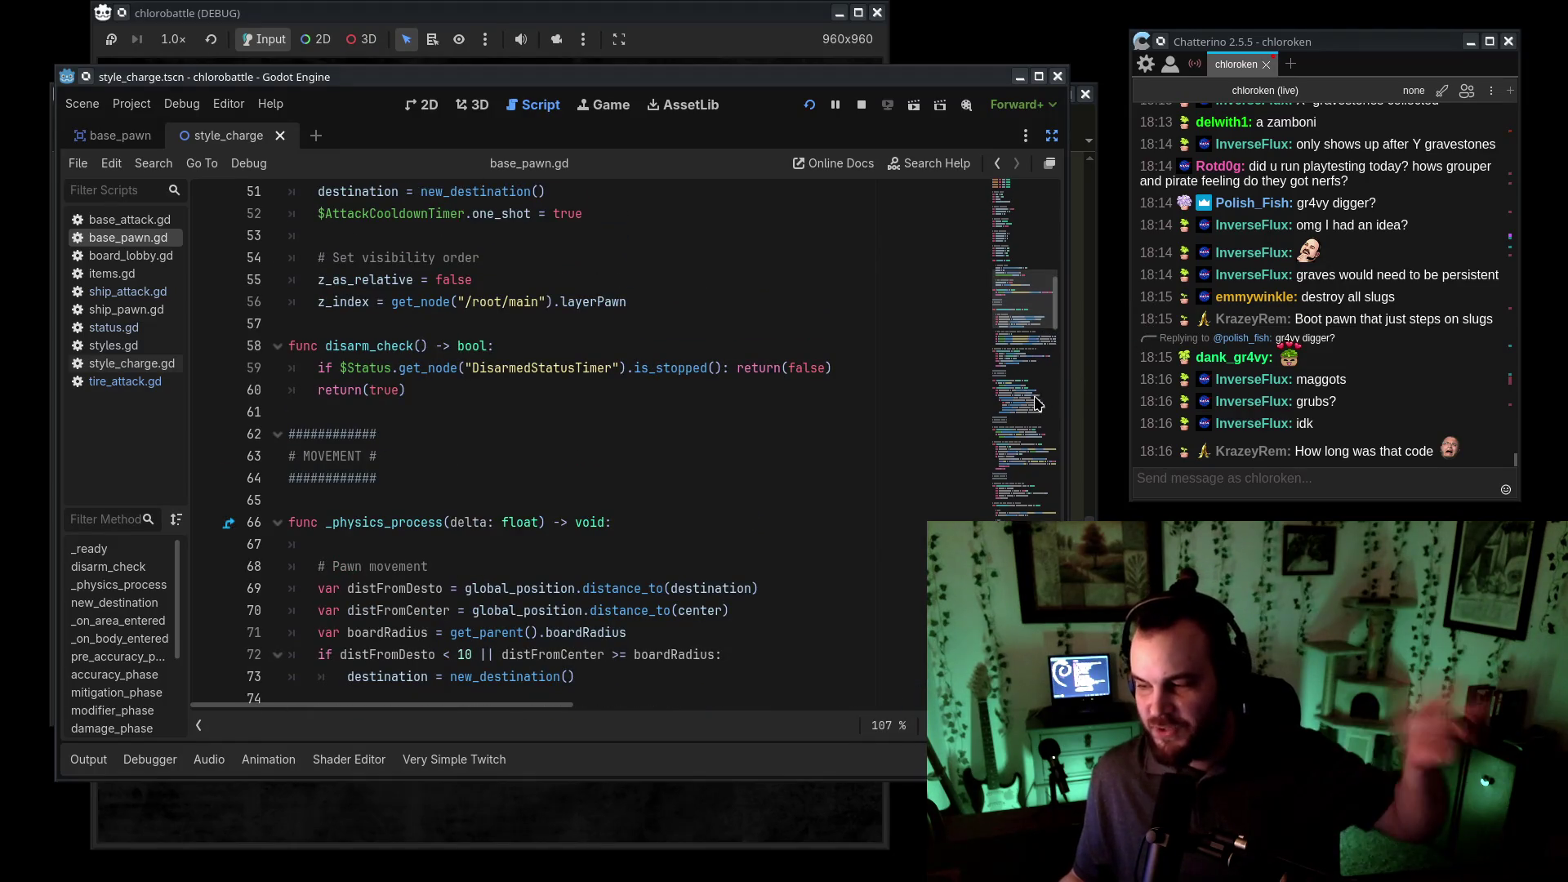
# - Review the movement code through new_destination and the latest chat messages, then return to Godot
pyautogui.moveTo(472, 610); pyautogui.dragTo(537, 412)
pyautogui.moveTo(554, 470); pyautogui.dragTo(457, 633)
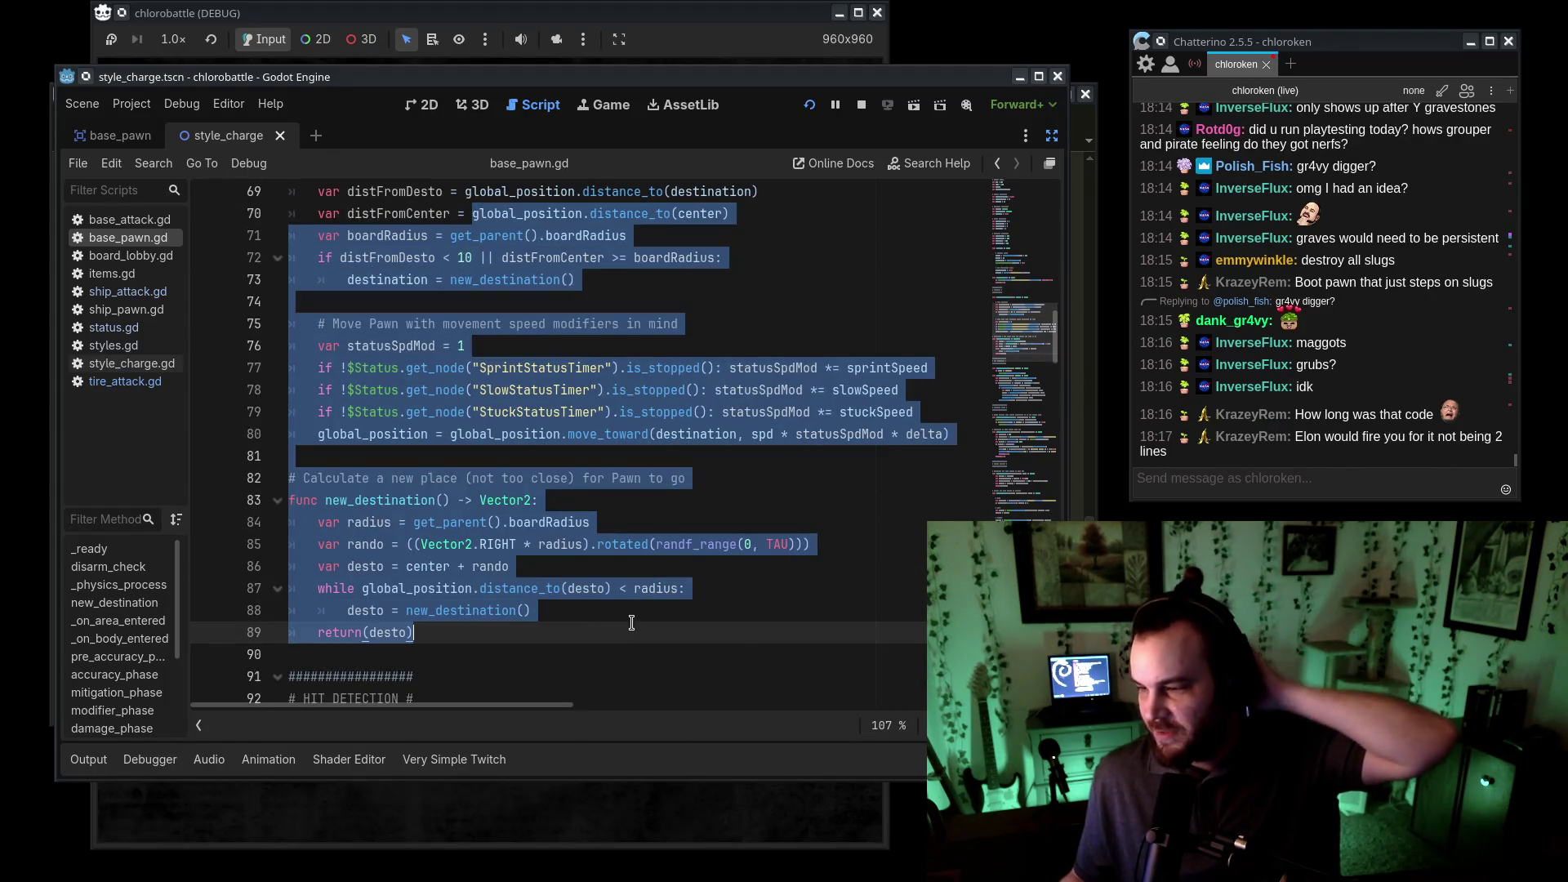
pyautogui.click(793, 458)
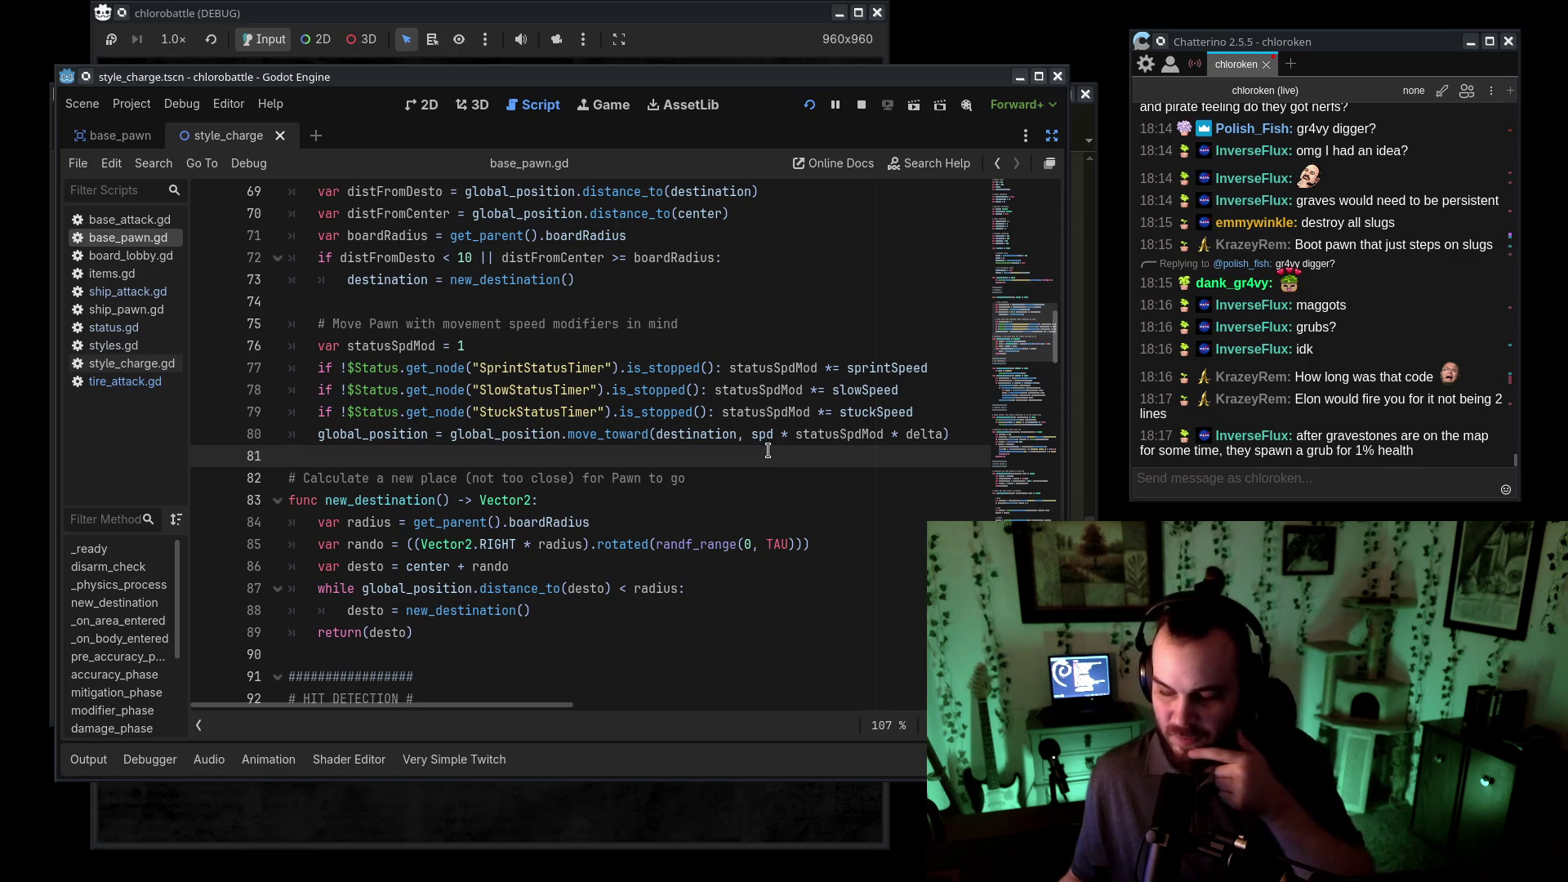
pyautogui.tripleClick(1293, 449)
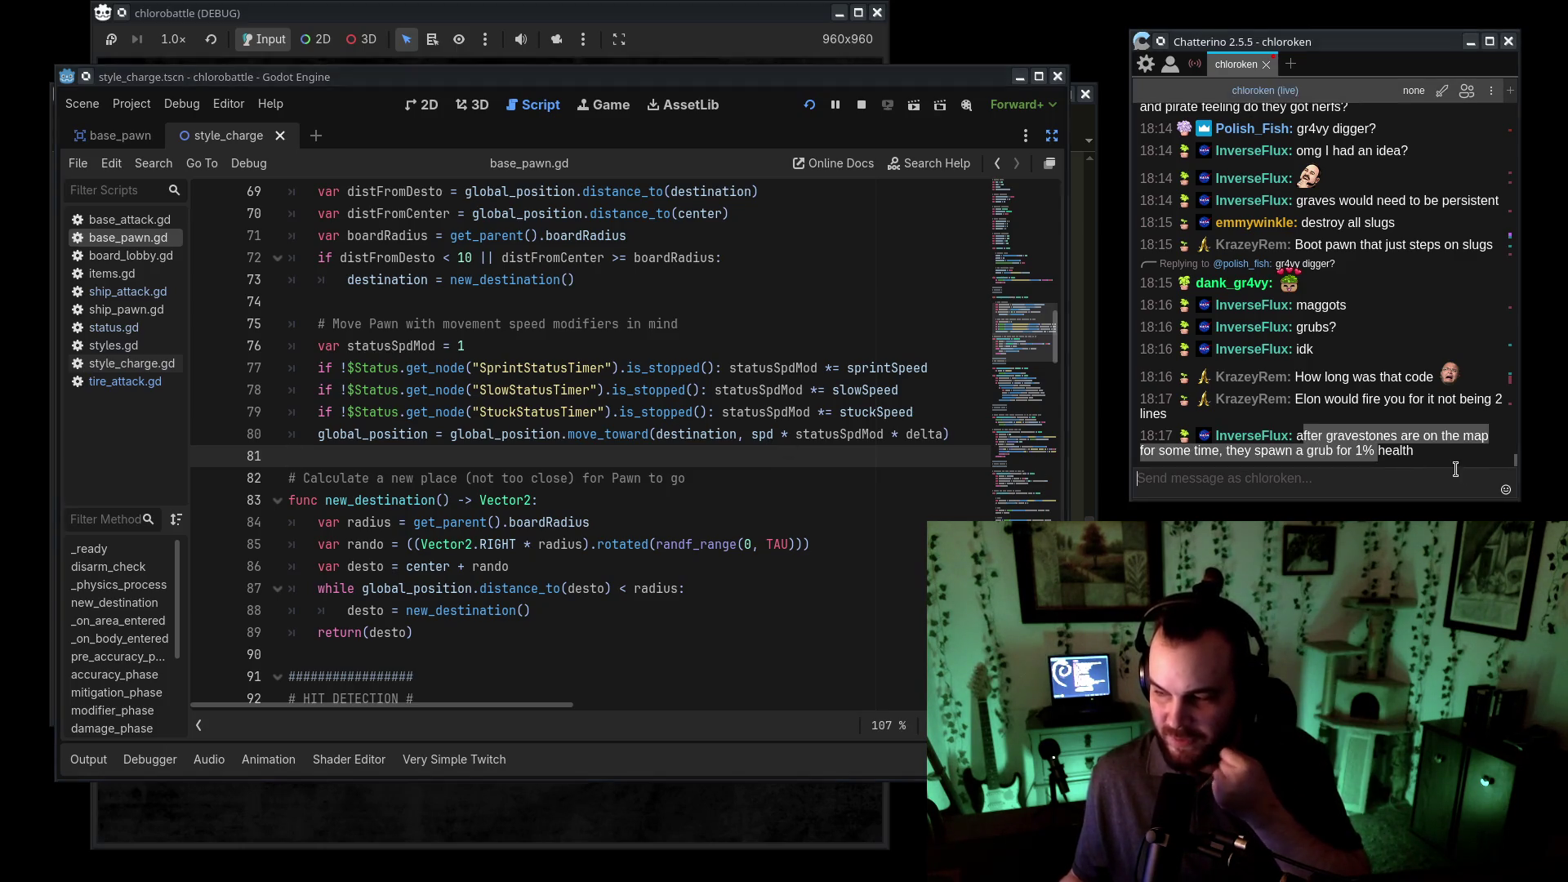
pyautogui.click(1393, 463)
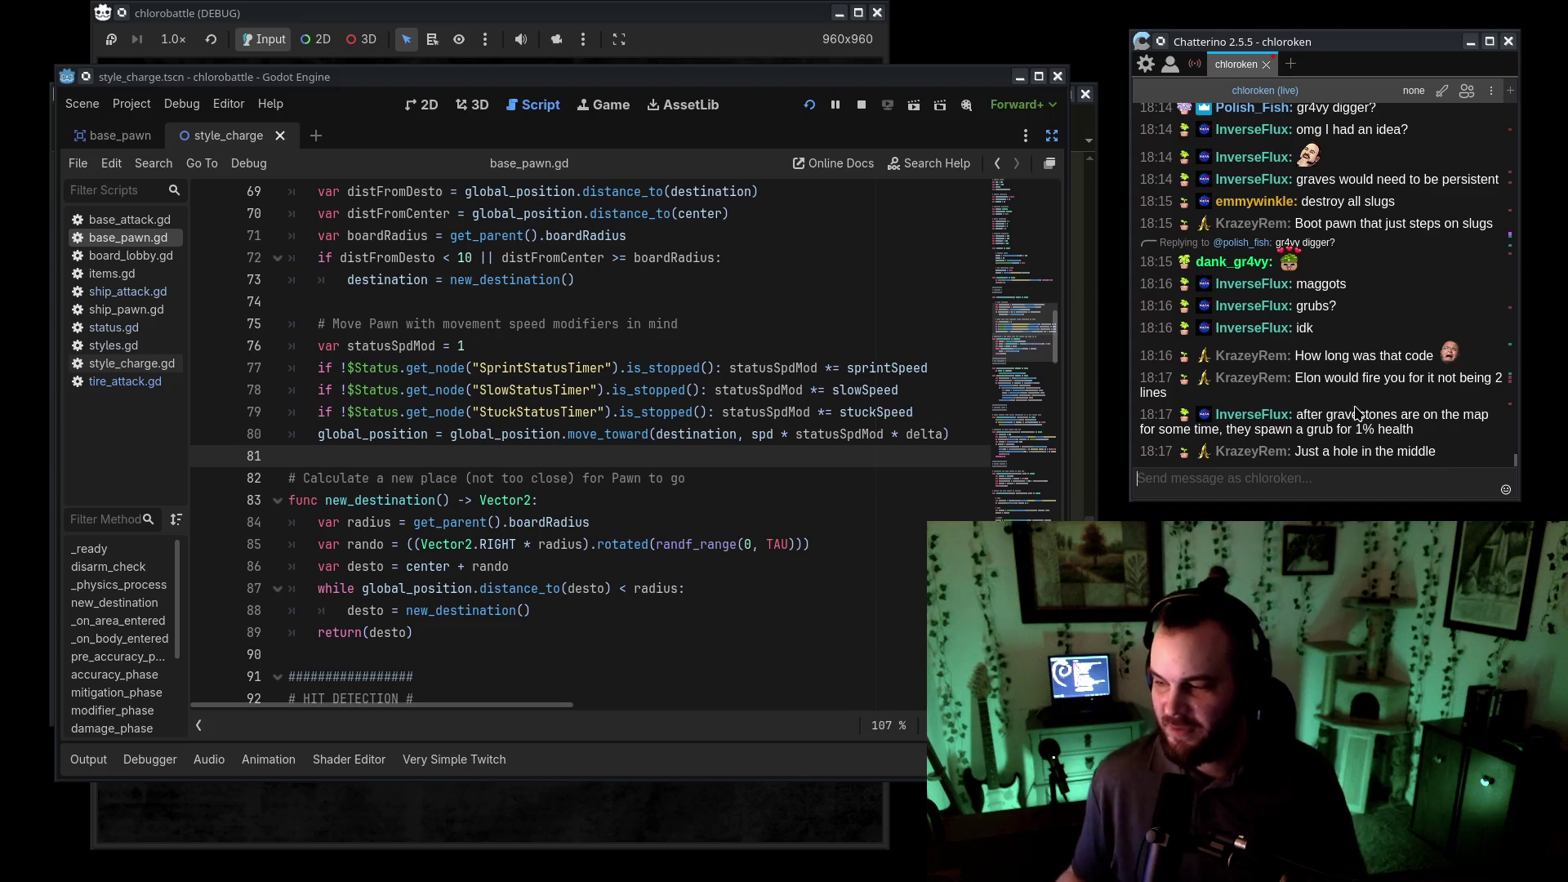
pyautogui.click(1407, 495)
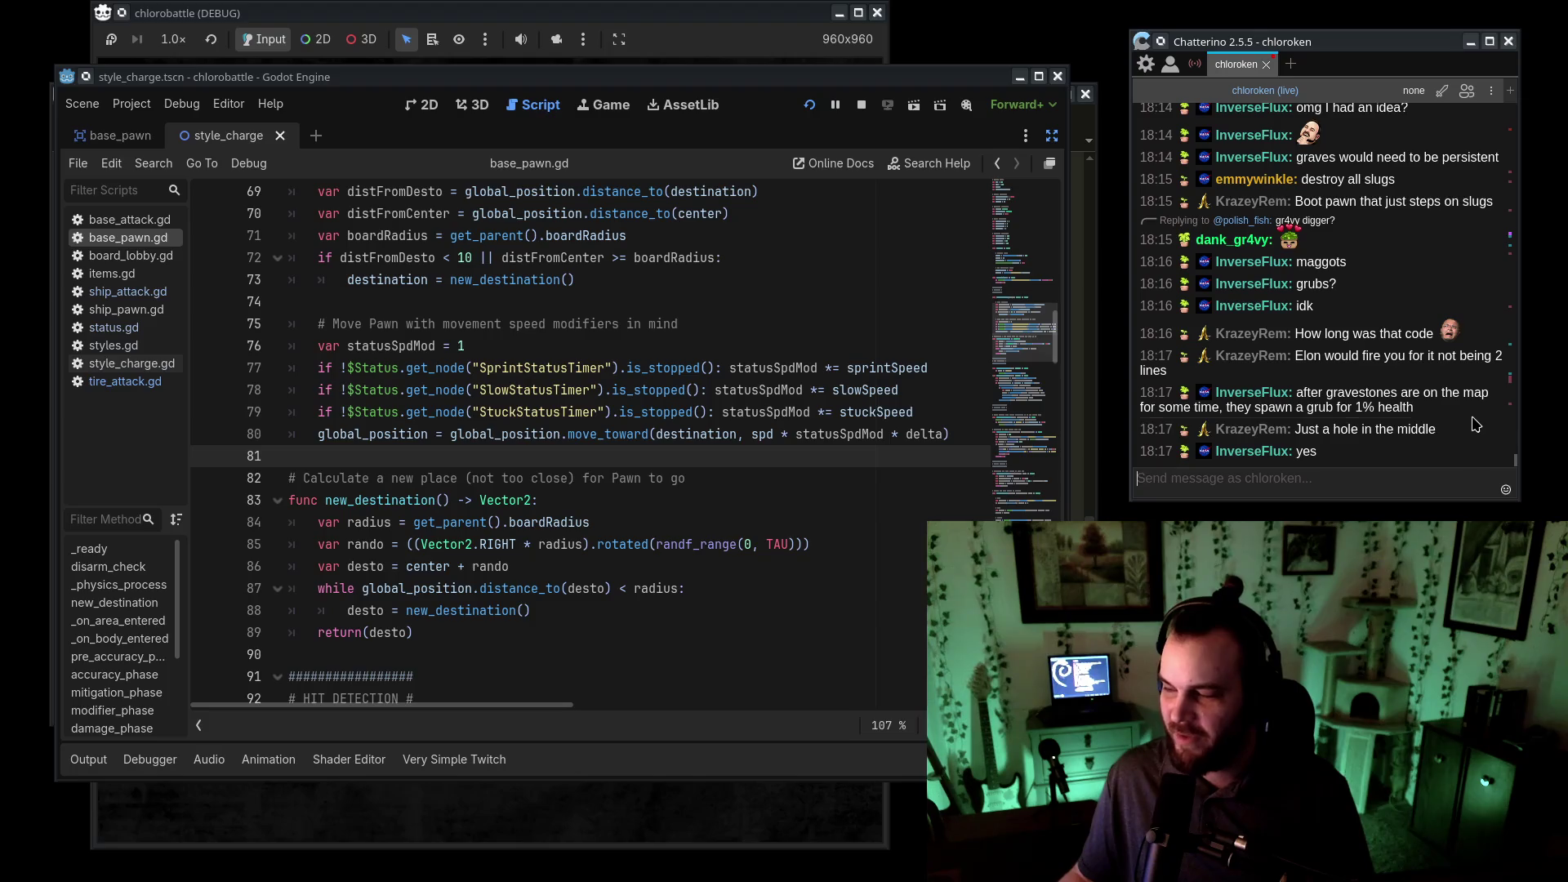
pyautogui.tripleClick(1478, 428)
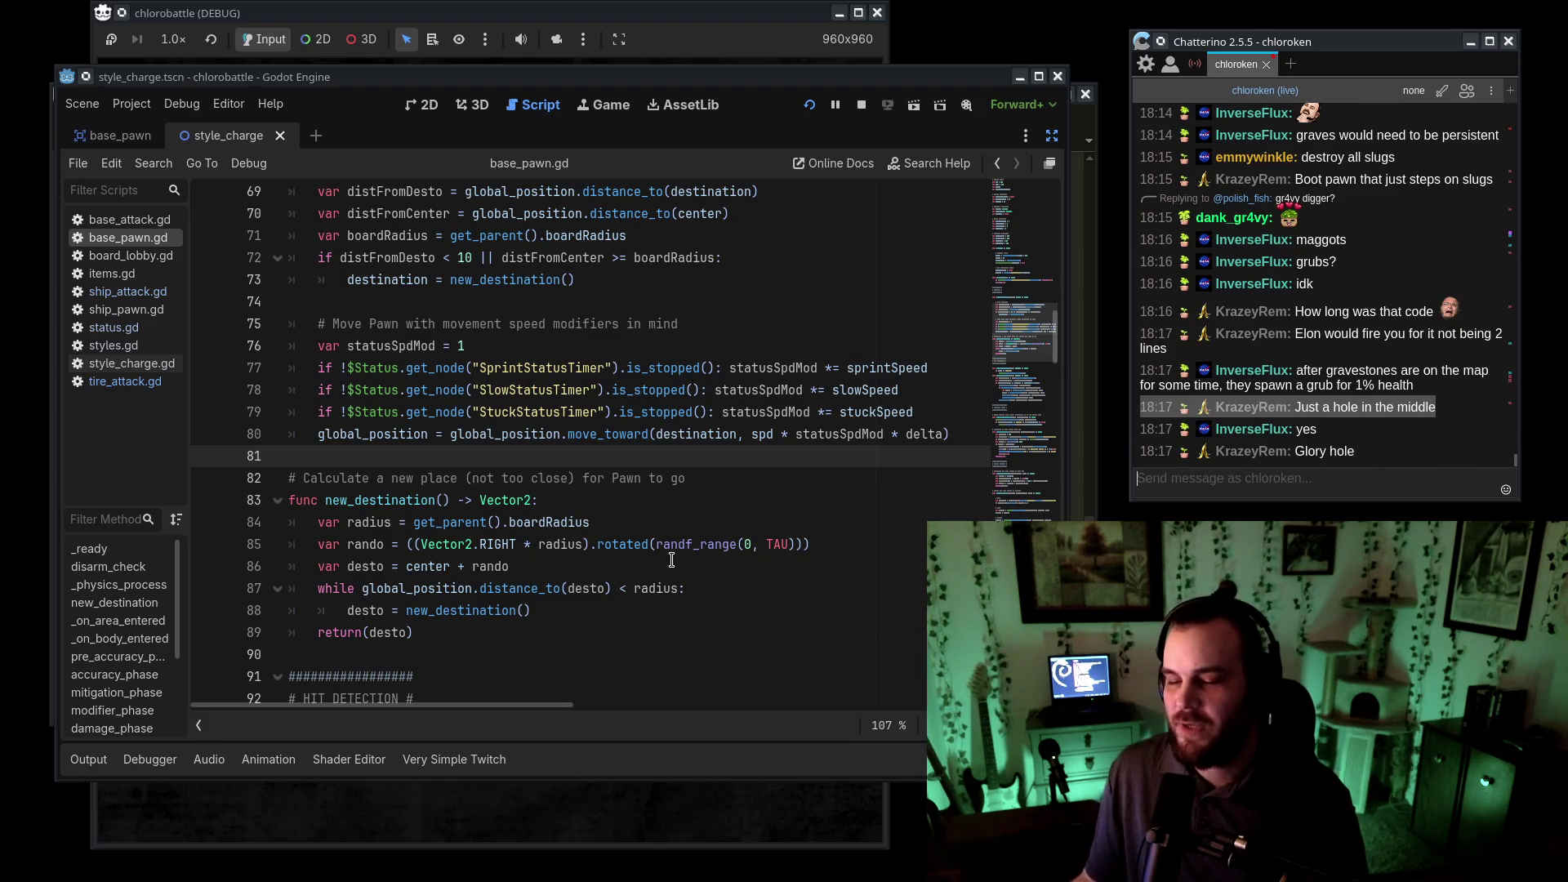
pyautogui.click(725, 13)
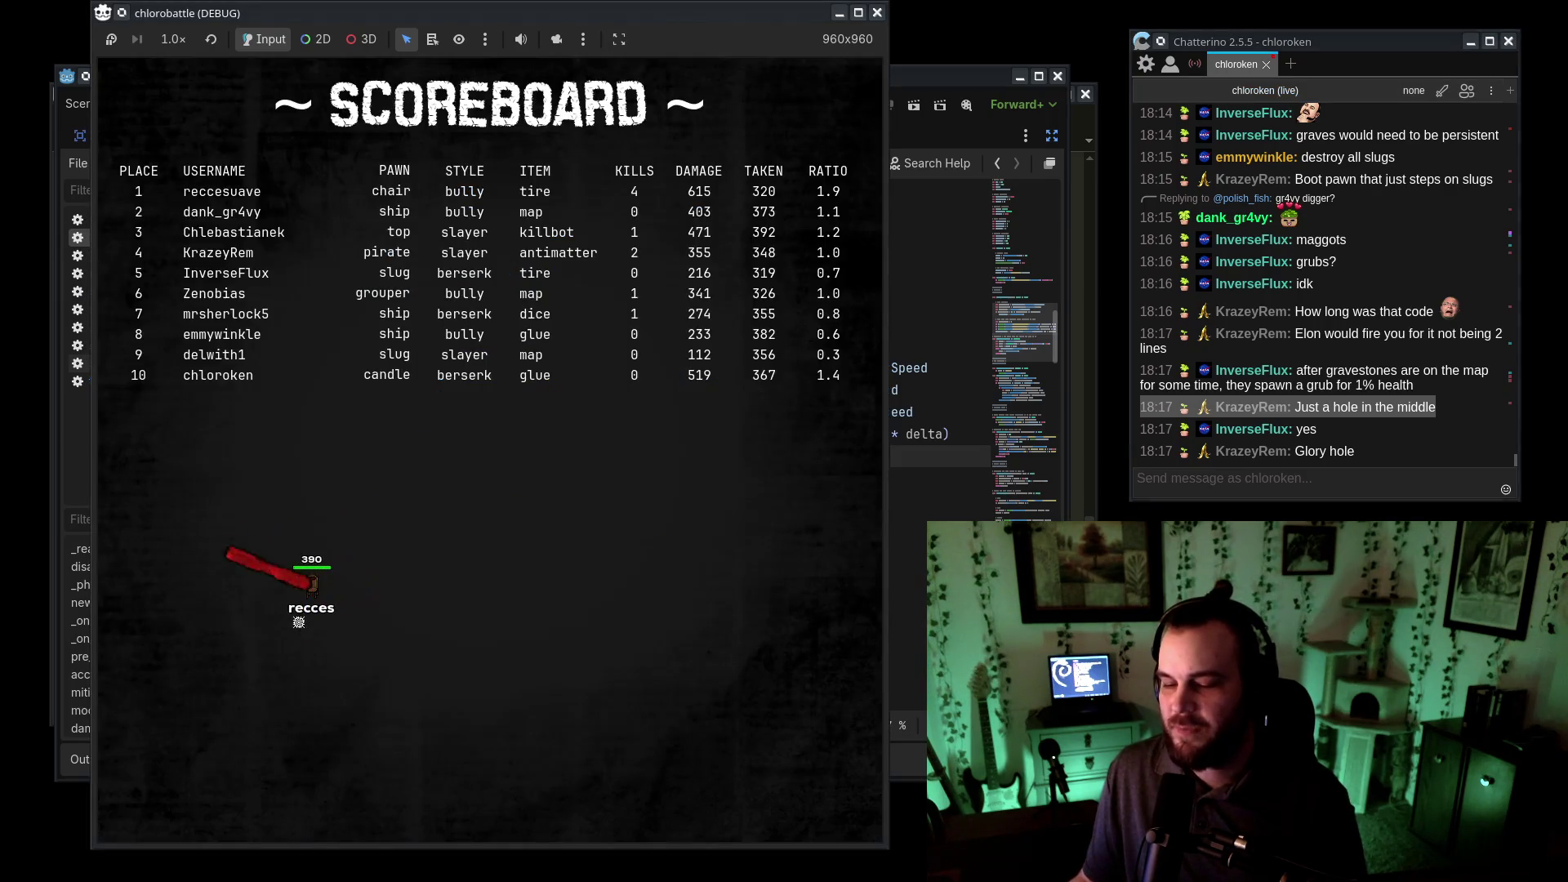
pyautogui.click(907, 543)
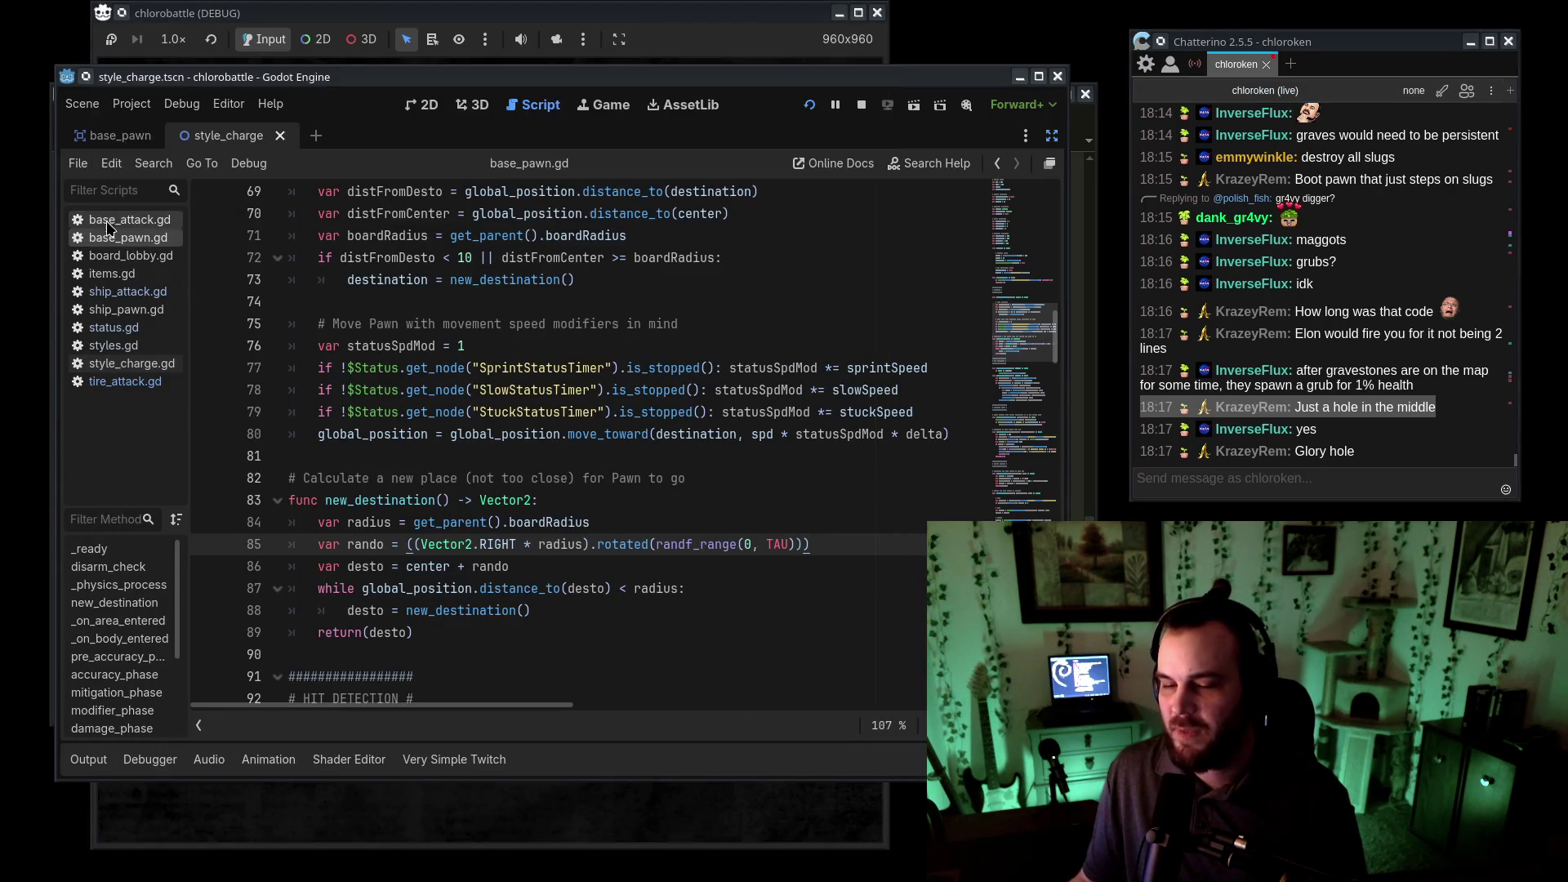
# - Open ship_attack.gd via board_lobby.gd and turn off distraction-free mode to restore the docks
pyautogui.click(116, 256)
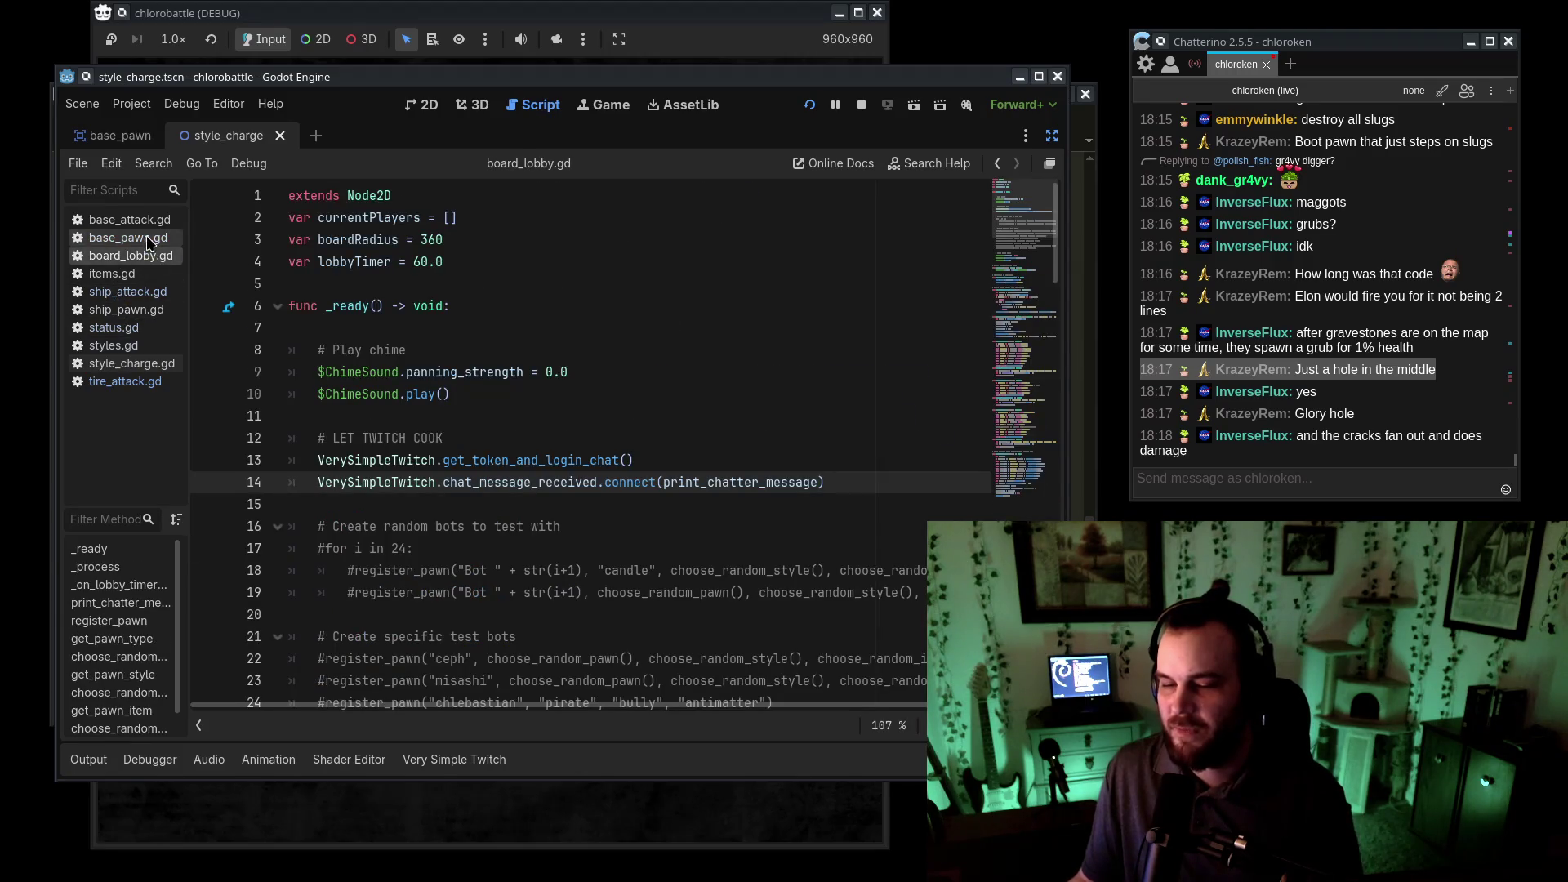
pyautogui.click(155, 296)
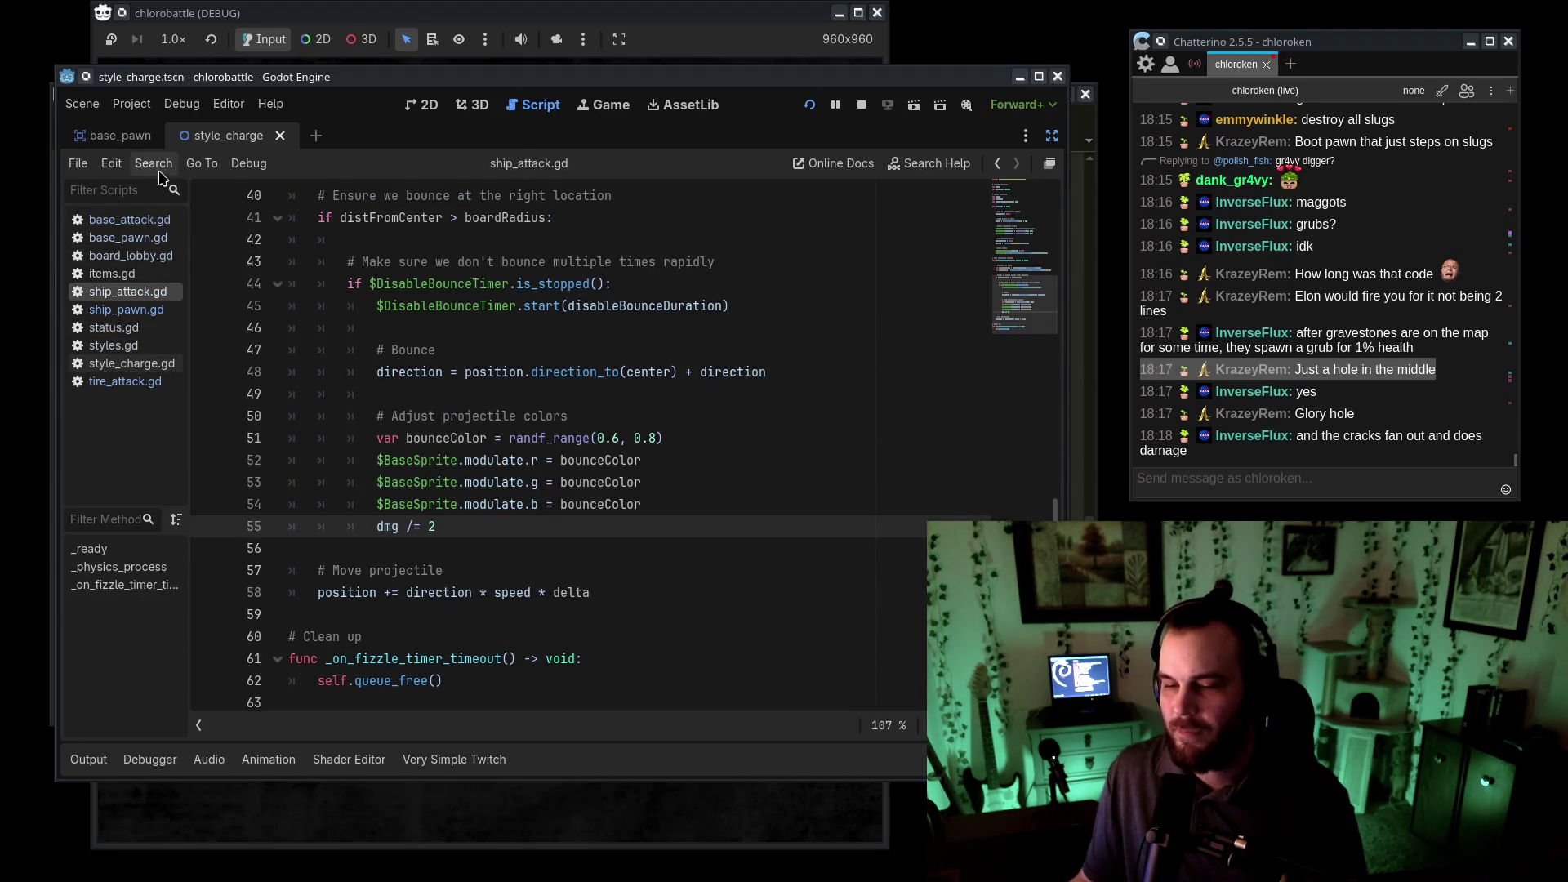
pyautogui.click(199, 726)
pyautogui.hotkey('ctrl', 'shift', 'F11')
pyautogui.click(282, 725)
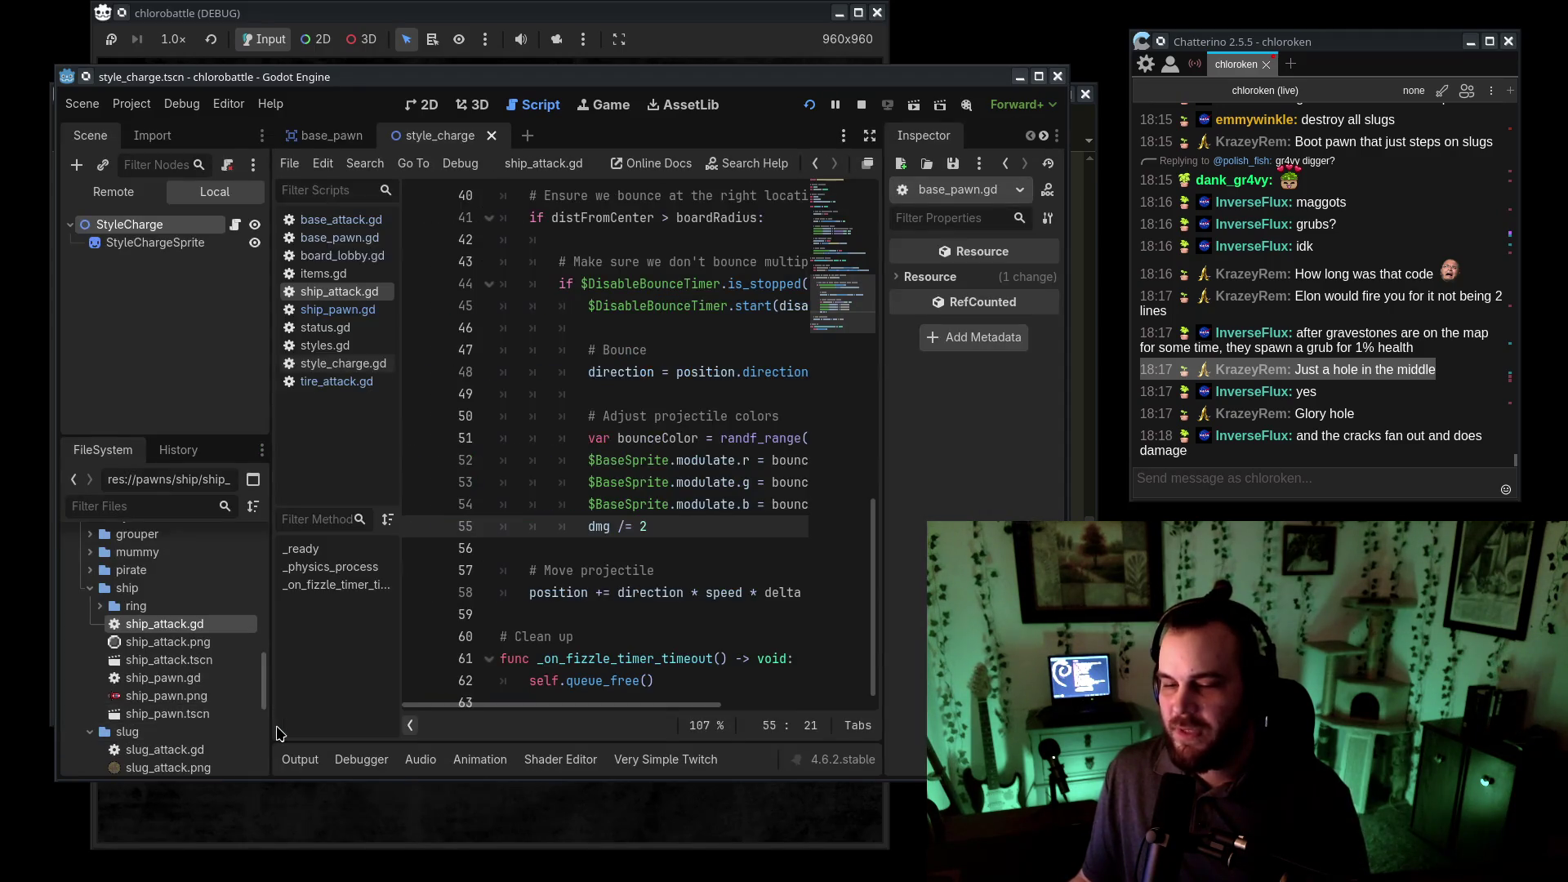
# - Nudge the Godot window into place and minimize CudaText
pyautogui.moveTo(723, 77); pyautogui.dragTo(716, 93)
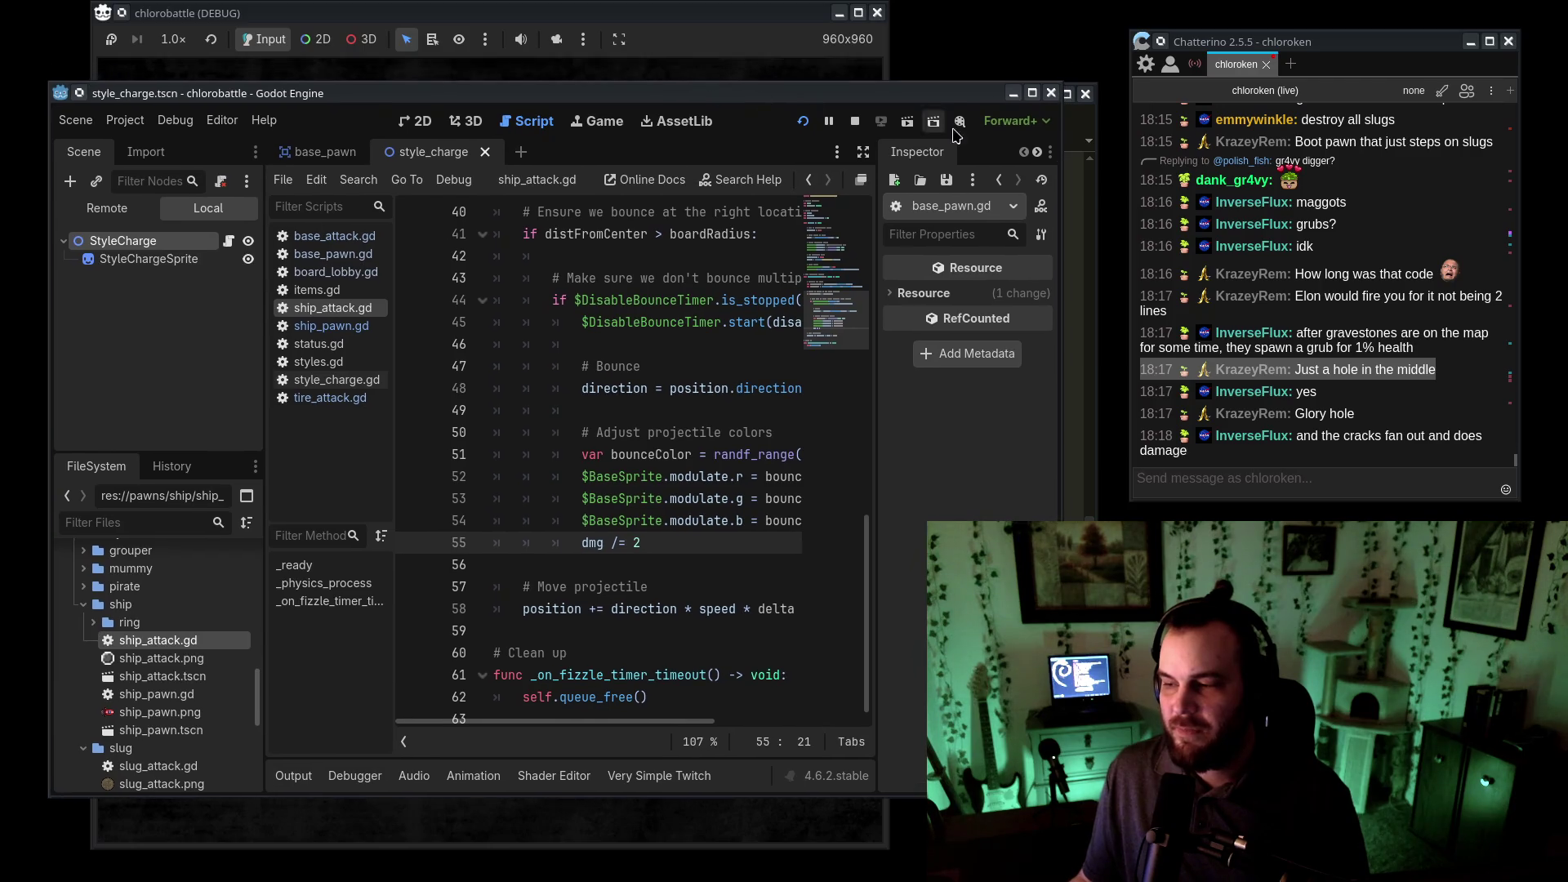
pyautogui.click(1092, 125)
pyautogui.click(1048, 95)
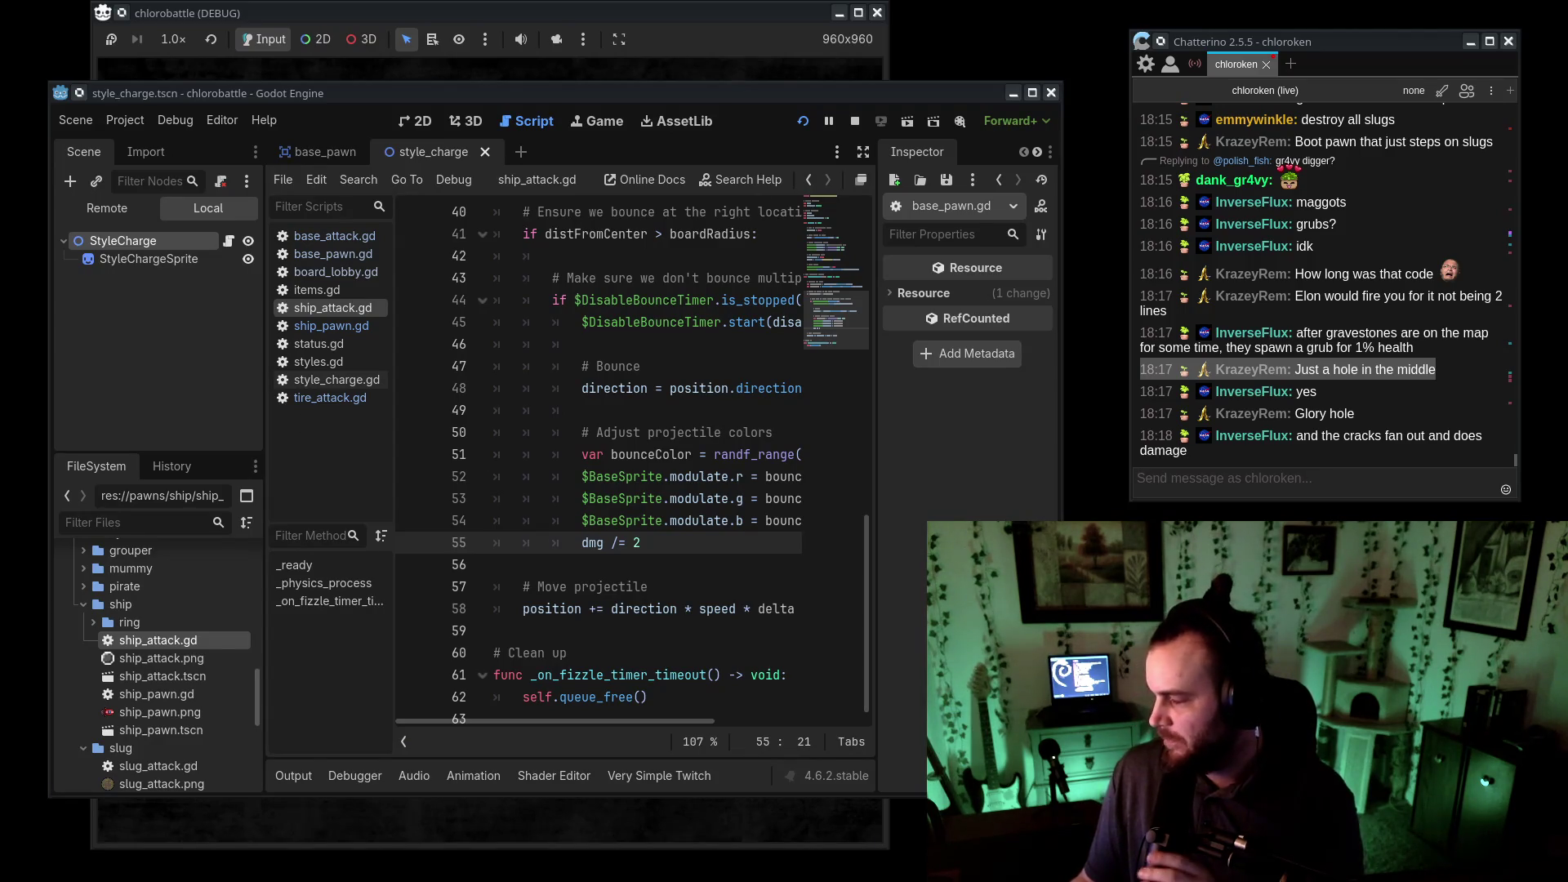
pyautogui.click(1446, 489)
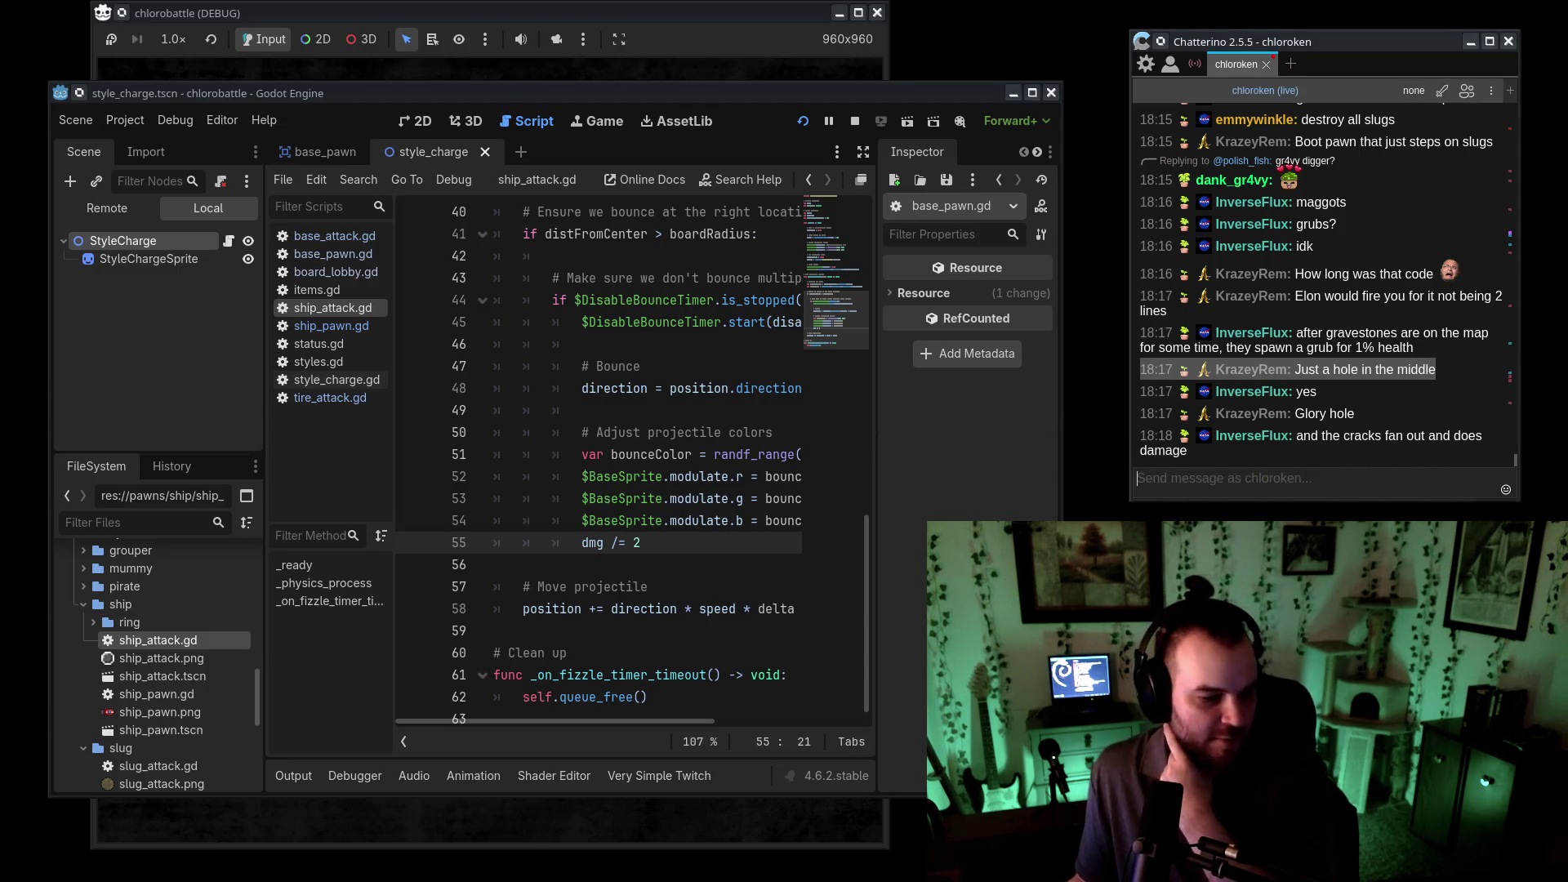
# - Under healthworms, add '# draw the sprite' and 'create the scene (npc scene, new type)' notes
pyautogui.hotkey('alt', 'Tab')
pyautogui.press('Return')
pyautogui.press('Tab')
pyautogui.write('#')
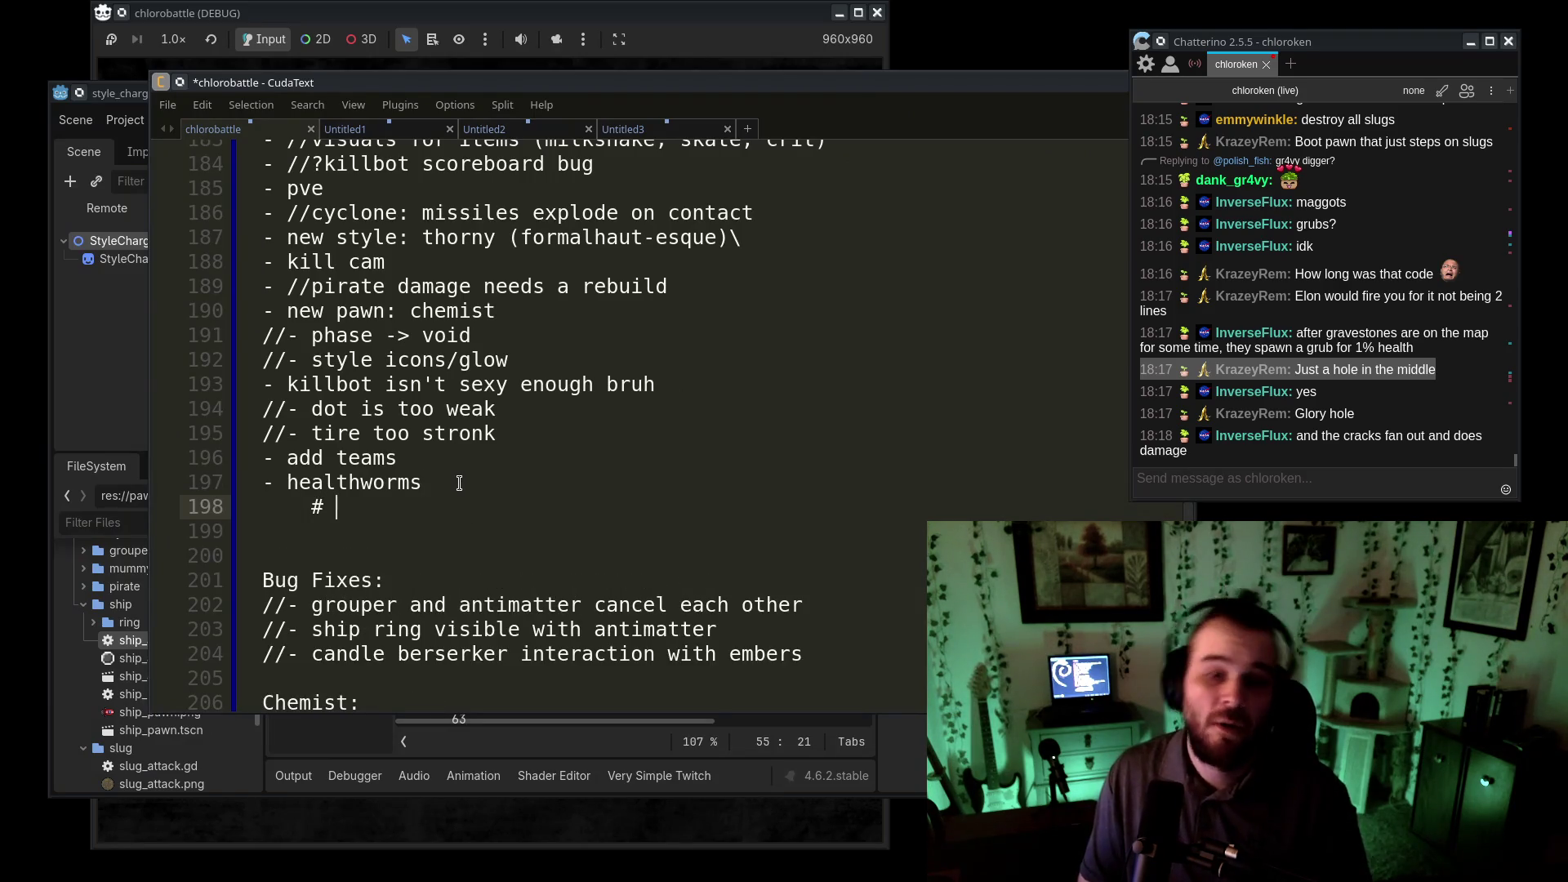
pyautogui.write(' draw the sprite')
pyautogui.press('Return')
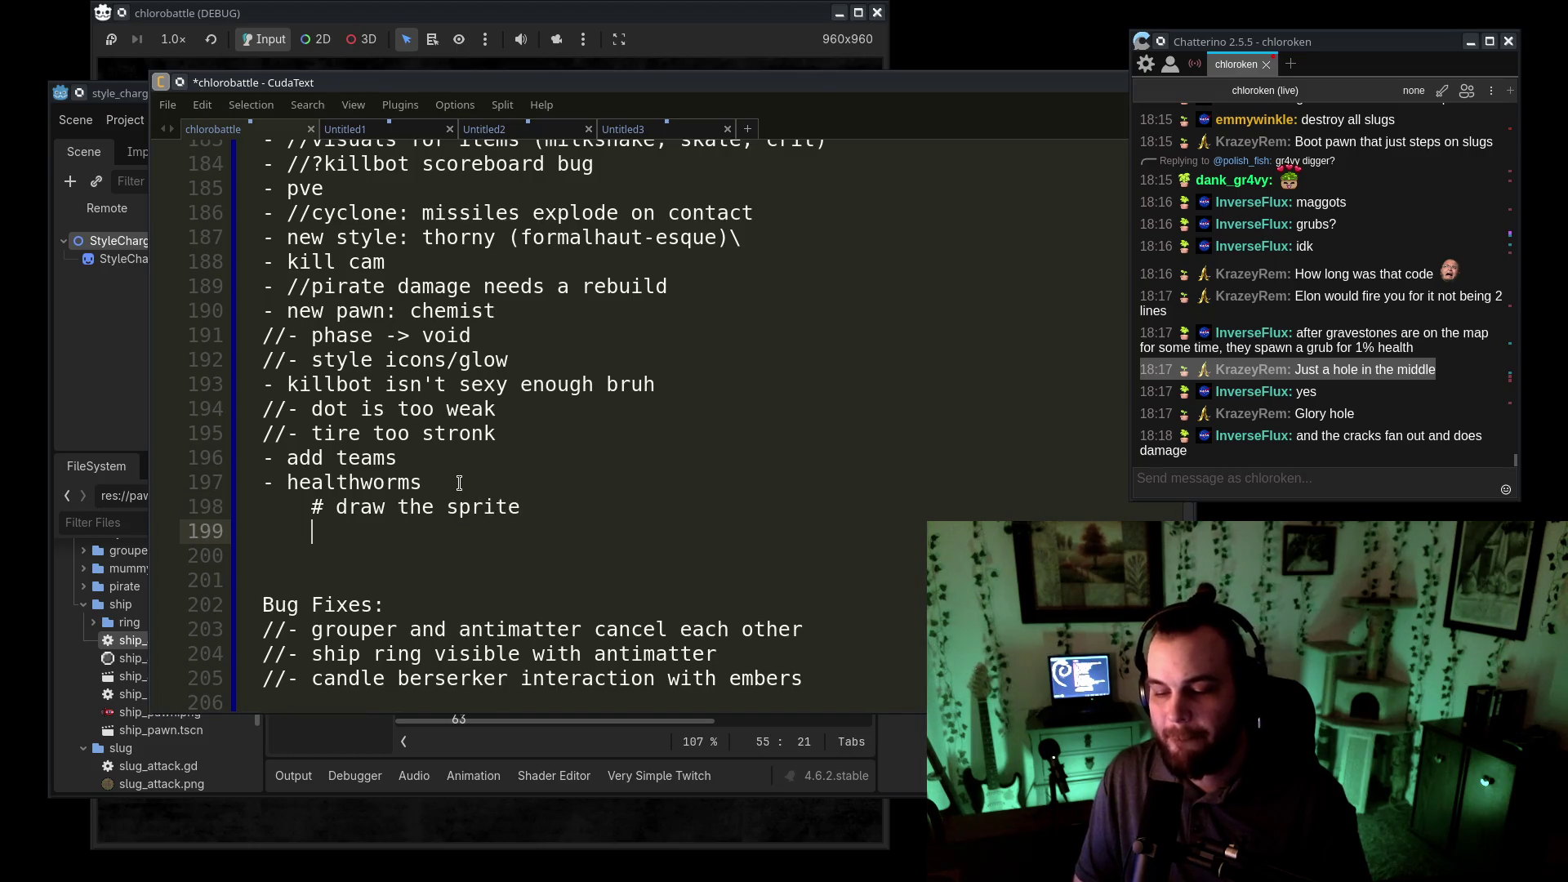
pyautogui.write('create t')
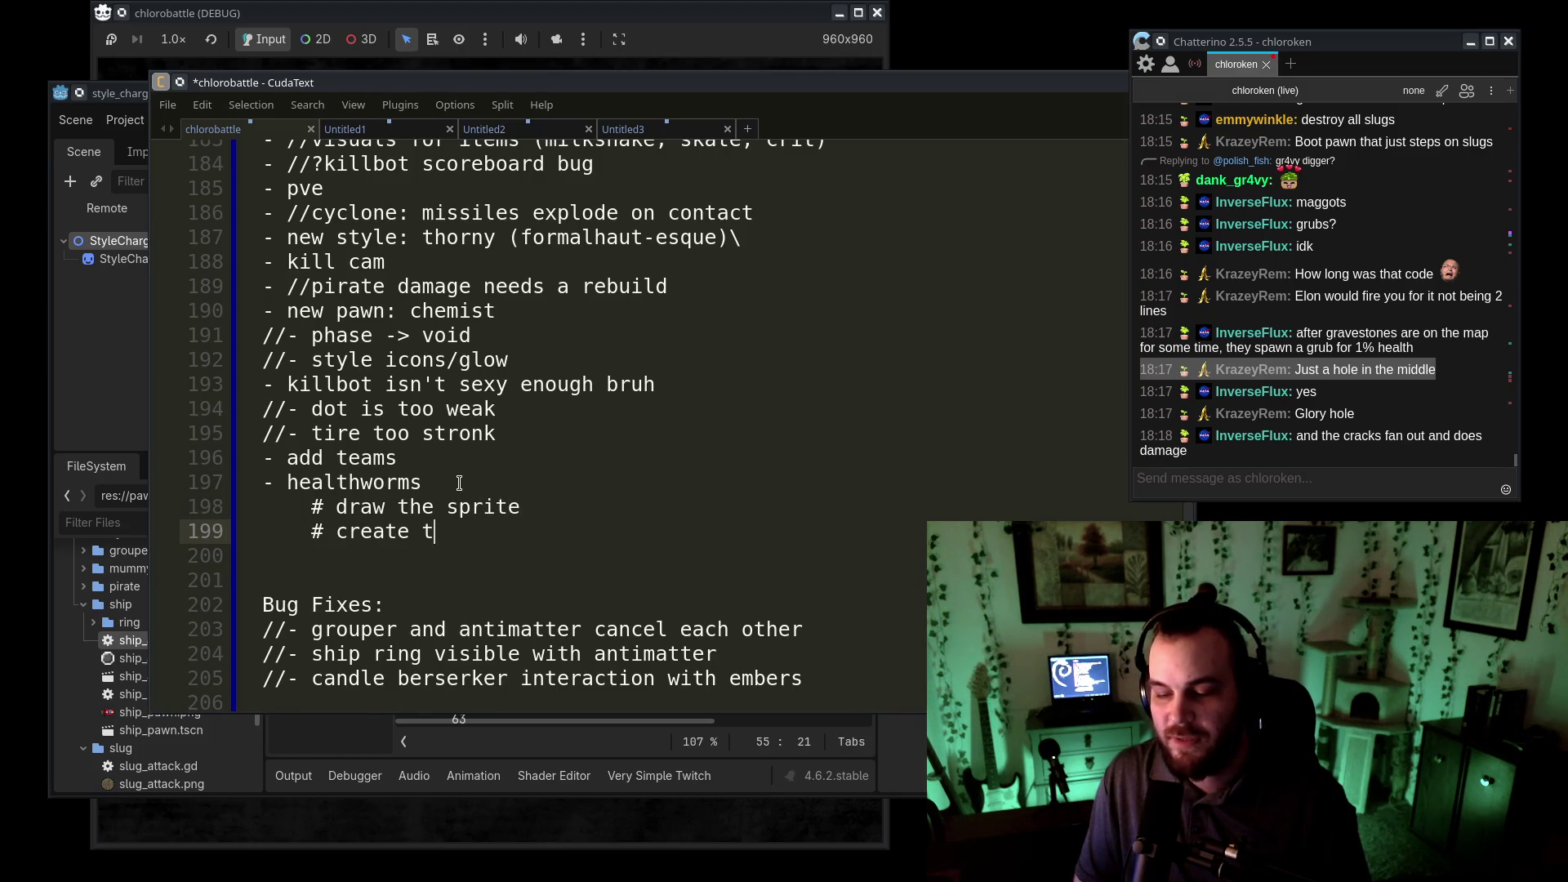
pyautogui.write('he scene (')
pyautogui.press('BackSpace')
pyautogui.press('BackSpace')
pyautogui.press('BackSpace')
pyautogui.write('ene (')
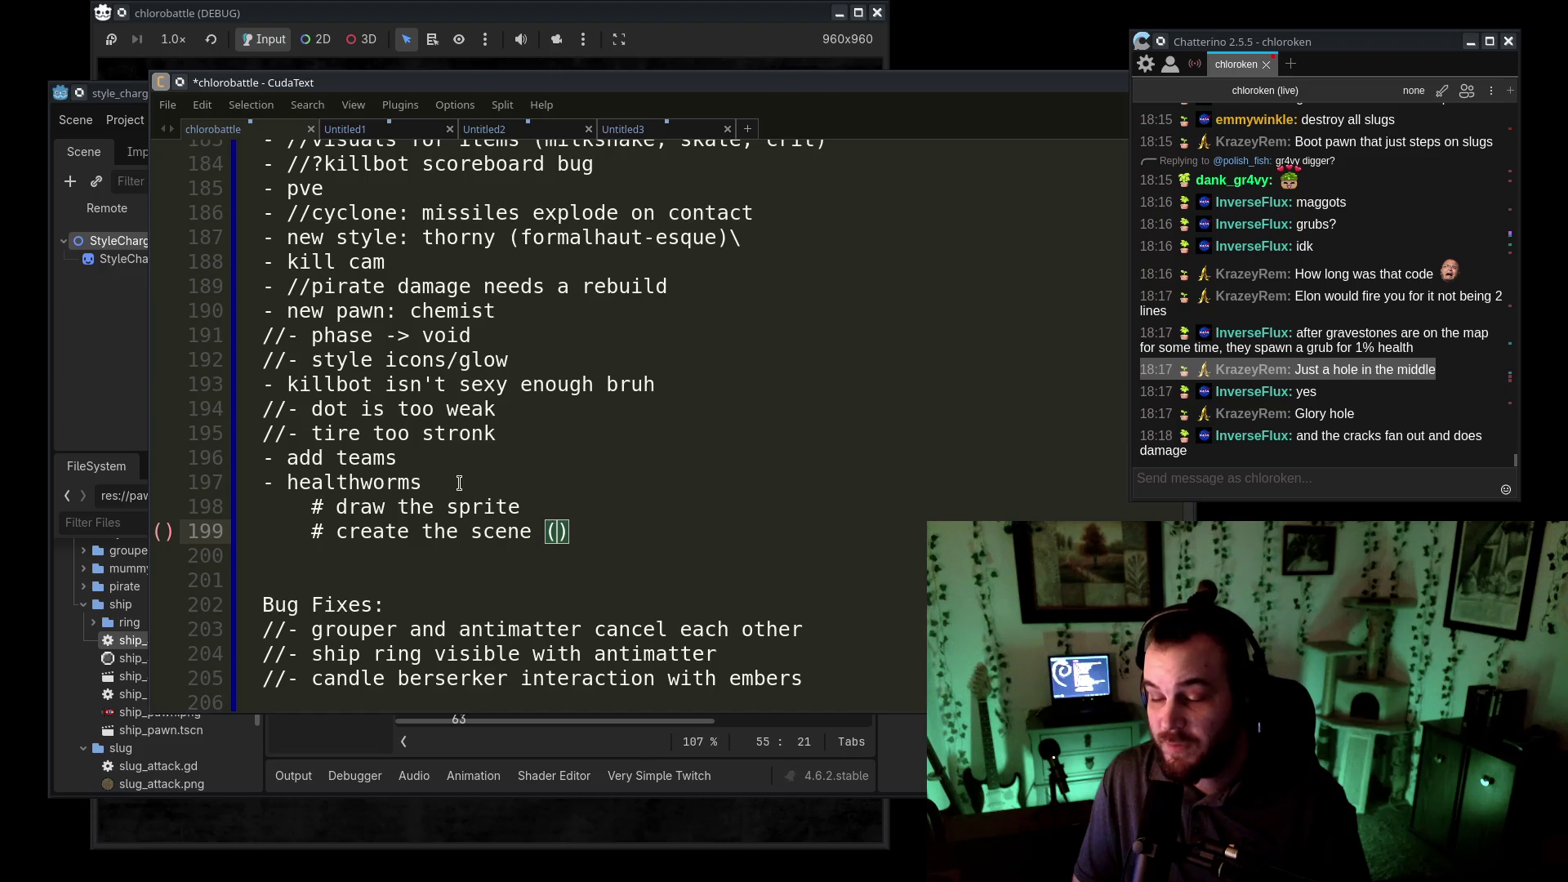
pyautogui.write('npc scene, new typ')
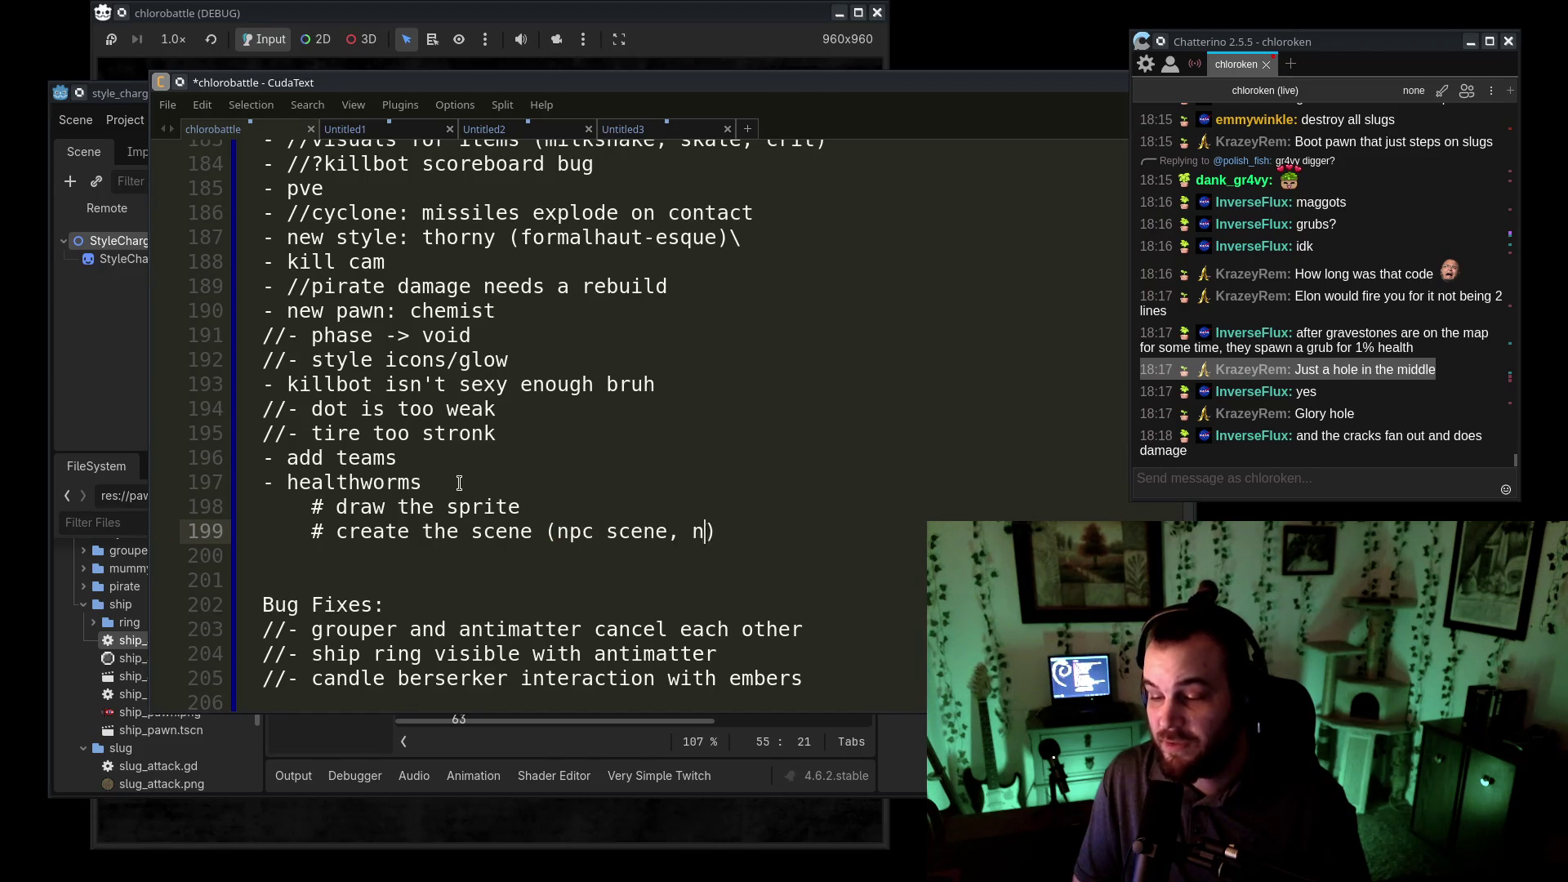
pyautogui.write('e)')
pyautogui.press('Return')
# - Add notes for checking attackbodys in layer 1, hp -= body.dmg on hit, and healing attackingPawn on death
pyautogui.write('scene chec')
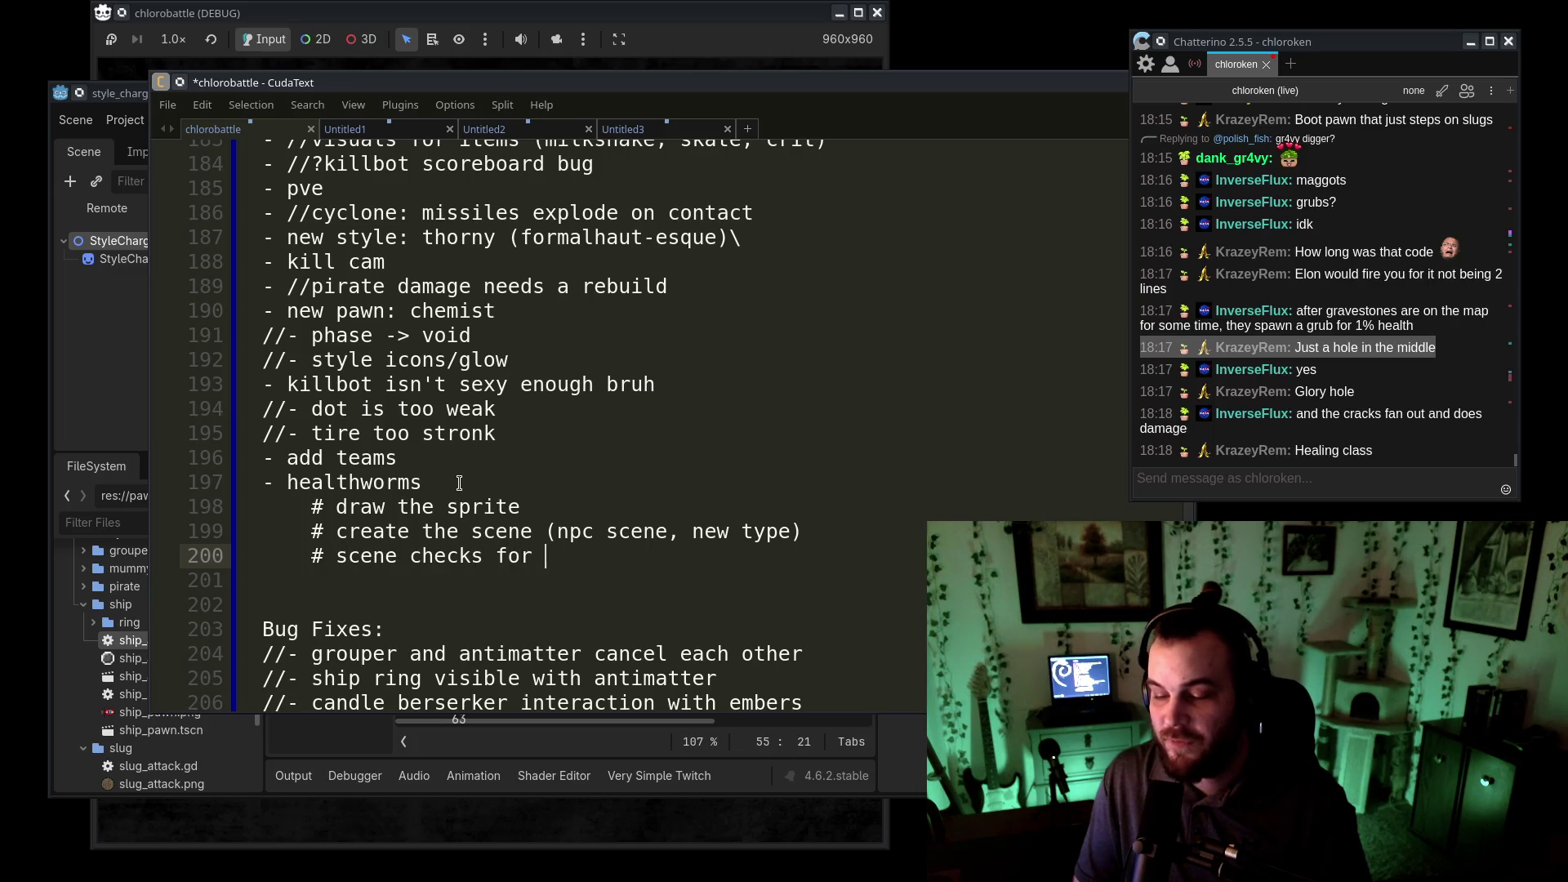
pyautogui.write('ks')
pyautogui.press('BackSpace')
pyautogui.write('bo')
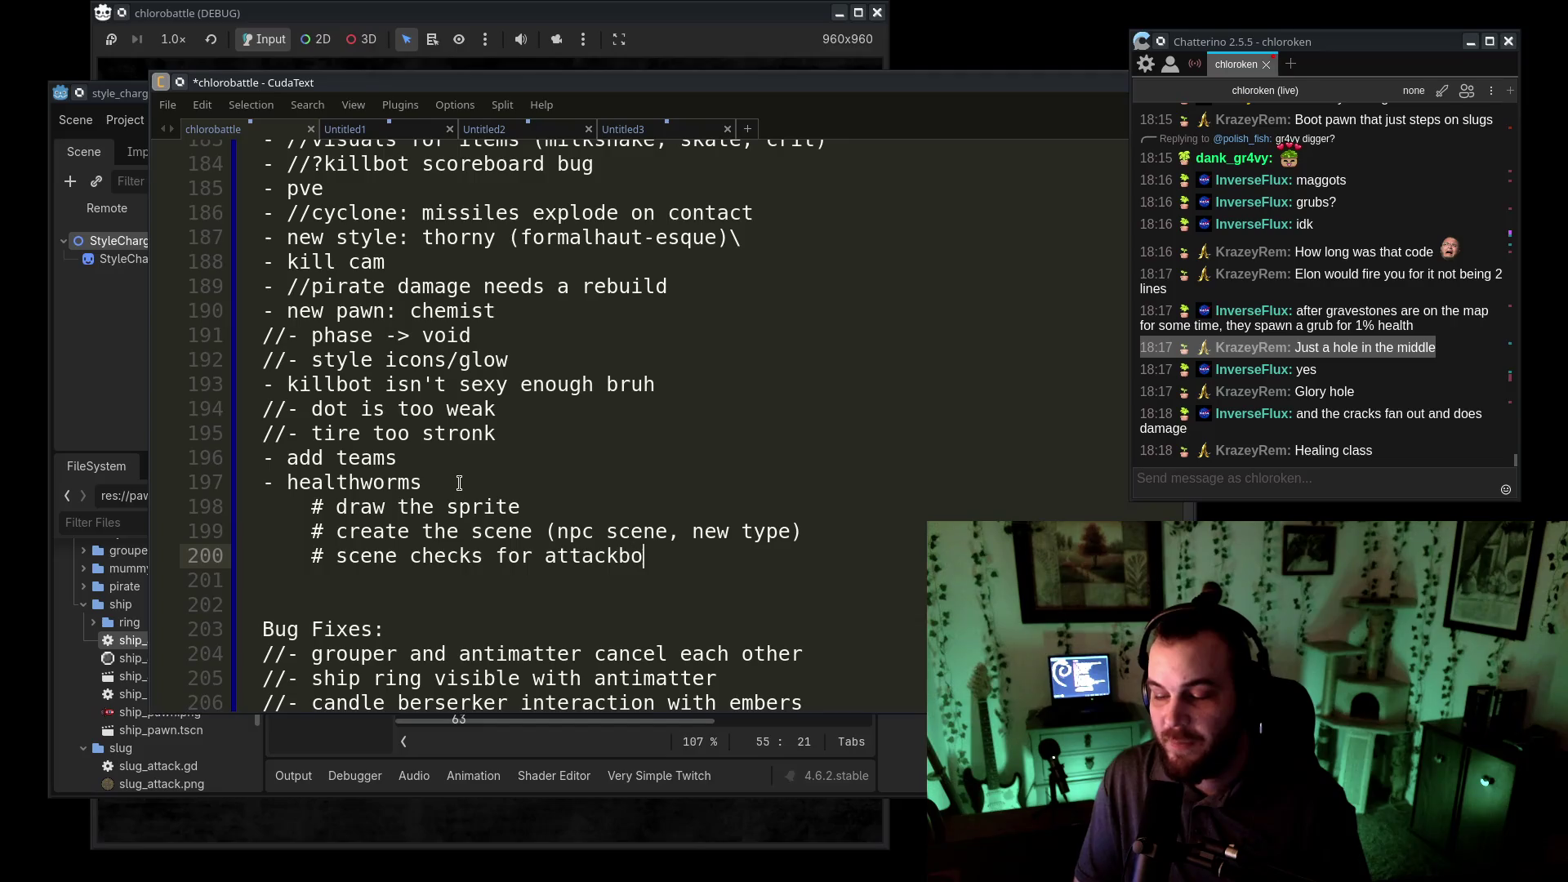
pyautogui.write('dys in layer 1')
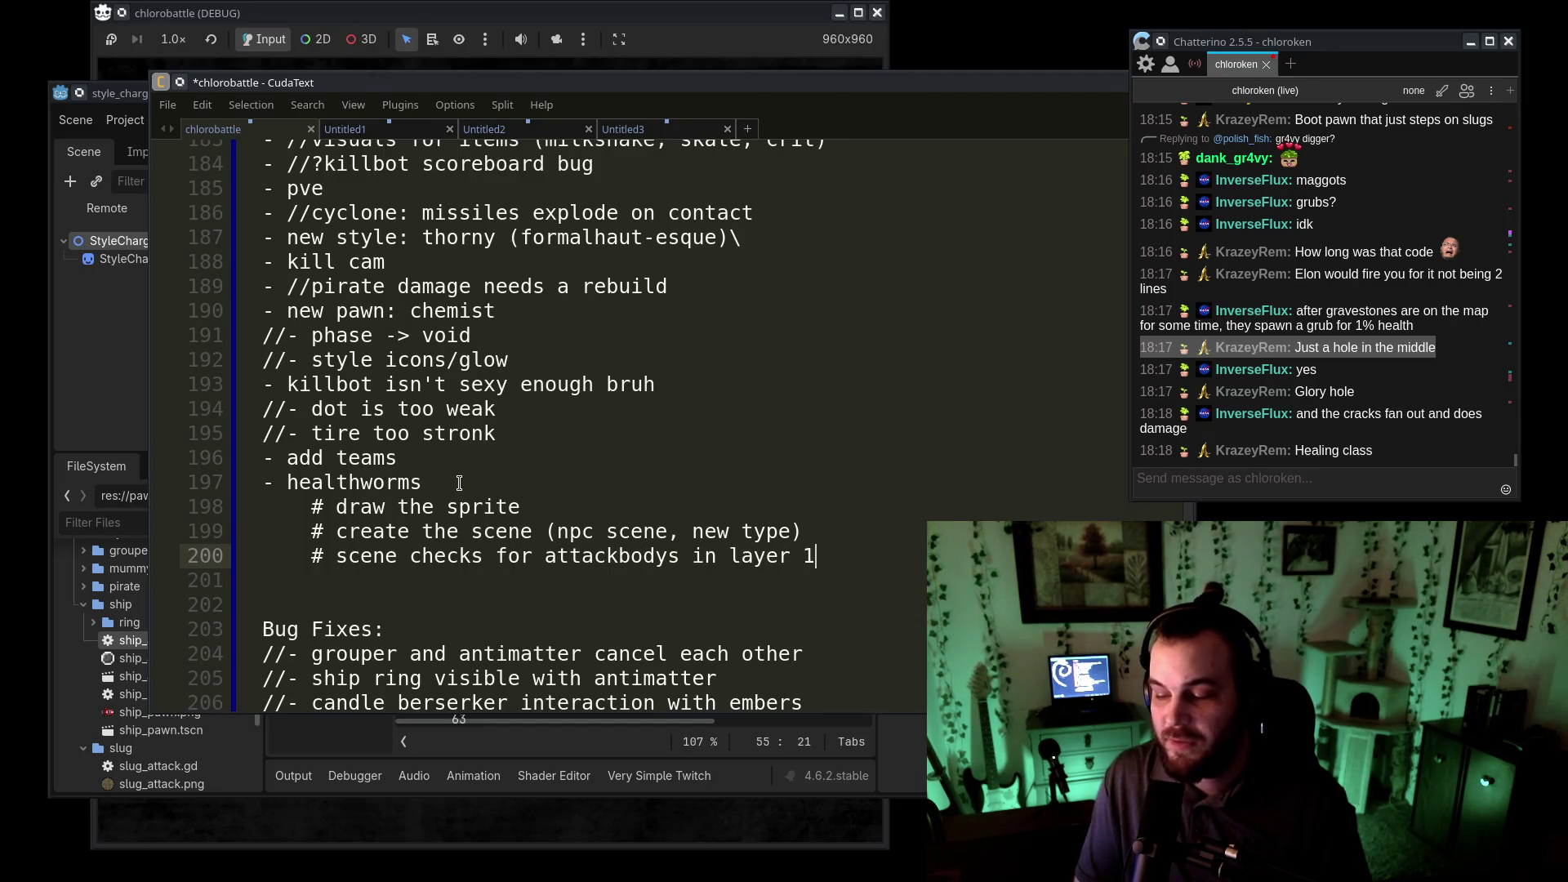
pyautogui.press('Return')
pyautogui.write('f hit, hp')
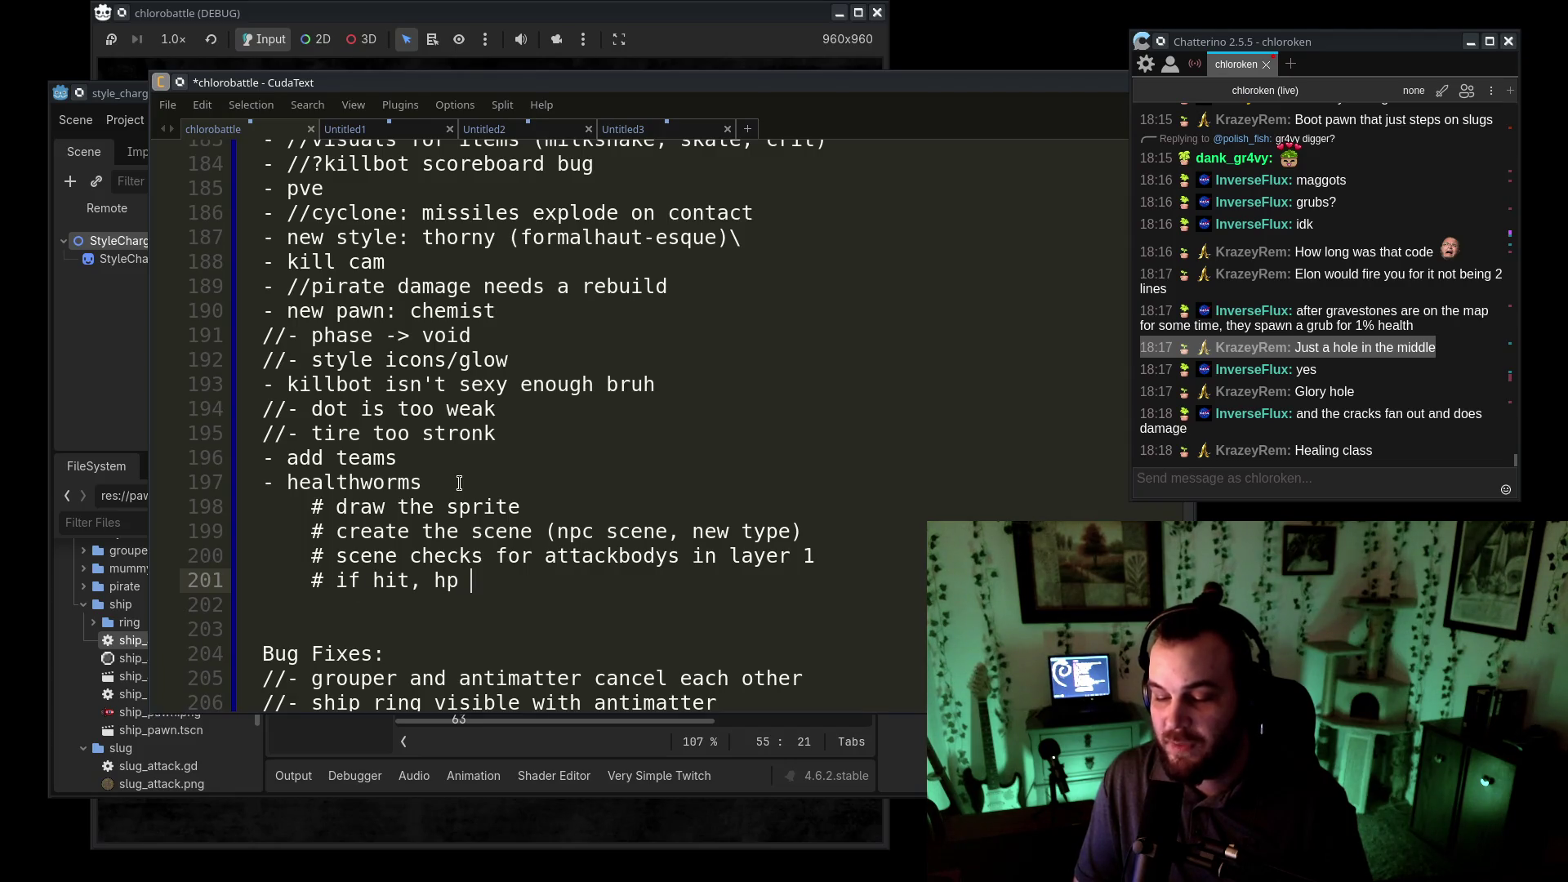
pyautogui.write('-0ody.dmg')
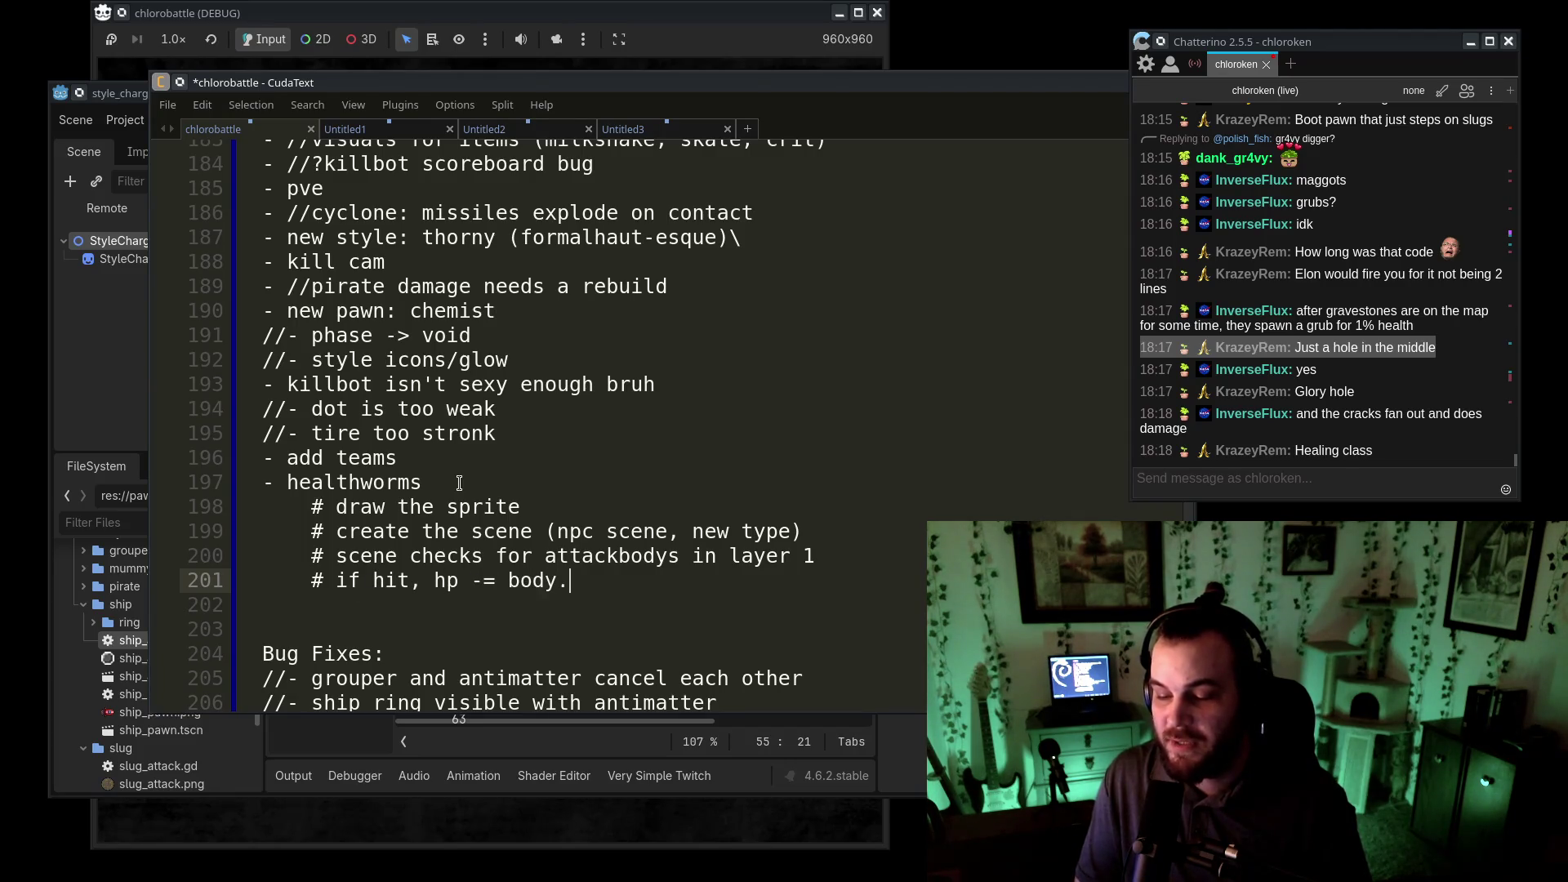
pyautogui.press('Return')
pyautogui.write('dead, heal attackingPawn')
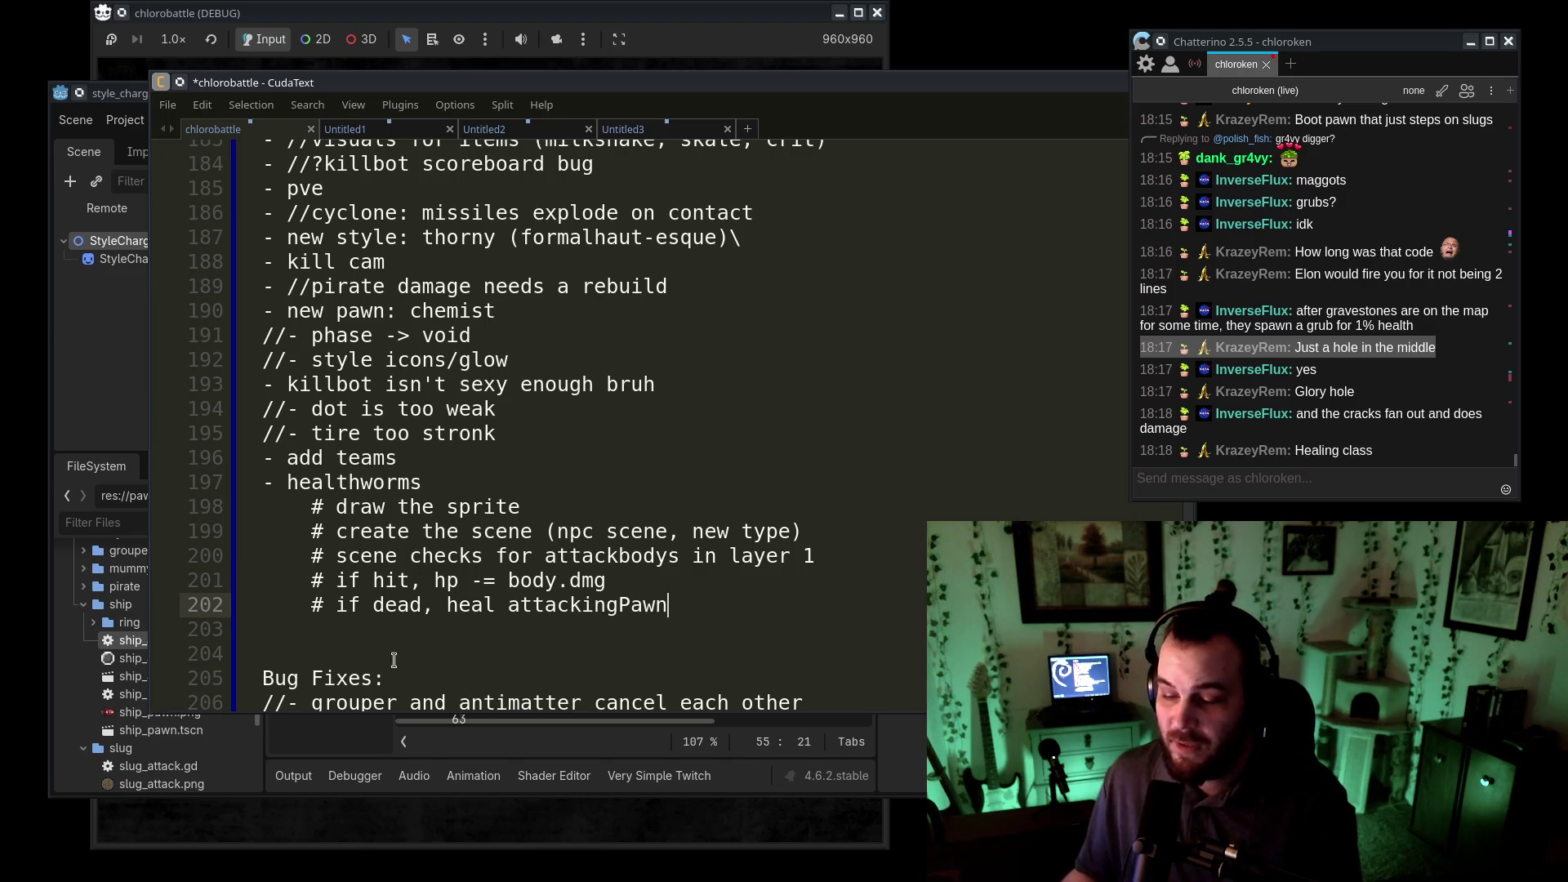
pyautogui.click(395, 629)
pyautogui.press('BackSpace')
pyautogui.click(472, 488)
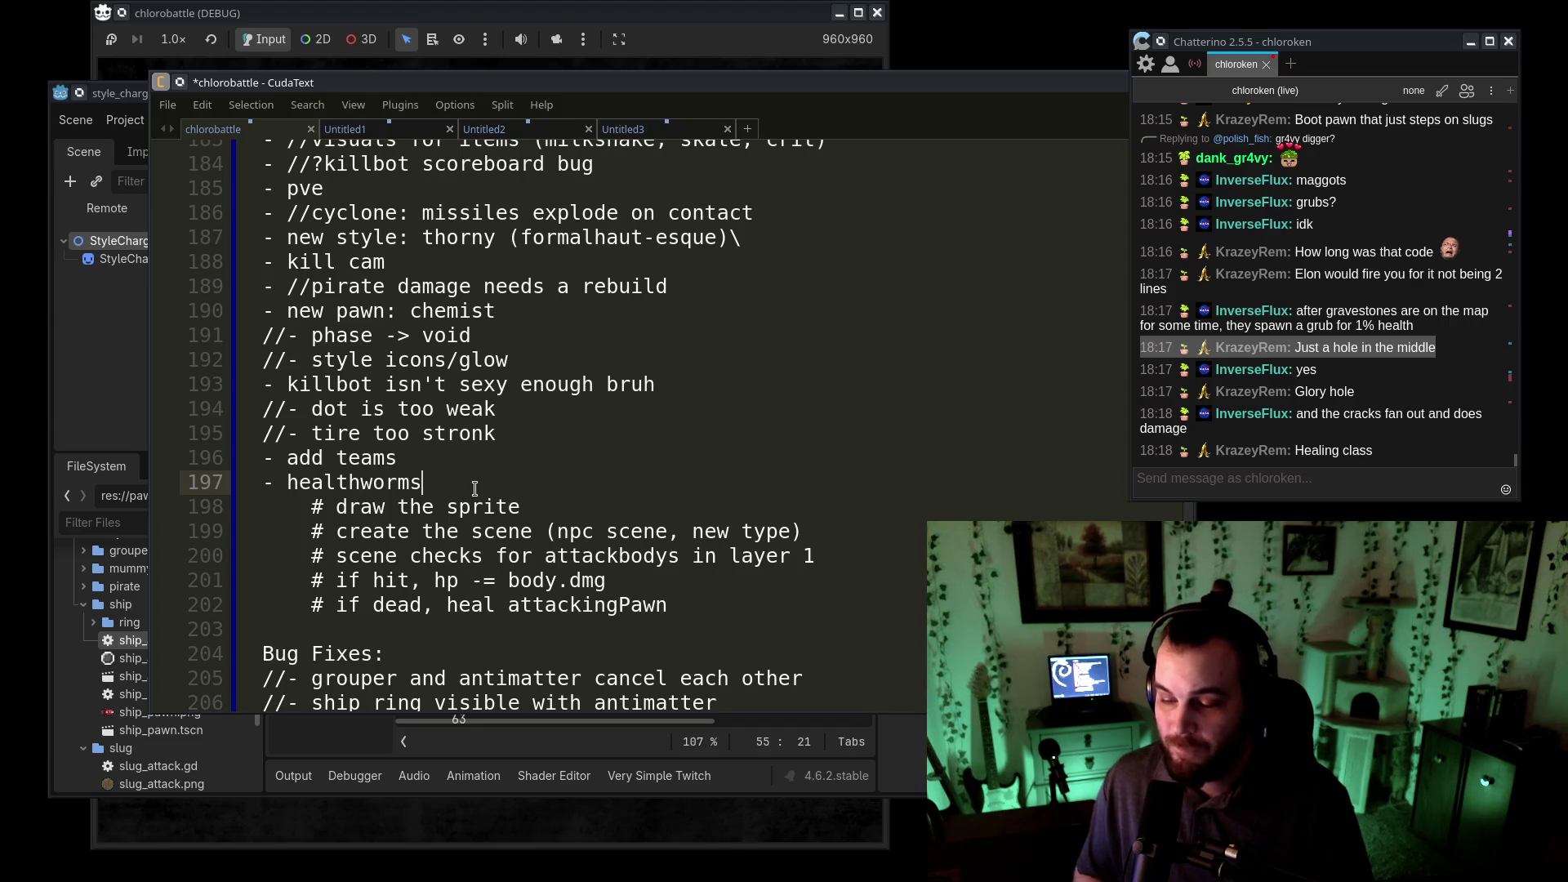
pyautogui.click(751, 604)
# - Add the note 'arenalobby spawns healthworms in center:' with a 10.0 seconds timer sub-line
pyautogui.press('Return')
pyautogui.write('# ')
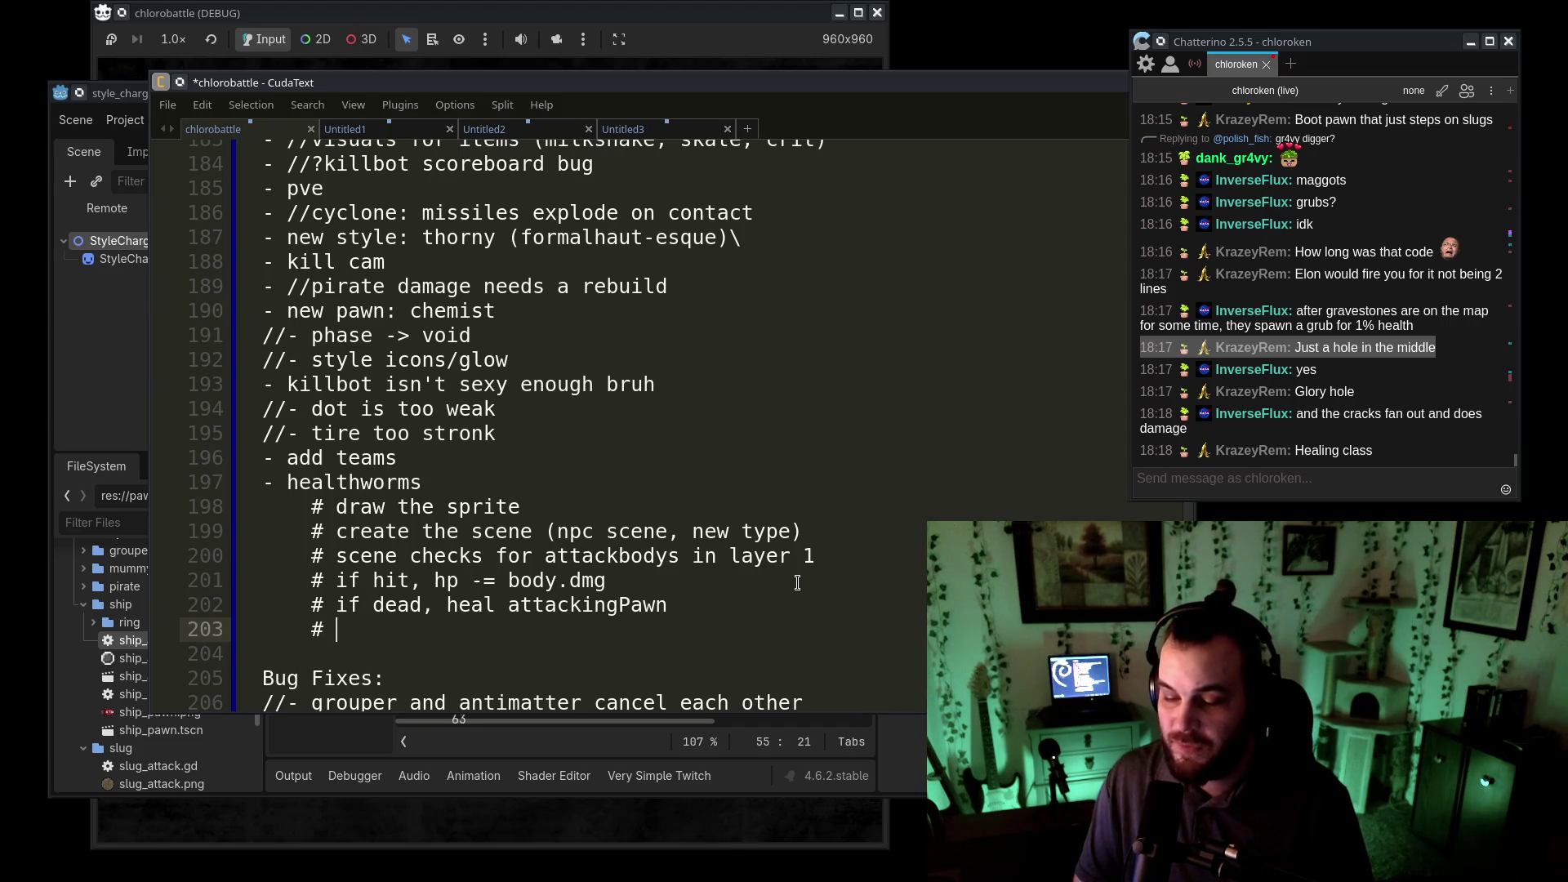
pyautogui.write('renalobbyspawns healthworms inc ent')
pyautogui.press('BackSpace')
pyautogui.press('BackSpace')
pyautogui.press('BackSpace')
pyautogui.write('center:')
pyautogui.press('Return')
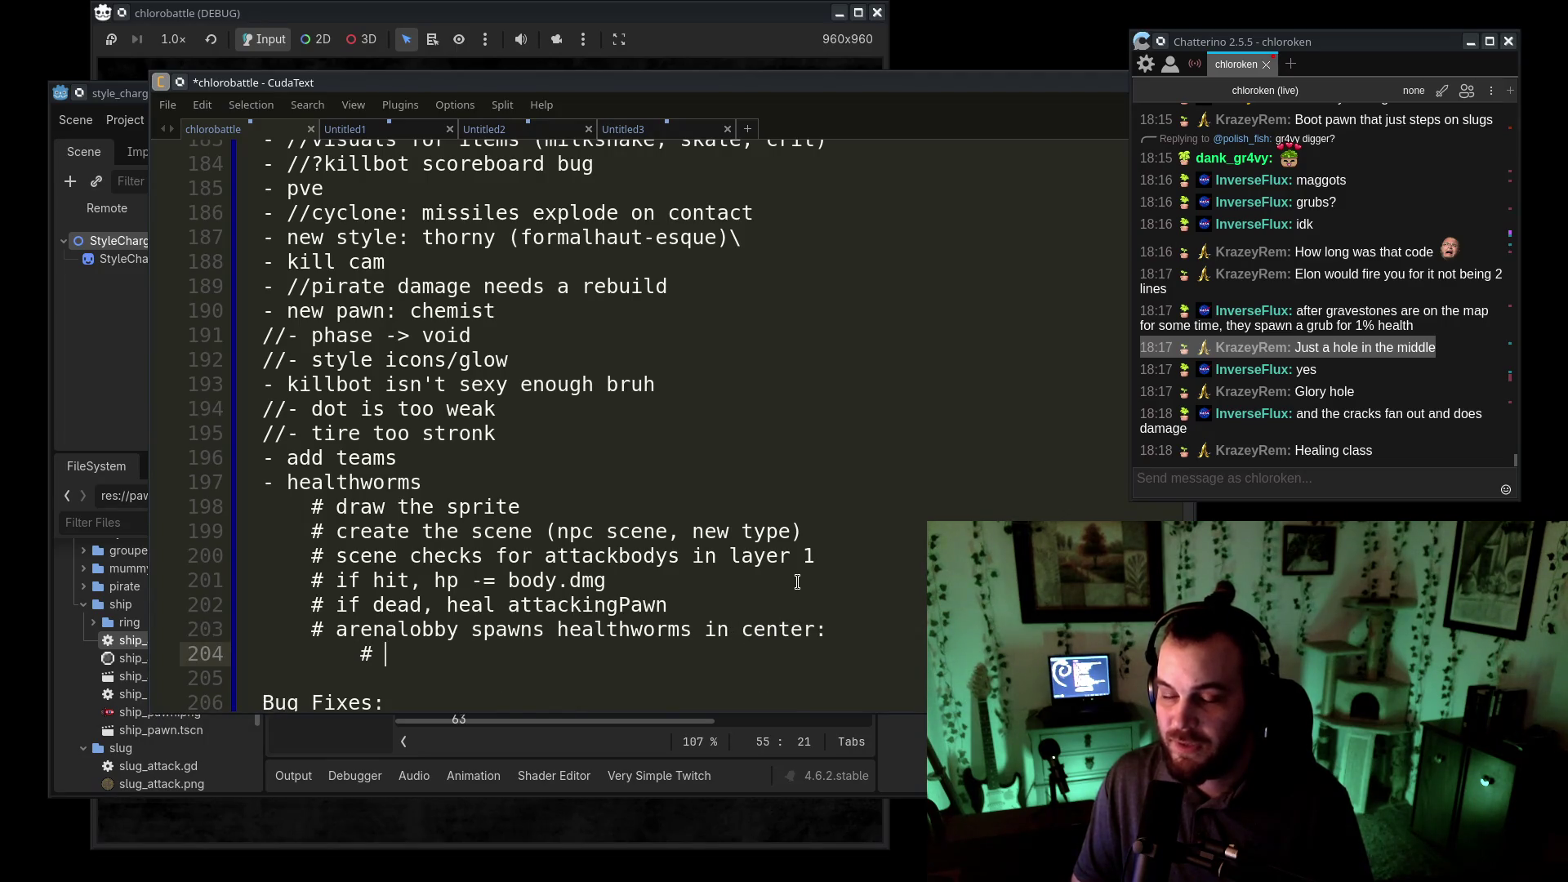
pyautogui.write('healthworm spawn timer =')
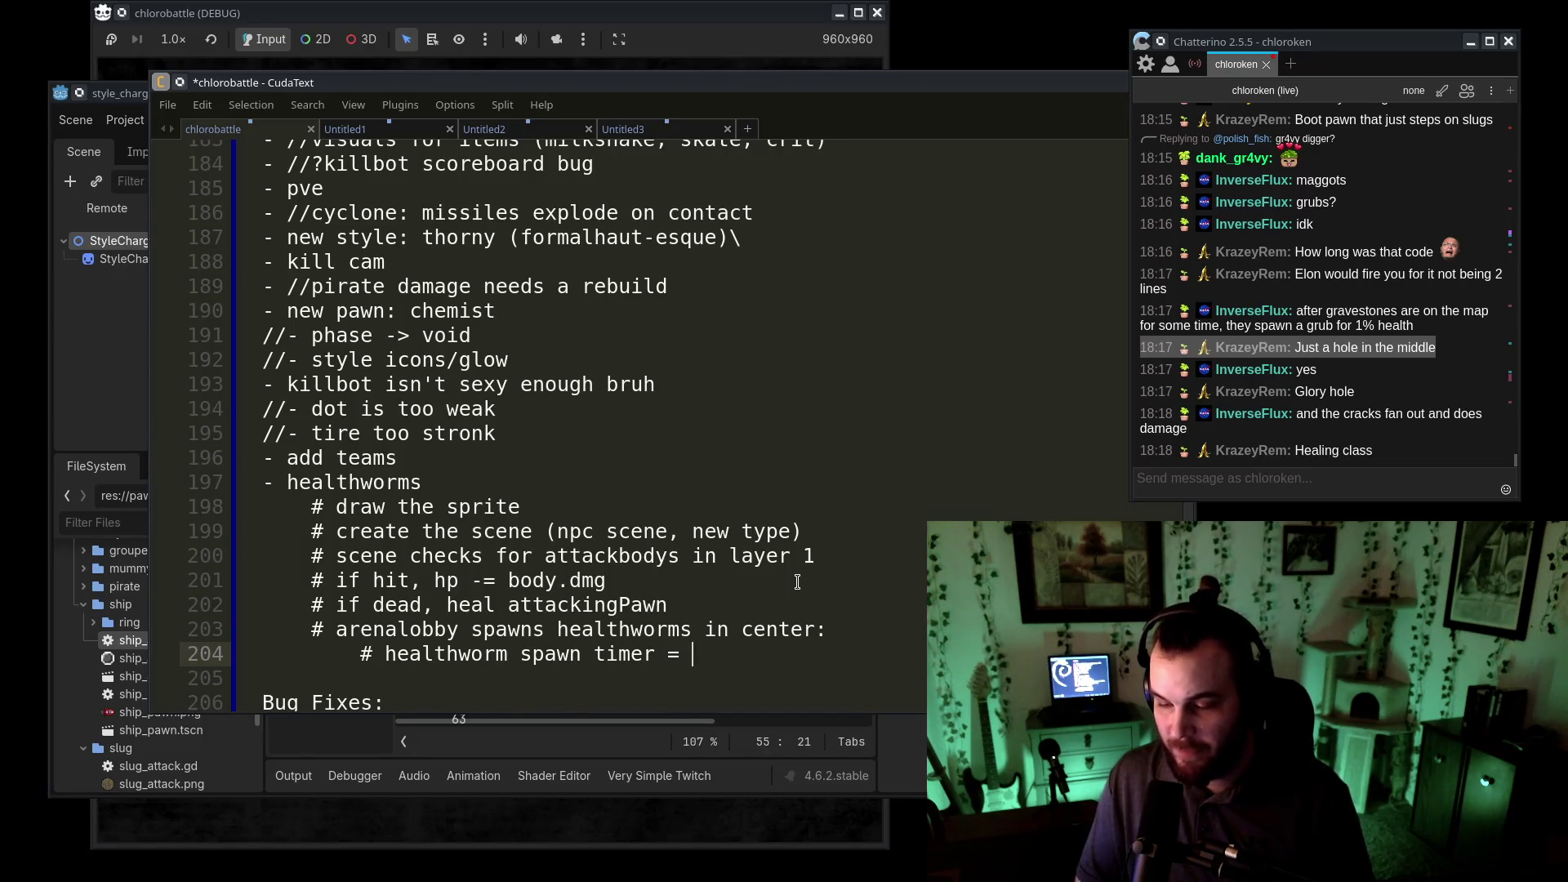
pyautogui.press('BackSpace')
pyautogui.press('BackSpace')
pyautogui.press('BackSpace')
pyautogui.write('BaseTime')
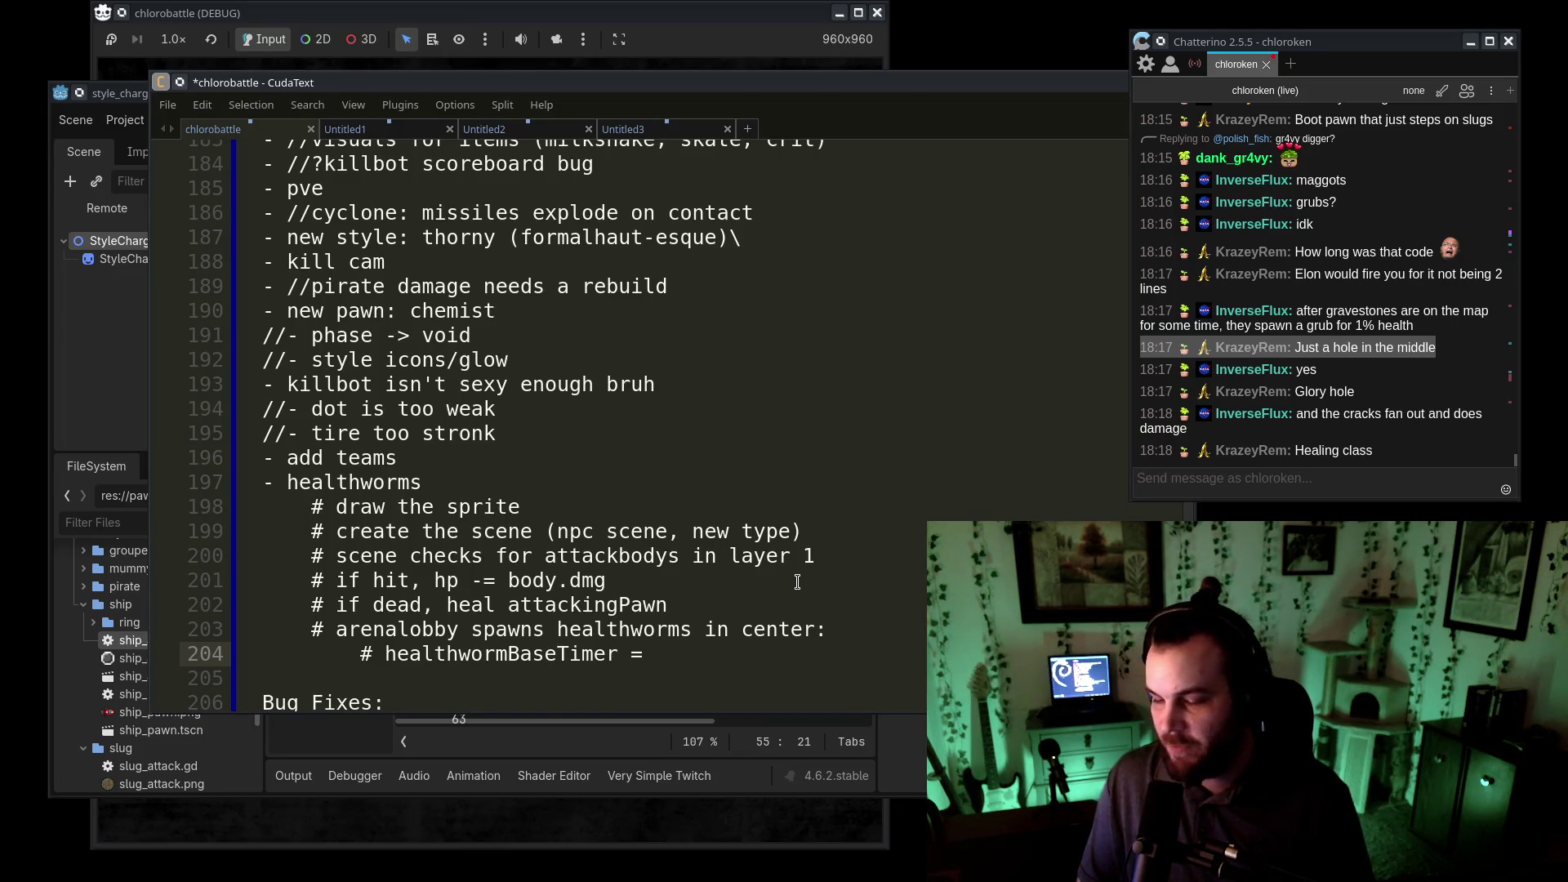
pyautogui.write('10.0 seconds')
# - Rename the first timer to healthwormStartTimer and add healthwormEndTimer = 30.0 seconds
pyautogui.press('Return')
pyautogui.write('# healthworm')
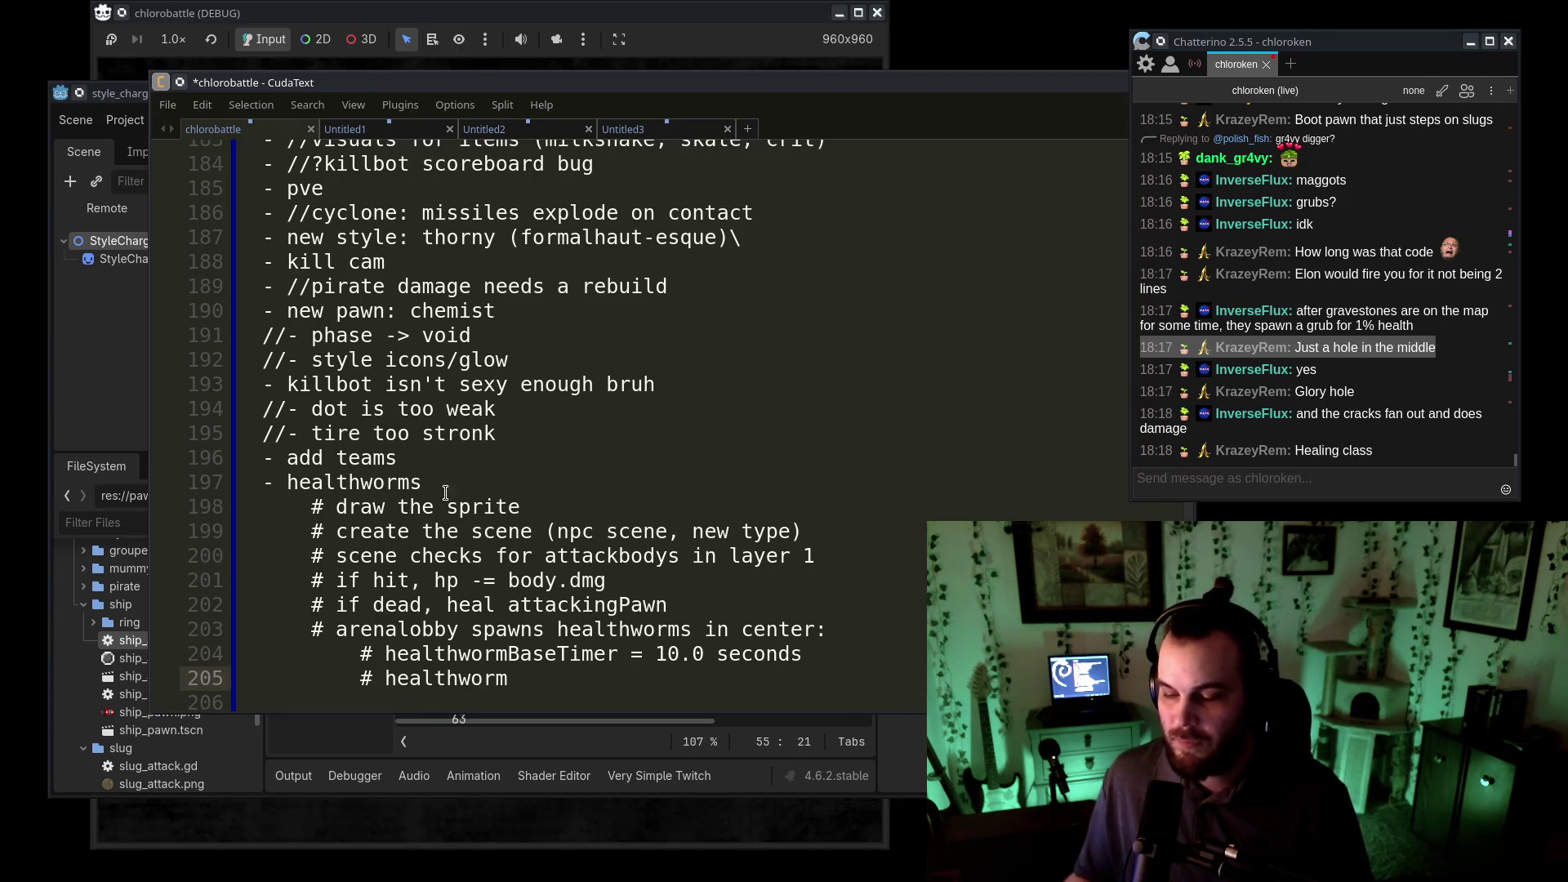
pyautogui.moveTo(508, 653); pyautogui.dragTo(599, 656)
pyautogui.write('StartTim')
pyautogui.click(584, 672)
pyautogui.write('En')
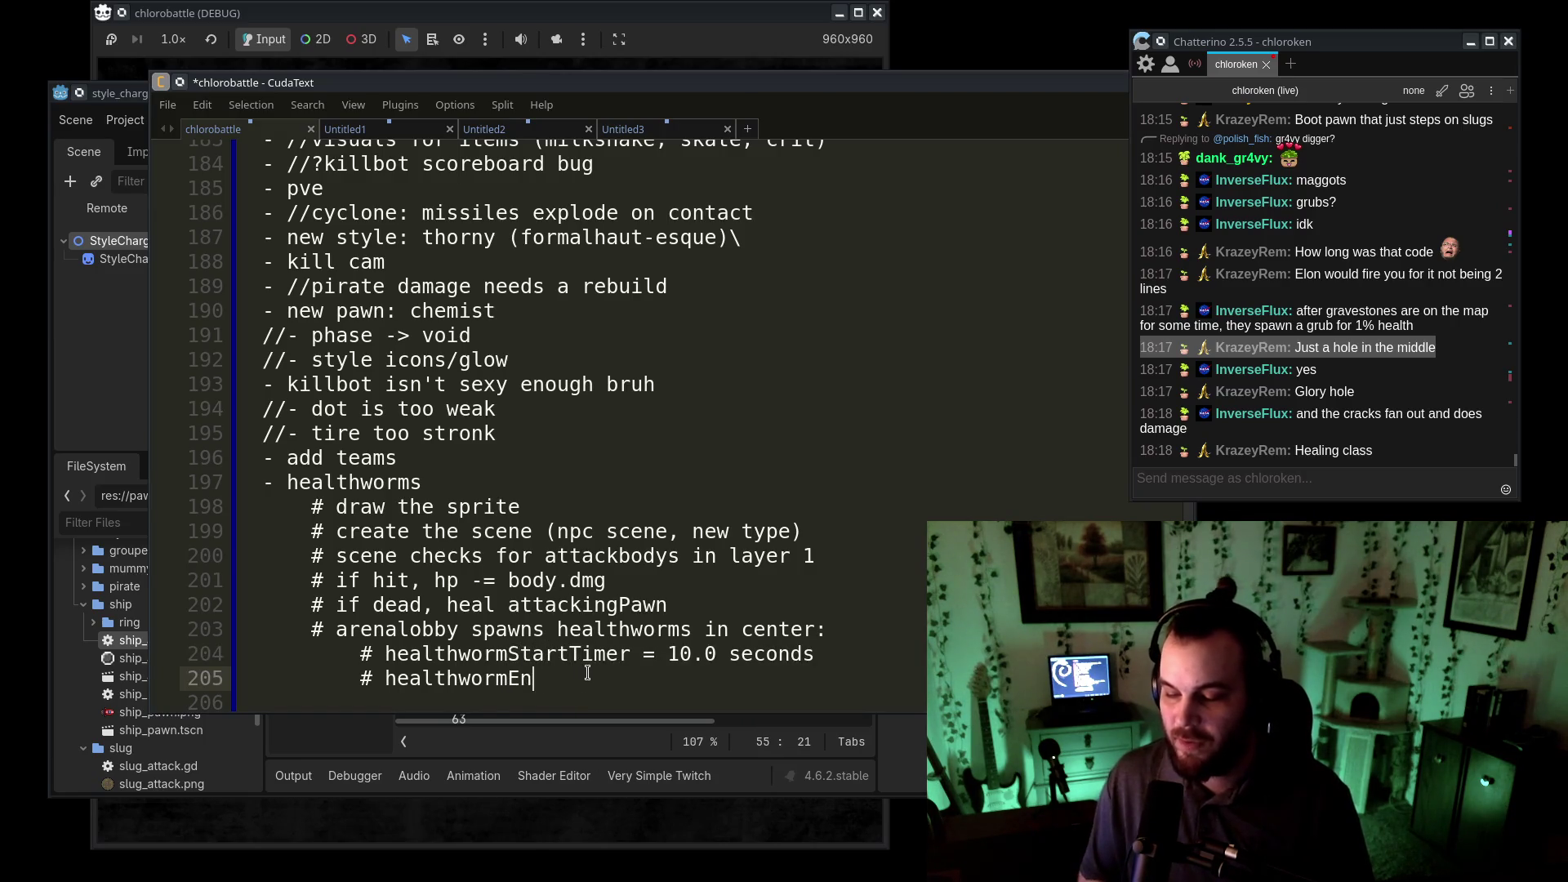
pyautogui.write('dTimer = 30.0 seconds')
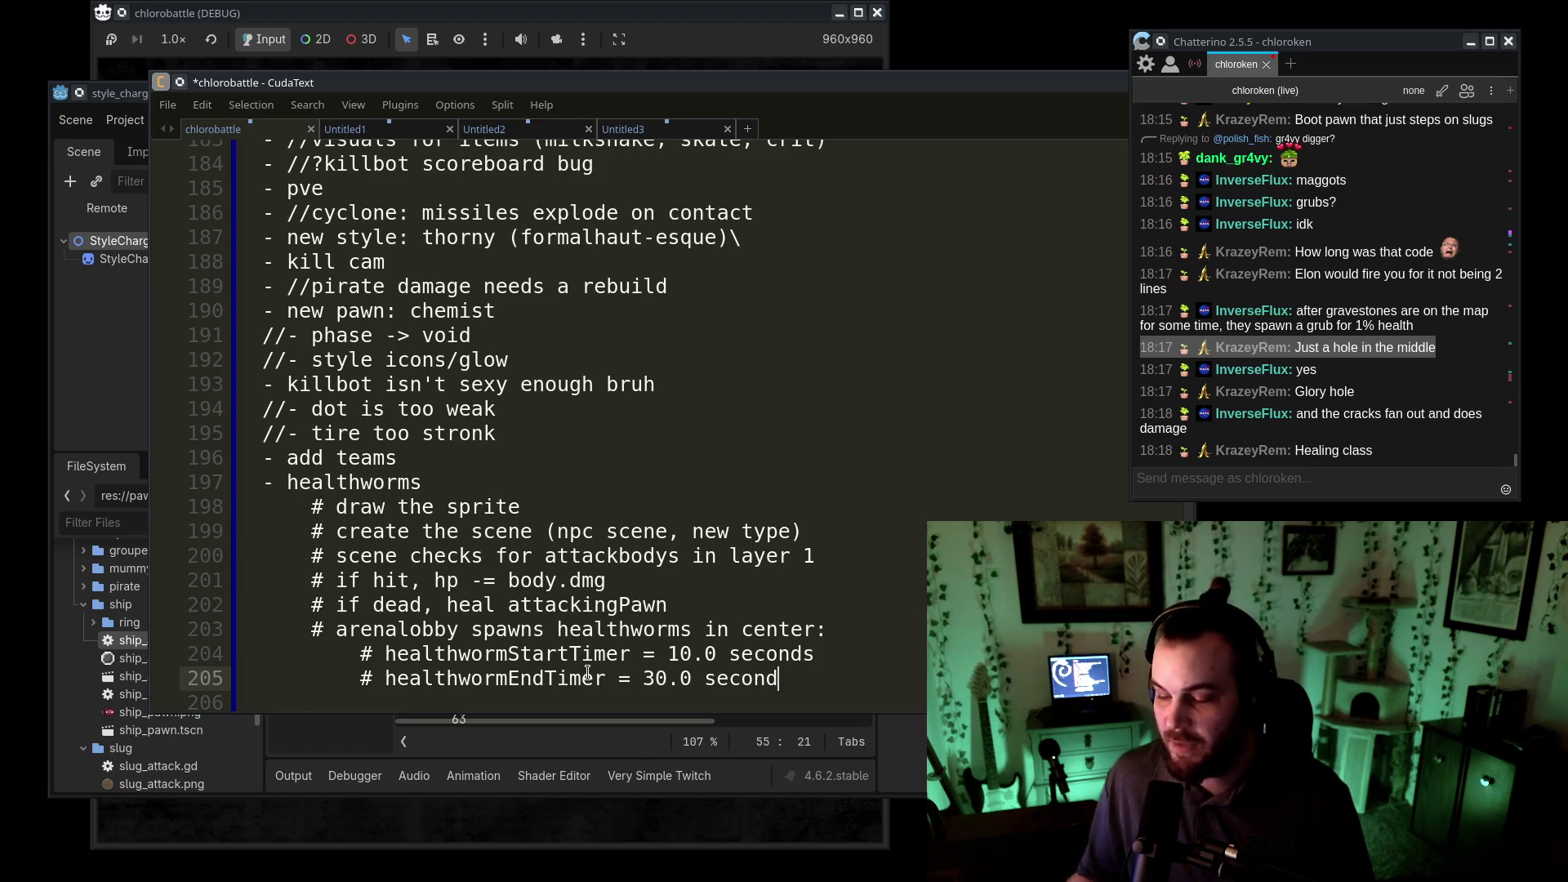
pyautogui.scroll(-4, 861, 413)
pyautogui.scroll(1, 862, 412)
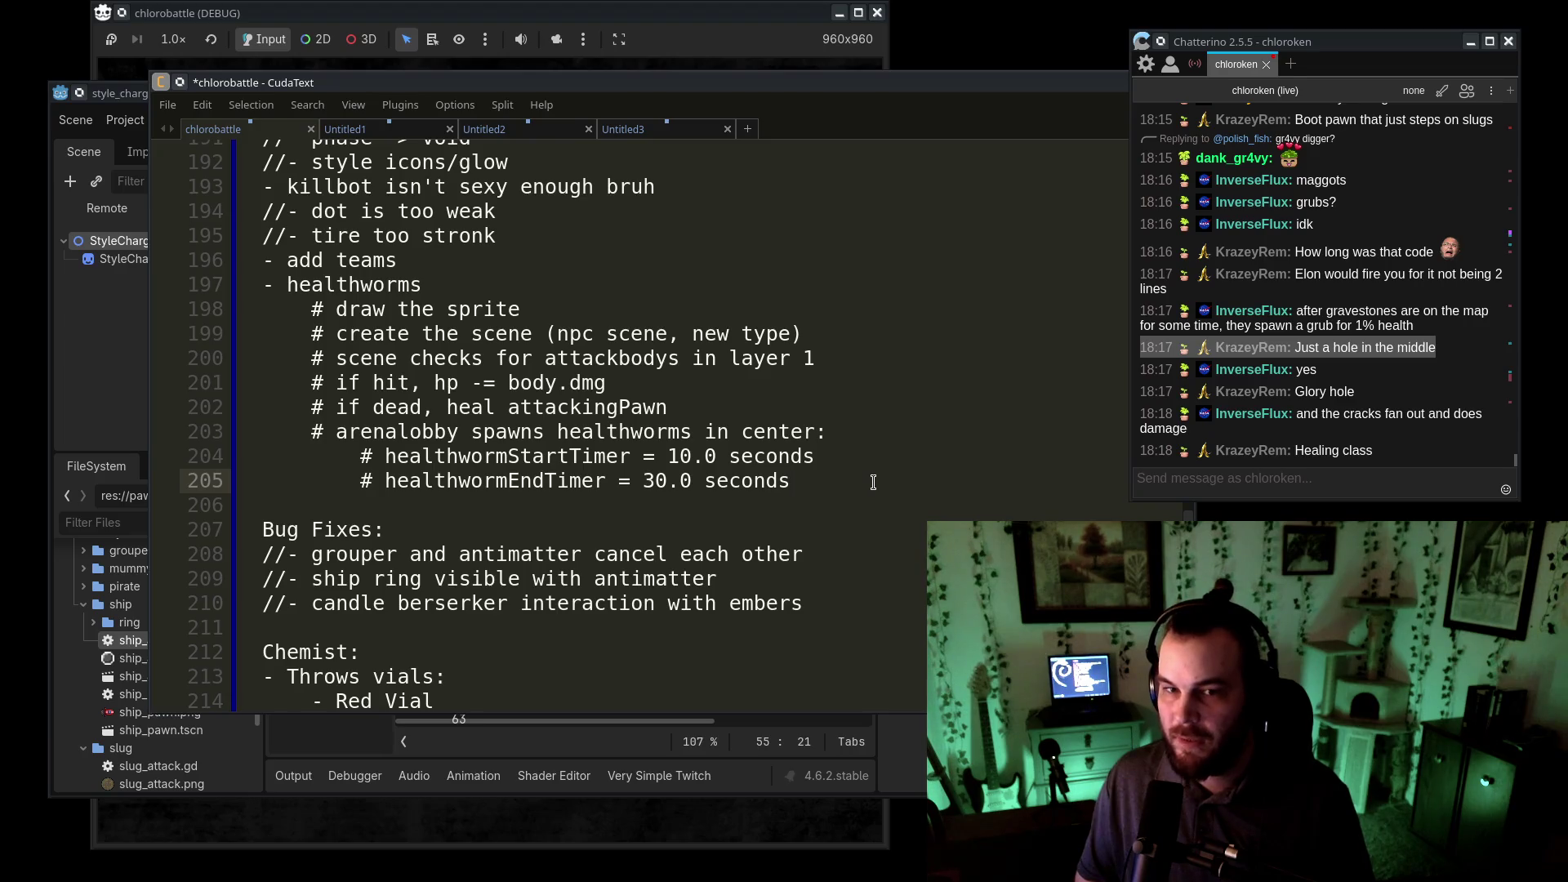
# - Add '# timer loop, uncontrolled' below the two timer lines and leave the notes unselected
pyautogui.press('Return')
pyautogui.write('# ')
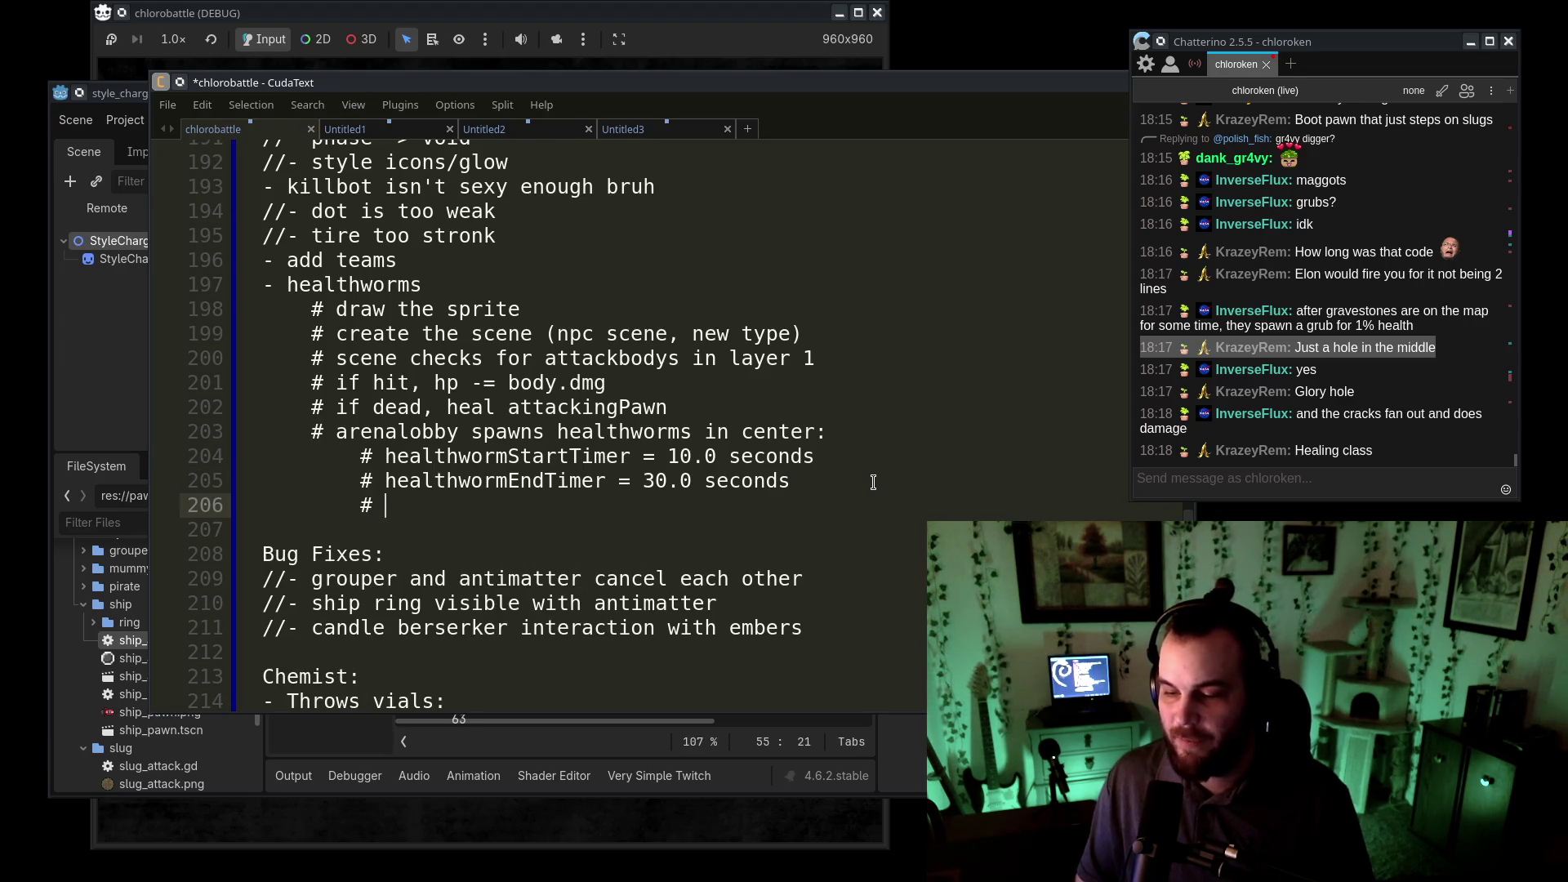
pyautogui.write('timer loop, uncontrolled')
pyautogui.hotkey('shift', 'Up')
pyautogui.hotkey('shift', 'Up')
pyautogui.hotkey('shift', 'Up')
pyautogui.hotkey('shift', 'Home')
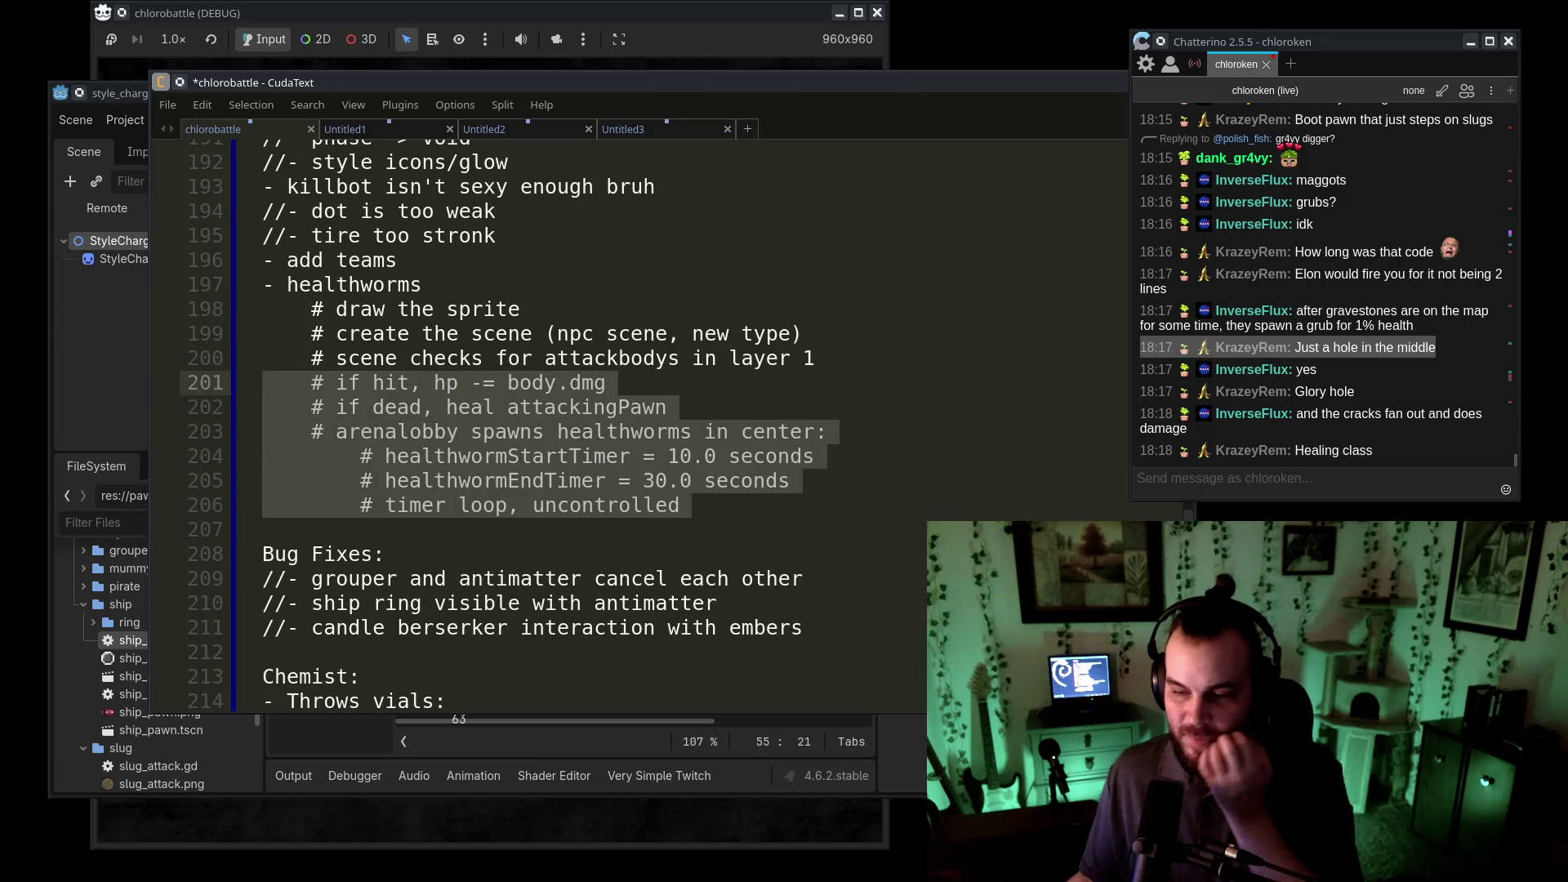
pyautogui.click(857, 461)
pyautogui.click(859, 530)
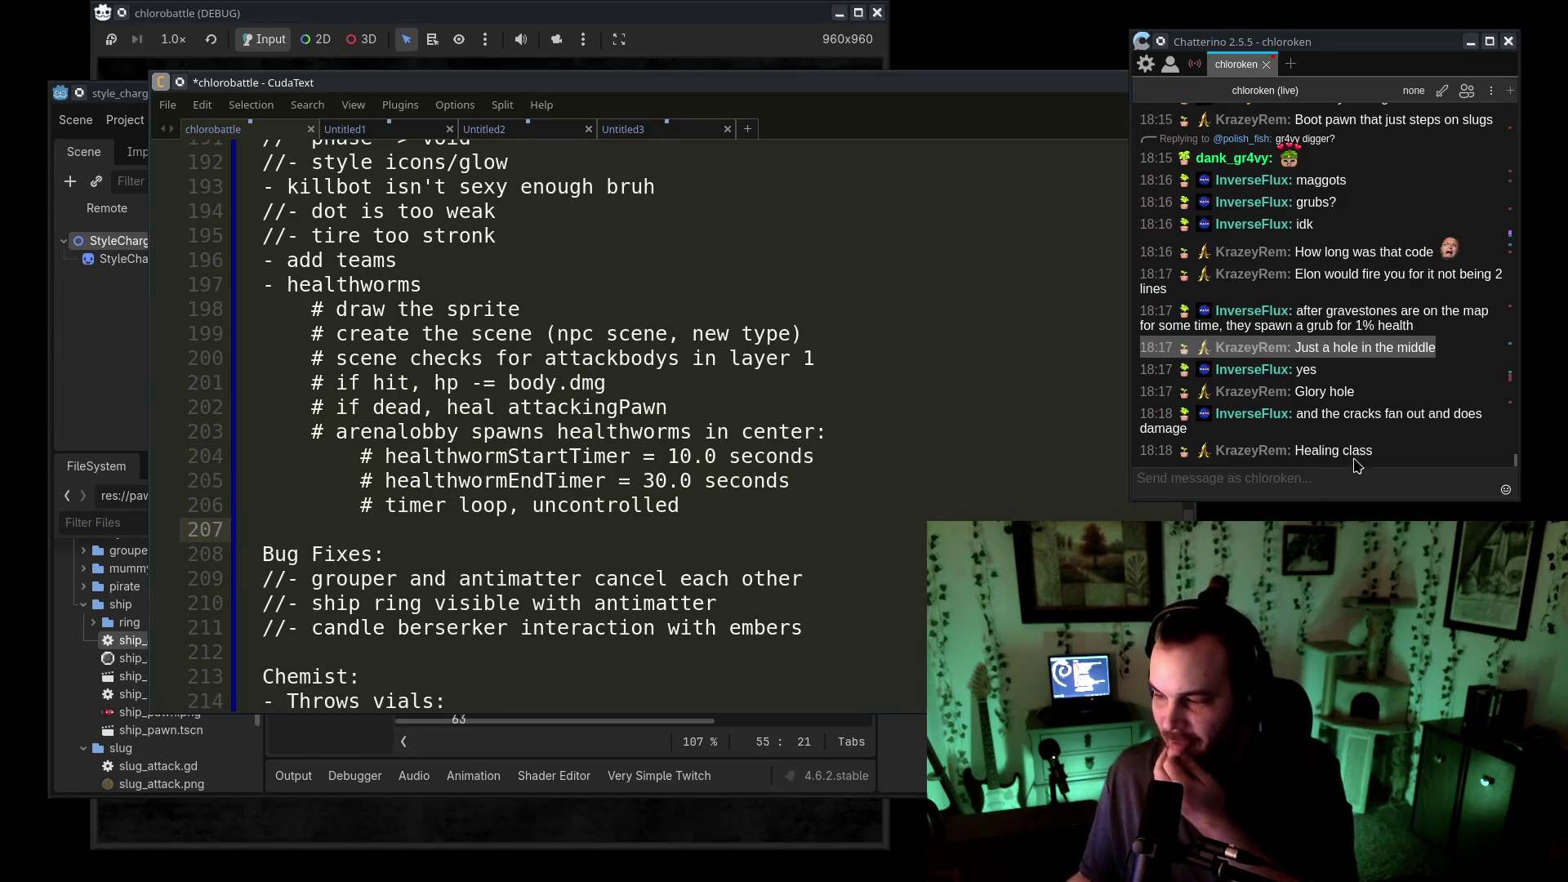
pyautogui.click(1346, 475)
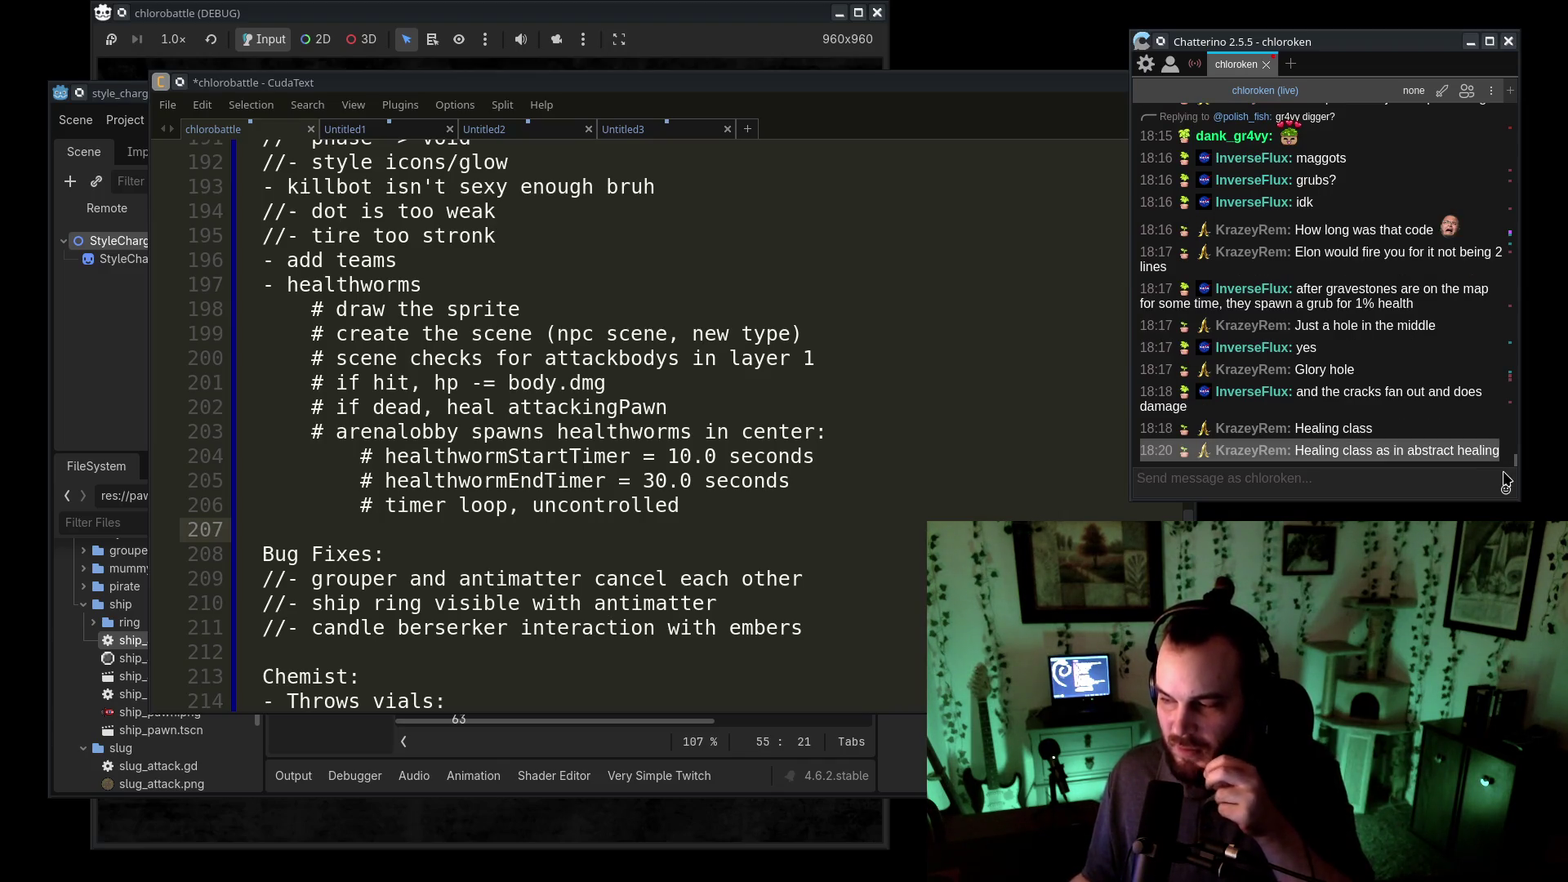
pyautogui.scroll(5, 1417, 417)
pyautogui.scroll(-5, 1416, 418)
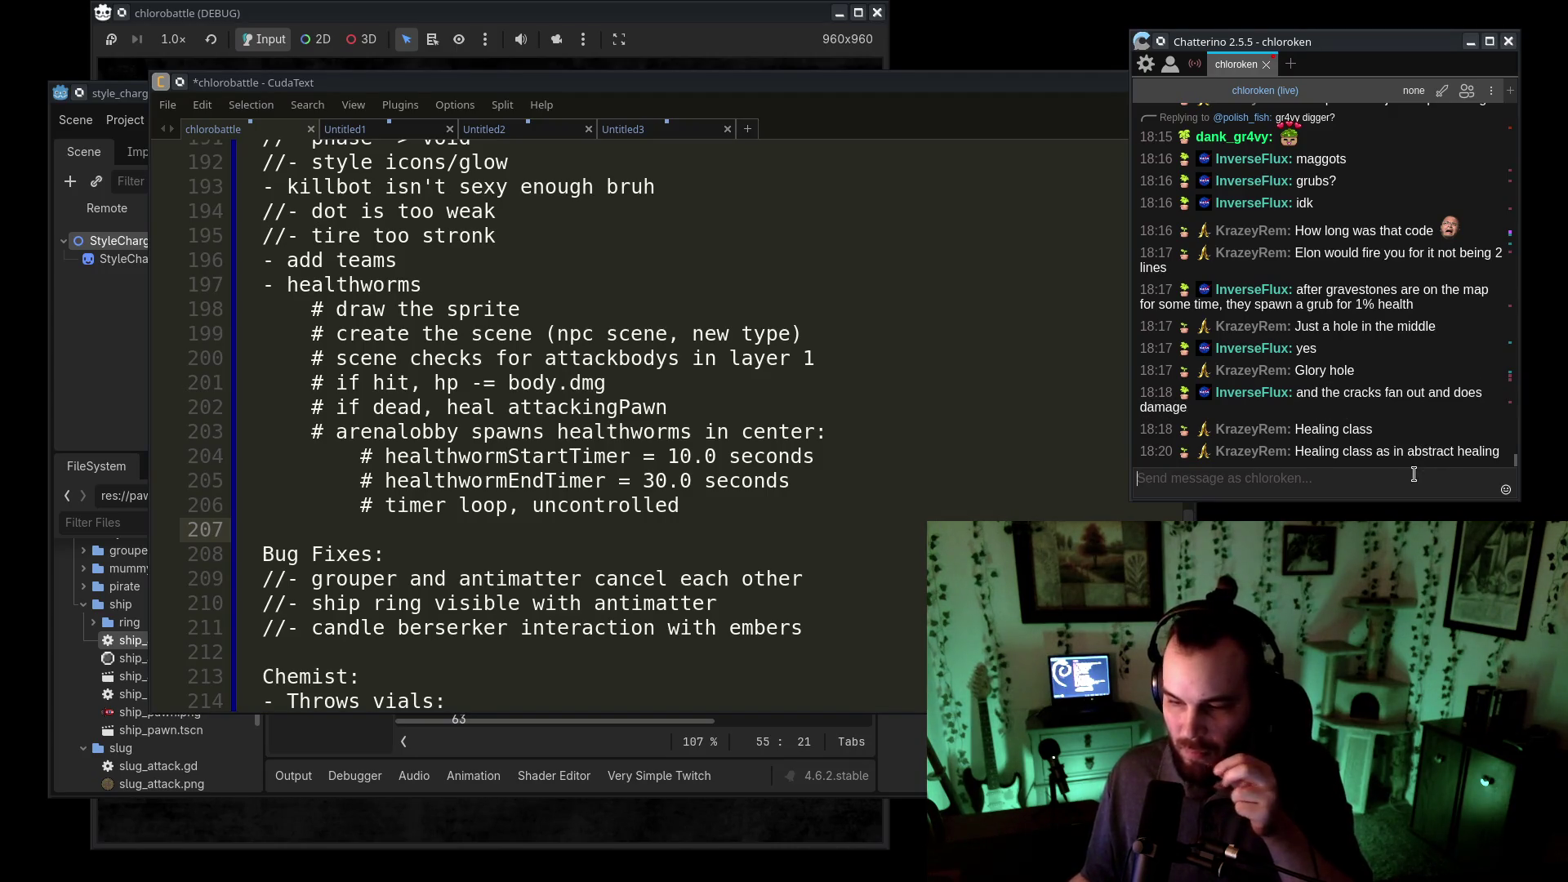
# - Return focus to the healthworm notes in CudaText
pyautogui.click(824, 482)
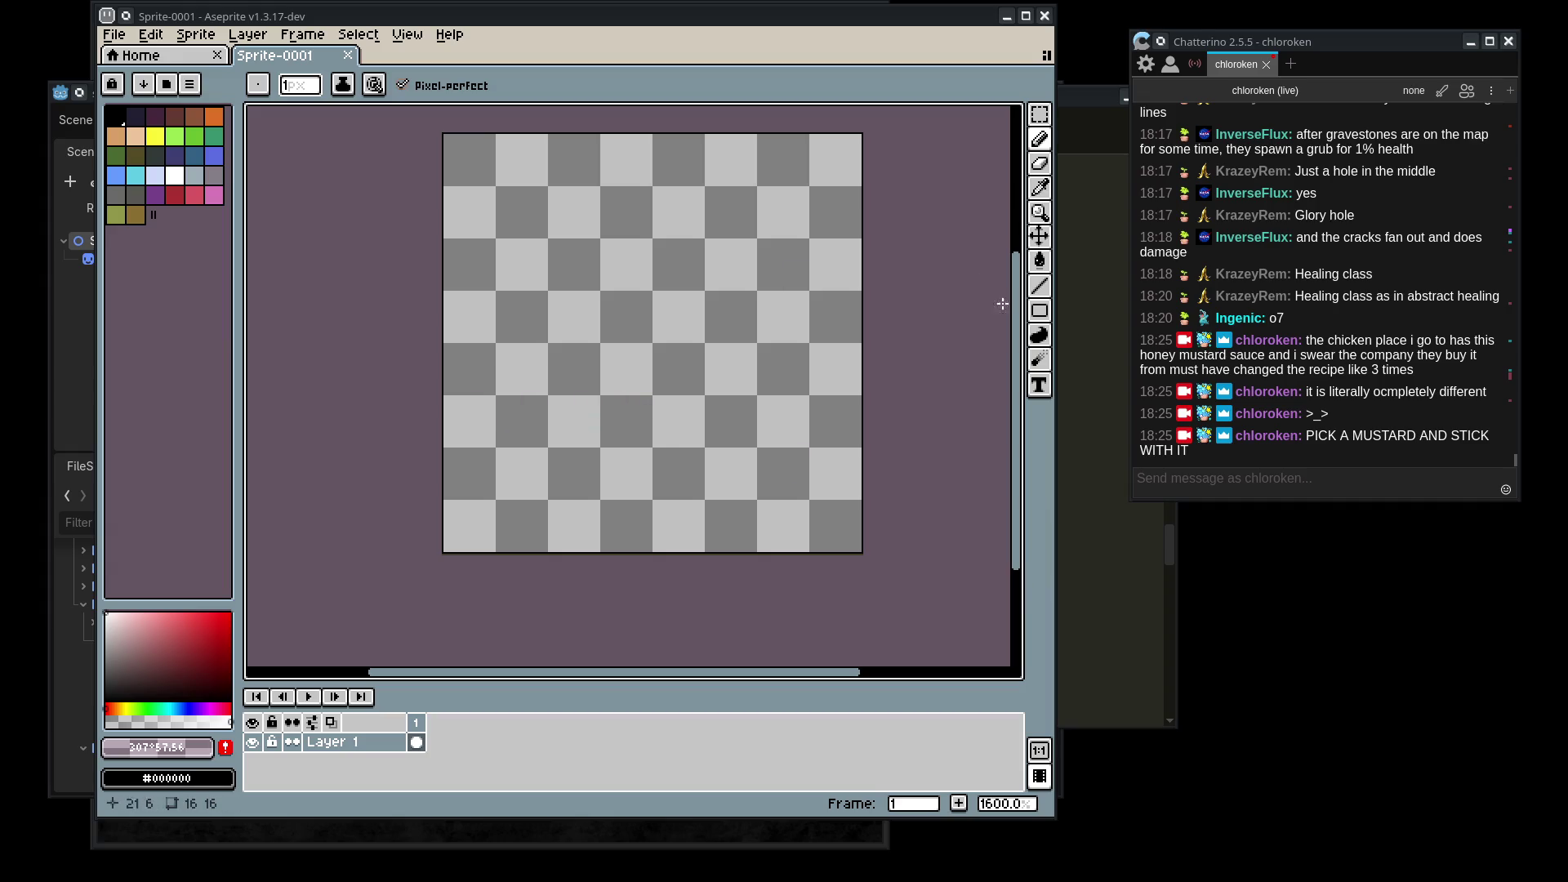
# - Sketch the curled worm outline in black and erase the stray pixel inside it
pyautogui.click(115, 116)
pyautogui.moveTo(508, 434)
pyautogui.mouseDown()
pyautogui.moveTo(482, 377)
pyautogui.moveTo(684, 297)
pyautogui.moveTo(823, 265)
pyautogui.moveTo(563, 383)
pyautogui.moveTo(513, 484)
pyautogui.moveTo(484, 433)
pyautogui.mouseUp()
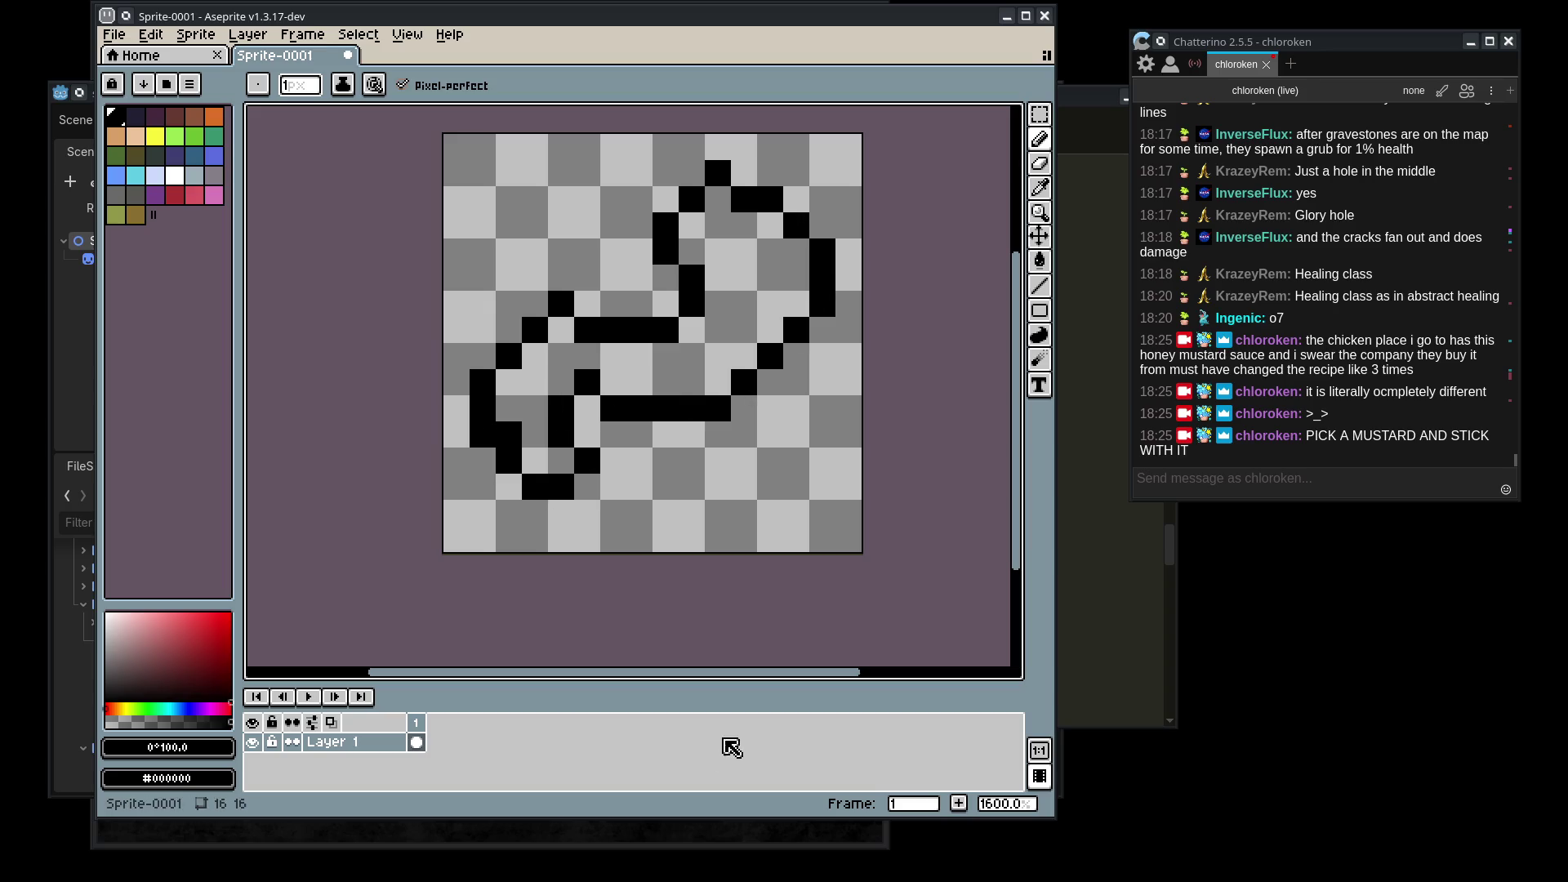
pyautogui.scroll(-2, 772, 553)
pyautogui.scroll(3, 640, 431)
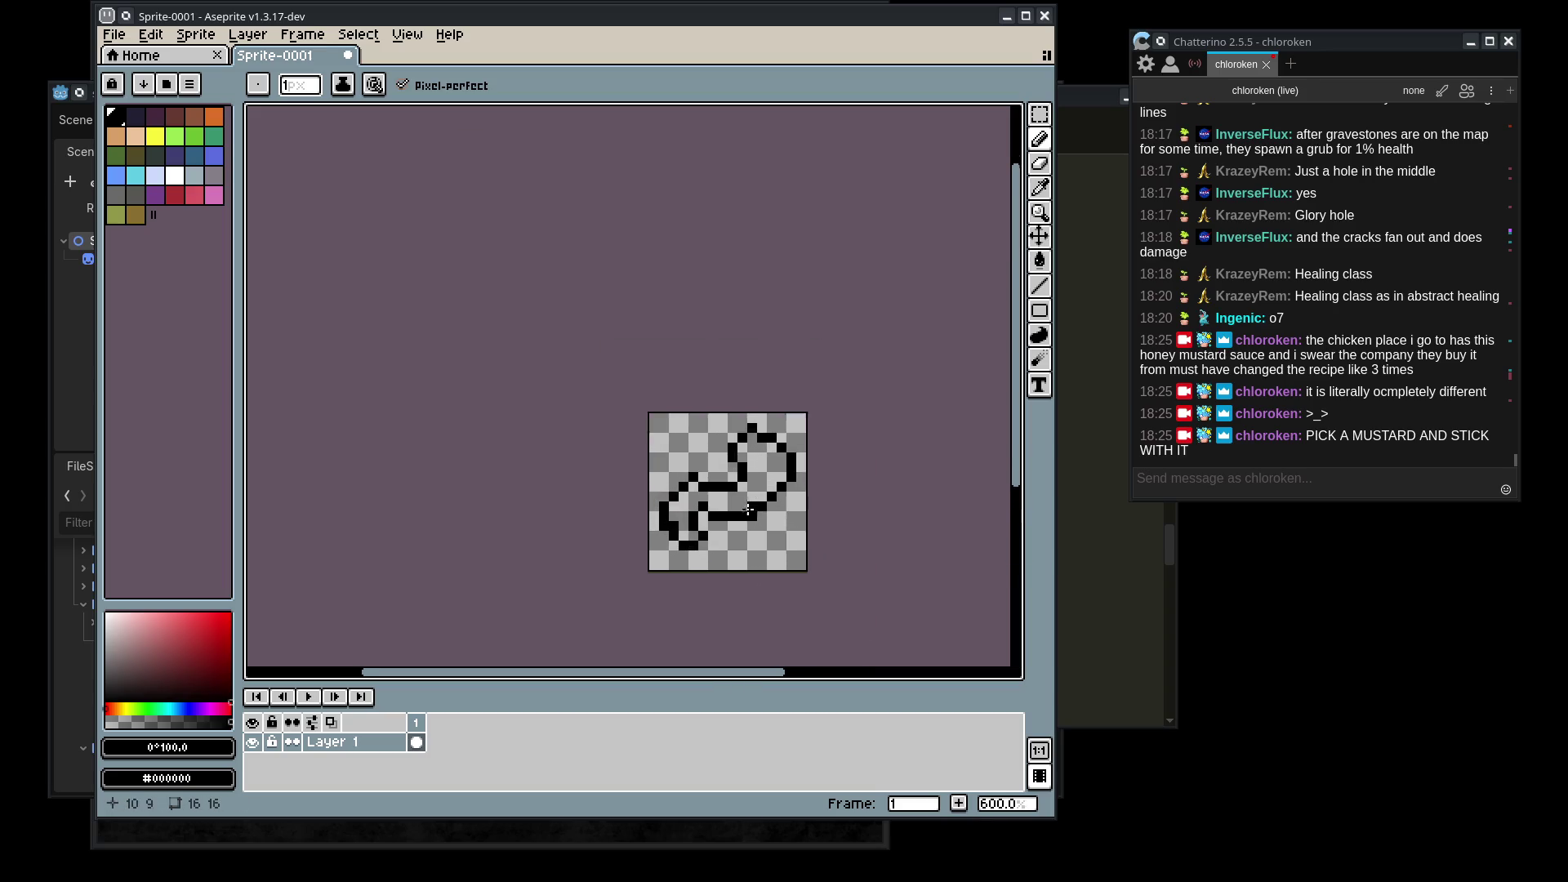
pyautogui.click(635, 418)
pyautogui.press('e')
pyautogui.click(635, 441)
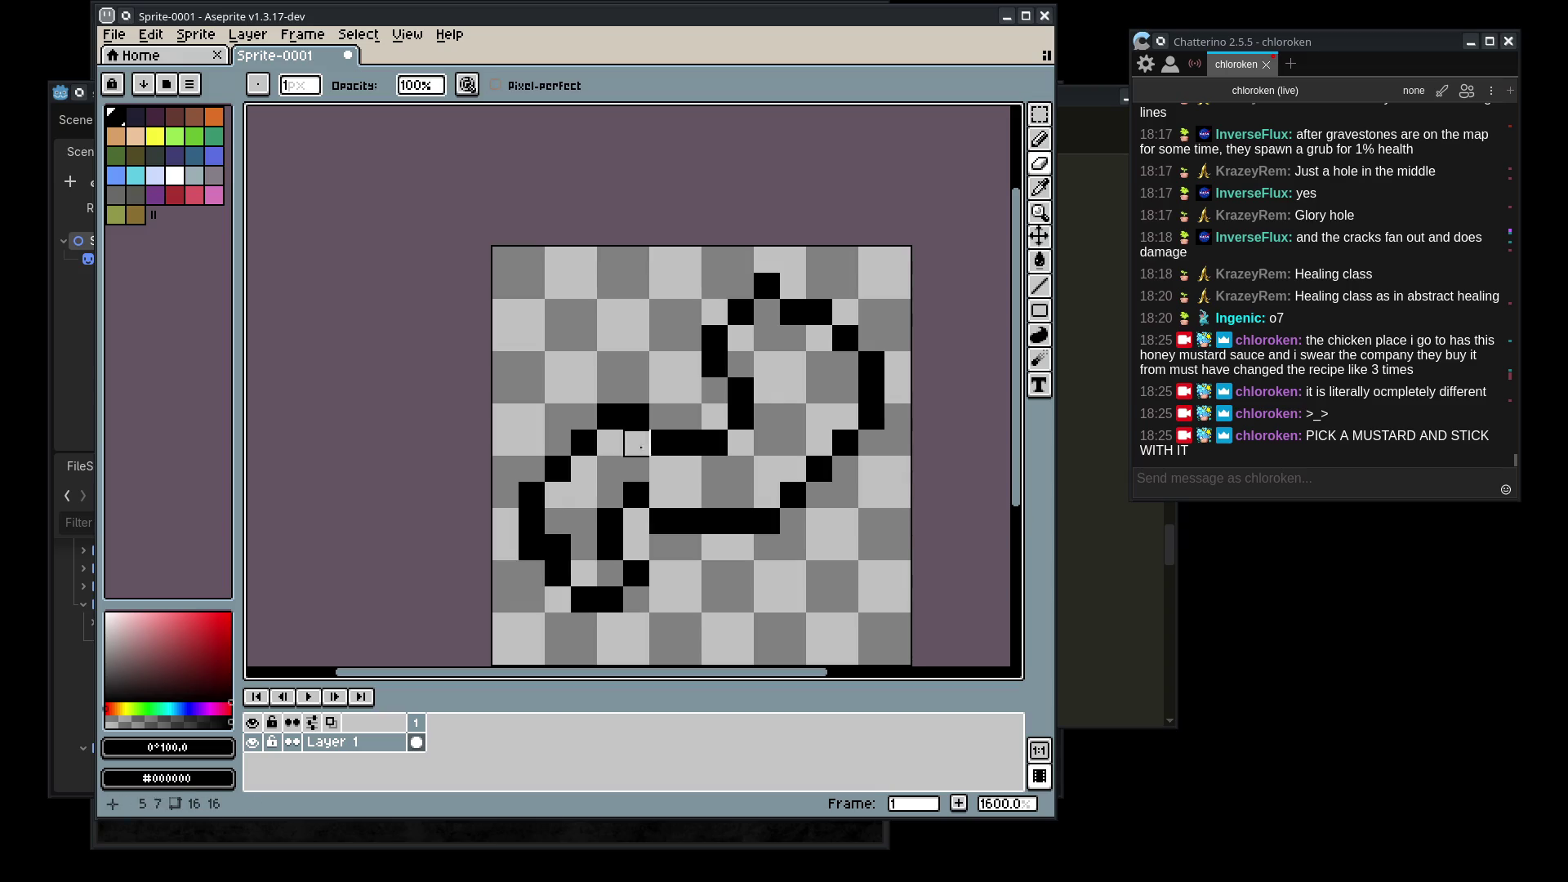
# - Choose a dark magenta pink and bucket-fill the worm's interior
pyautogui.scroll(-2, 763, 596)
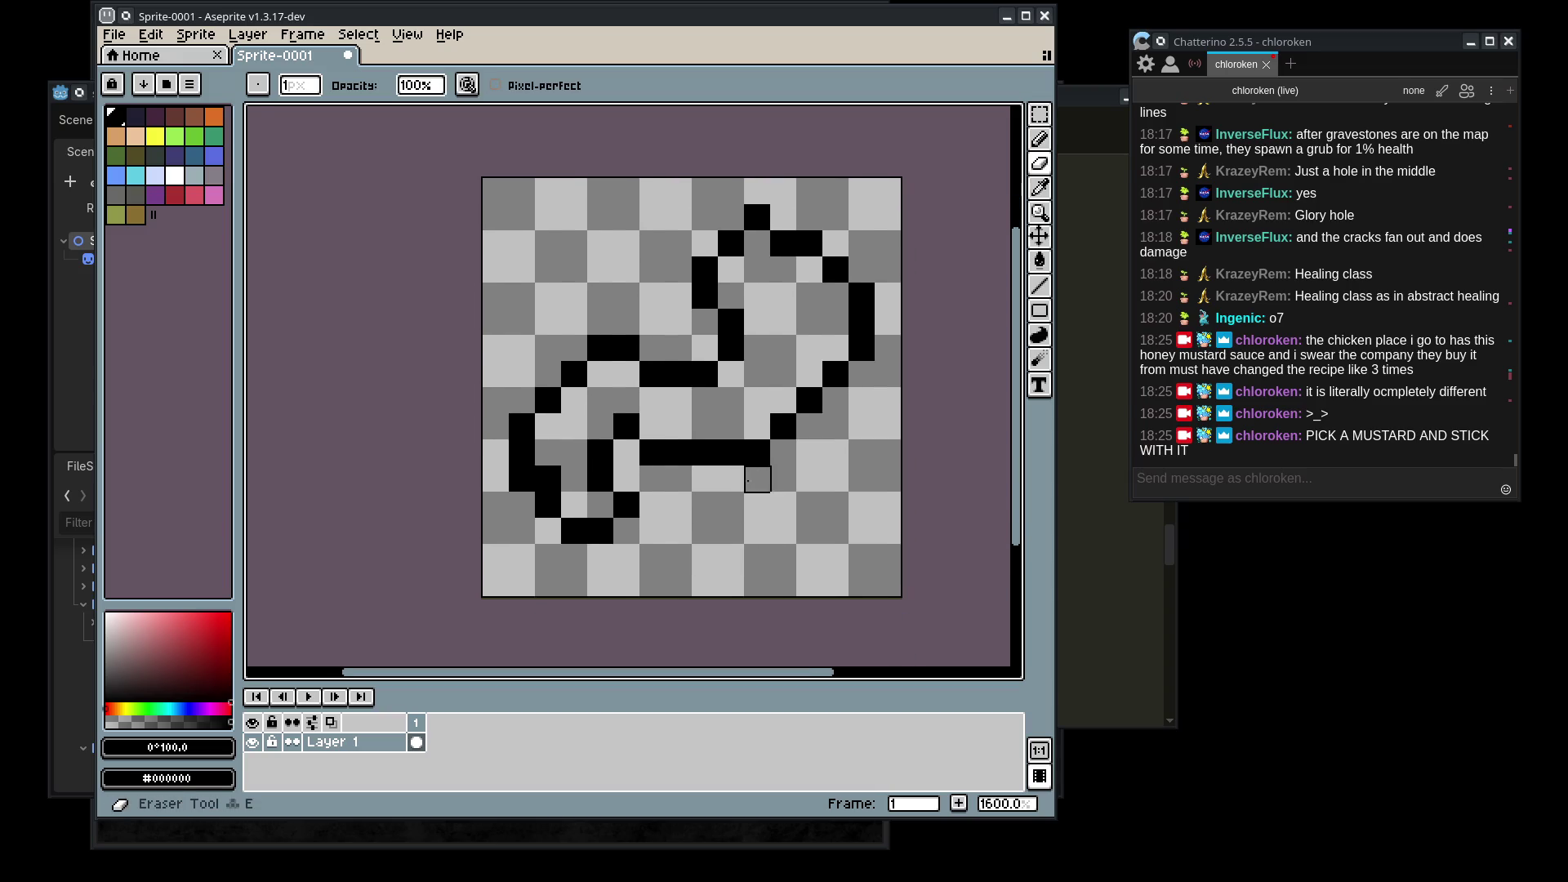
pyautogui.click(225, 704)
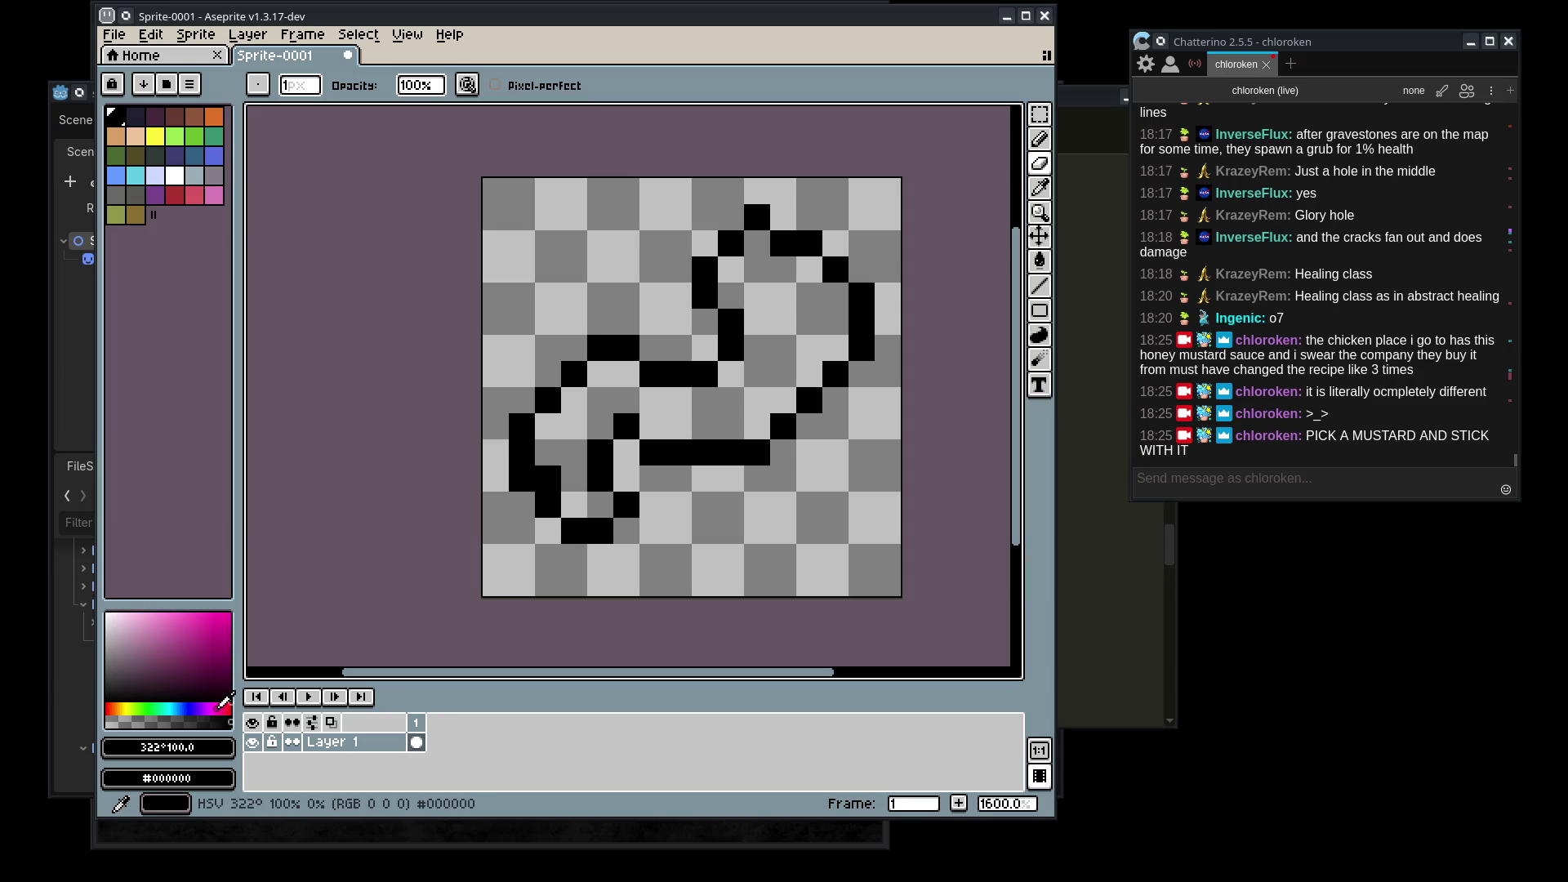
pyautogui.click(177, 656)
pyautogui.click(230, 702)
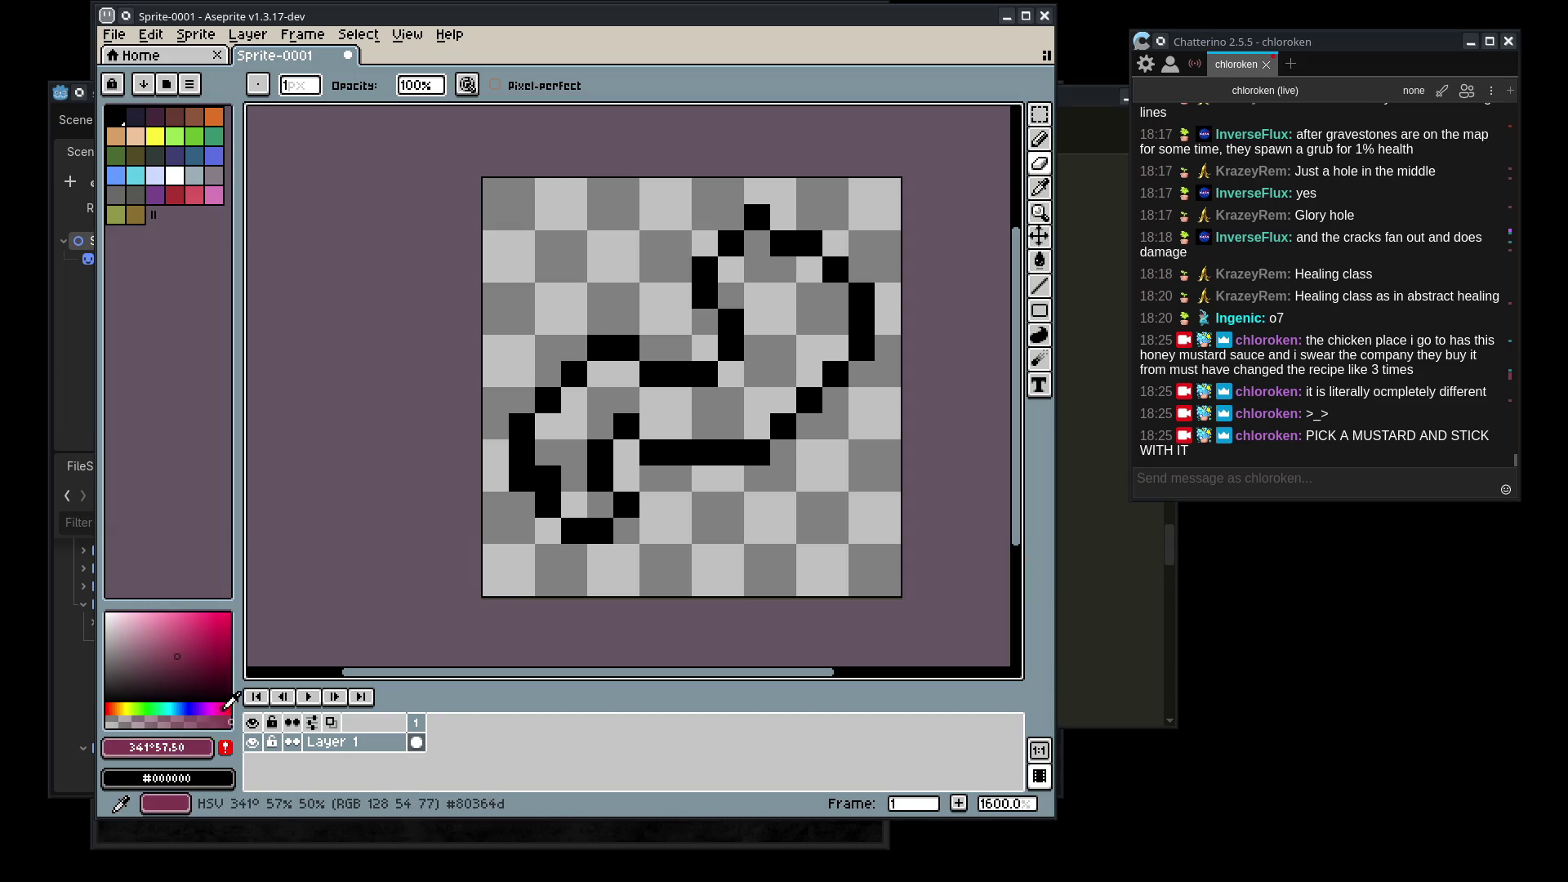
pyautogui.click(181, 639)
pyautogui.click(1041, 263)
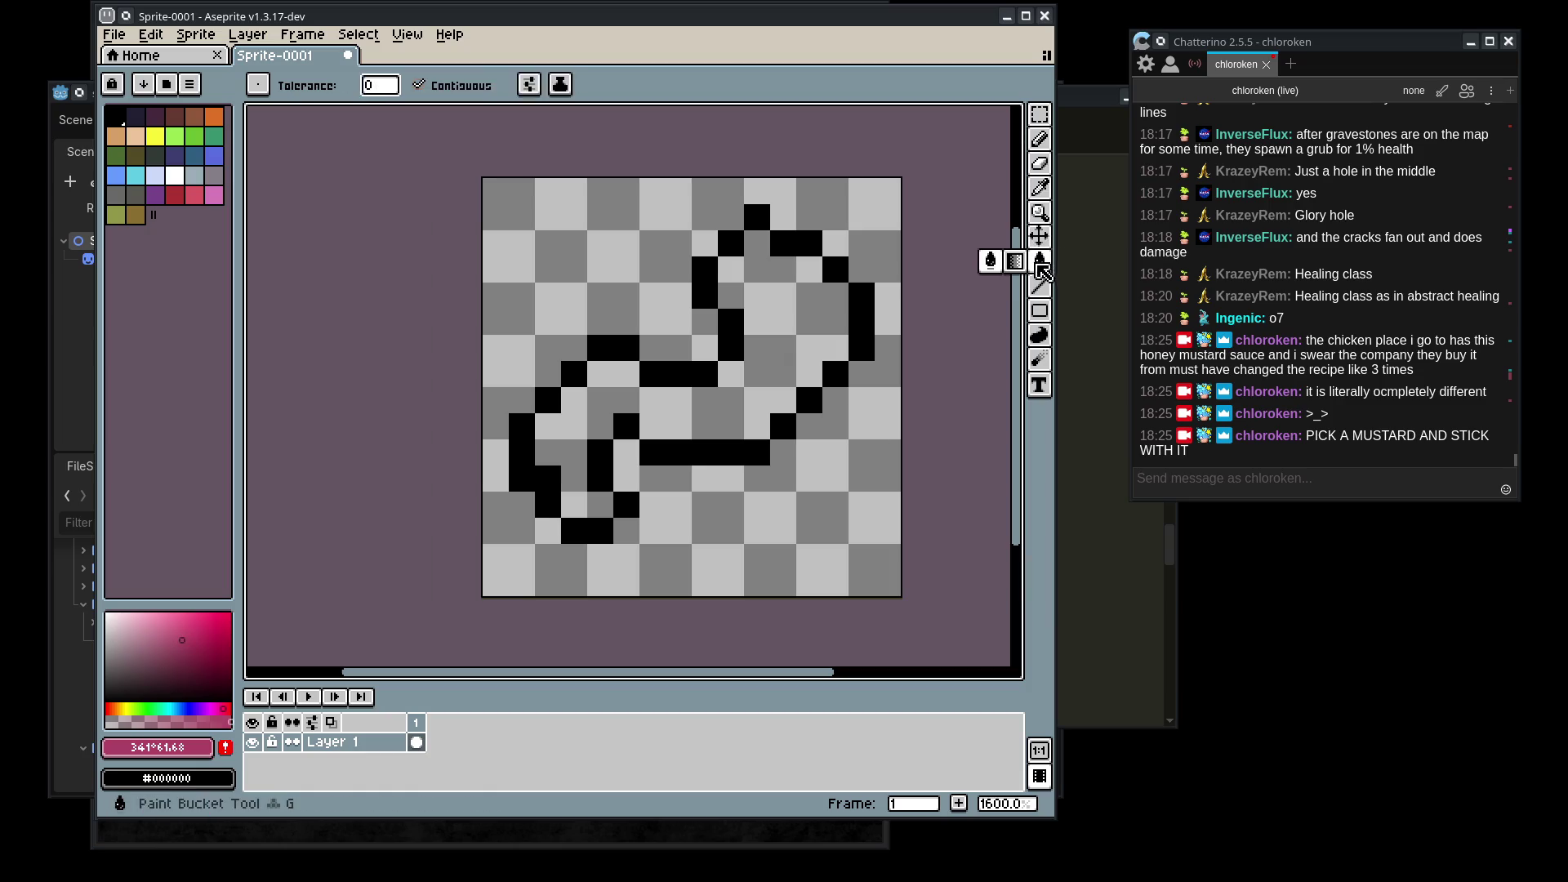
pyautogui.click(728, 392)
# - Pencil lighter pink highlight pixels along the tail edge and head
pyautogui.click(177, 618)
pyautogui.click(165, 618)
pyautogui.press('b')
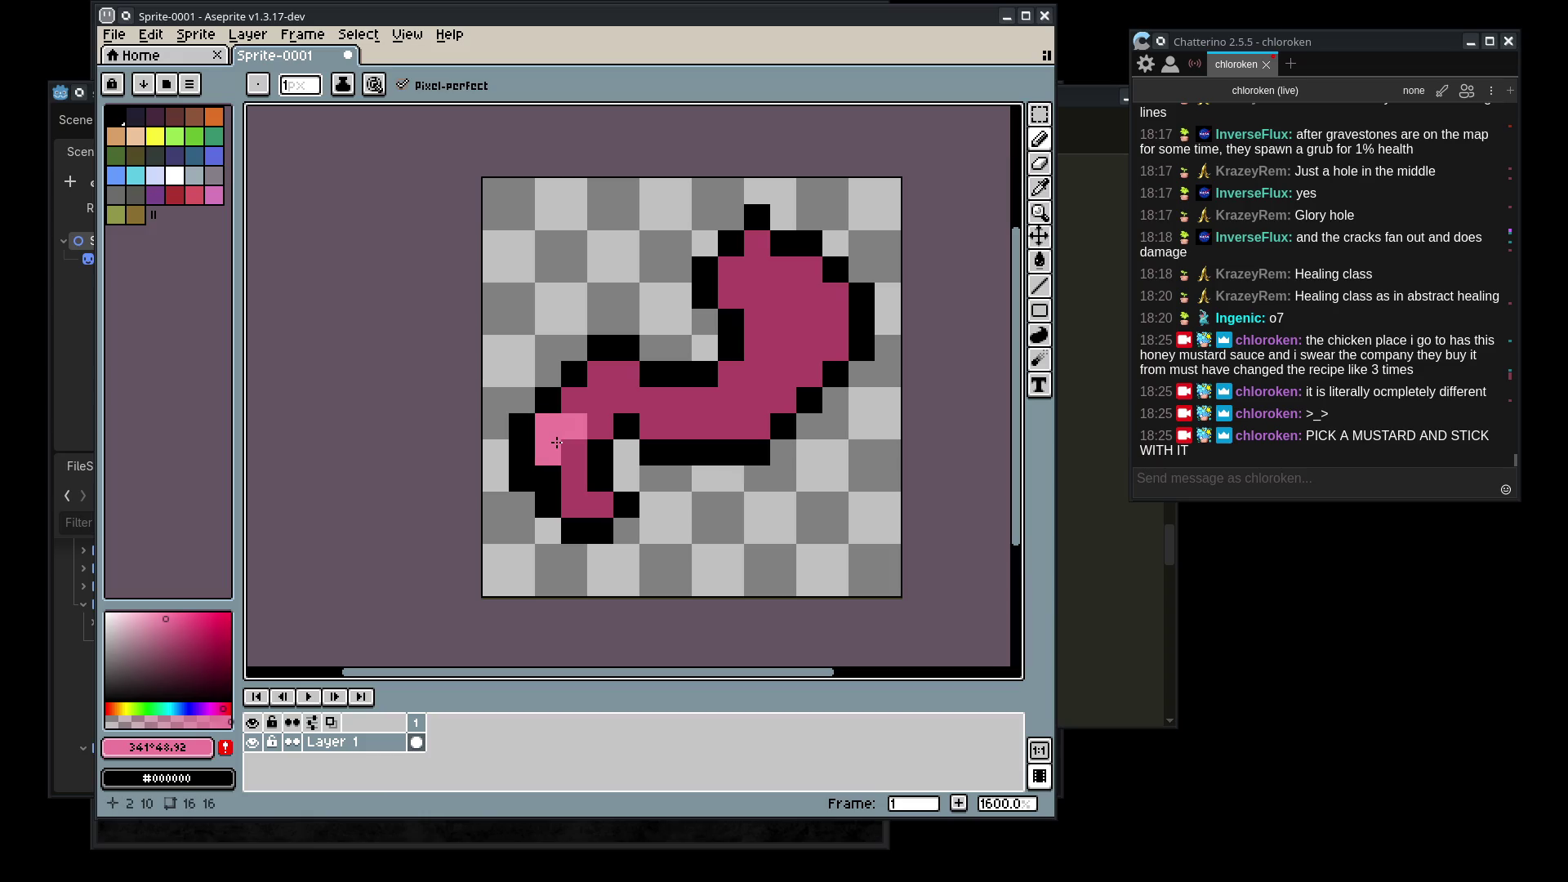
pyautogui.hotkey('ctrl', 'z')
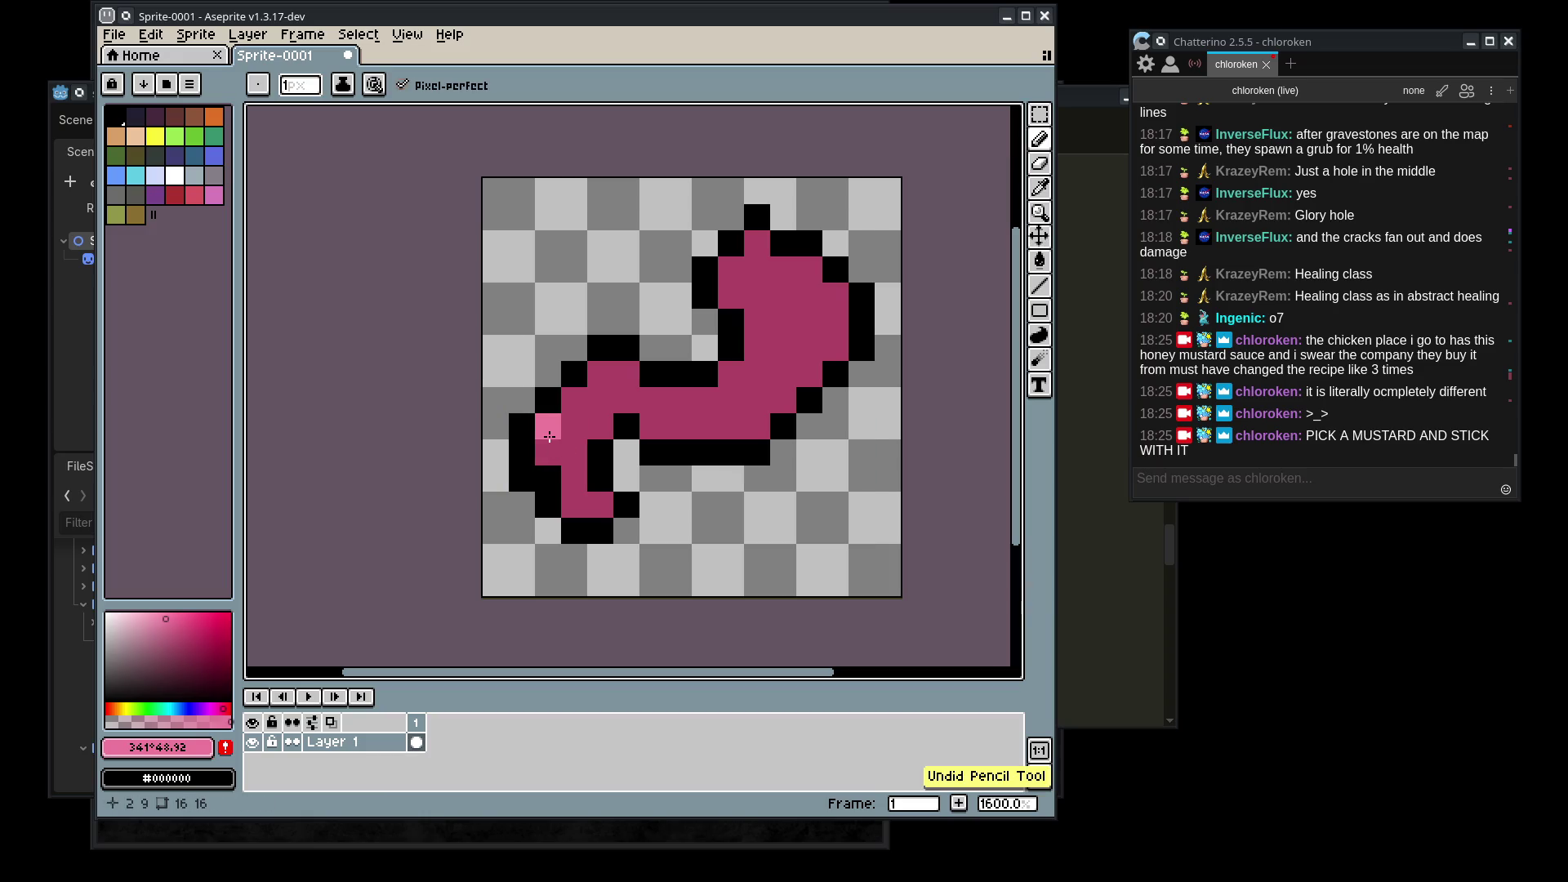
pyautogui.click(551, 450)
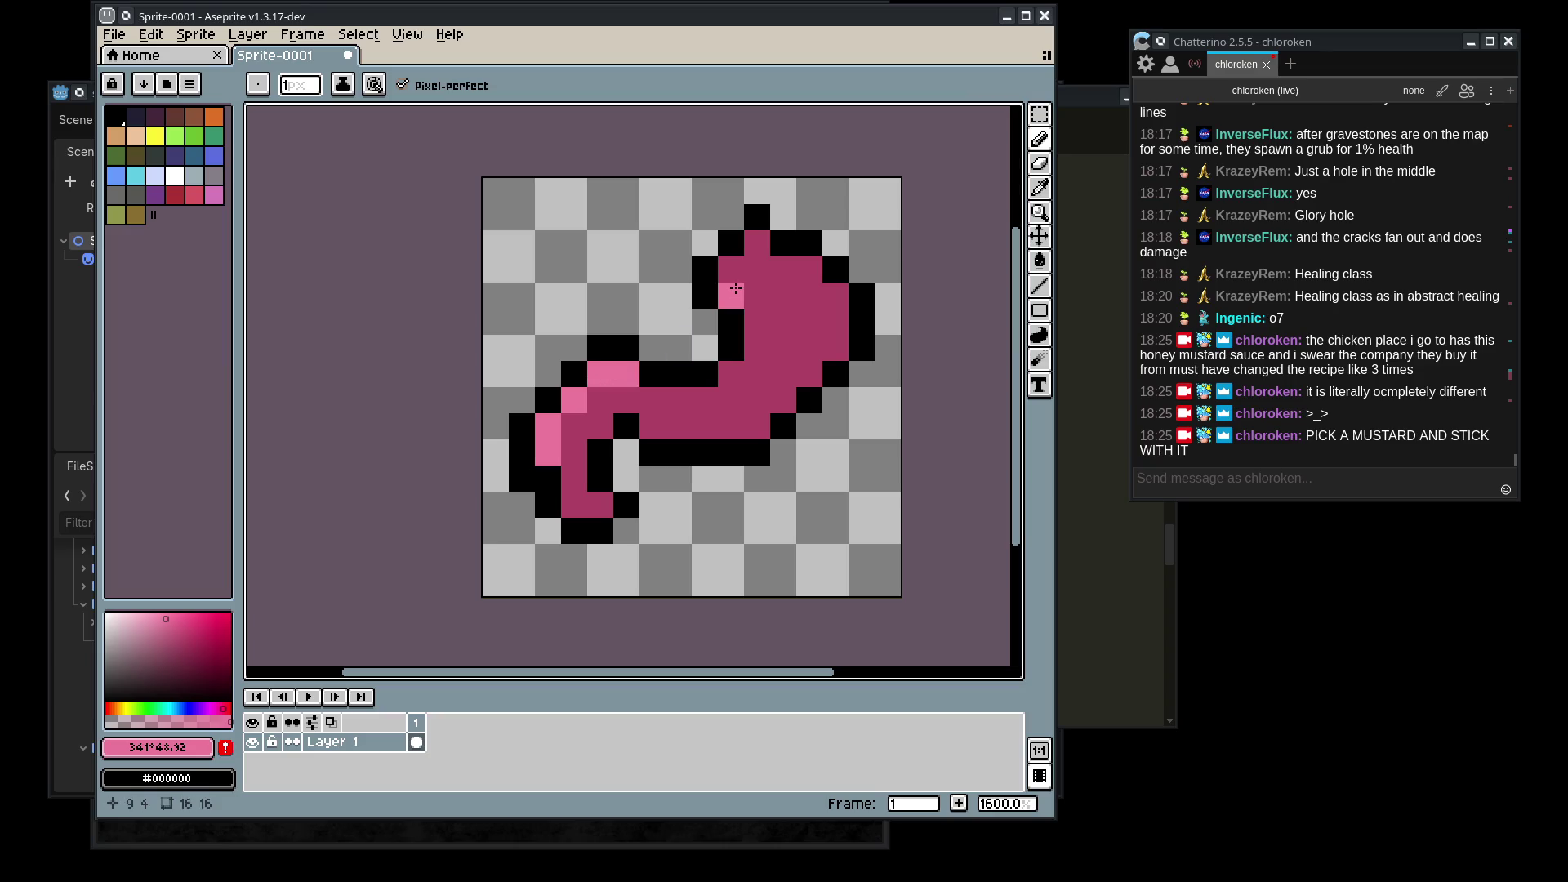
pyautogui.click(757, 248)
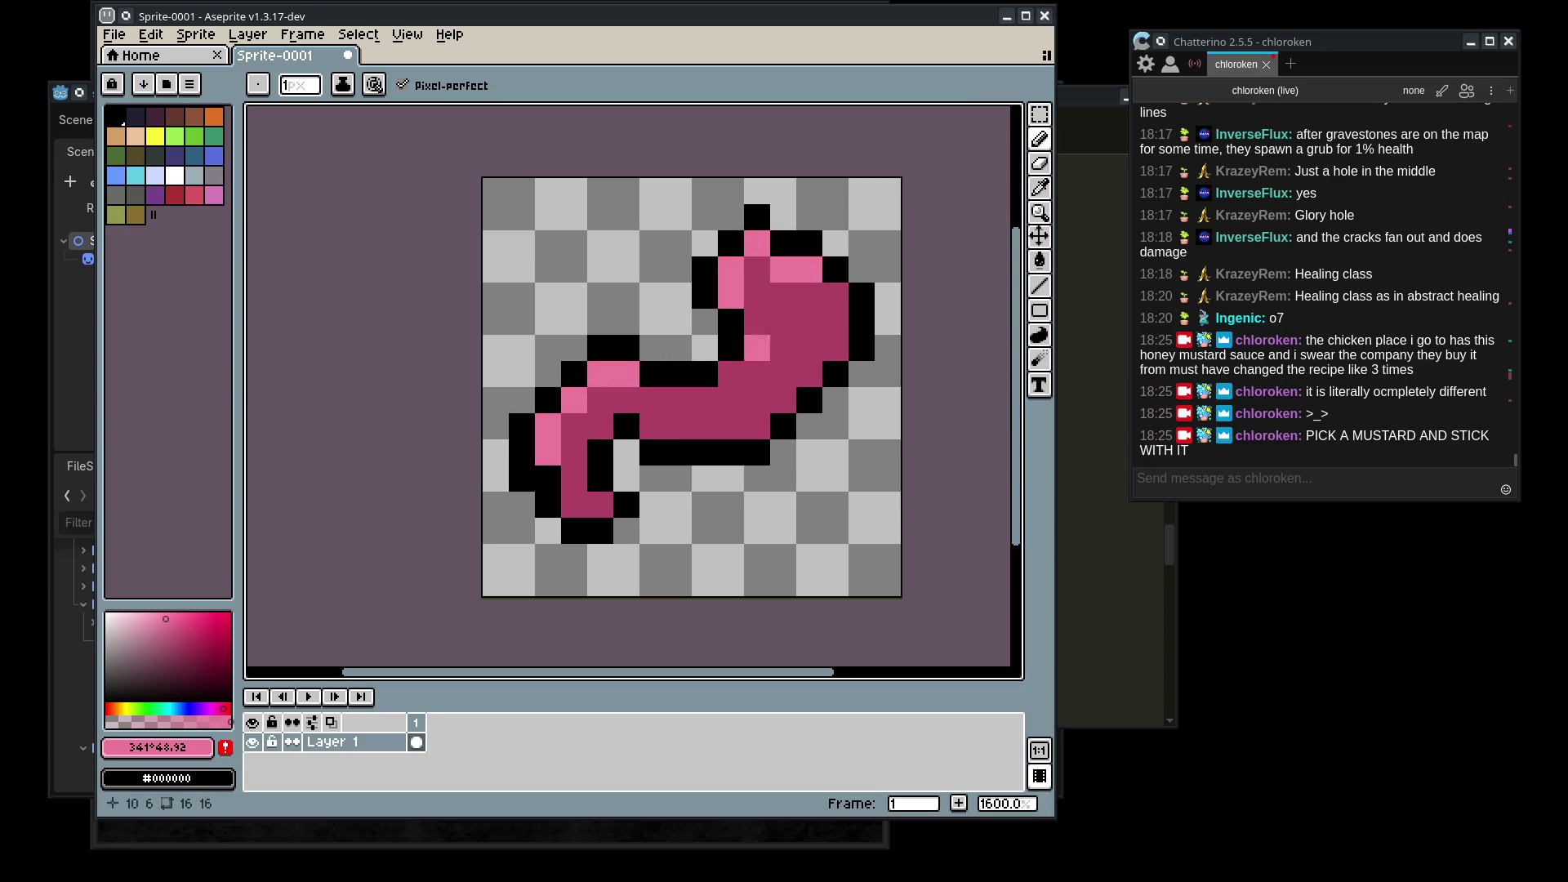
# - Shade the worm's tail and body underside with a darker pink
pyautogui.click(731, 374)
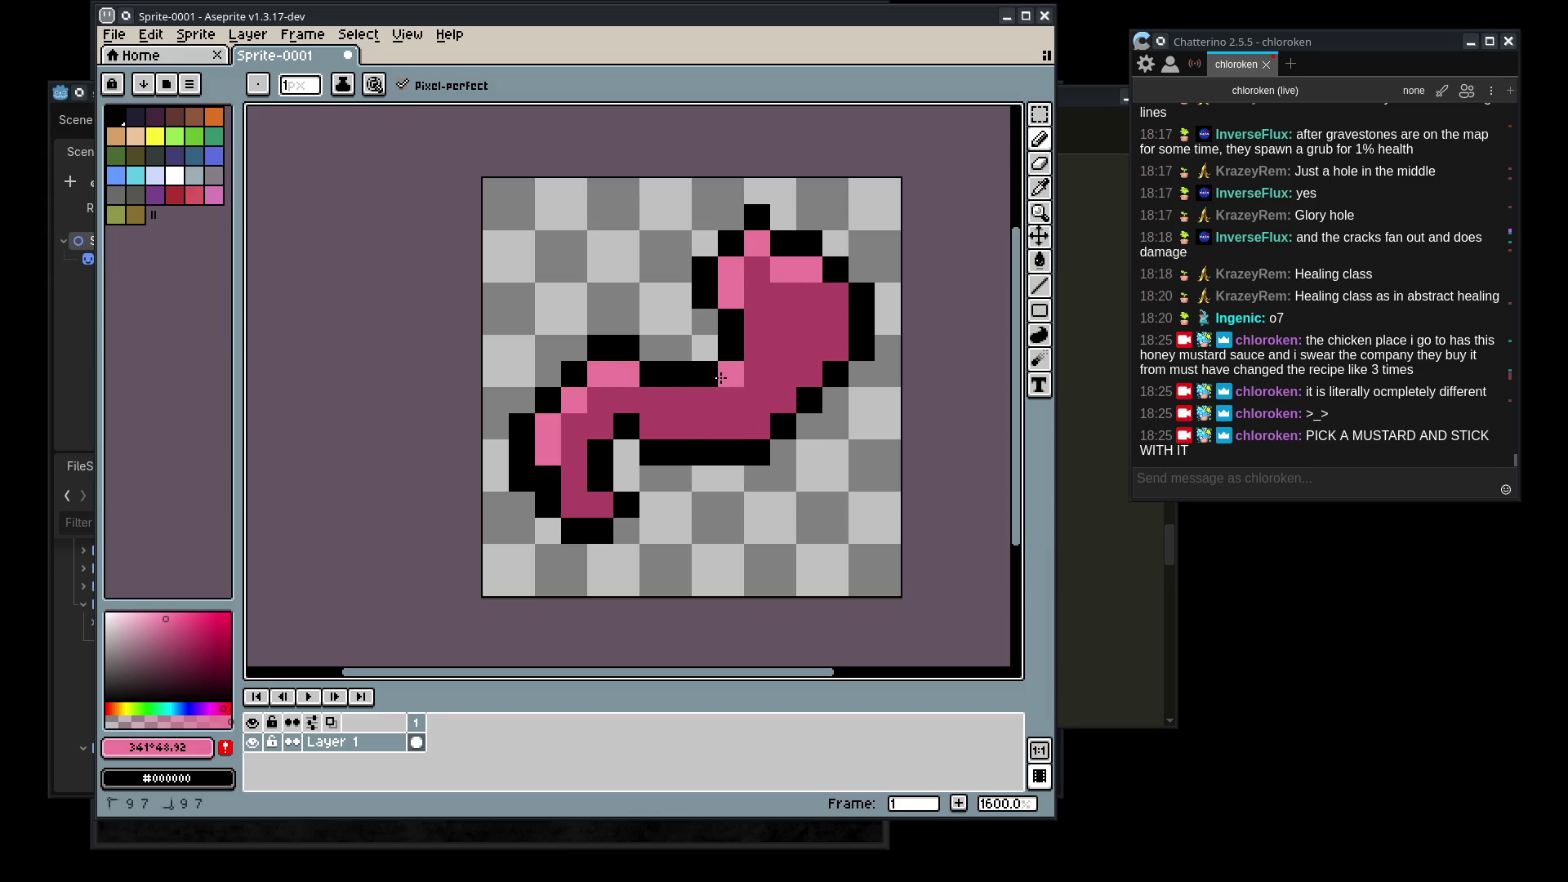
pyautogui.click(159, 649)
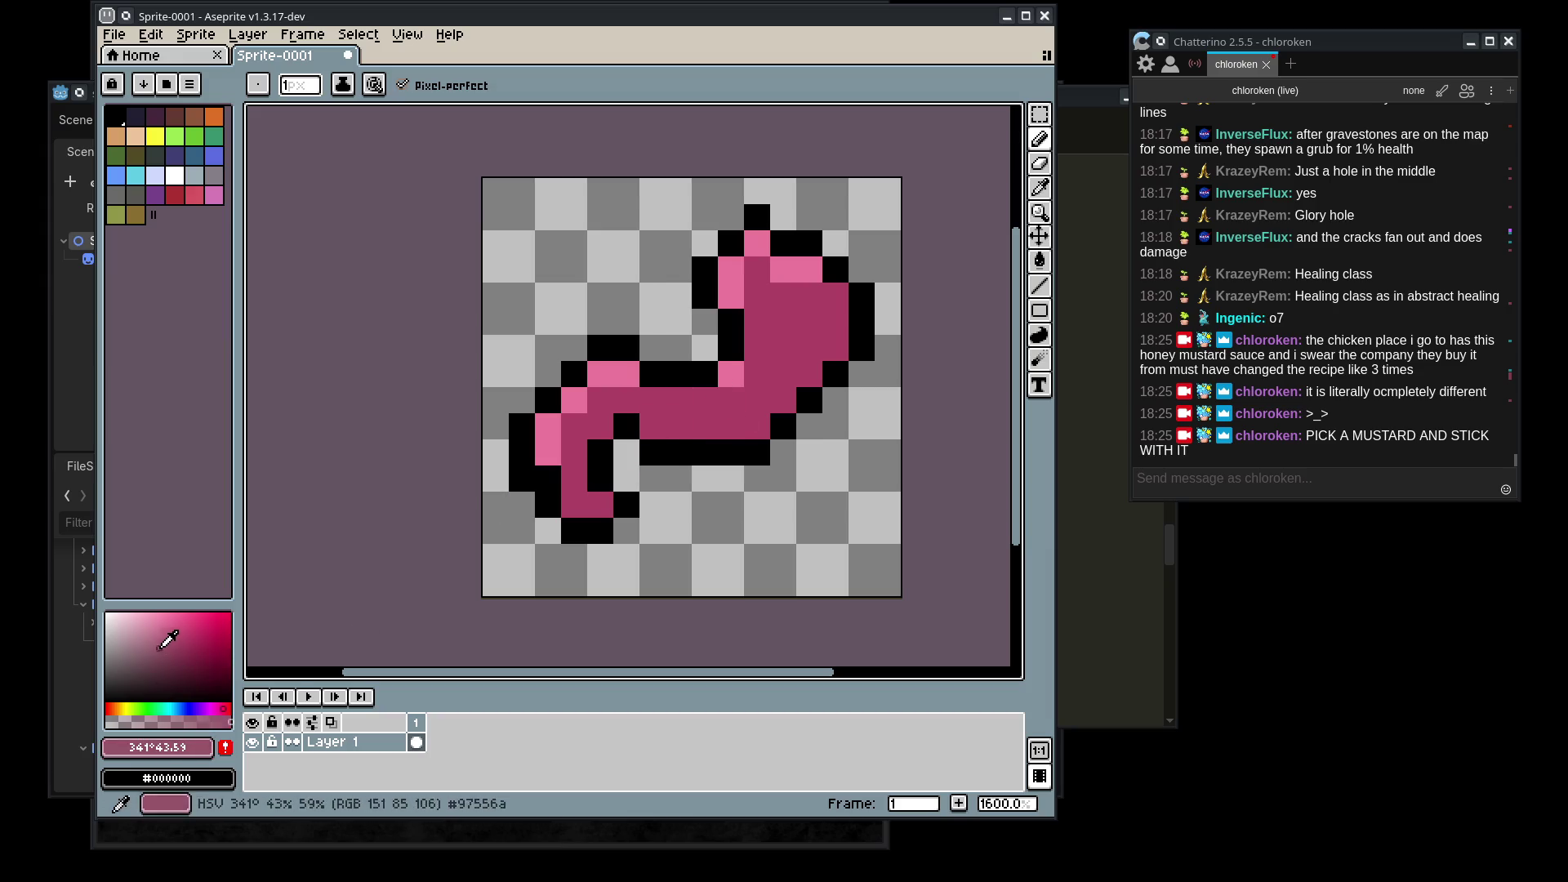
pyautogui.hotkey('ctrl', 'z')
pyautogui.click(154, 664)
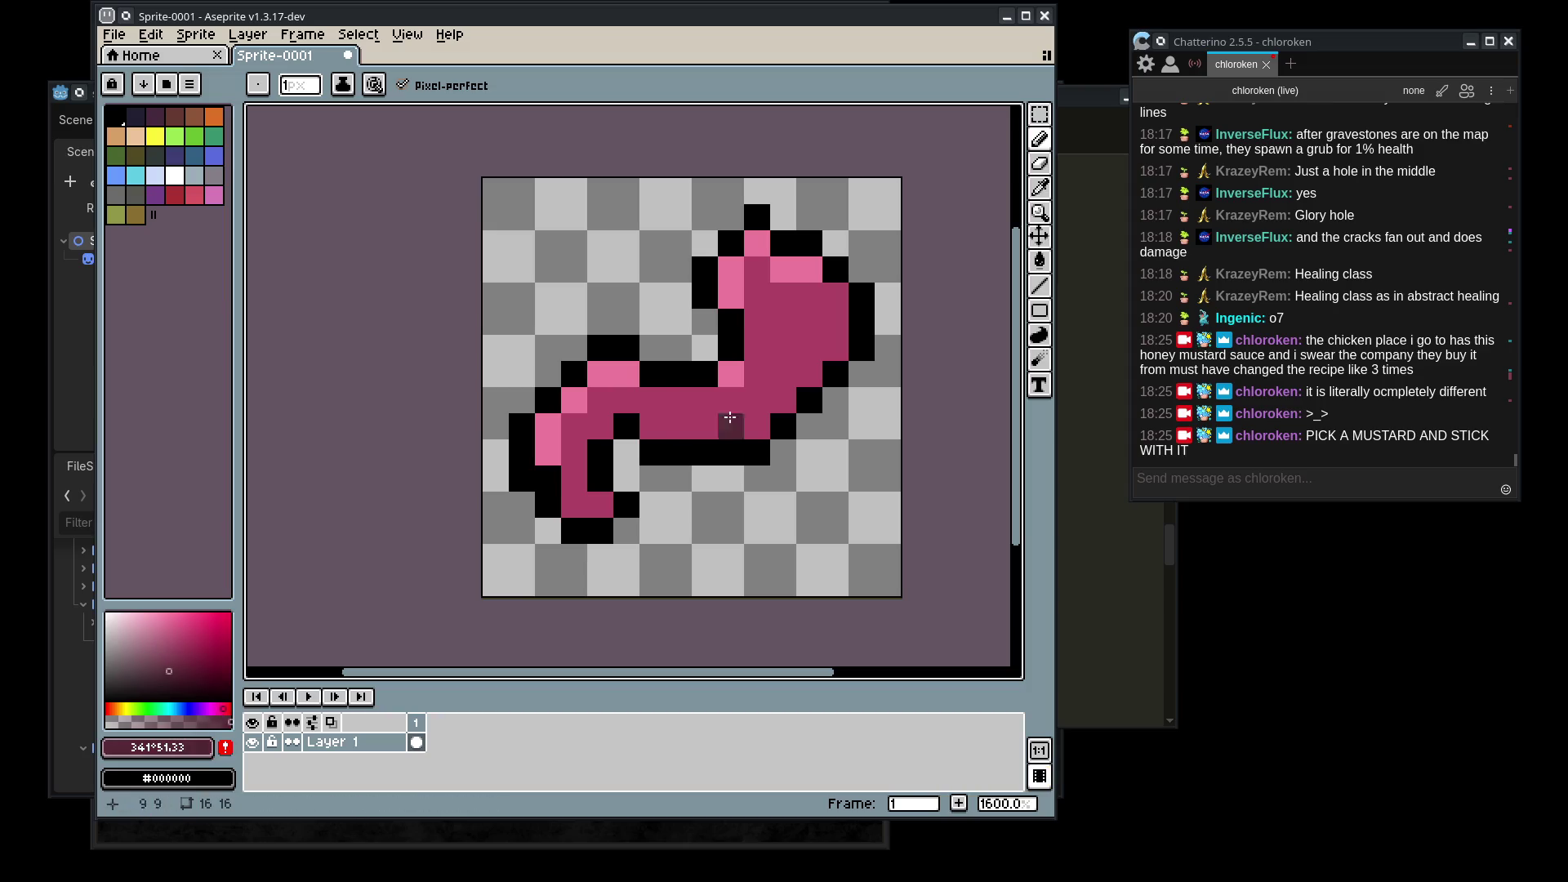
pyautogui.click(601, 504)
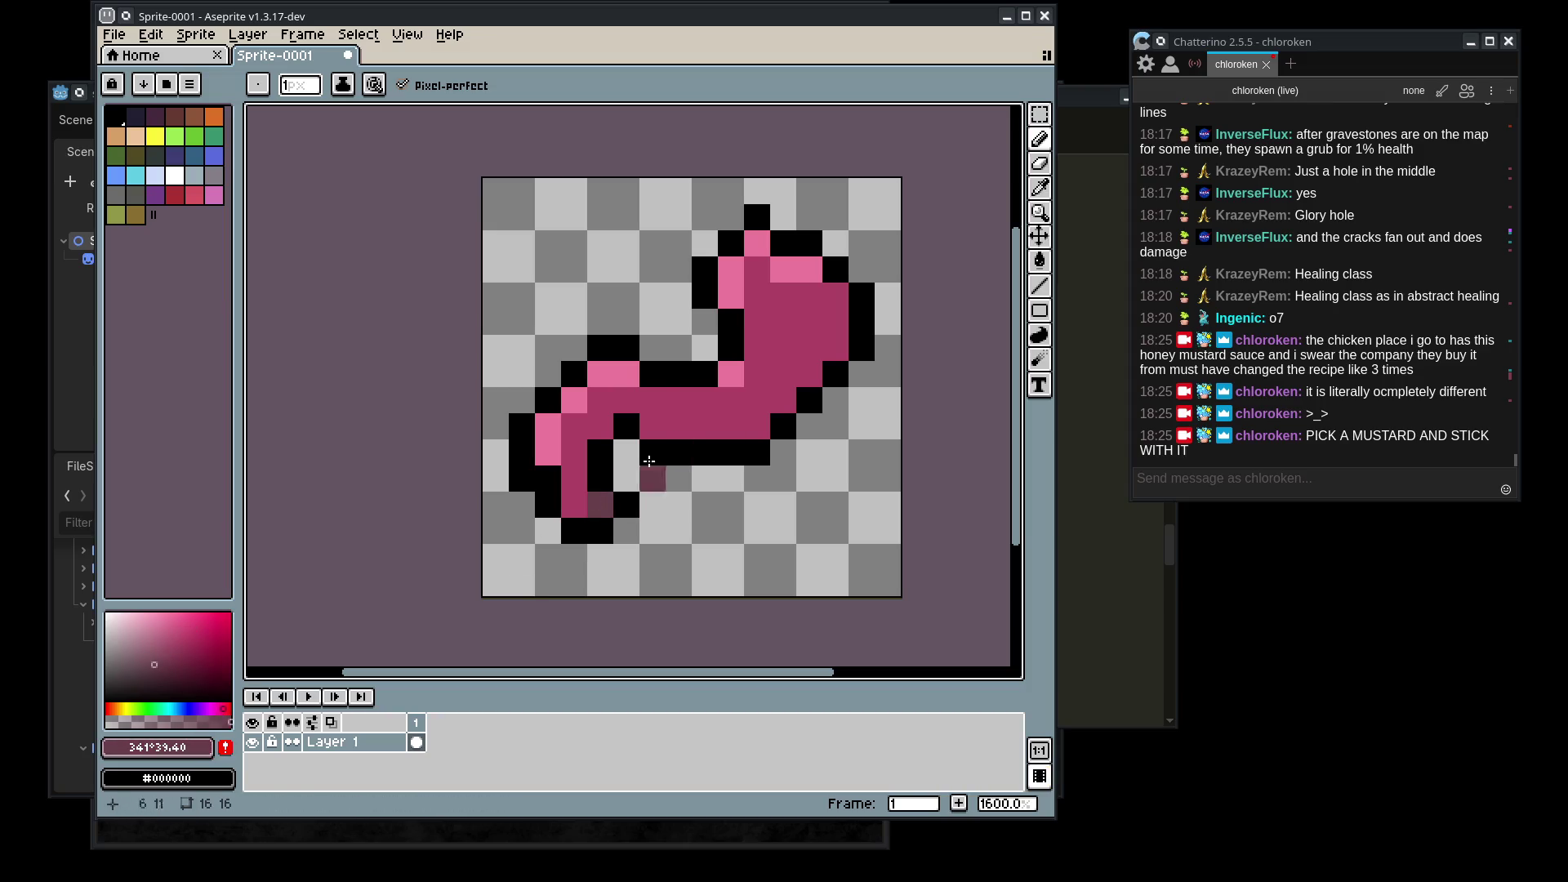
pyautogui.moveTo(651, 424)
pyautogui.mouseDown()
pyautogui.moveTo(773, 413)
pyautogui.moveTo(830, 315)
pyautogui.mouseUp()
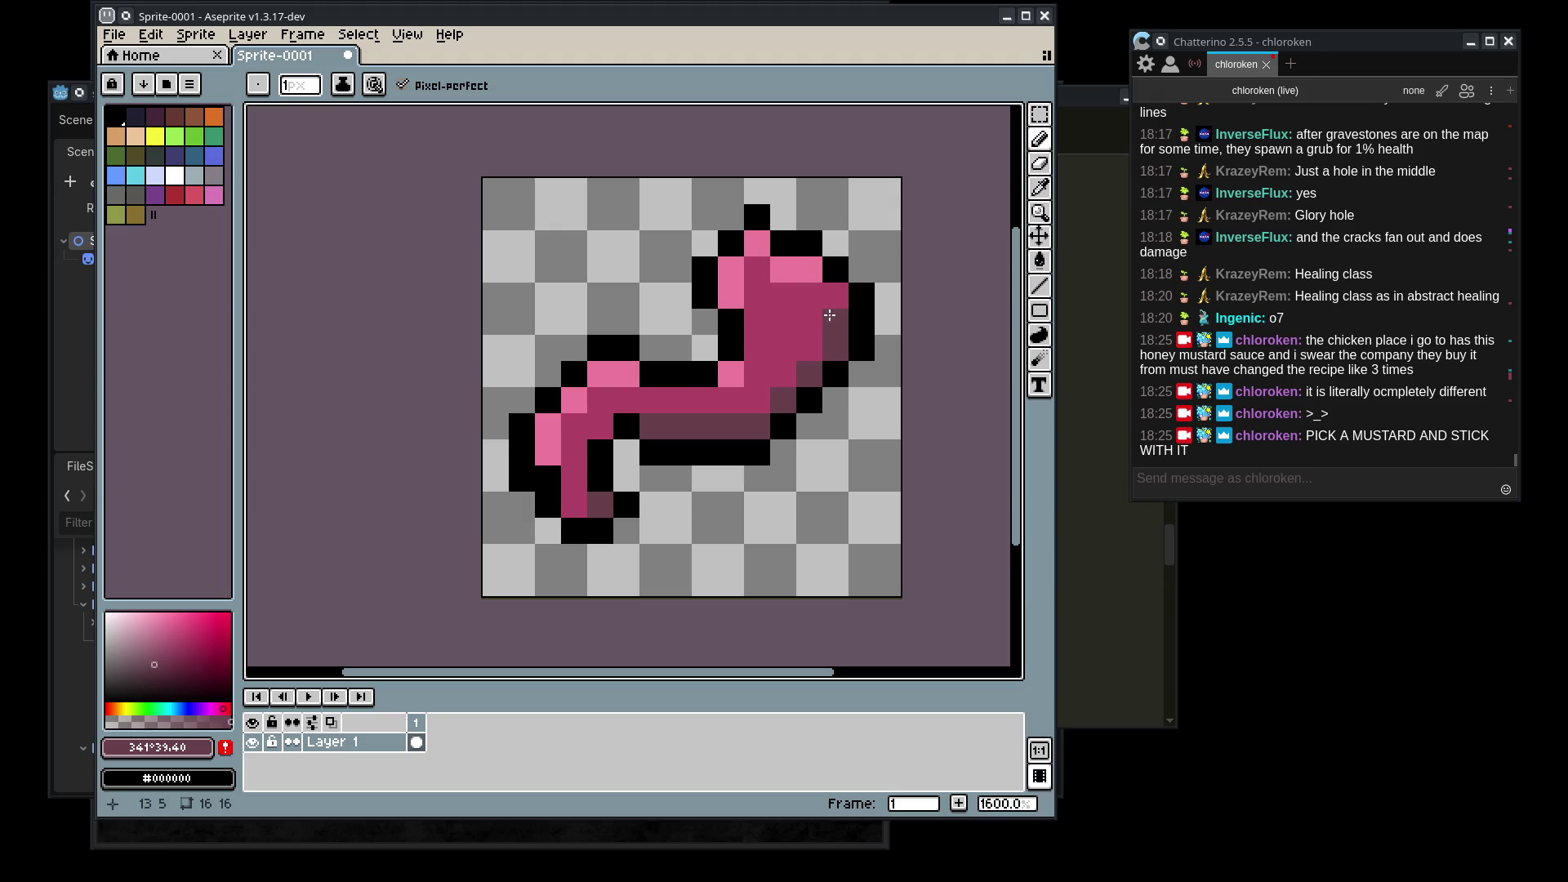
pyautogui.press('1')
pyautogui.scroll(9, 827, 435)
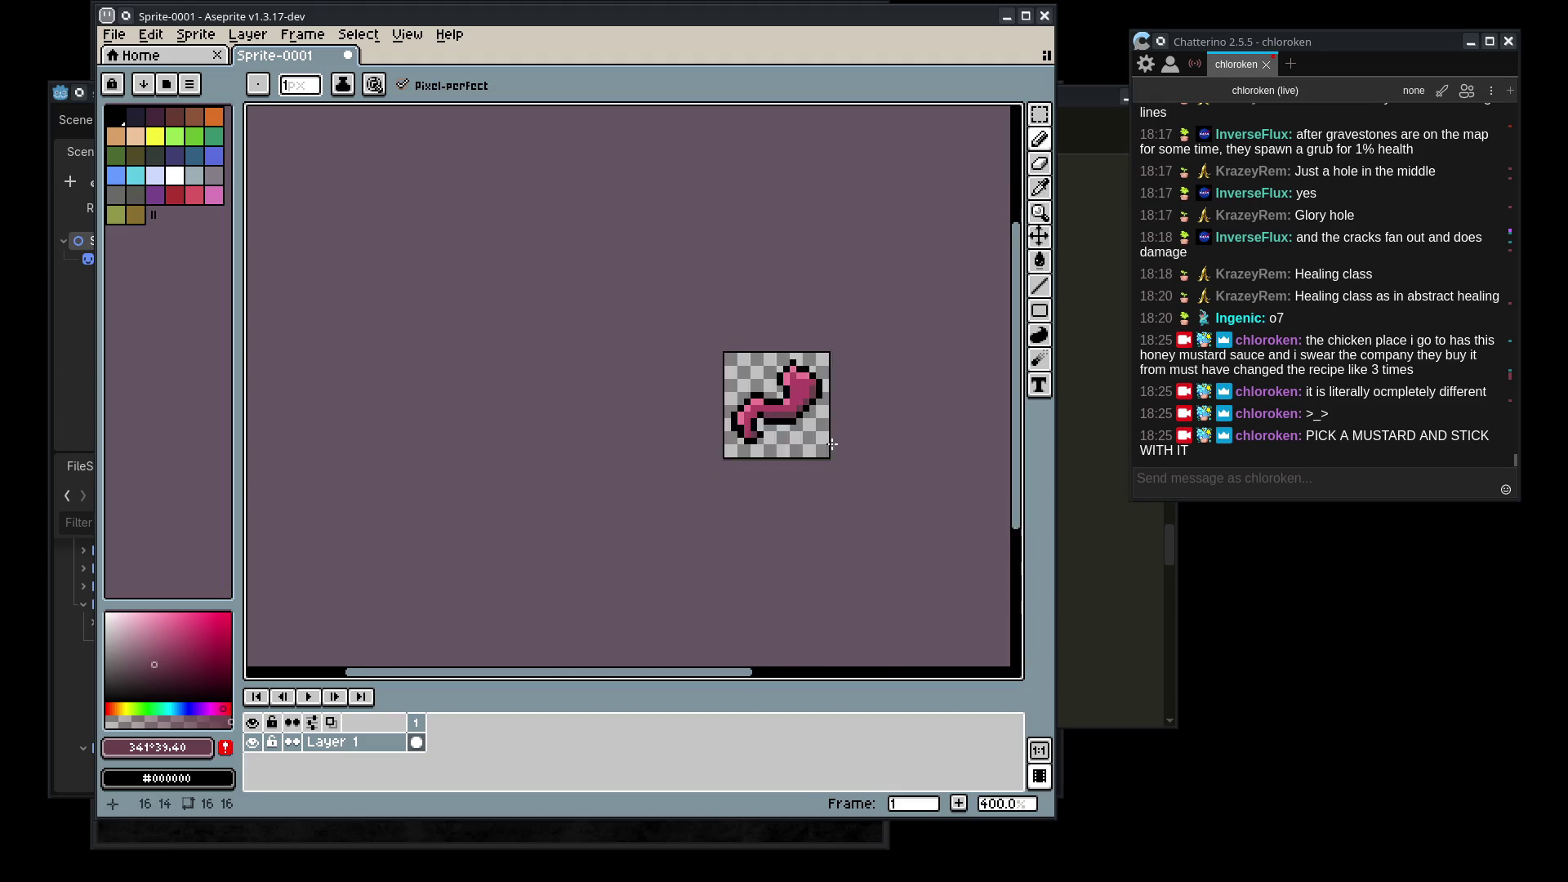
# - Reshape the head outline, extending black above it and removing a black pixel beside it
pyautogui.keyDown('alt'); pyautogui.click(707, 277); pyautogui.keyUp('alt')
pyautogui.keyDown('alt'); pyautogui.click(708, 330); pyautogui.keyUp('alt')
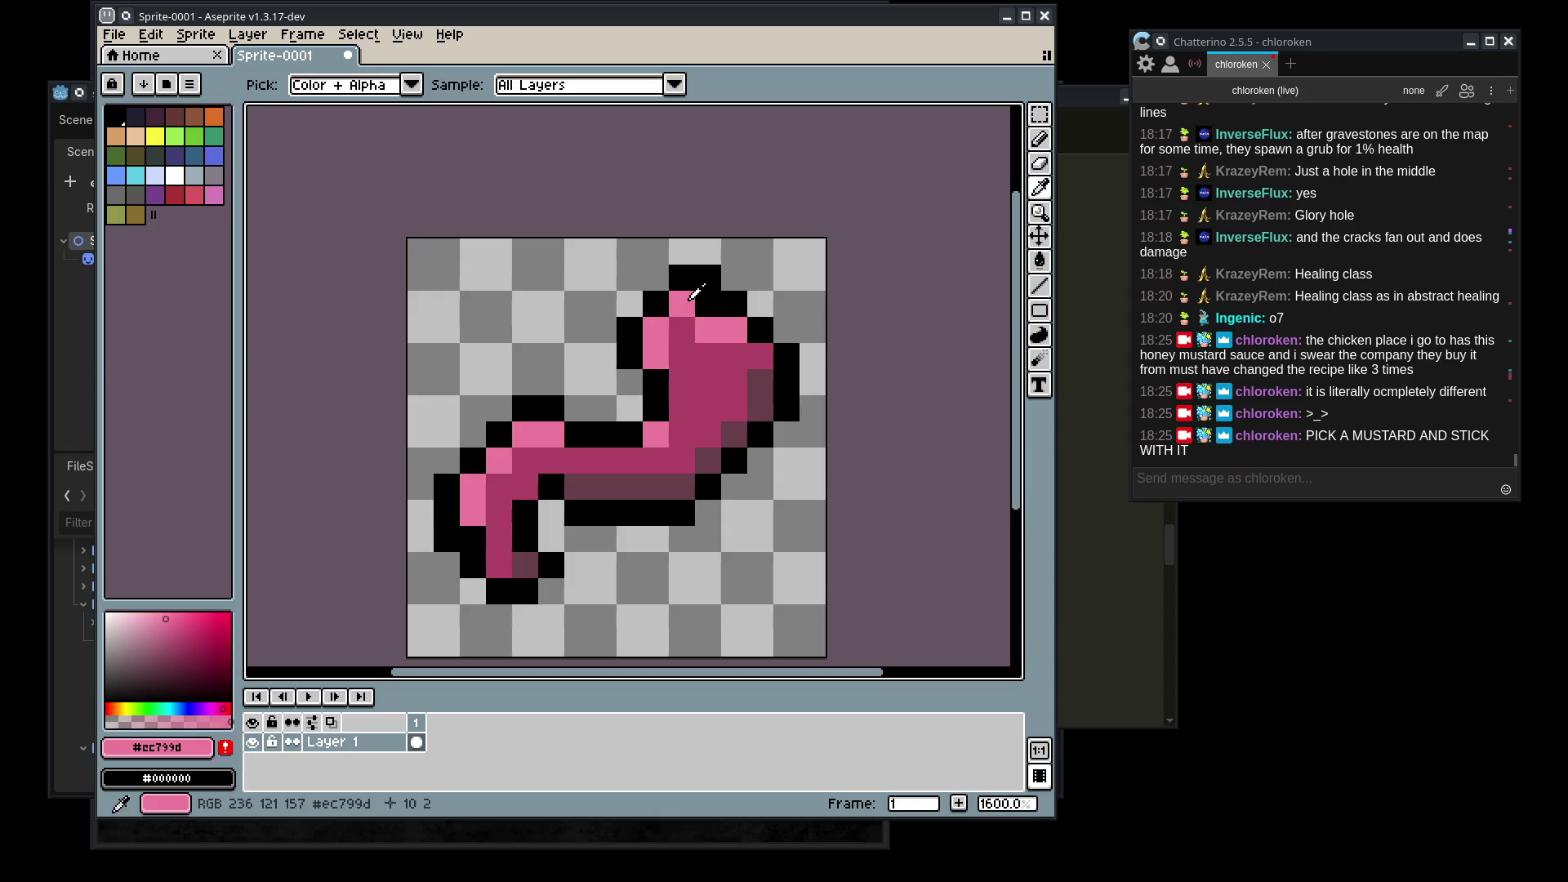
pyautogui.click(708, 304)
pyautogui.keyDown('alt'); pyautogui.click(710, 325); pyautogui.keyUp('alt')
pyautogui.keyDown('alt'); pyautogui.click(707, 278); pyautogui.keyUp('alt')
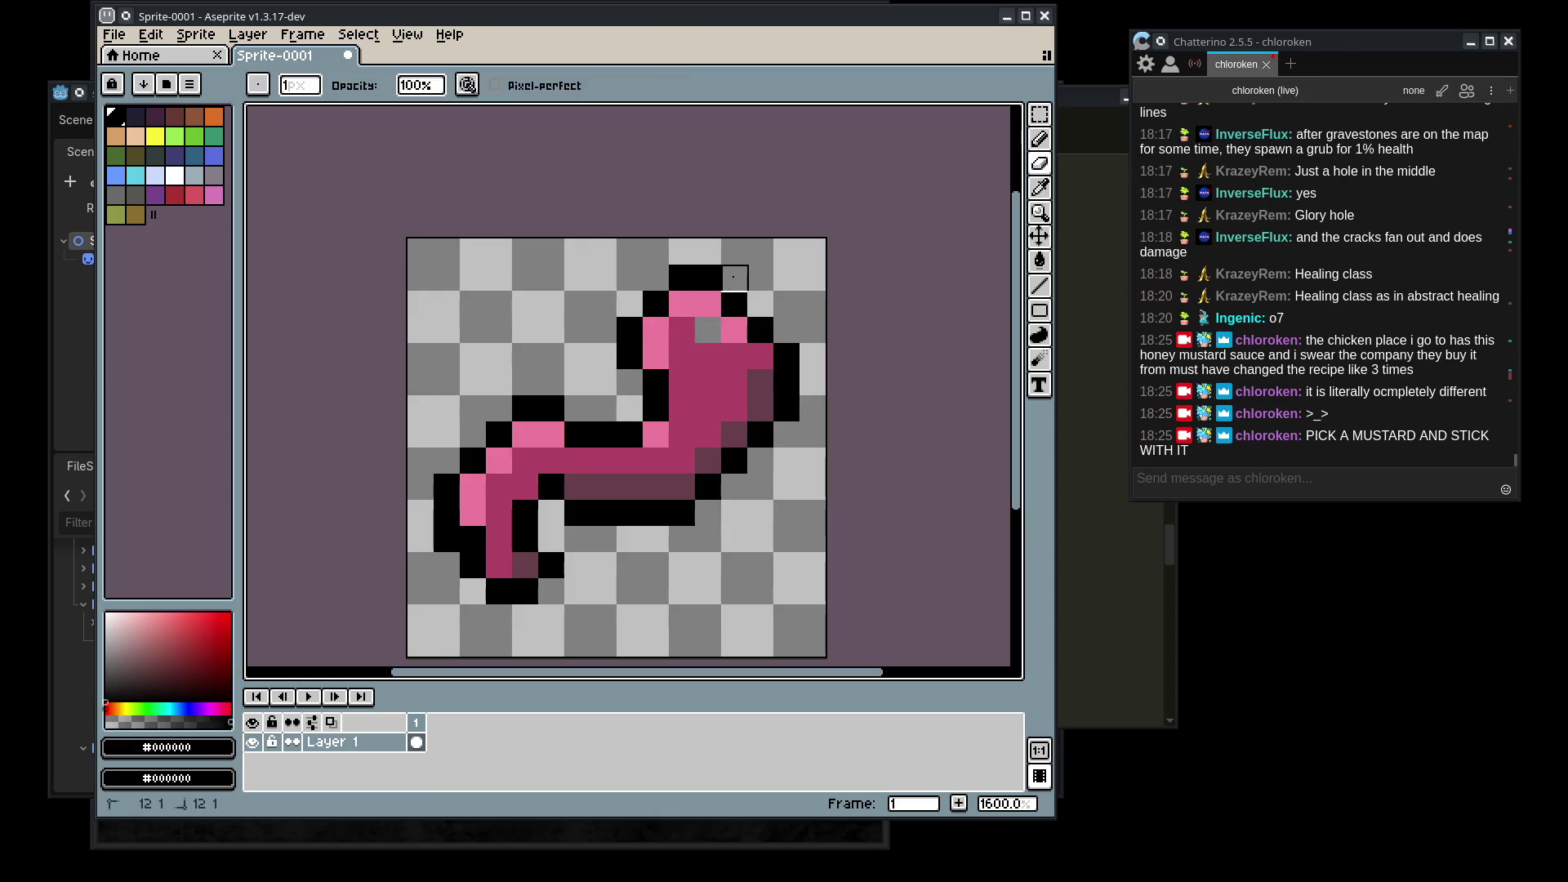
pyautogui.keyDown('alt'); pyautogui.click(682, 356); pyautogui.keyUp('alt')
pyautogui.click(708, 330)
pyautogui.keyDown('alt'); pyautogui.click(734, 303); pyautogui.keyUp('alt')
pyautogui.click(734, 280)
pyautogui.rightClick(734, 304)
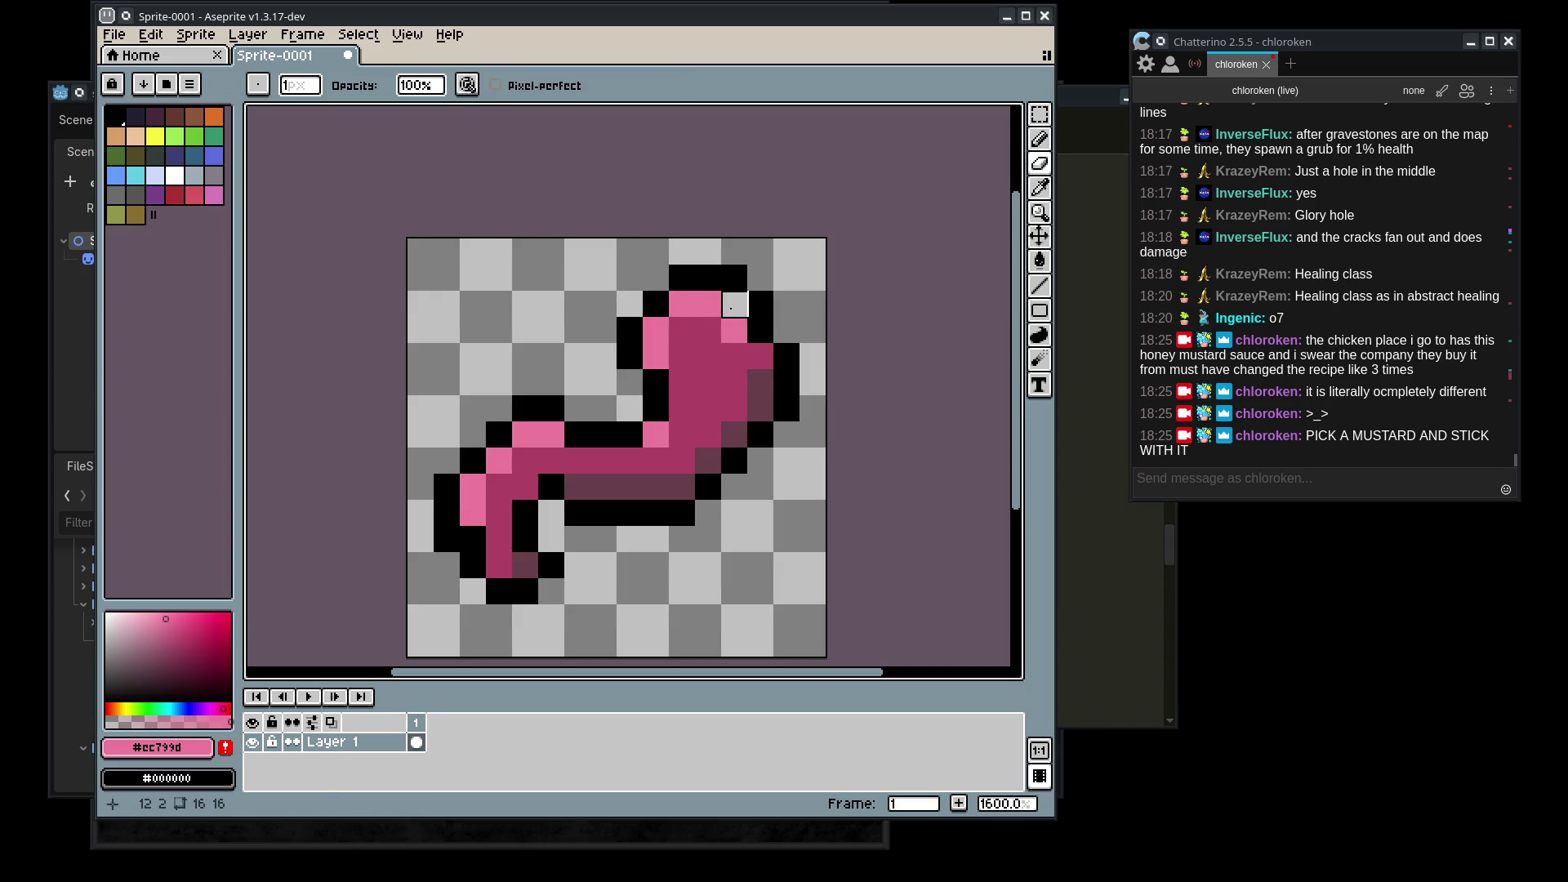
# - Fill head pixels with mid pink and add light-pink highlights along the head top and neck
pyautogui.keyDown('alt'); pyautogui.click(708, 330); pyautogui.keyUp('alt')
pyautogui.click(734, 304)
pyautogui.click(723, 333)
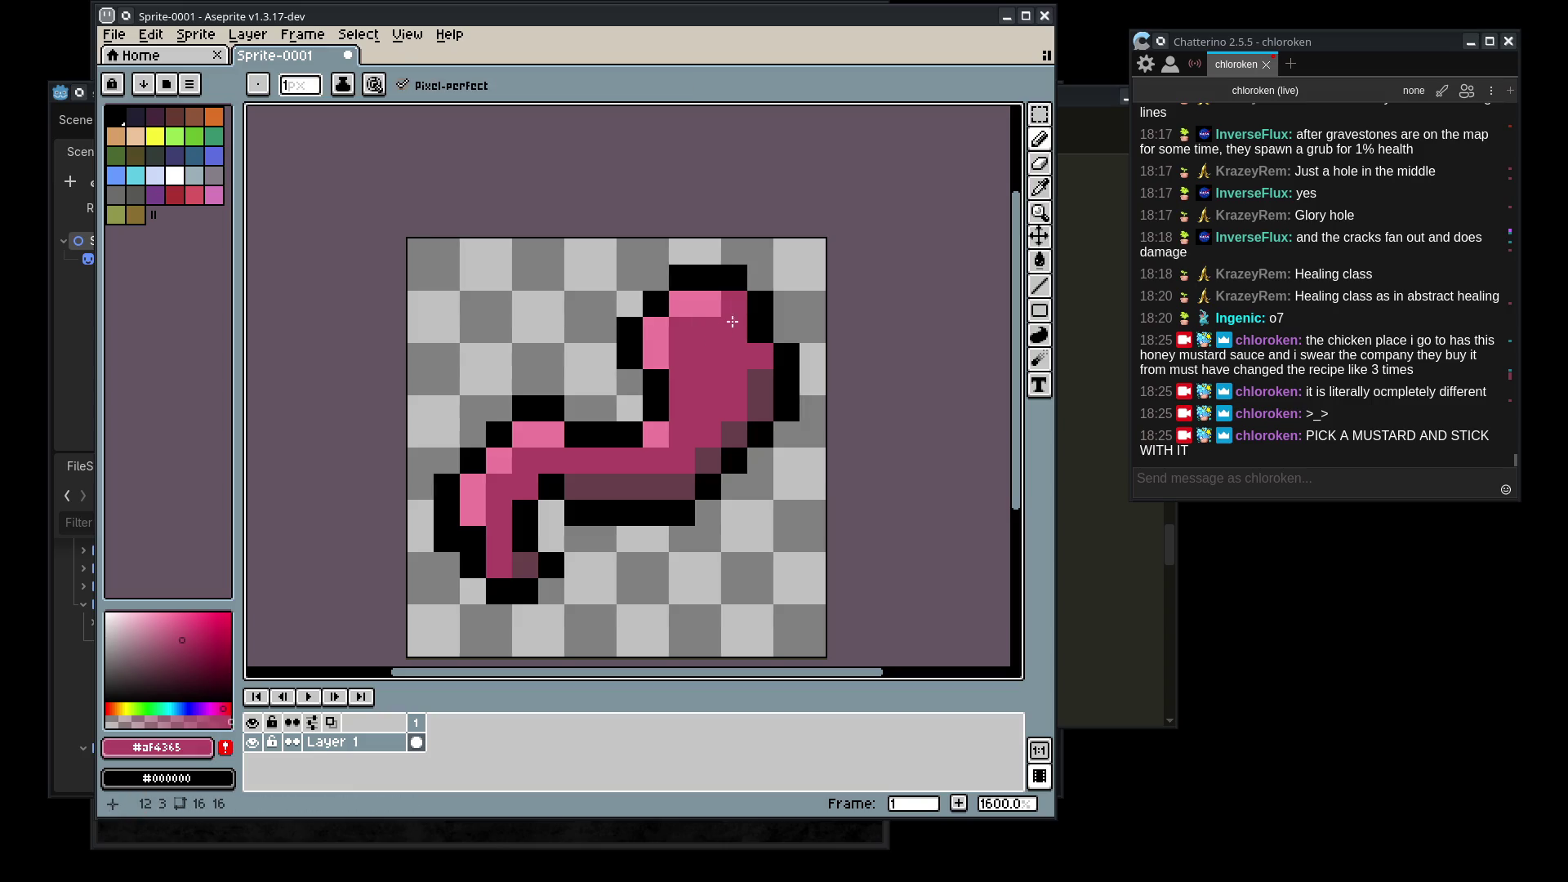
pyautogui.keyDown('alt'); pyautogui.click(682, 304); pyautogui.keyUp('alt')
pyautogui.click(708, 304)
pyautogui.click(734, 304)
pyautogui.click(682, 330)
pyautogui.click(682, 356)
pyautogui.click(672, 383)
pyautogui.scroll(-8, 680, 415)
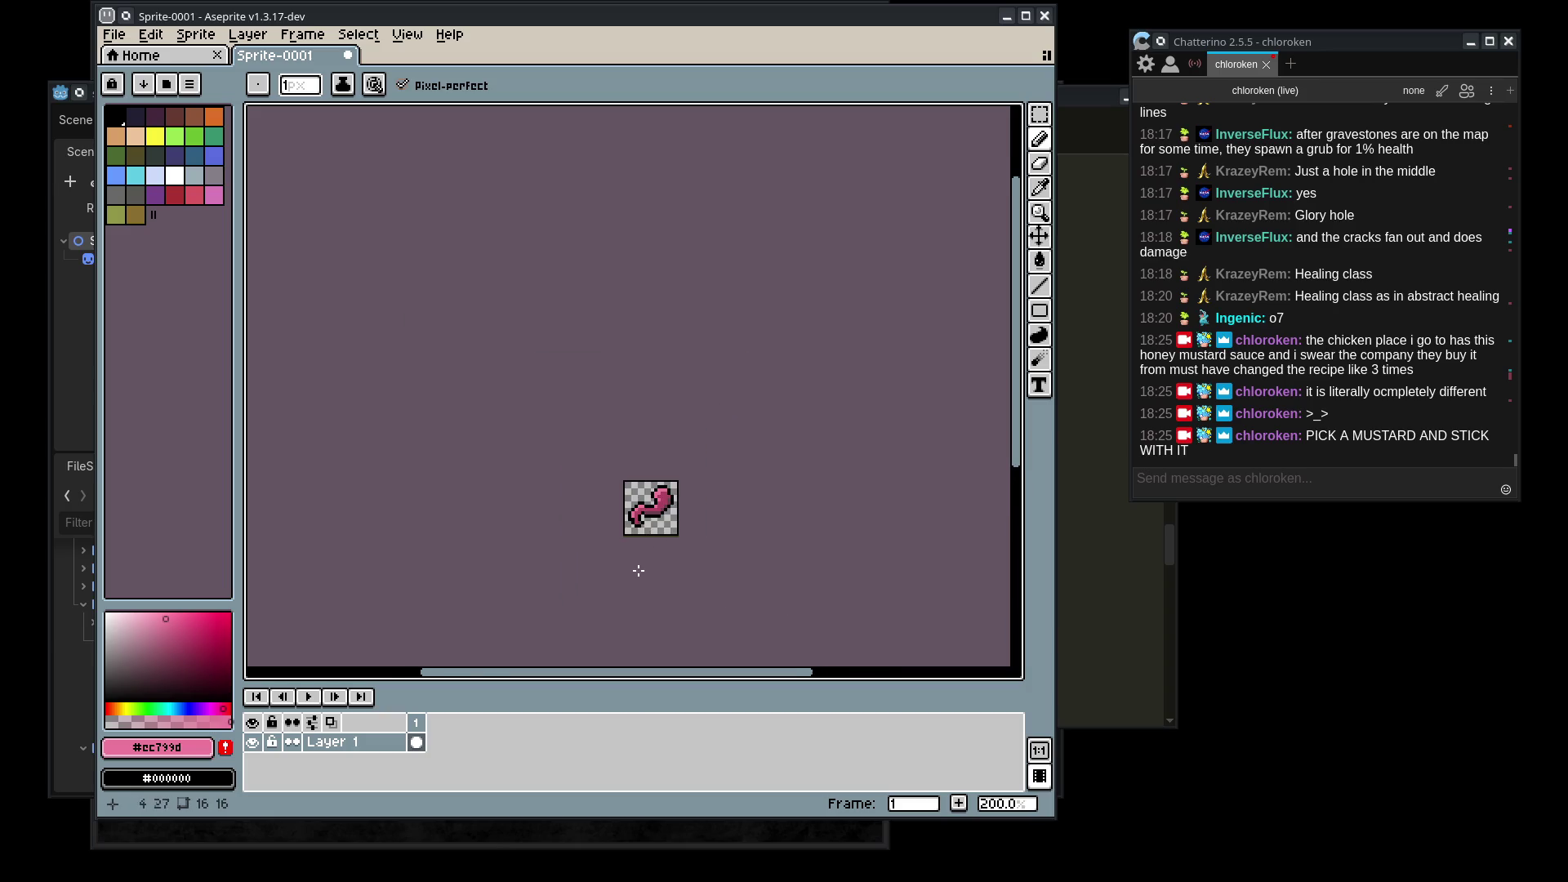
pyautogui.scroll(-1, 639, 570)
pyautogui.scroll(5, 645, 531)
# - Select the whole sprite and apply Hue/Saturation with hue 9 and saturation 46 to redden it
pyautogui.hotkey('ctrl', 'a')
pyautogui.hotkey('ctrl', 'u')
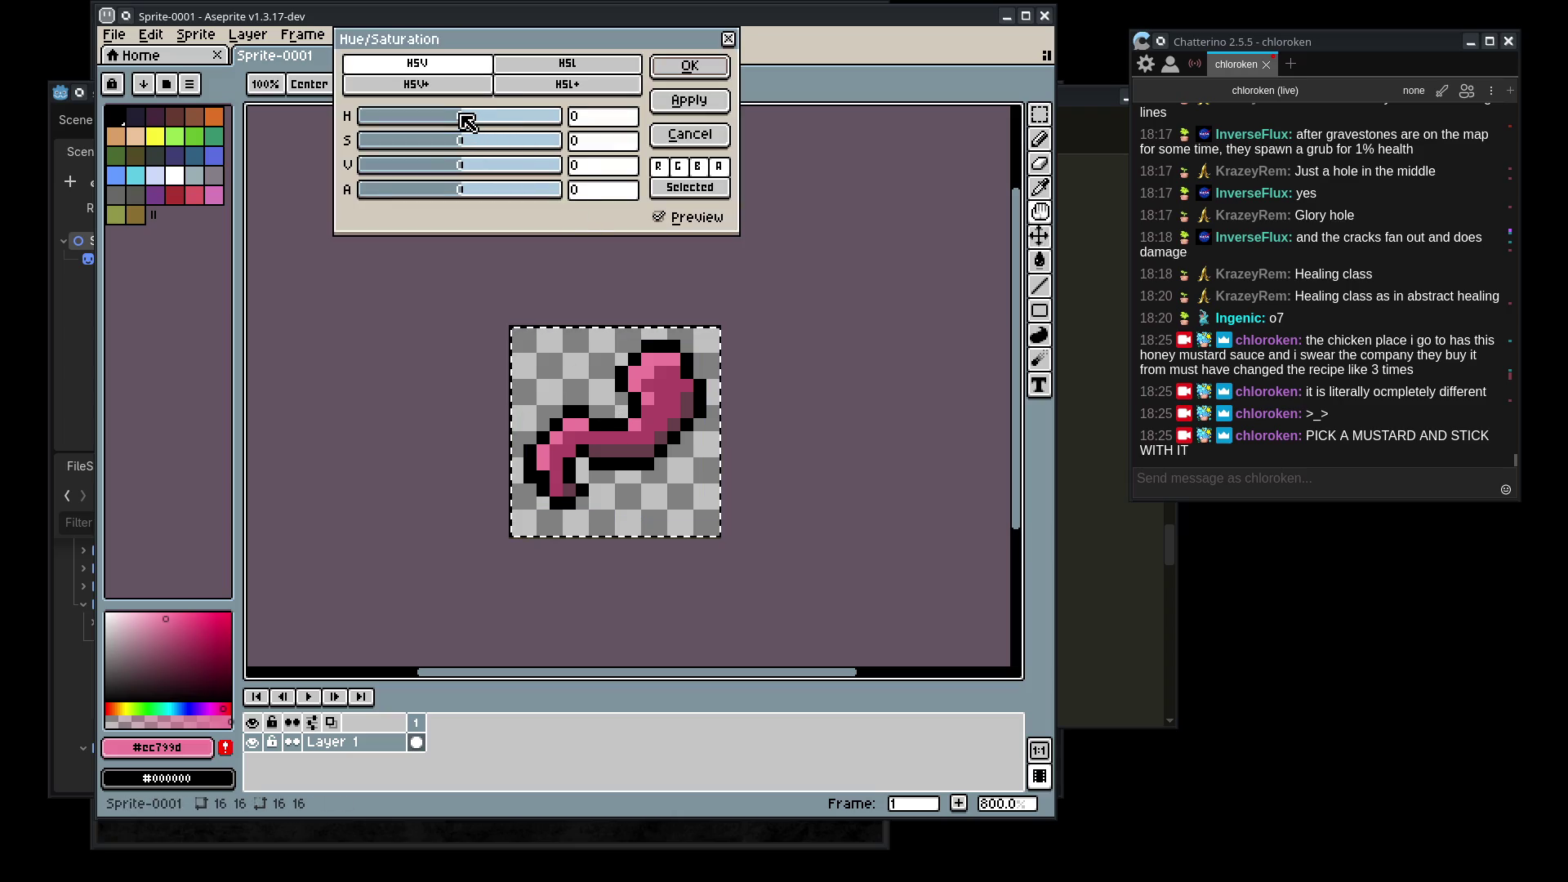
pyautogui.moveTo(442, 126)
pyautogui.mouseDown()
pyautogui.moveTo(501, 123)
pyautogui.moveTo(475, 123)
pyautogui.mouseUp()
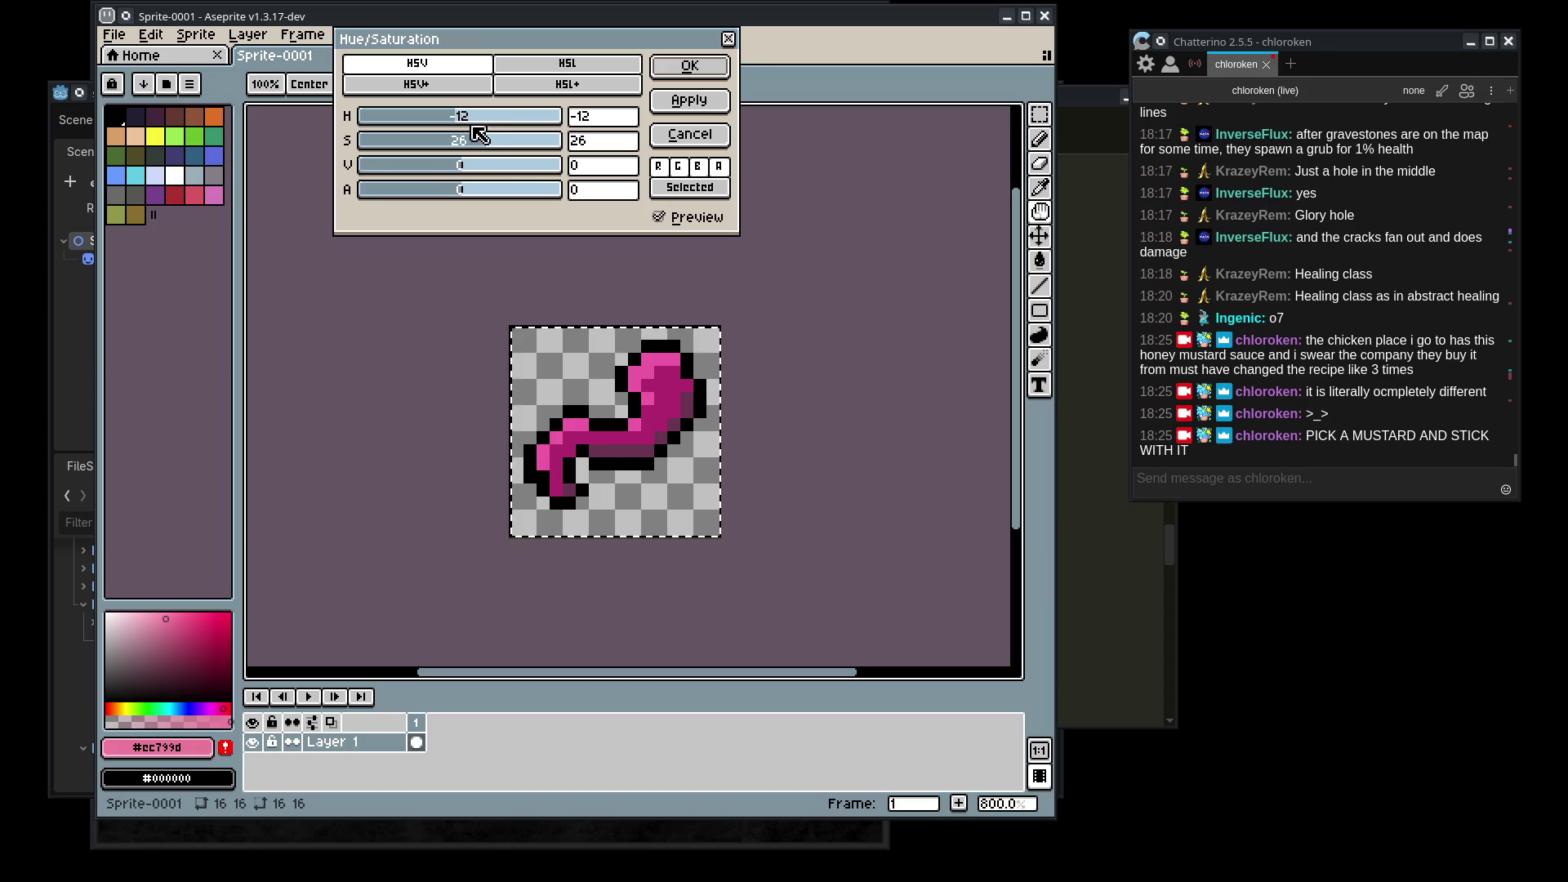
pyautogui.moveTo(487, 141); pyautogui.dragTo(518, 150)
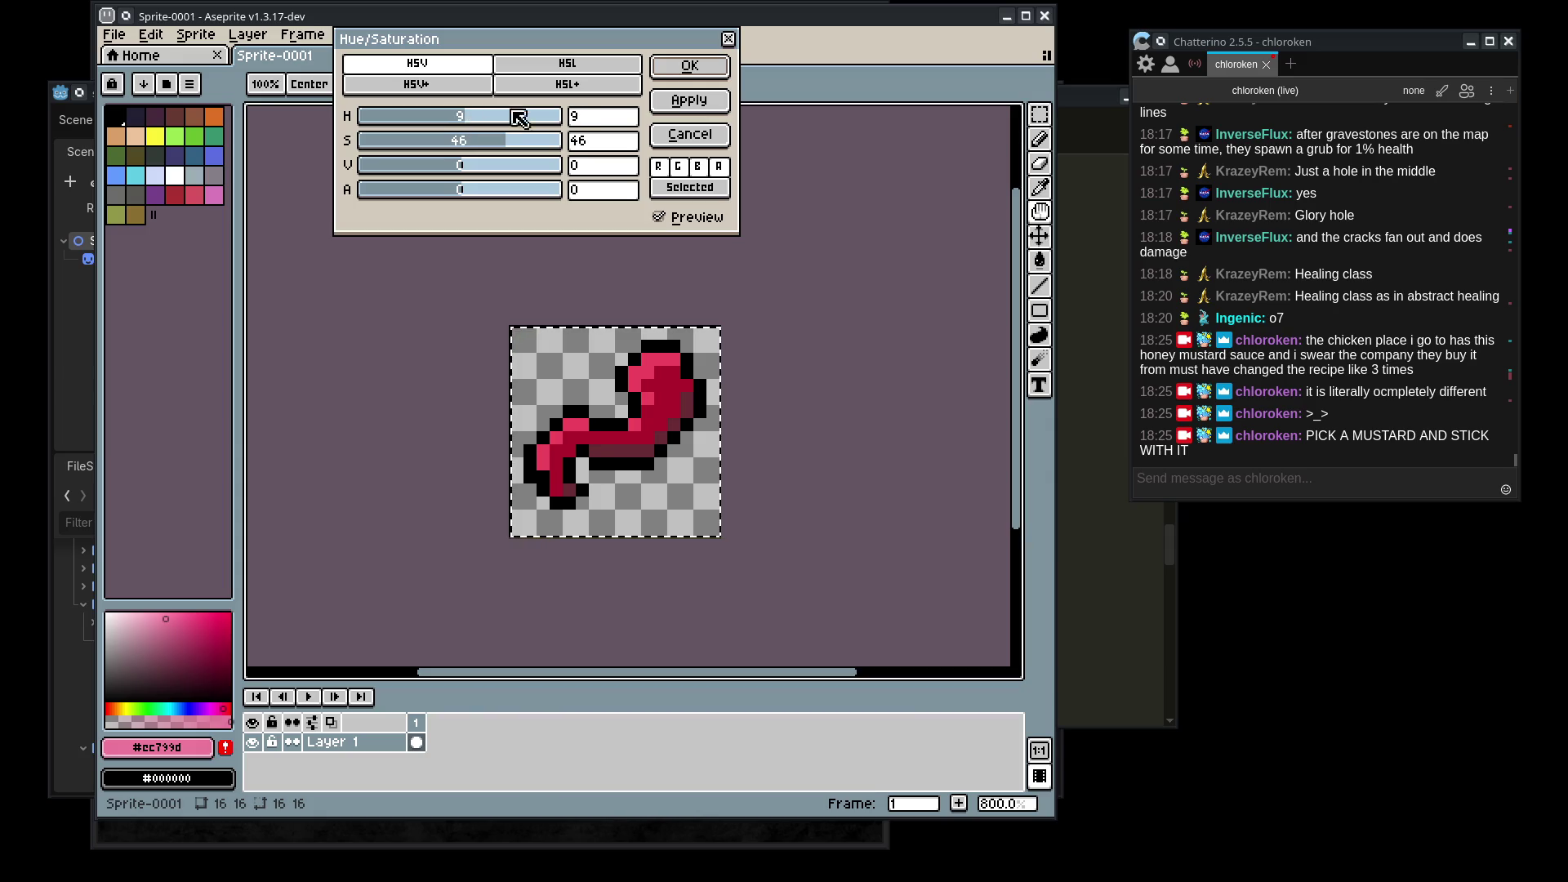
pyautogui.click(701, 65)
pyautogui.scroll(-5, 612, 359)
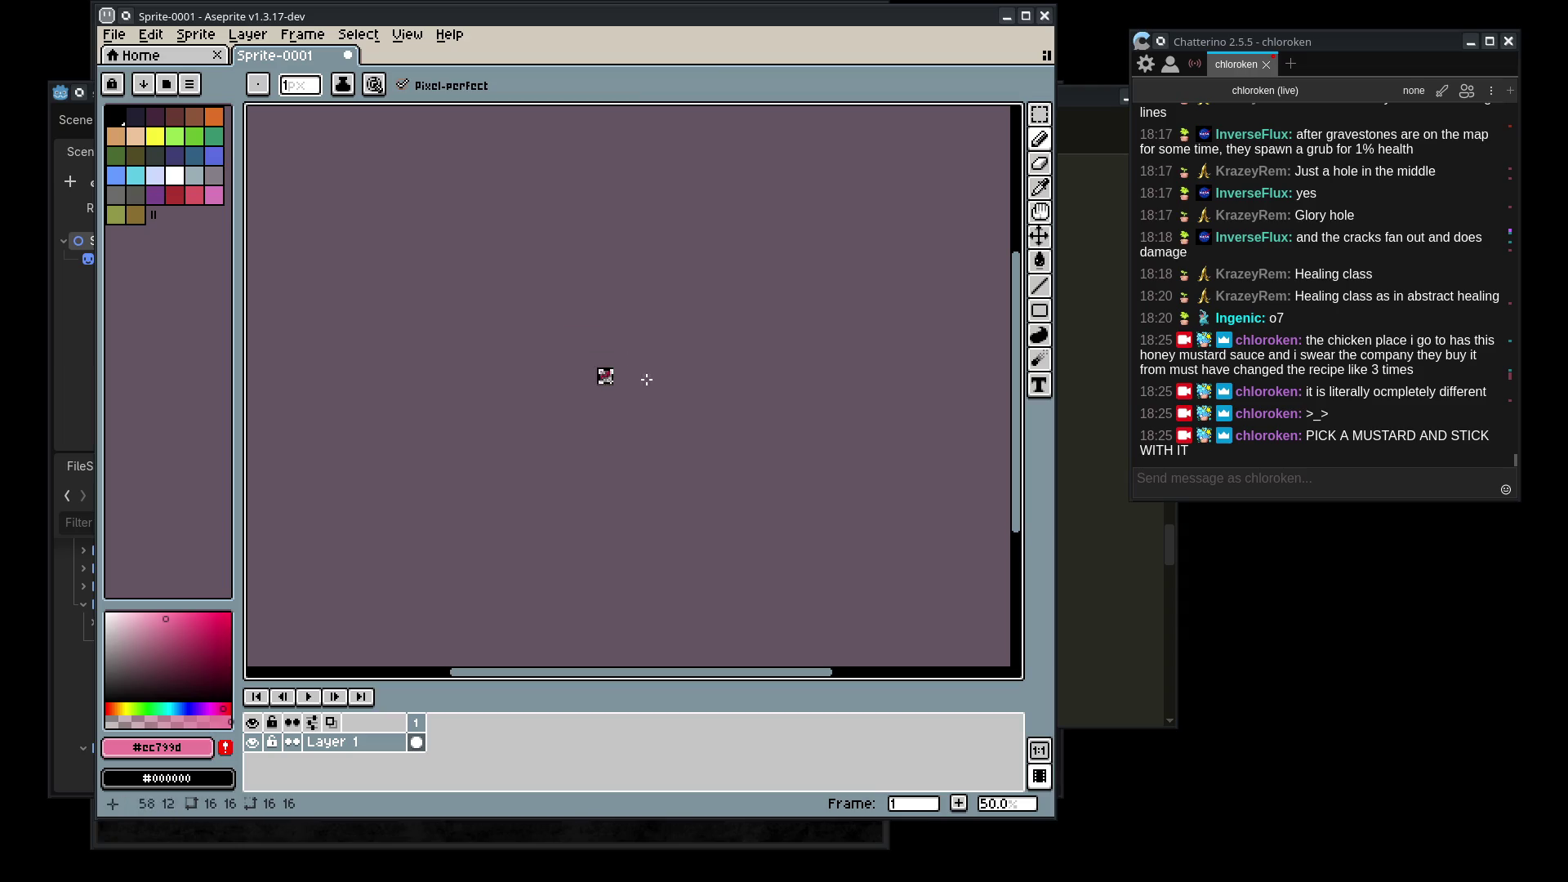
# - Paint the worm's eye pixels and two grey head-outline pixels black
pyautogui.scroll(5, 641, 490)
pyautogui.scroll(4, 640, 511)
pyautogui.scroll(-2, 686, 388)
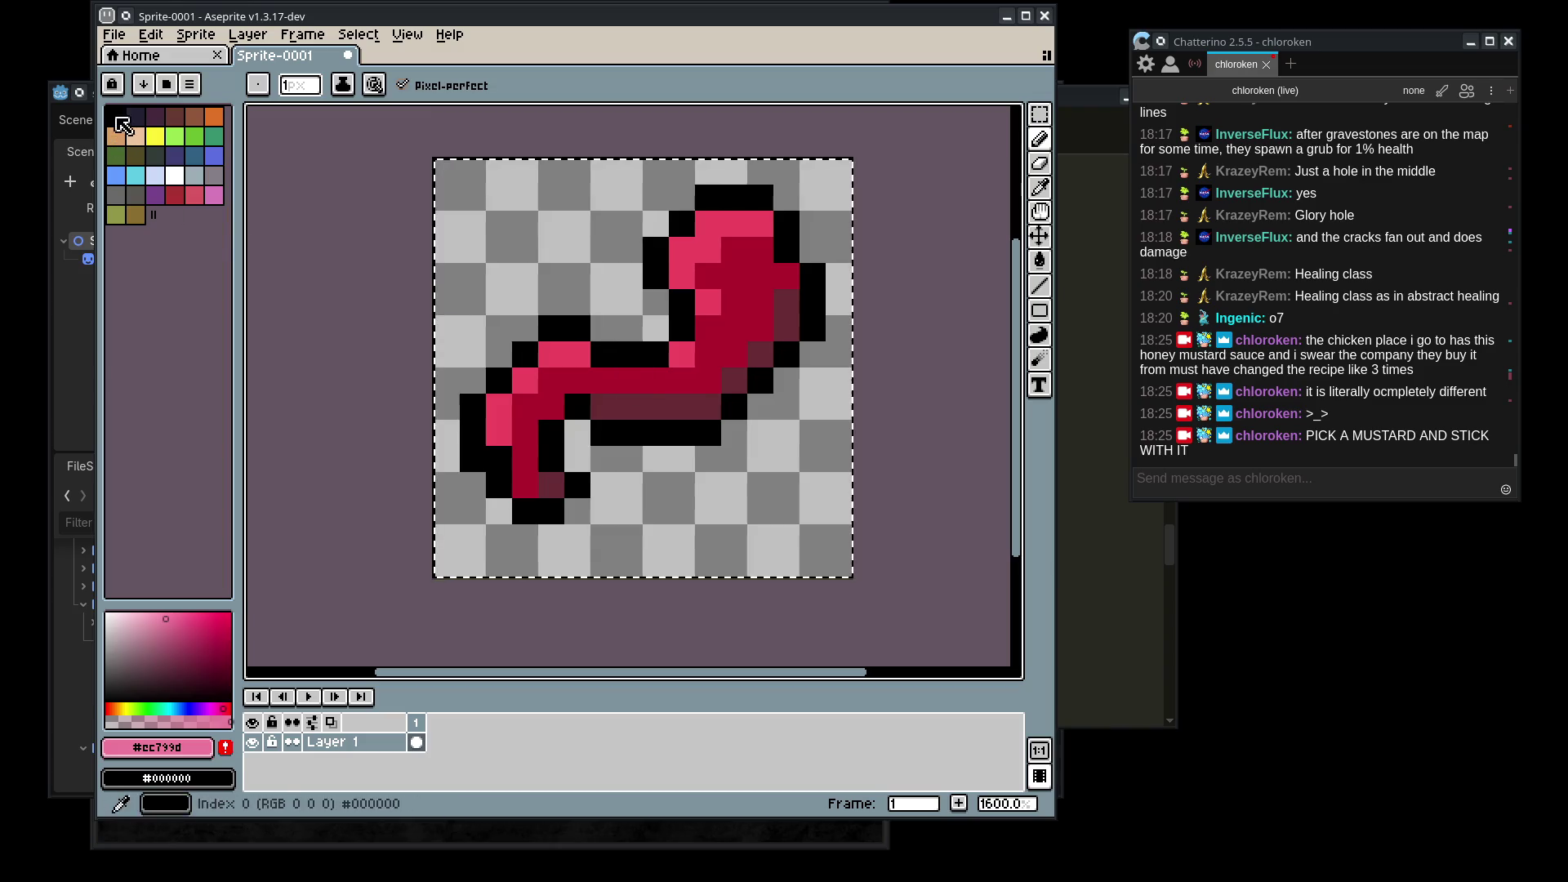
pyautogui.click(116, 117)
pyautogui.rightClick(684, 250)
pyautogui.click(710, 250)
pyautogui.click(762, 250)
pyautogui.click(813, 224)
pyautogui.click(787, 197)
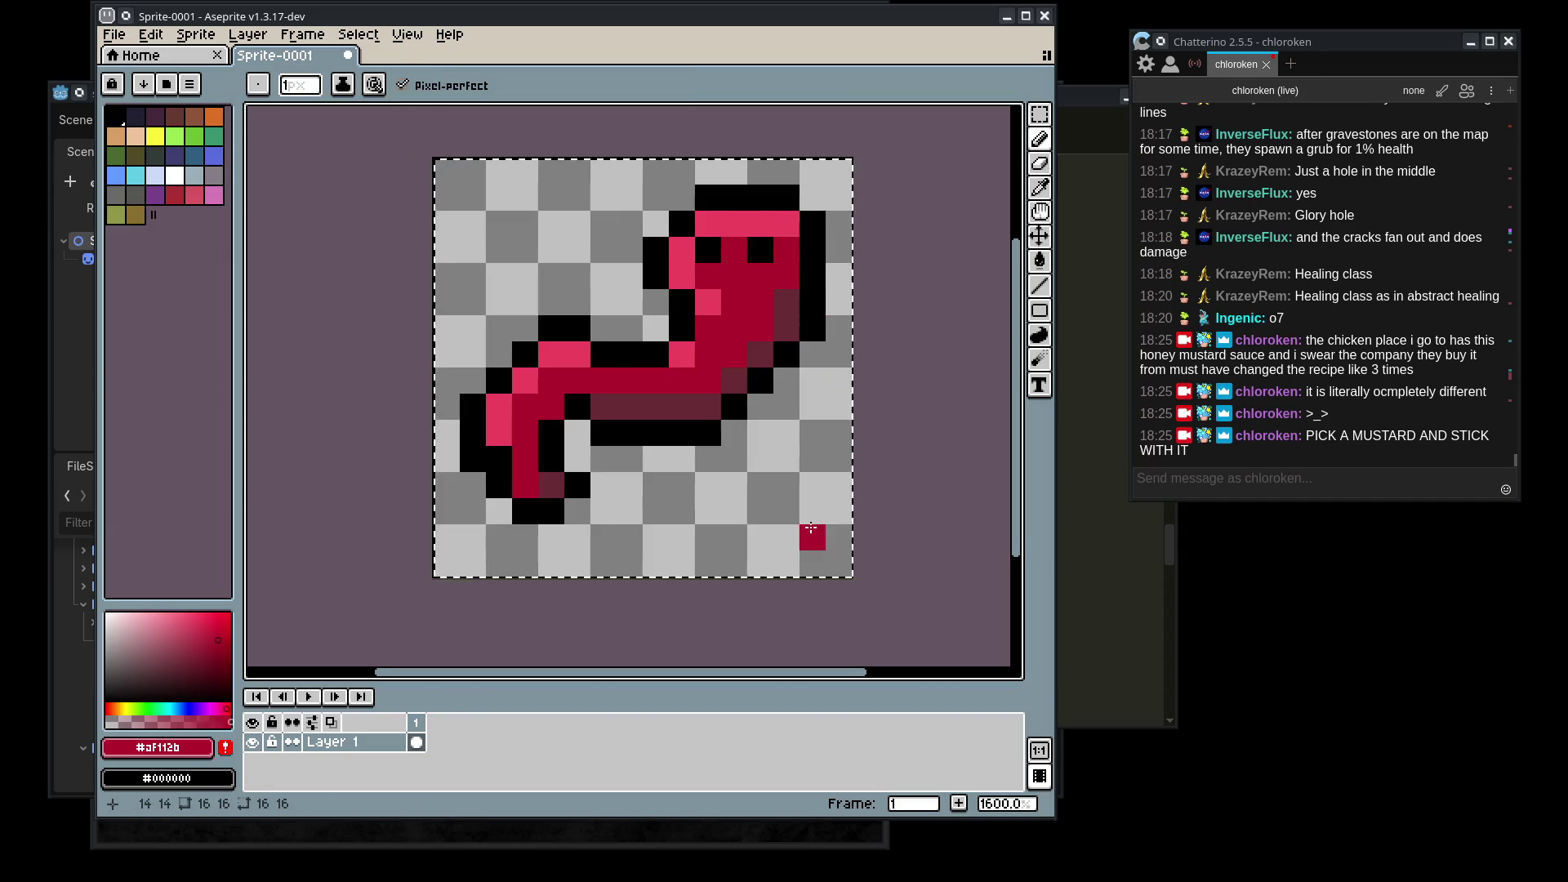
# - Tidy the head's top-right outline, undoing a stray black pixel and erasing the extra one
pyautogui.scroll(-6, 812, 532)
pyautogui.scroll(6, 781, 578)
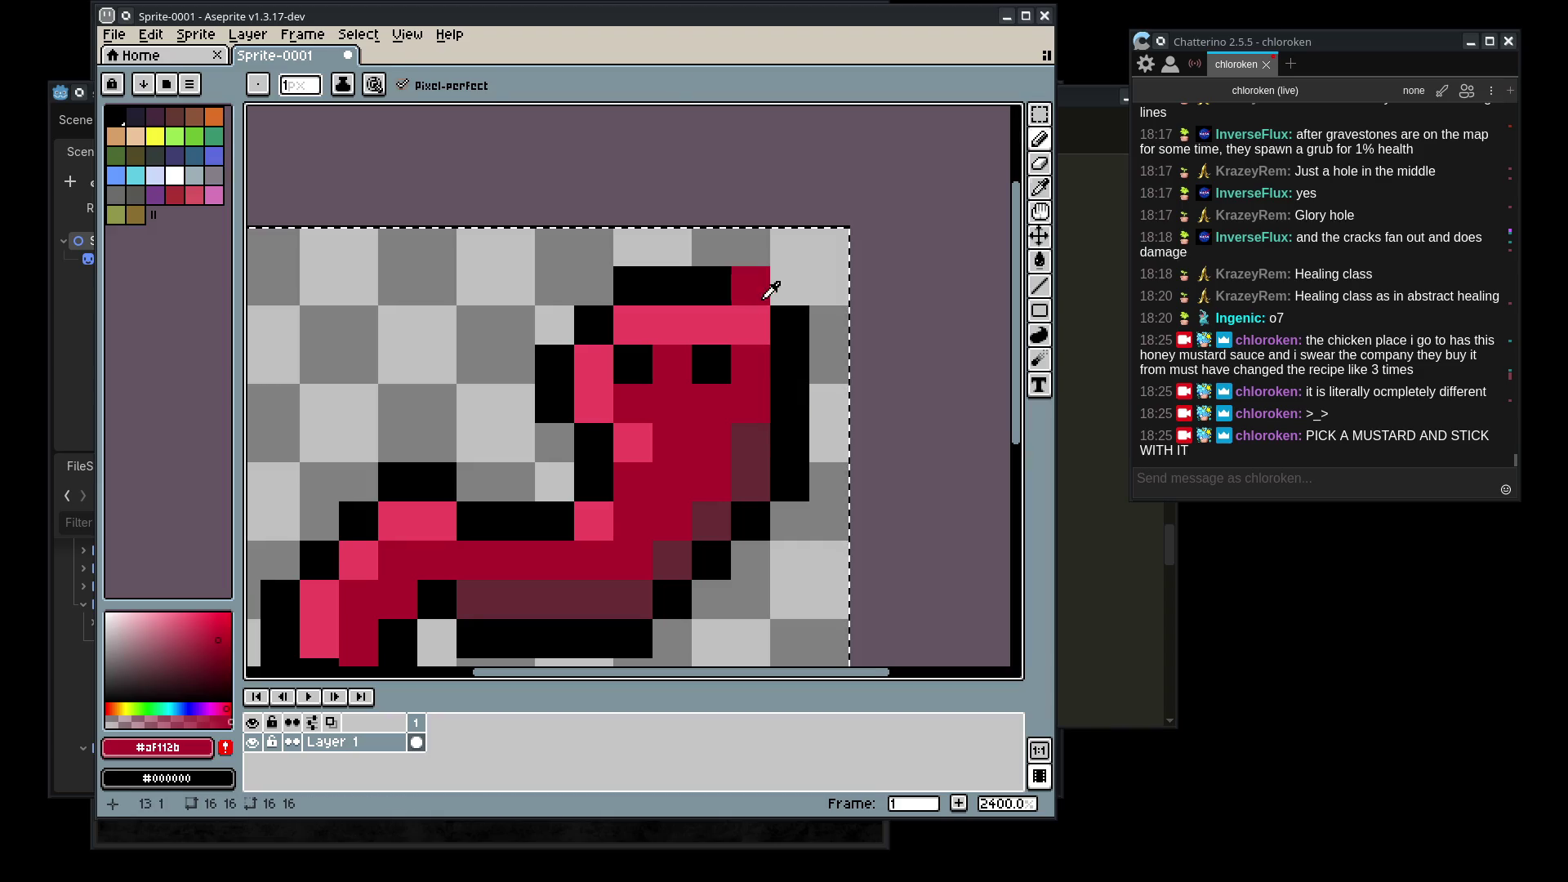
pyautogui.keyDown('alt'); pyautogui.click(752, 311); pyautogui.keyUp('alt')
pyautogui.click(784, 286)
pyautogui.hotkey('ctrl', 'z')
pyautogui.press('e')
pyautogui.moveTo(784, 286); pyautogui.dragTo(789, 325)
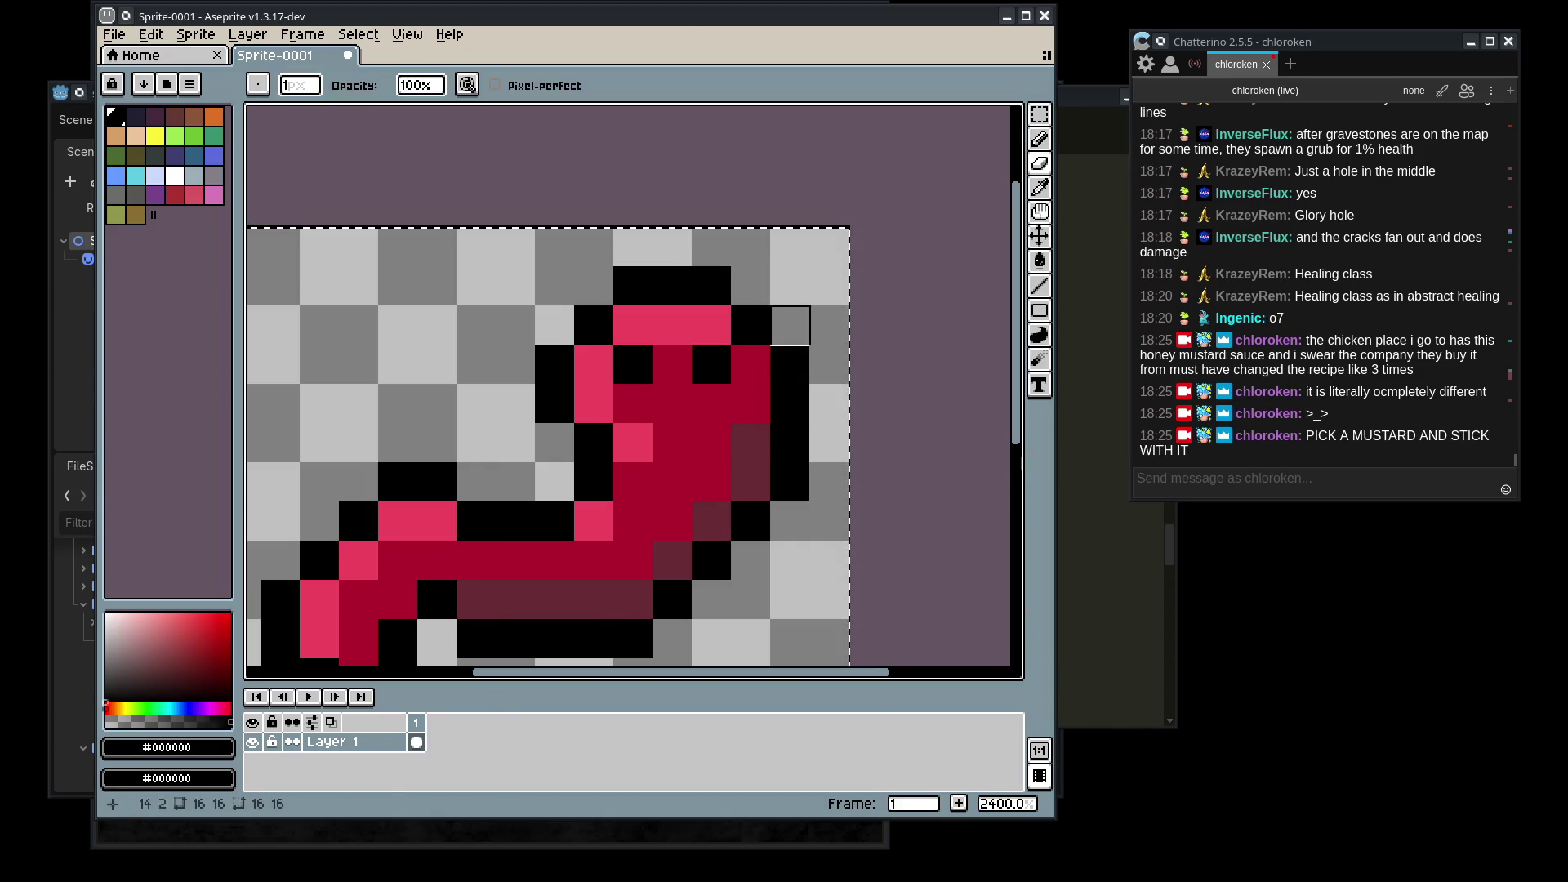
# - Sample the light pink highlight colour from the sprite
pyautogui.scroll(-5, 803, 469)
pyautogui.scroll(-2, 804, 469)
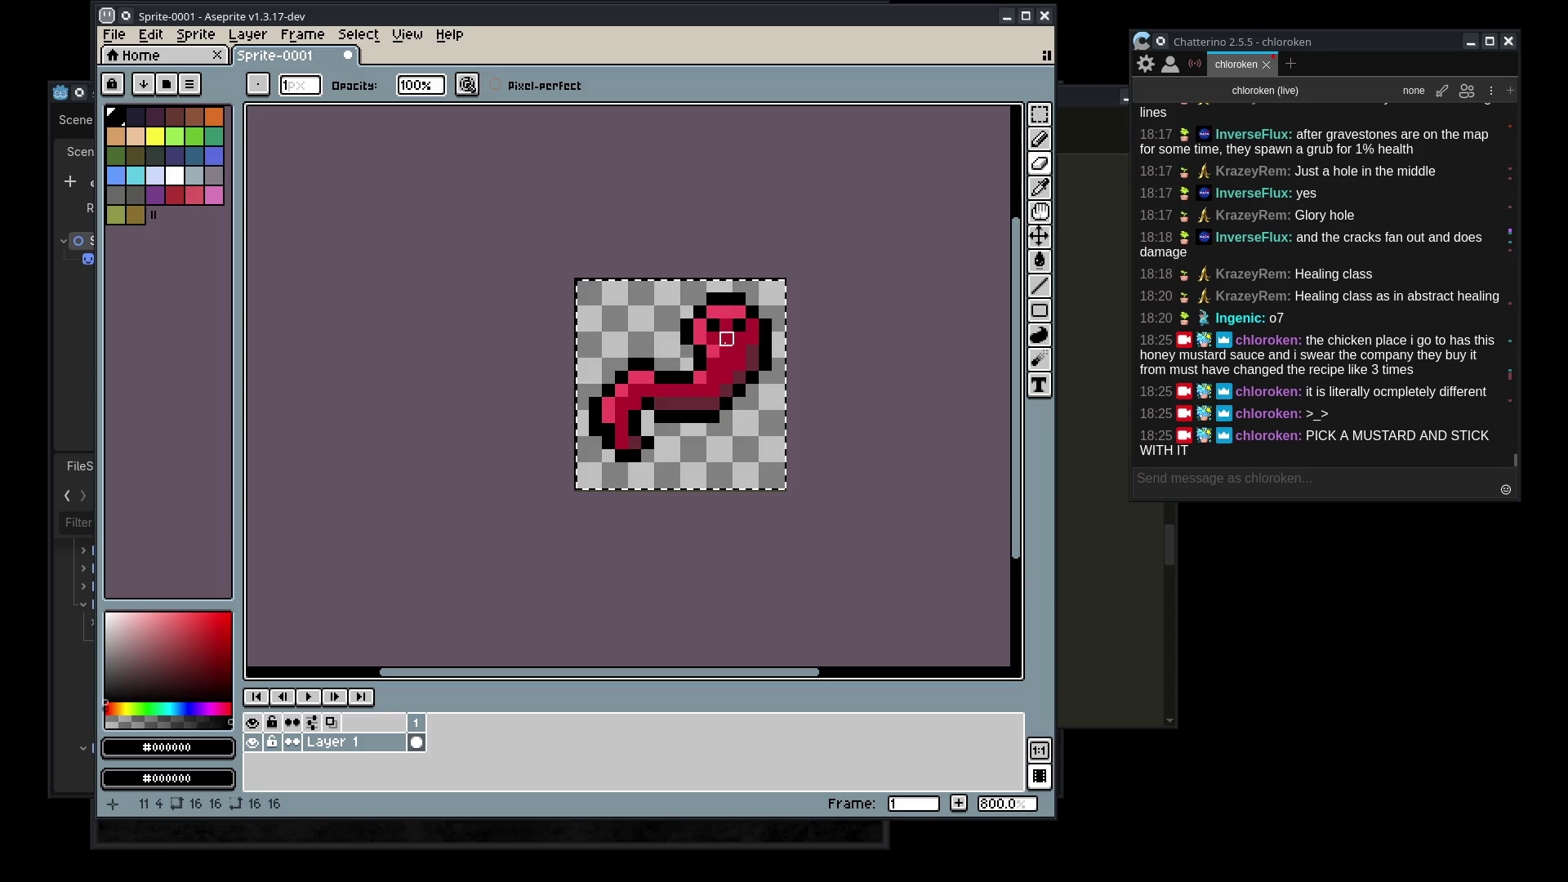
pyautogui.scroll(6, 719, 333)
pyautogui.scroll(-10, 735, 392)
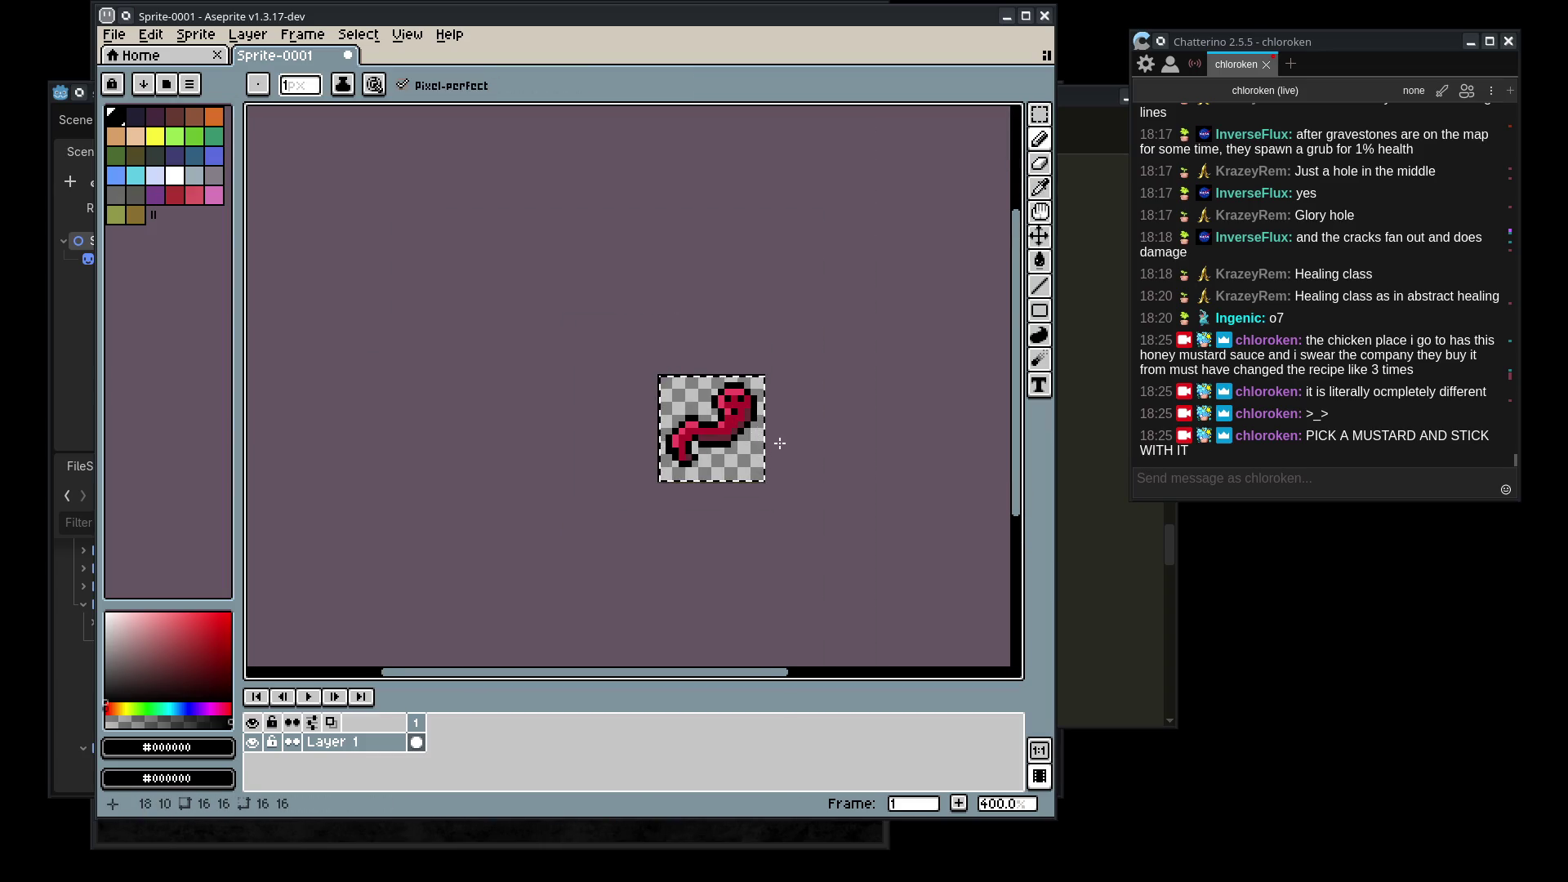
pyautogui.scroll(-1, 809, 515)
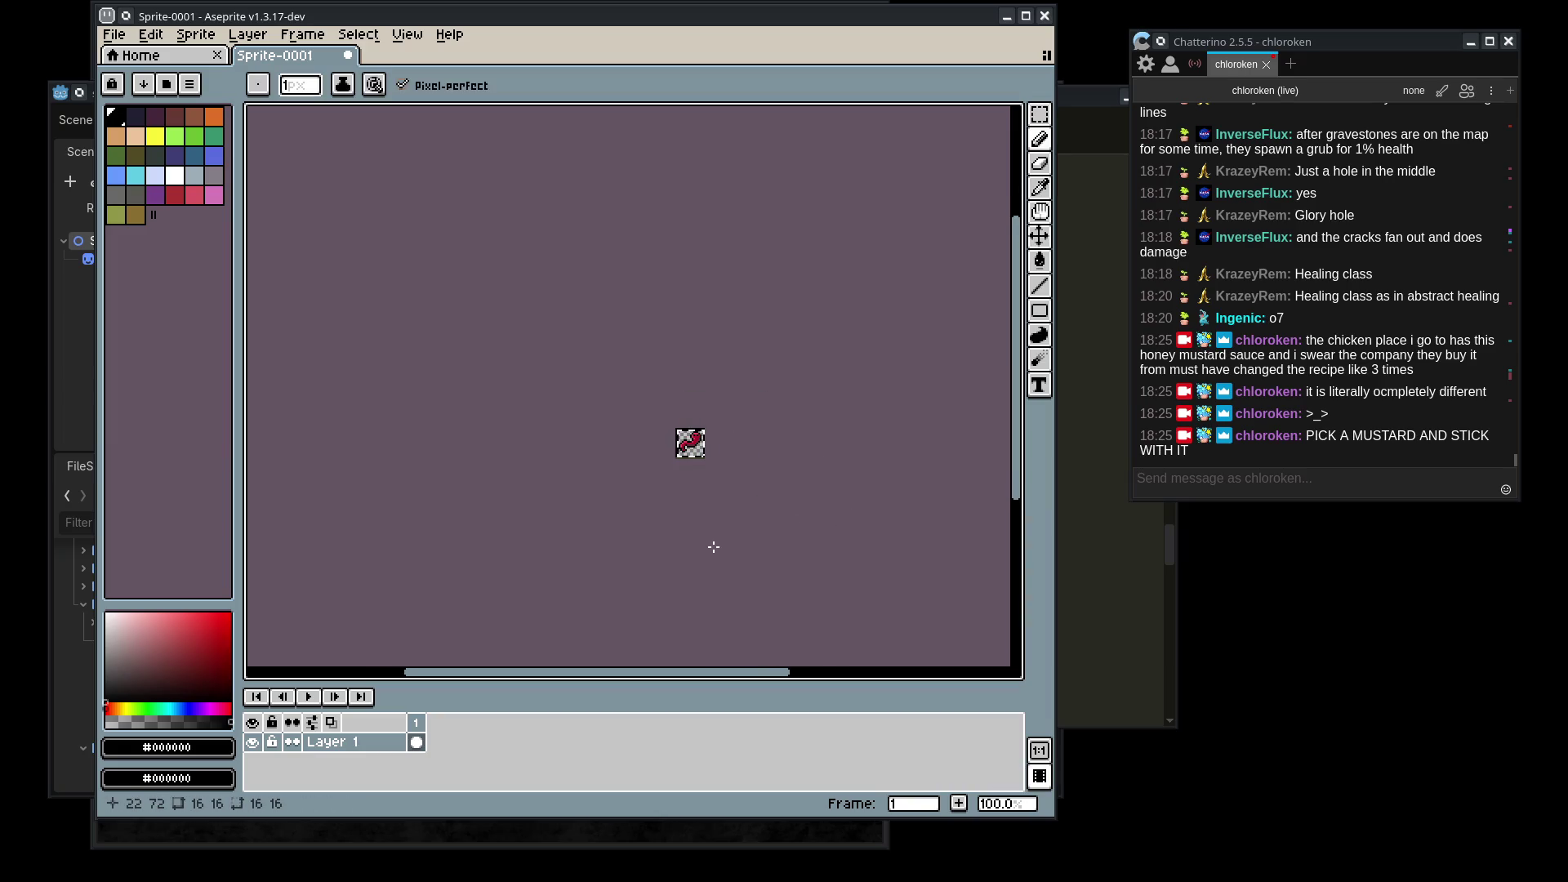
pyautogui.scroll(1, 700, 525)
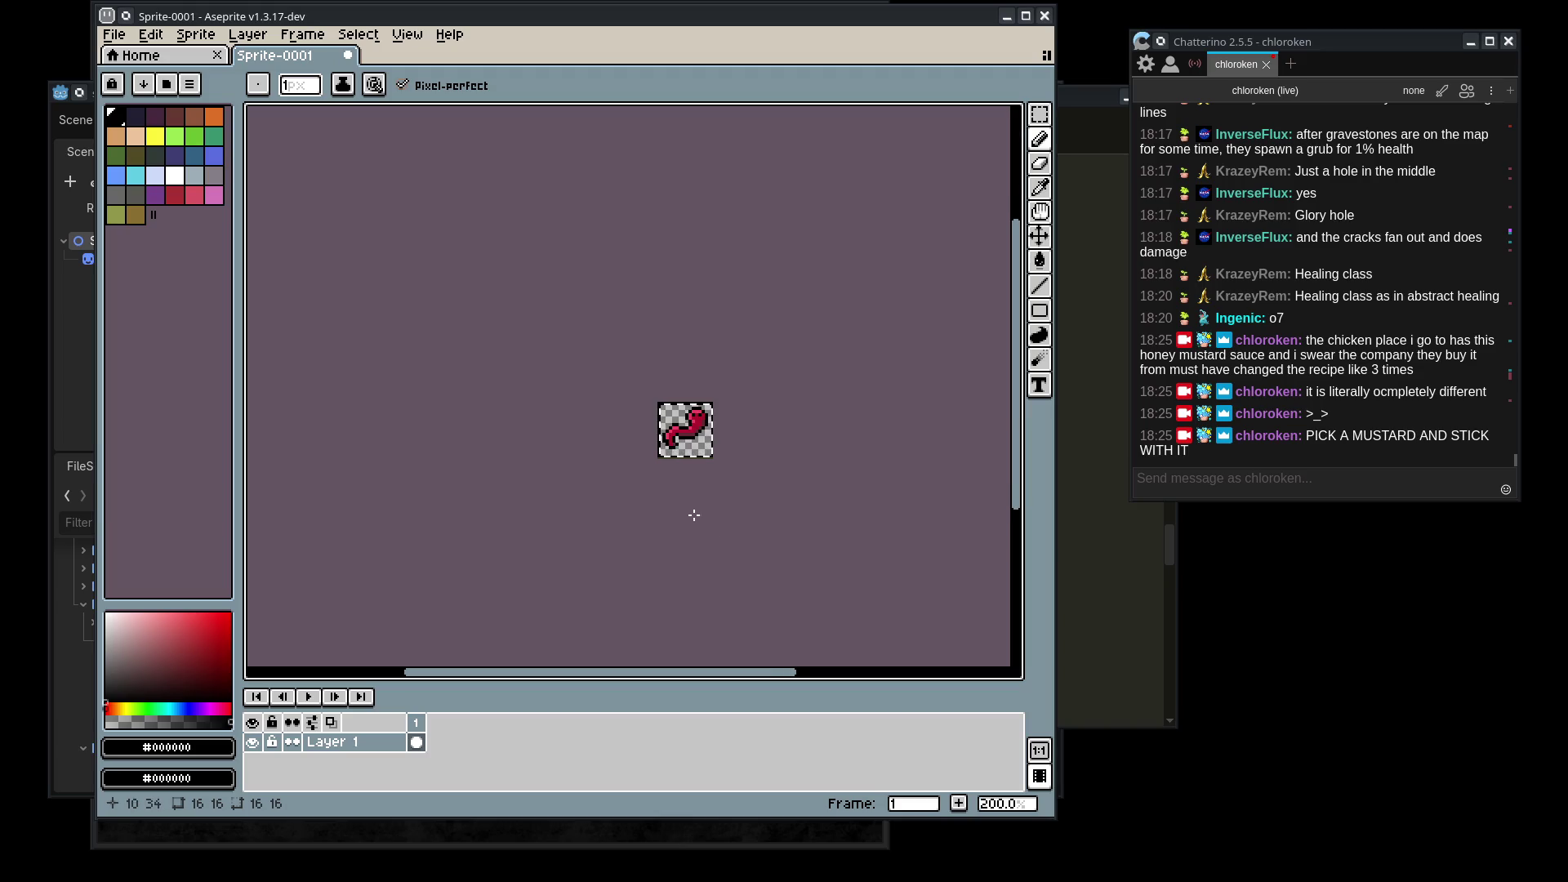
pyautogui.scroll(8, 711, 482)
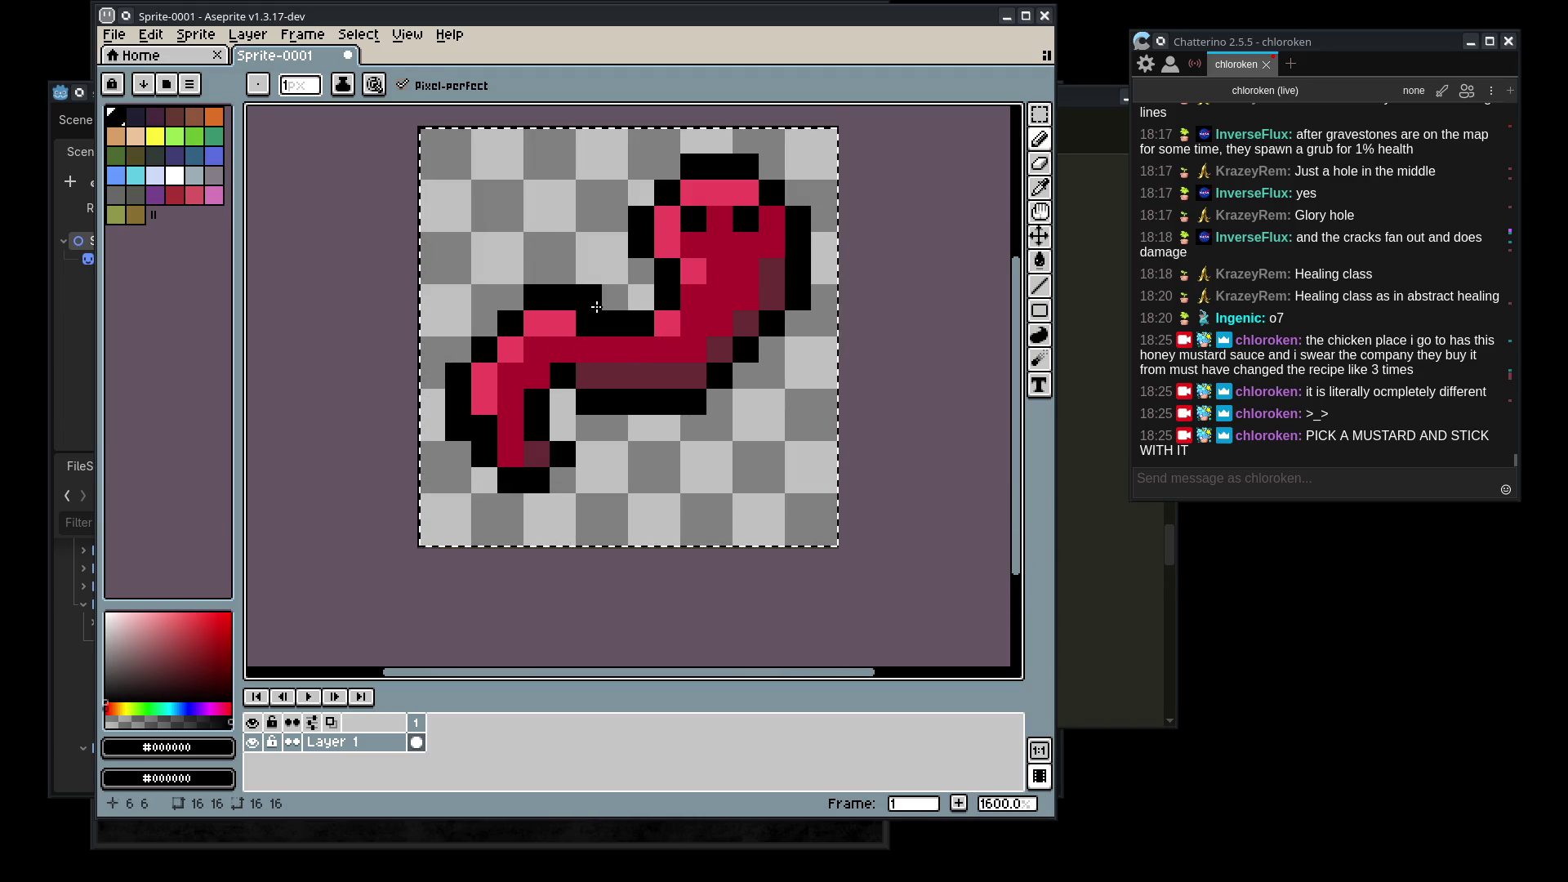
pyautogui.keyDown('alt'); pyautogui.click(572, 315); pyautogui.keyUp('alt')
pyautogui.scroll(-8, 768, 492)
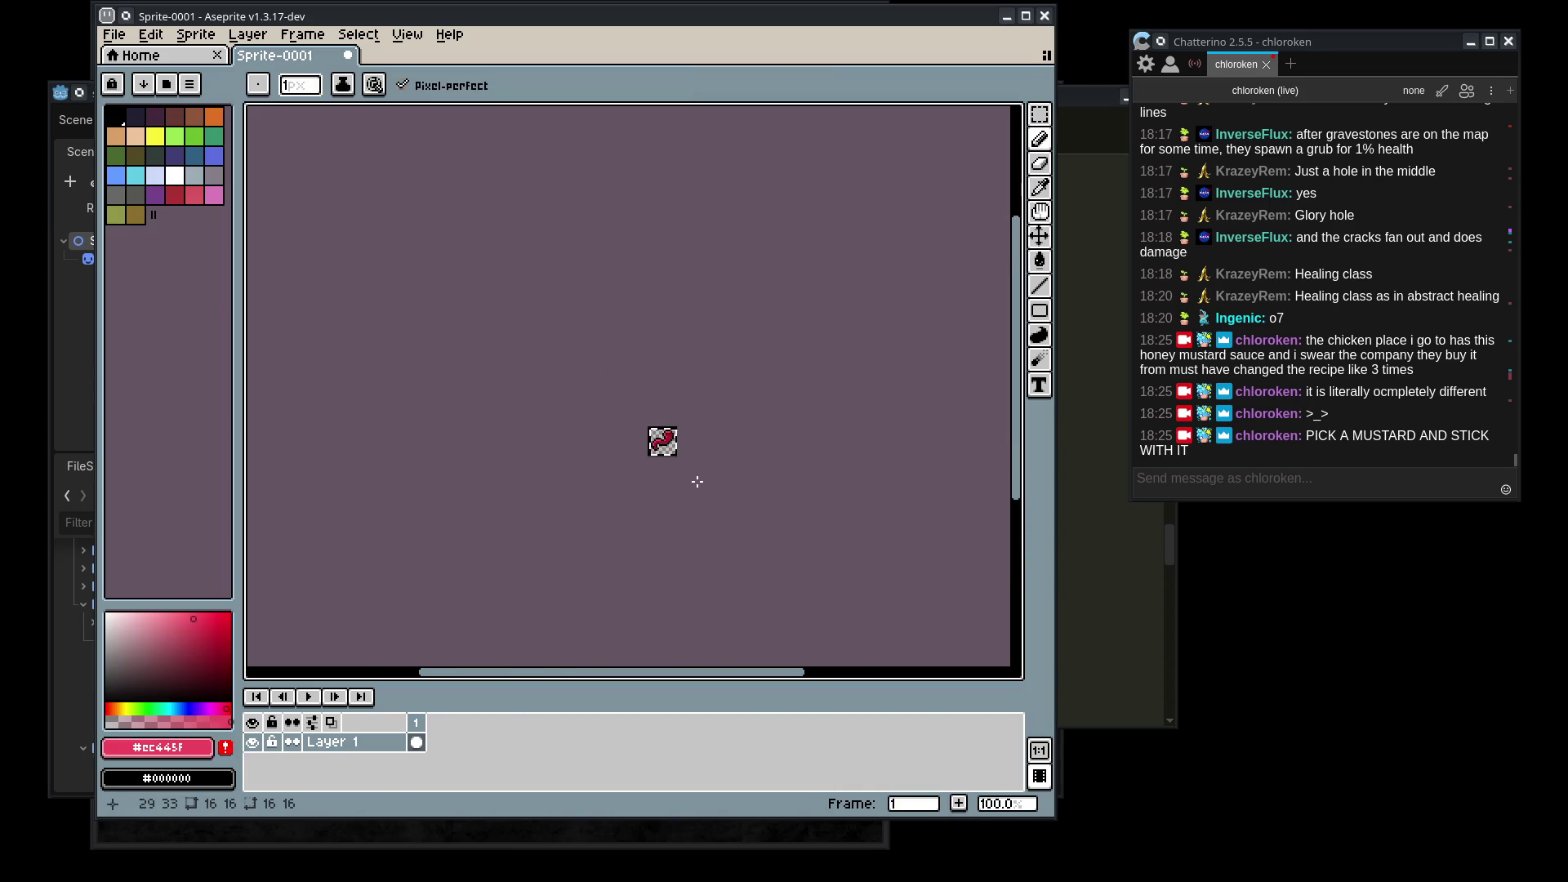
pyautogui.scroll(4, 666, 431)
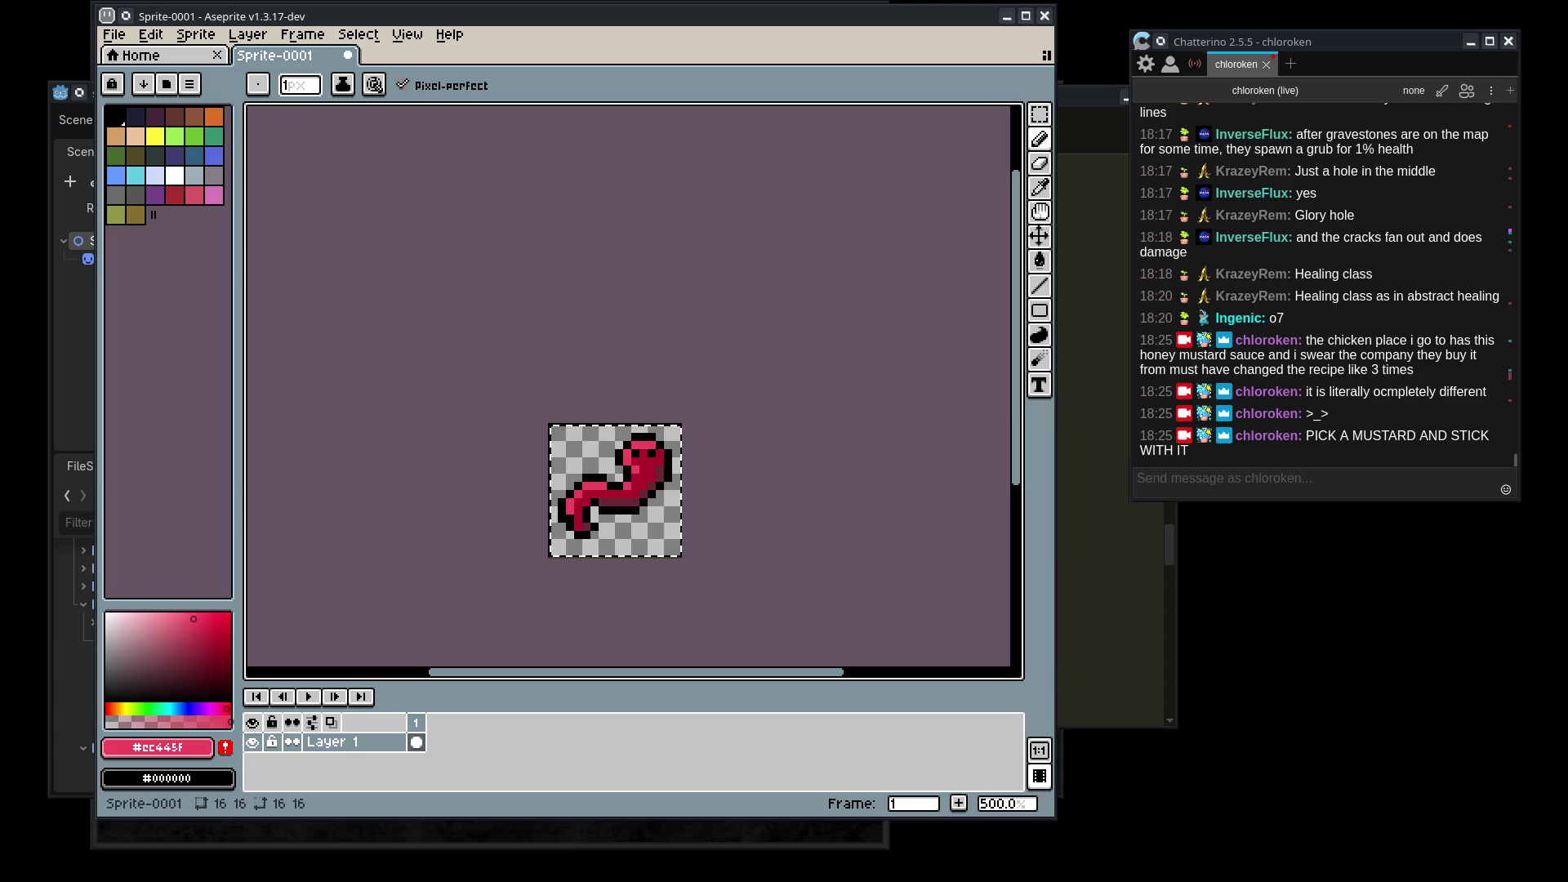
pyautogui.moveTo(770, 459); pyautogui.dragTo(799, 339)
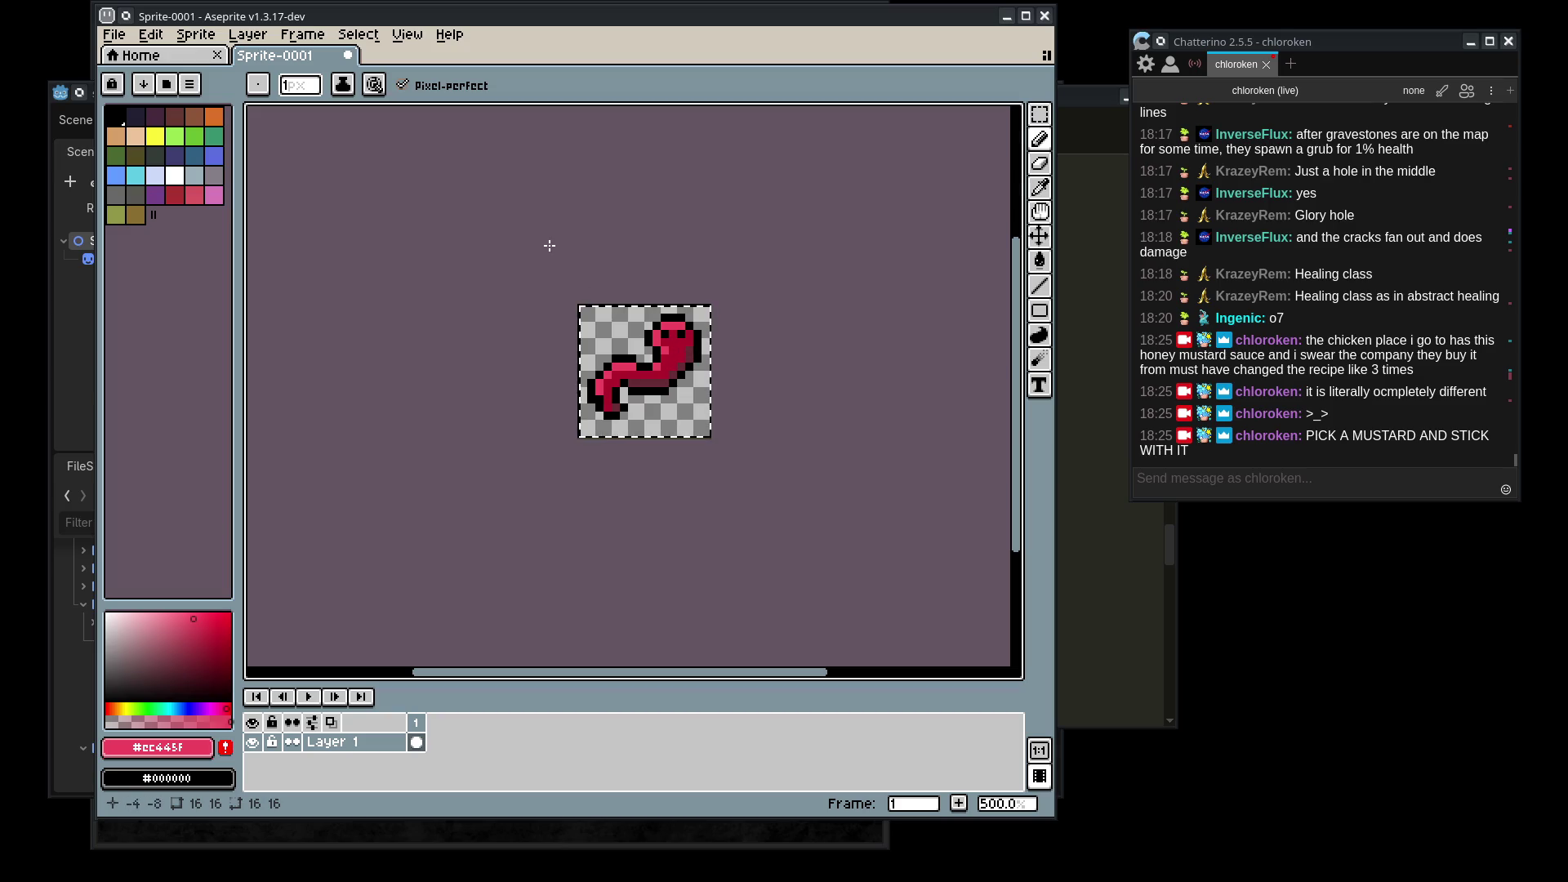
pyautogui.click(150, 34)
# - Try 180°, 90° and freehand rotations of the sprite, discarding each, then deselect
pyautogui.moveTo(271, 283)
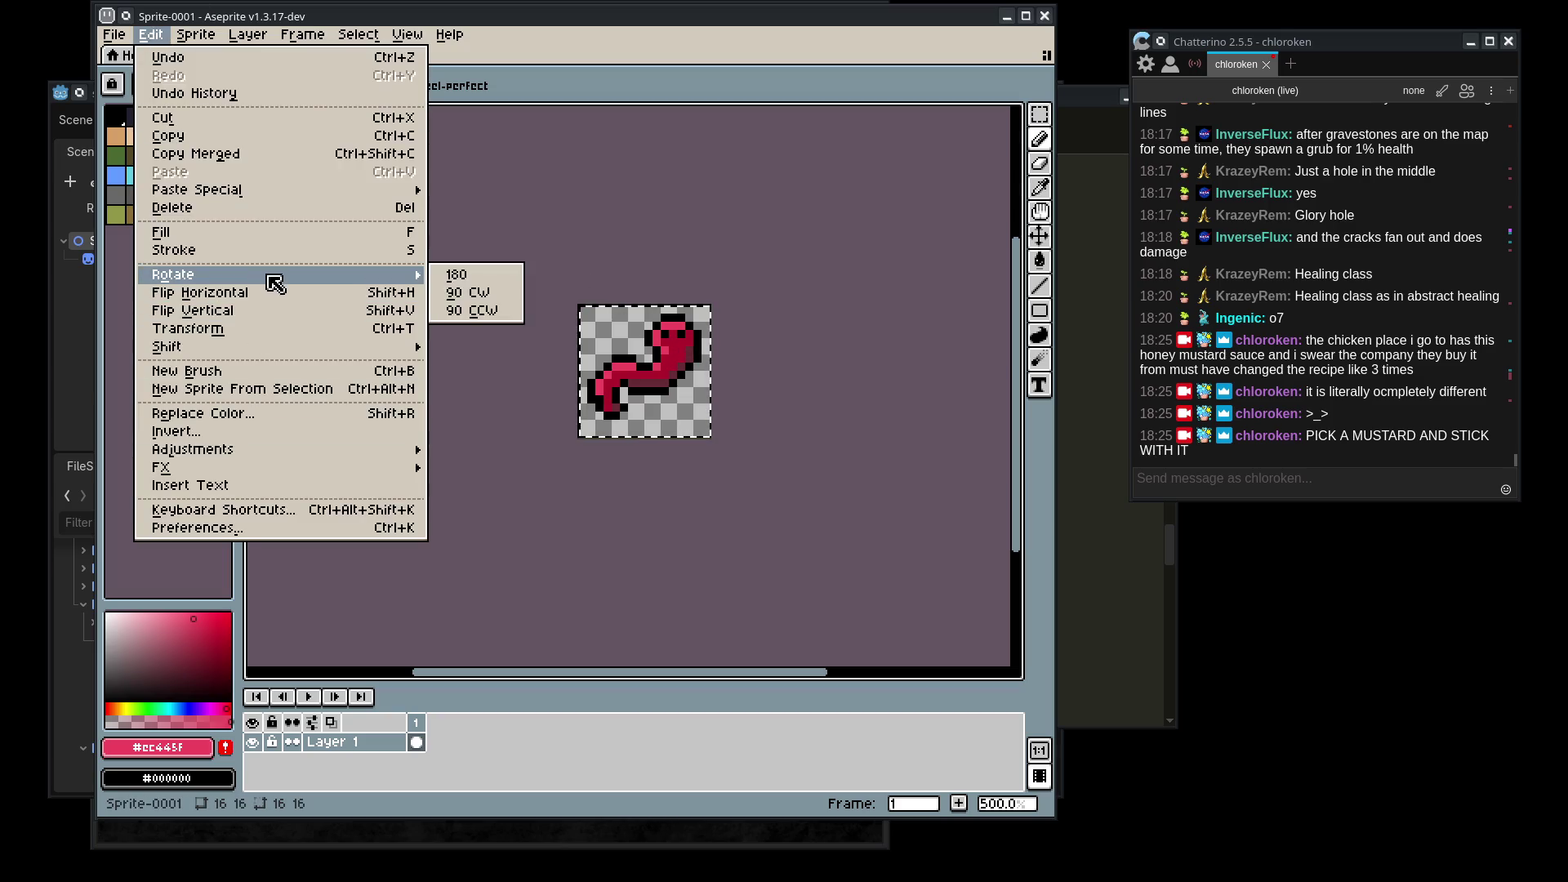
pyautogui.click(490, 291)
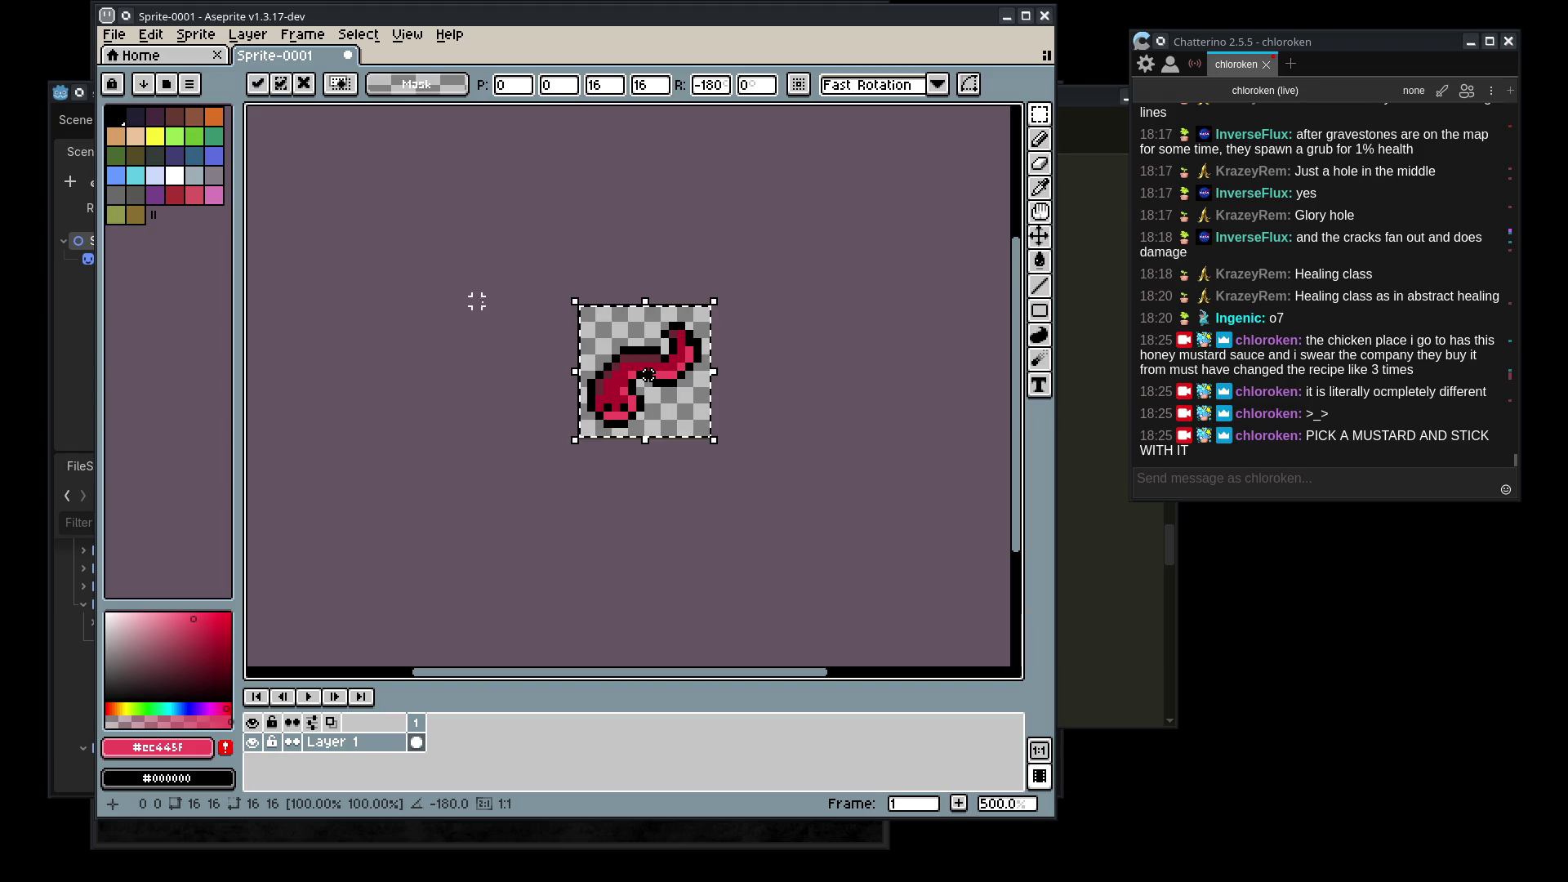
pyautogui.press('Return')
pyautogui.click(150, 35)
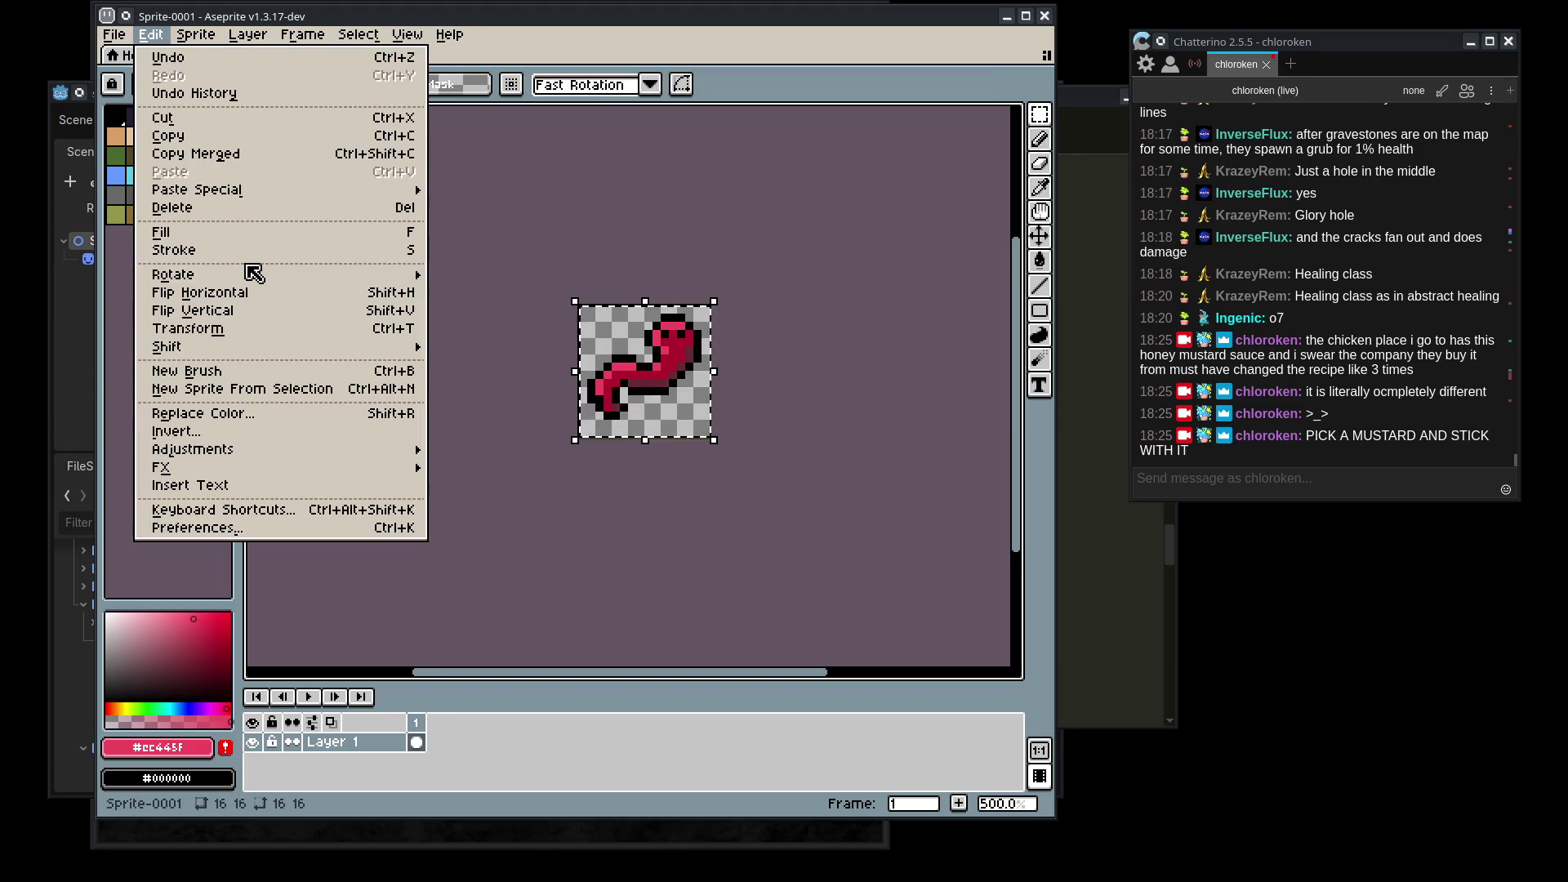
pyautogui.moveTo(270, 275)
pyautogui.click(478, 293)
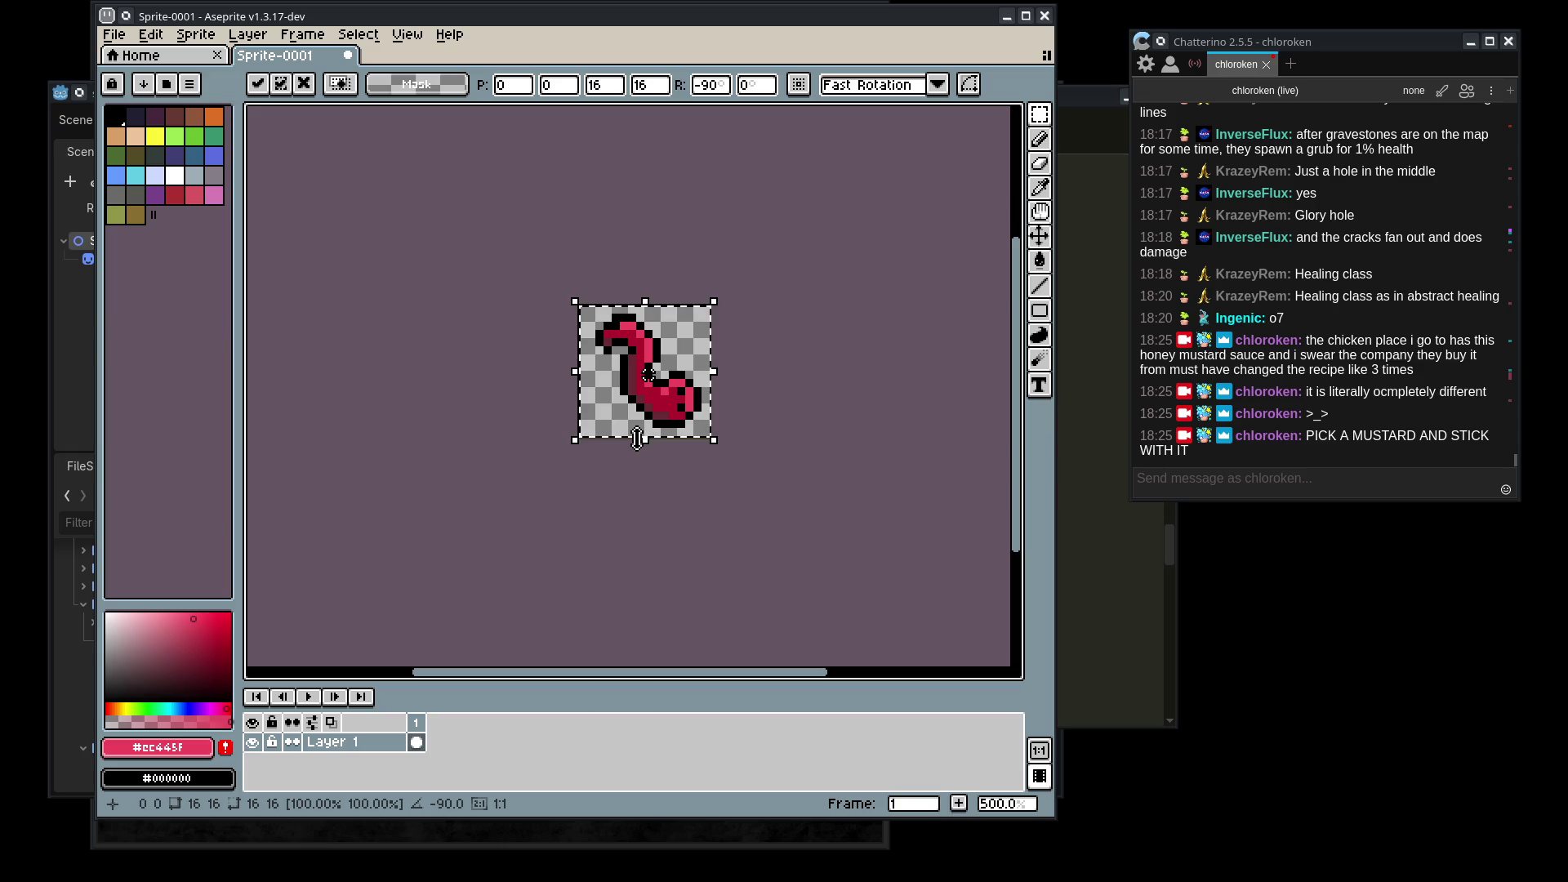
pyautogui.scroll(4, 676, 457)
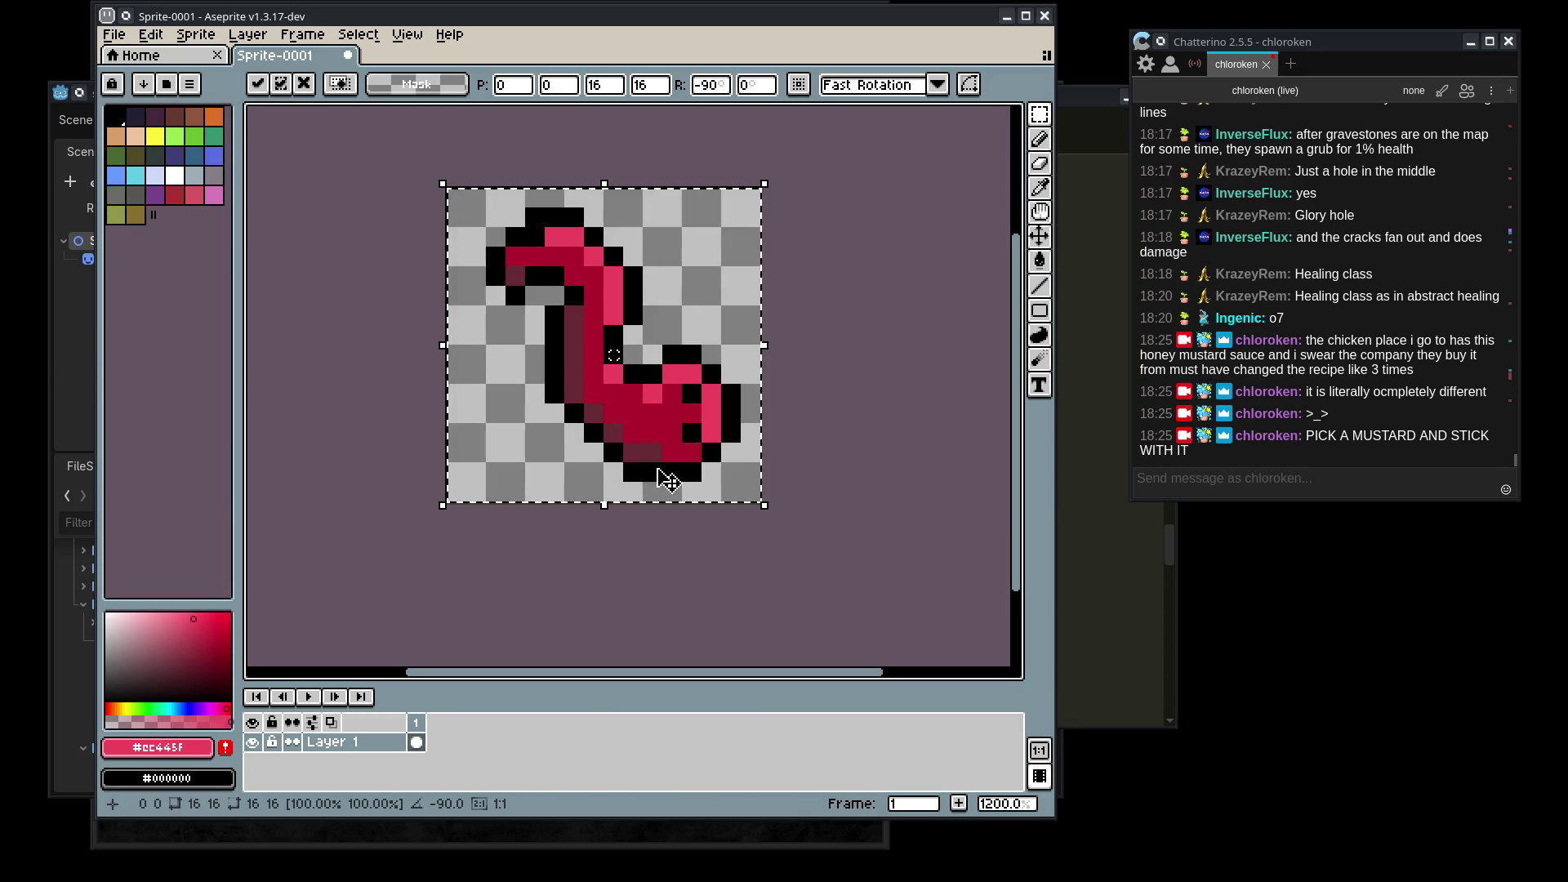
pyautogui.press('Escape')
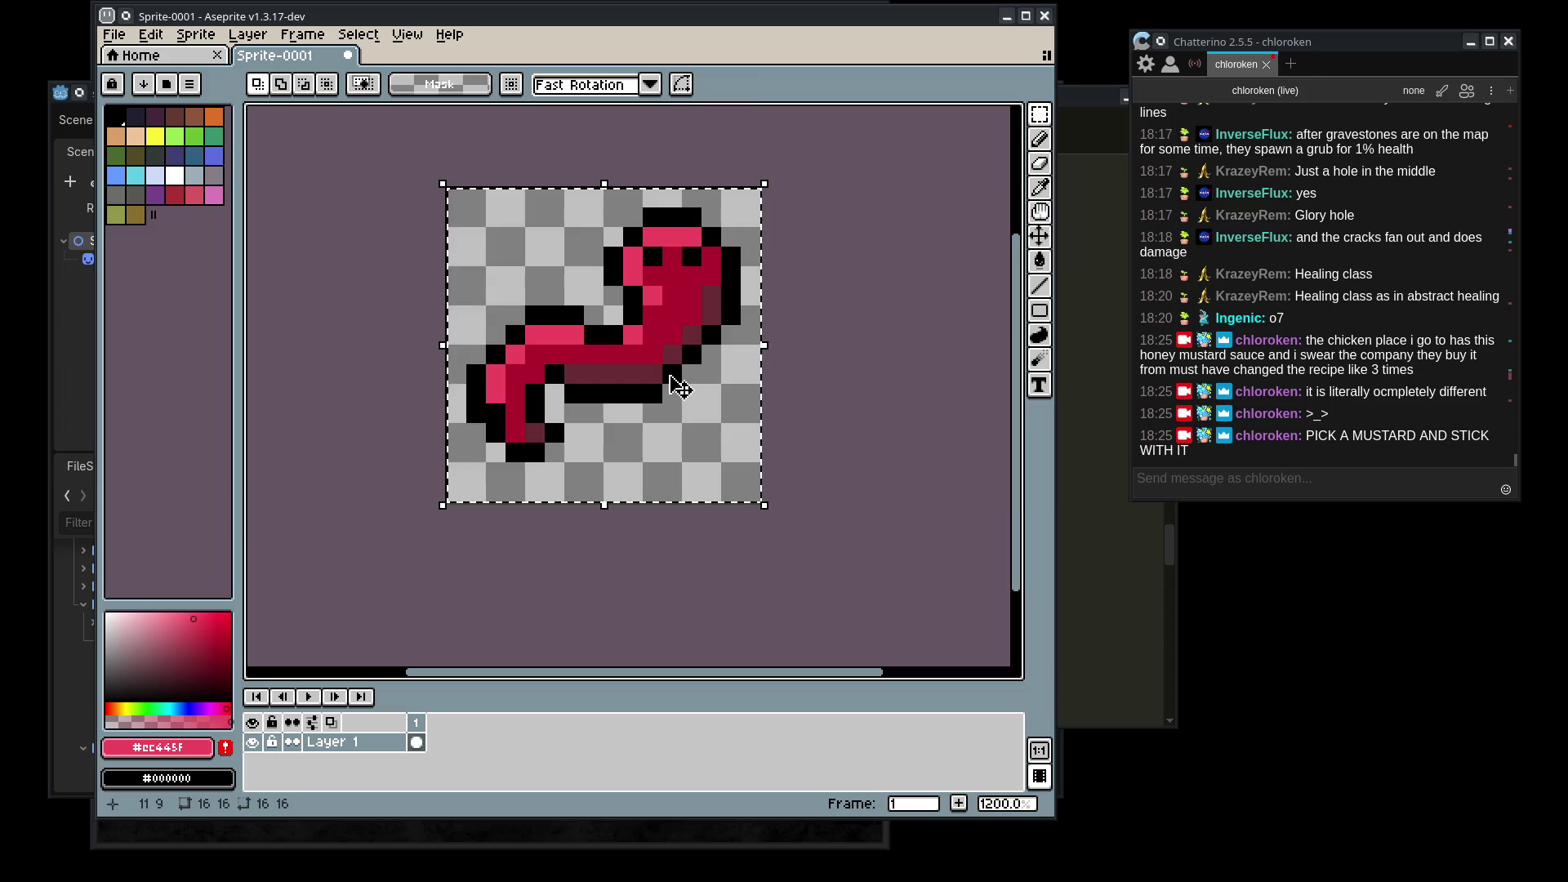
pyautogui.moveTo(783, 163); pyautogui.dragTo(859, 363)
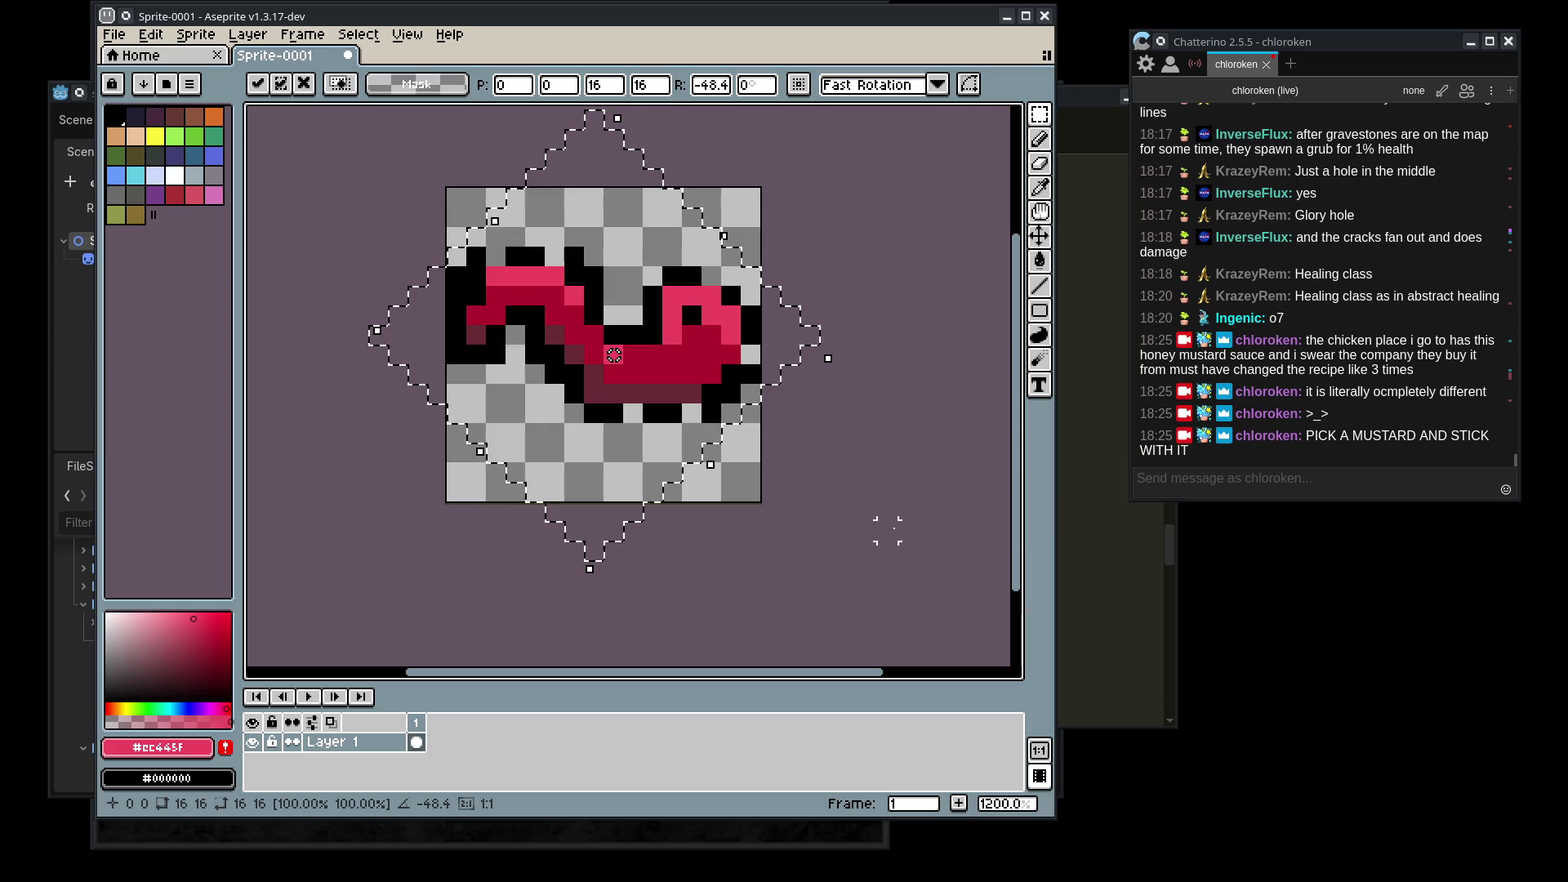
pyautogui.press('Return')
pyautogui.hotkey('ctrl', 'd')
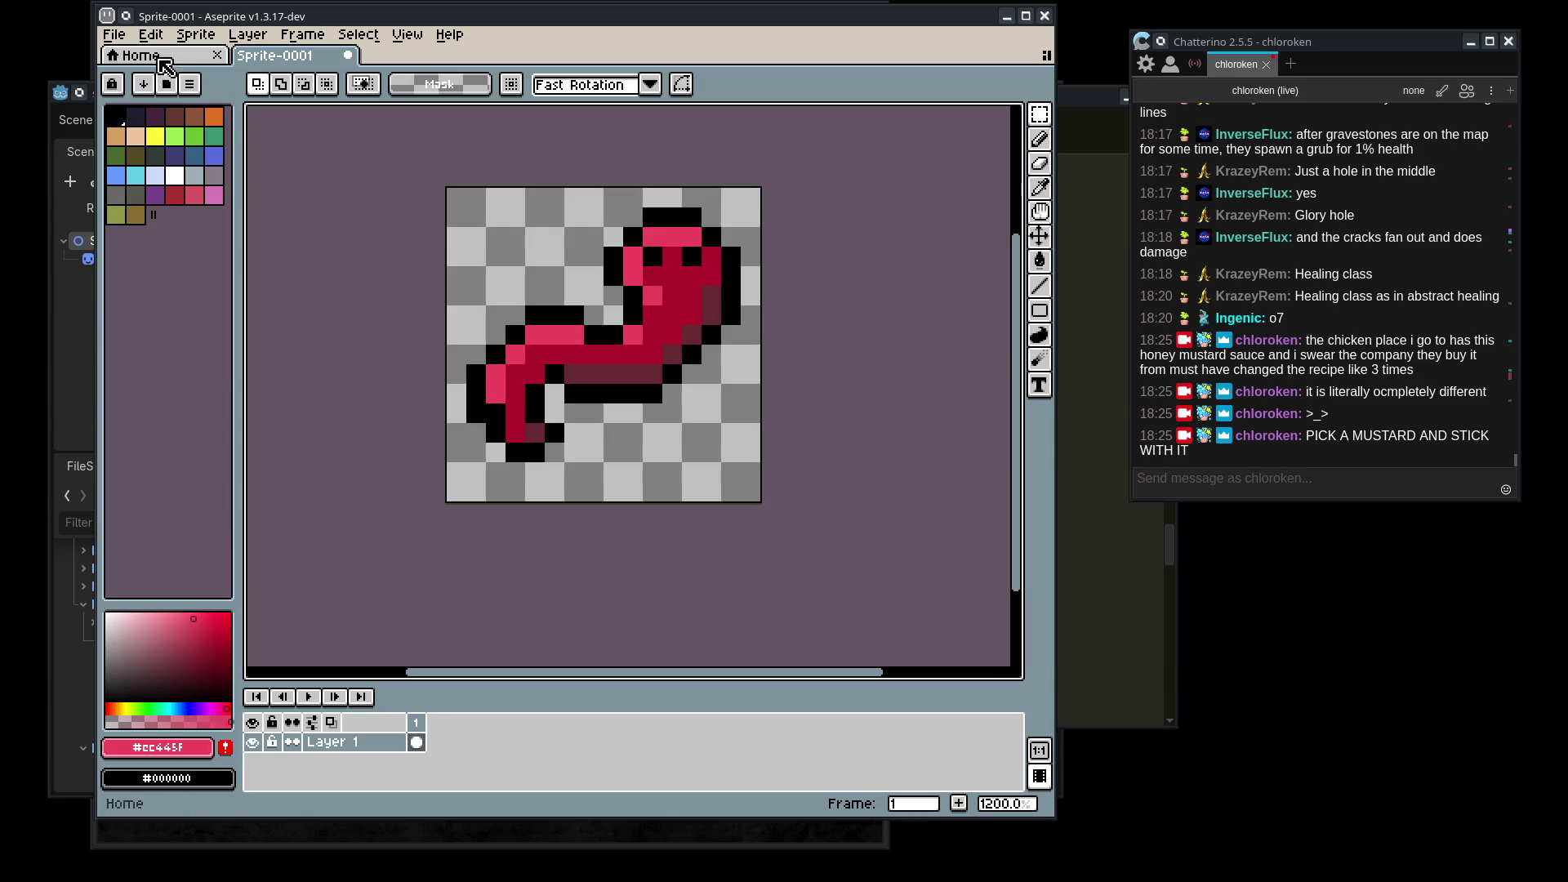
# - Rotate the sprite 90° clockwise and marquee-select the whole 16x16 canvas
pyautogui.click(150, 34)
pyautogui.moveTo(414, 275)
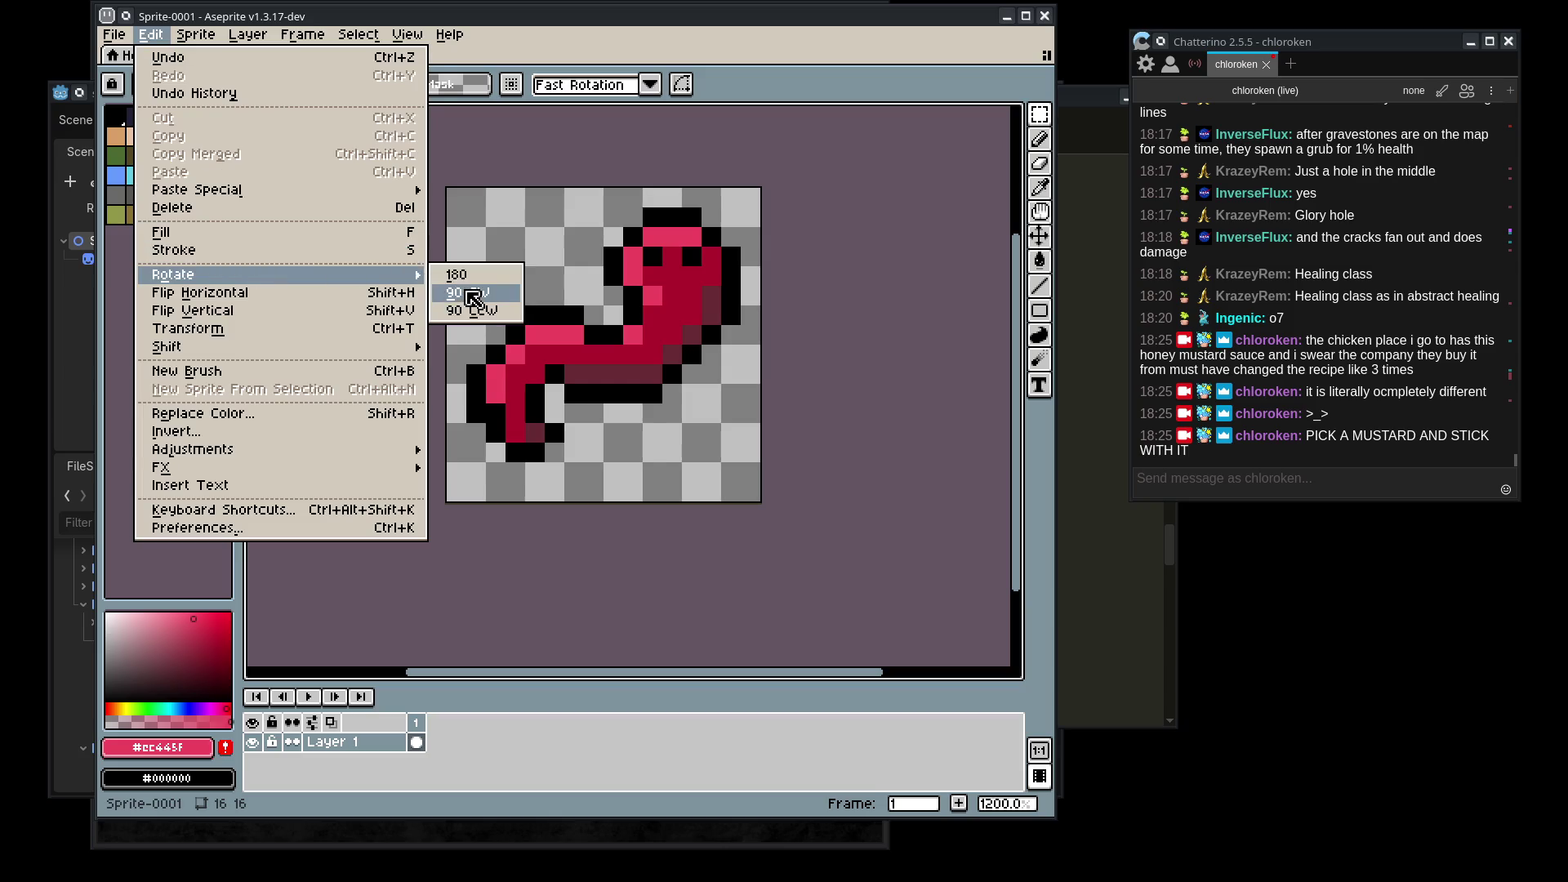
pyautogui.click(466, 292)
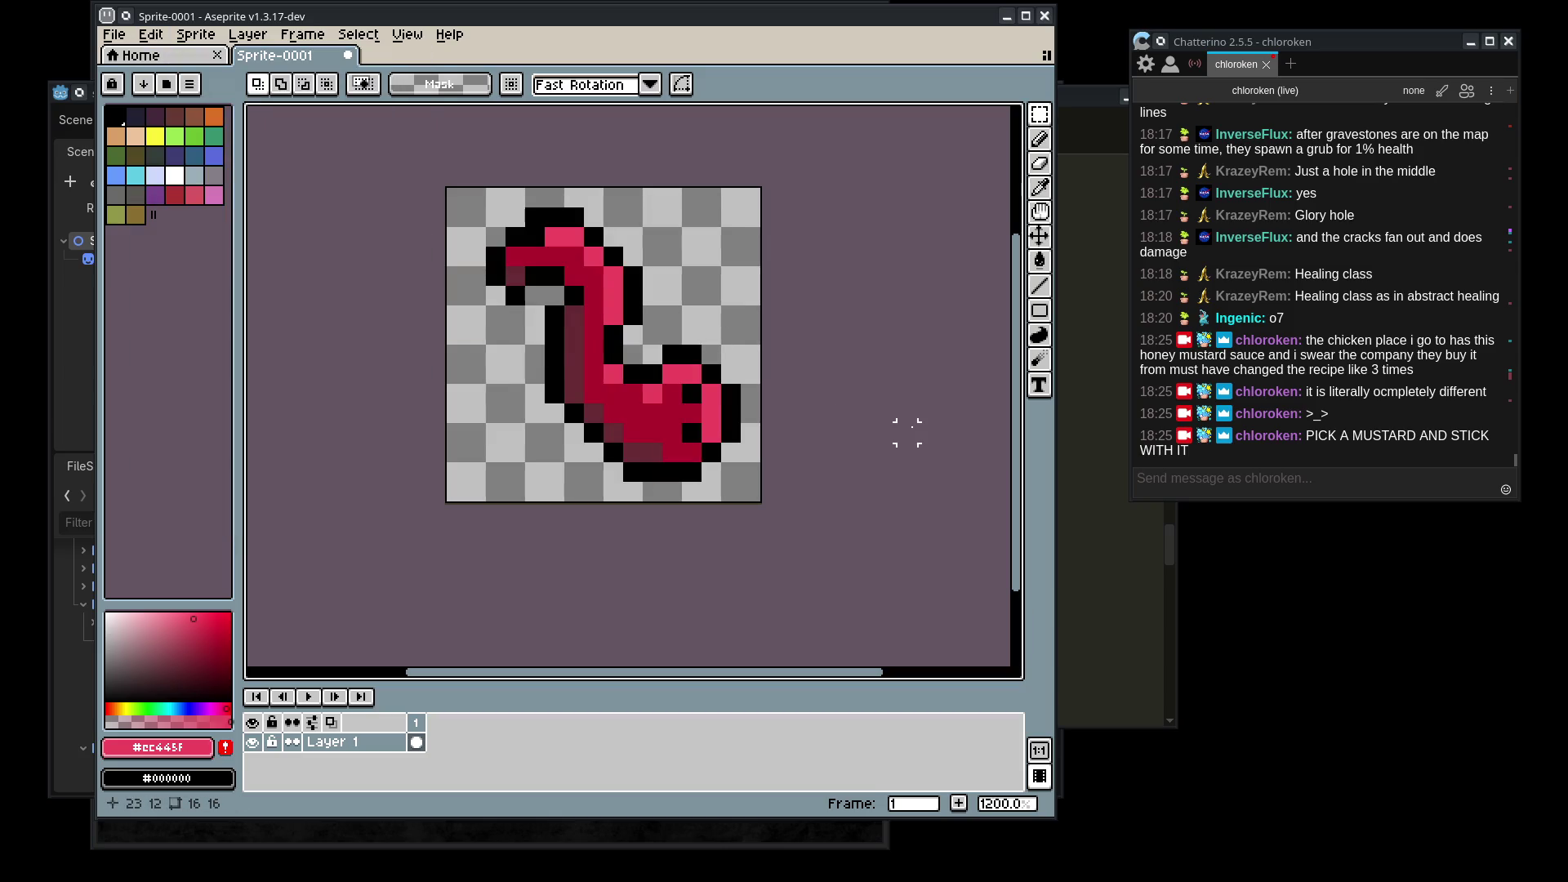
pyautogui.moveTo(446, 187)
pyautogui.mouseDown()
pyautogui.moveTo(610, 326)
pyautogui.moveTo(764, 504)
pyautogui.mouseUp()
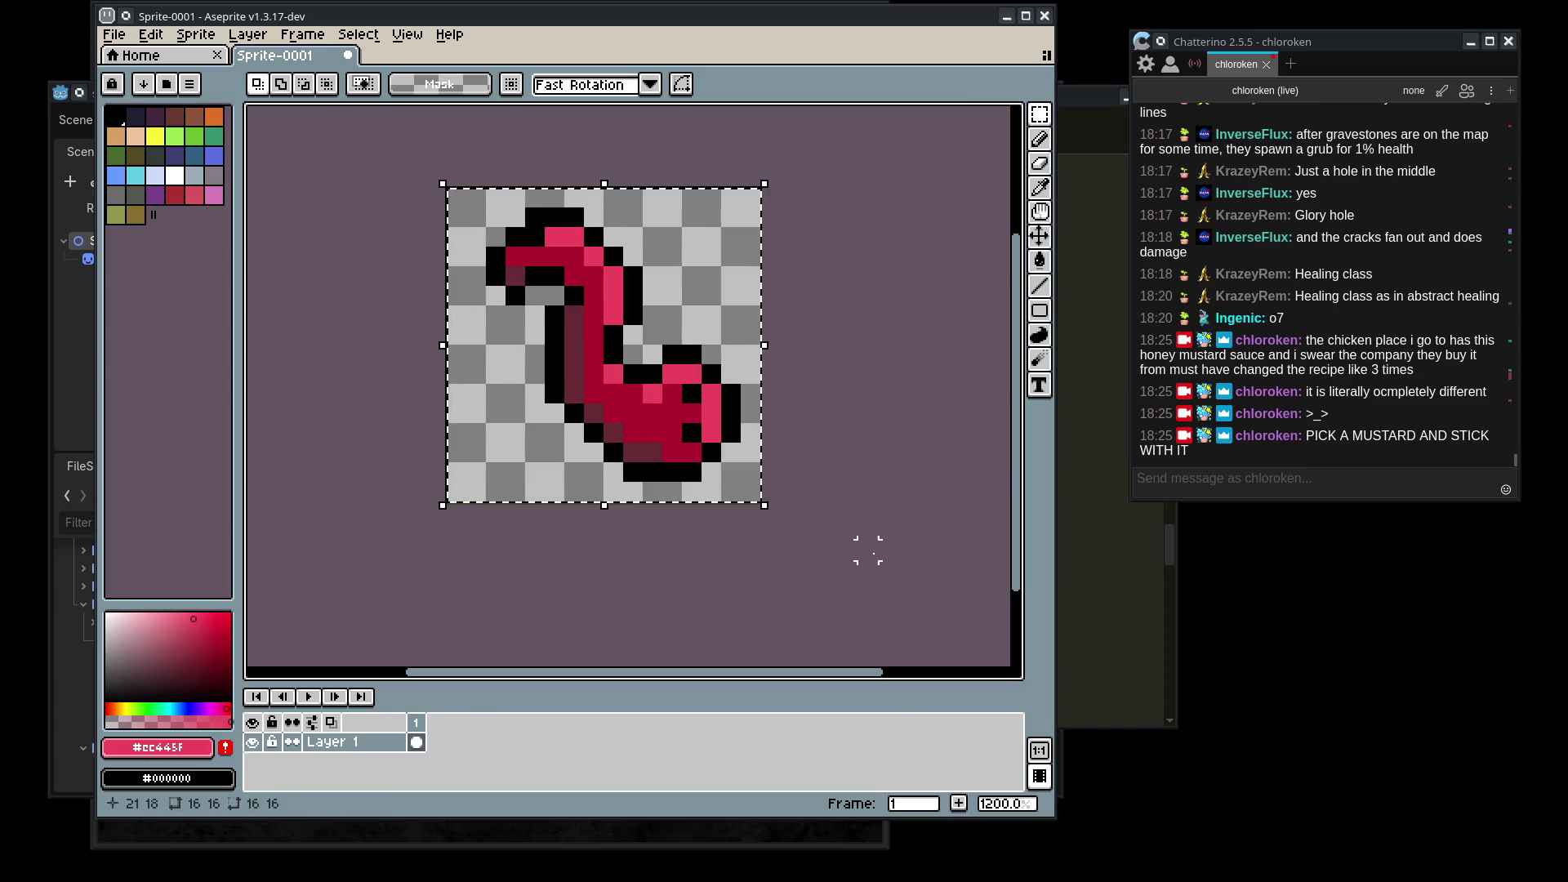
# - Blacken a tail pixel and a body-outline pixel with the pencil, then sample the dark red
pyautogui.hotkey('ctrl', 'd')
pyautogui.press('b')
pyautogui.keyDown('alt'); pyautogui.click(690, 395); pyautogui.keyUp('alt')
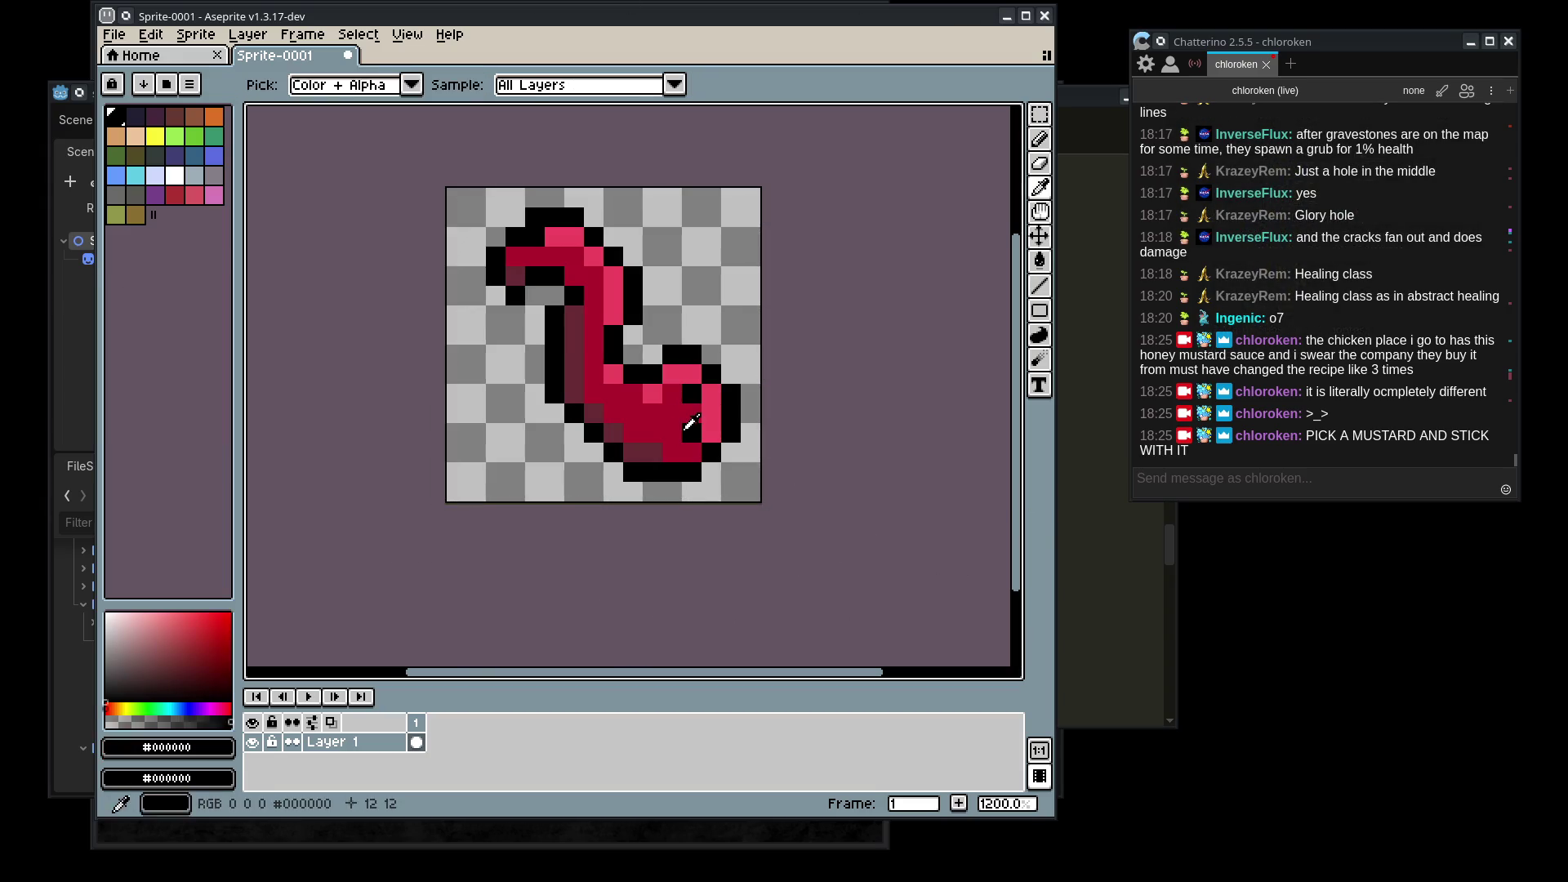
pyautogui.click(653, 433)
pyautogui.keyDown('alt'); pyautogui.click(673, 392); pyautogui.keyUp('alt')
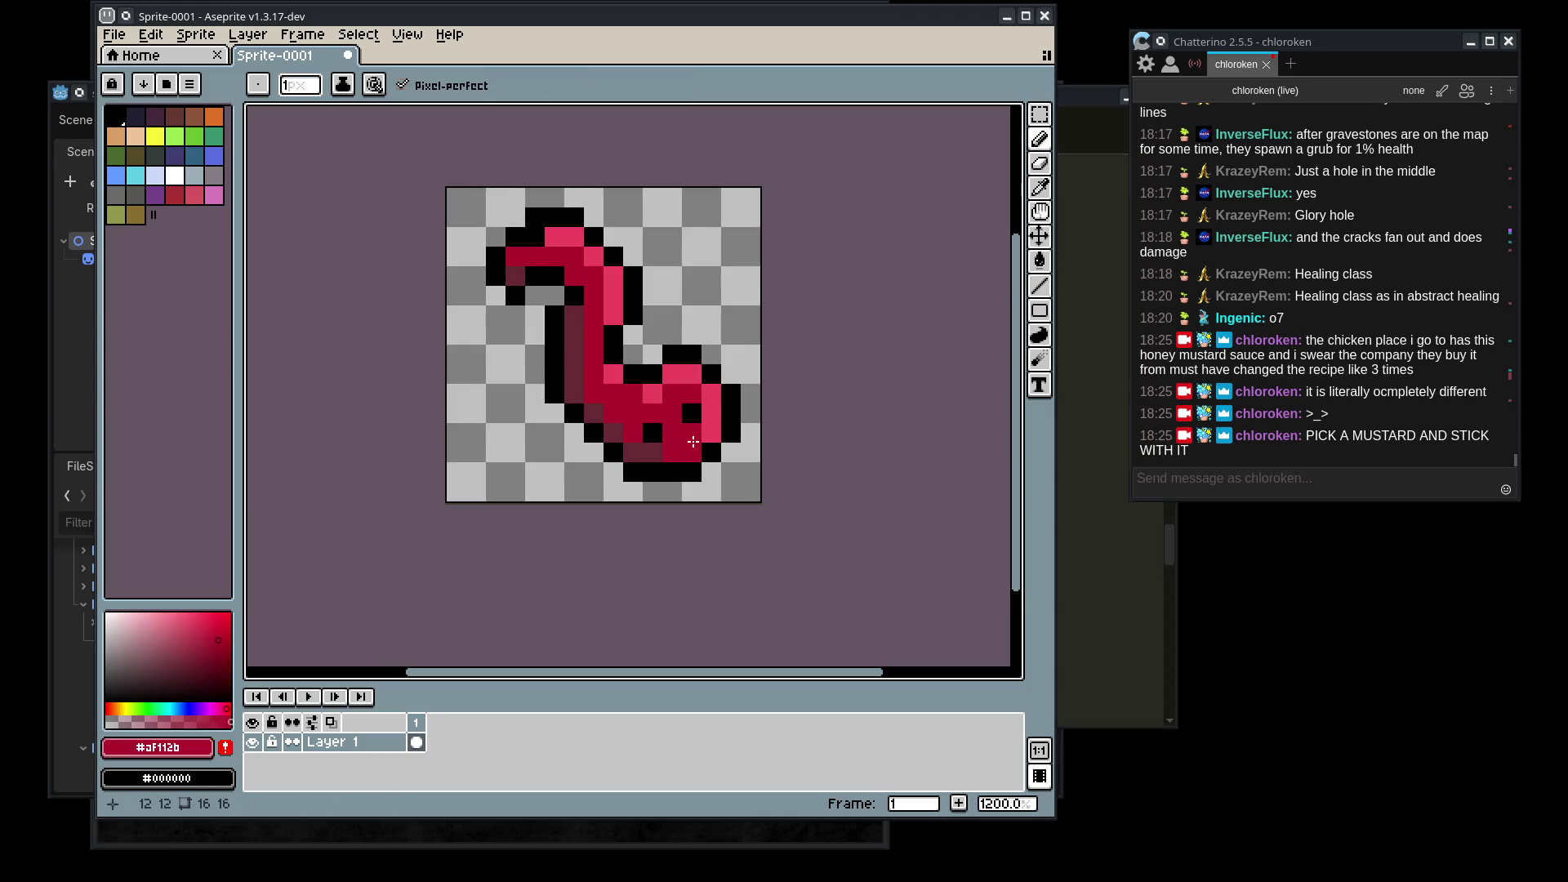
# - Undo to turn the two pink heel pixels back to crimson
pyautogui.scroll(-8, 850, 438)
pyautogui.scroll(2, 863, 433)
pyautogui.scroll(6, 759, 406)
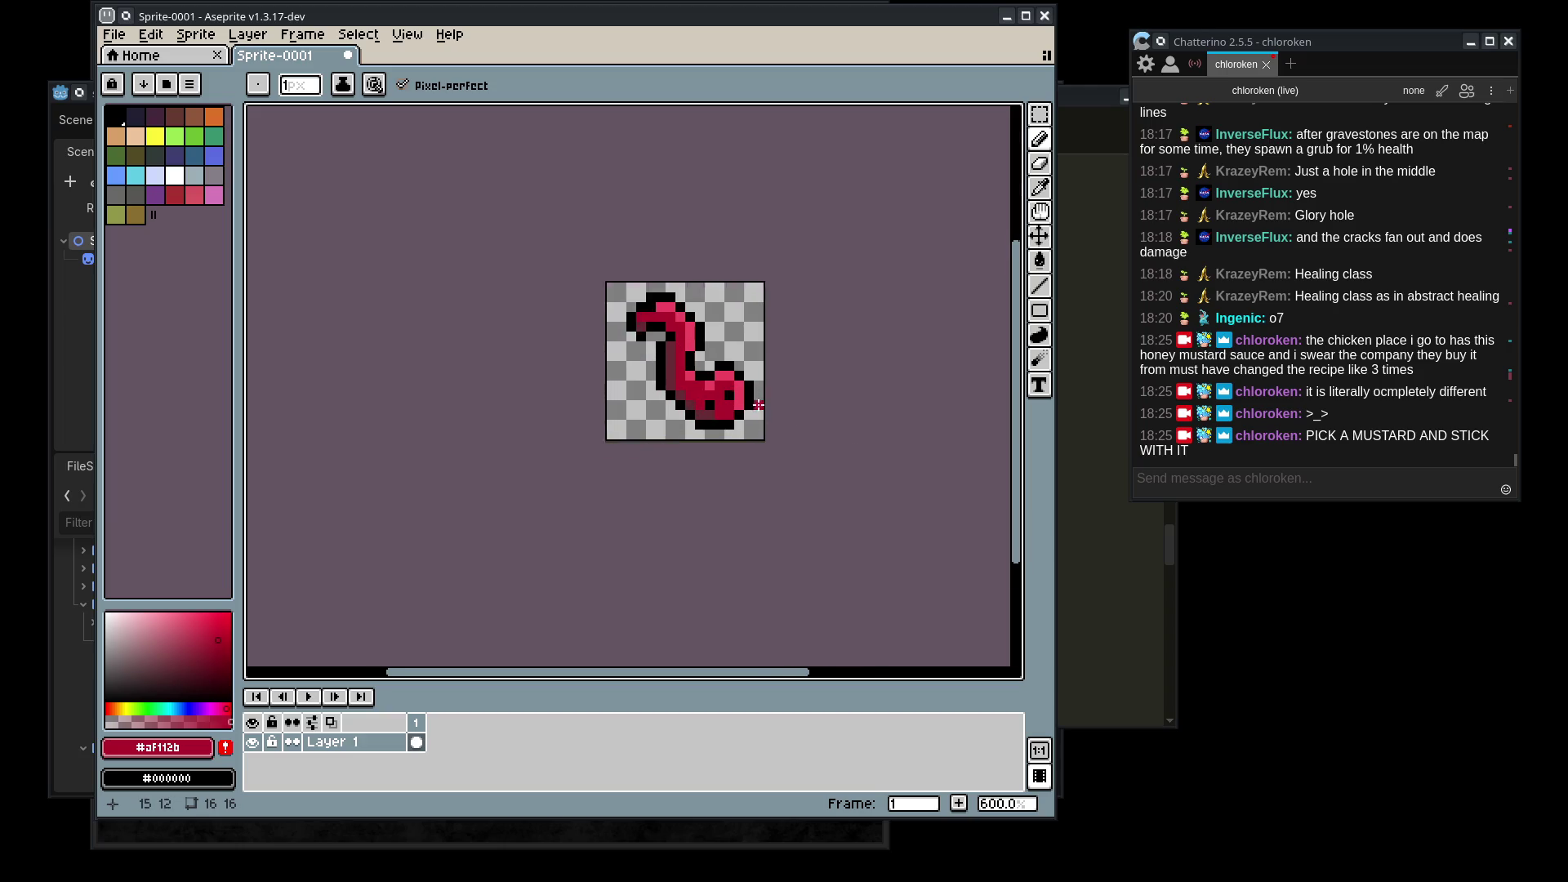
pyautogui.scroll(-5, 839, 476)
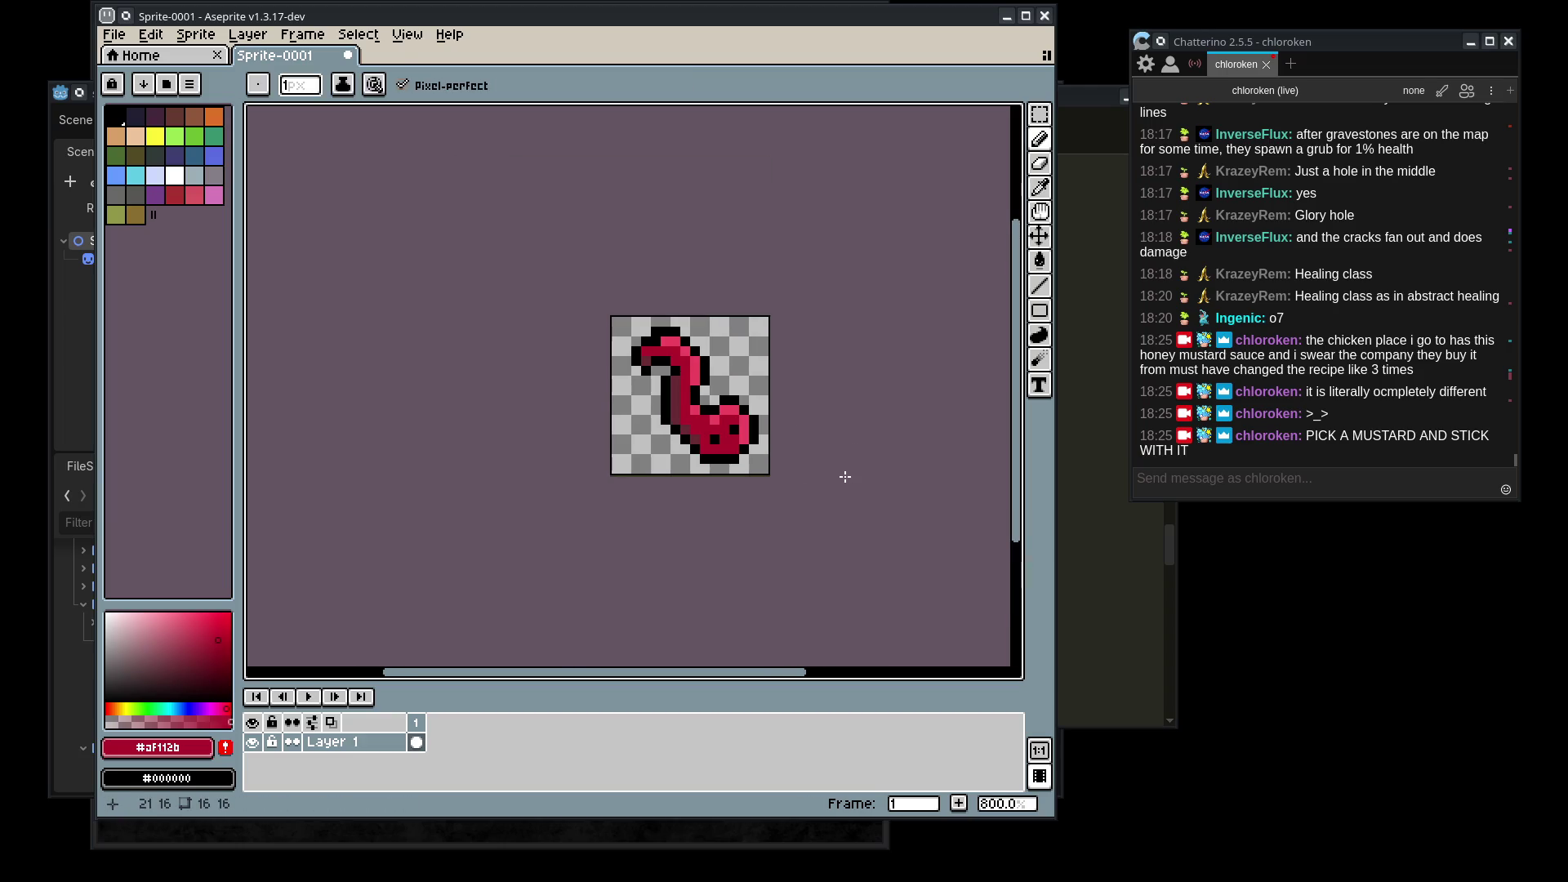
pyautogui.scroll(5, 809, 447)
pyautogui.hotkey('ctrl', 'z')
pyautogui.hotkey('ctrl', 'z')
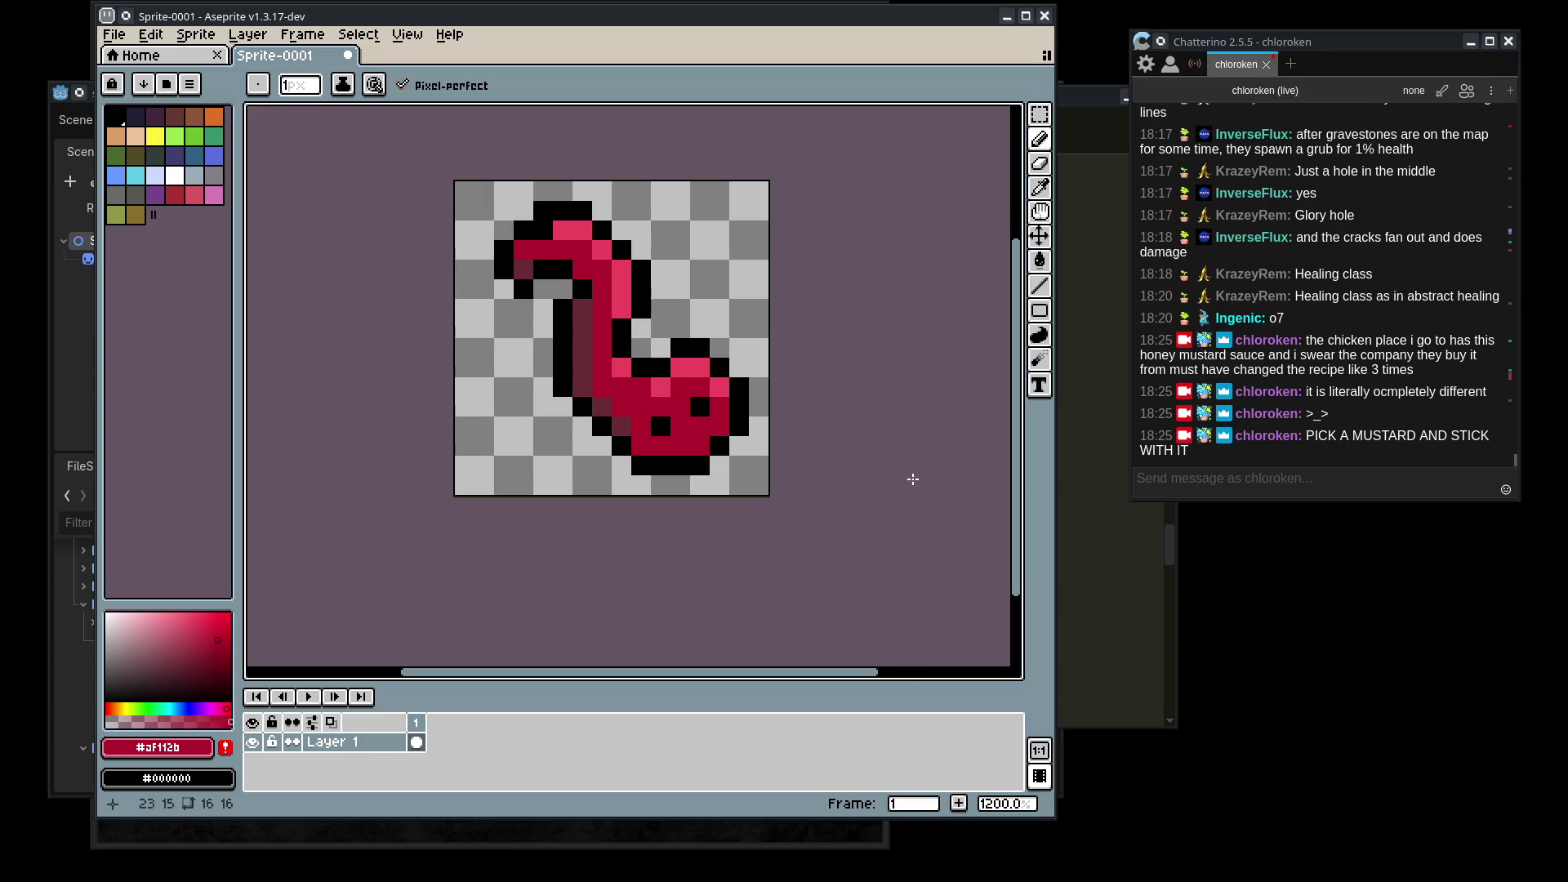
# - Sample the dark shade #682c36 and paint a shading pixel onto the worm's foot
pyautogui.scroll(-3, 922, 488)
pyautogui.scroll(-3, 921, 488)
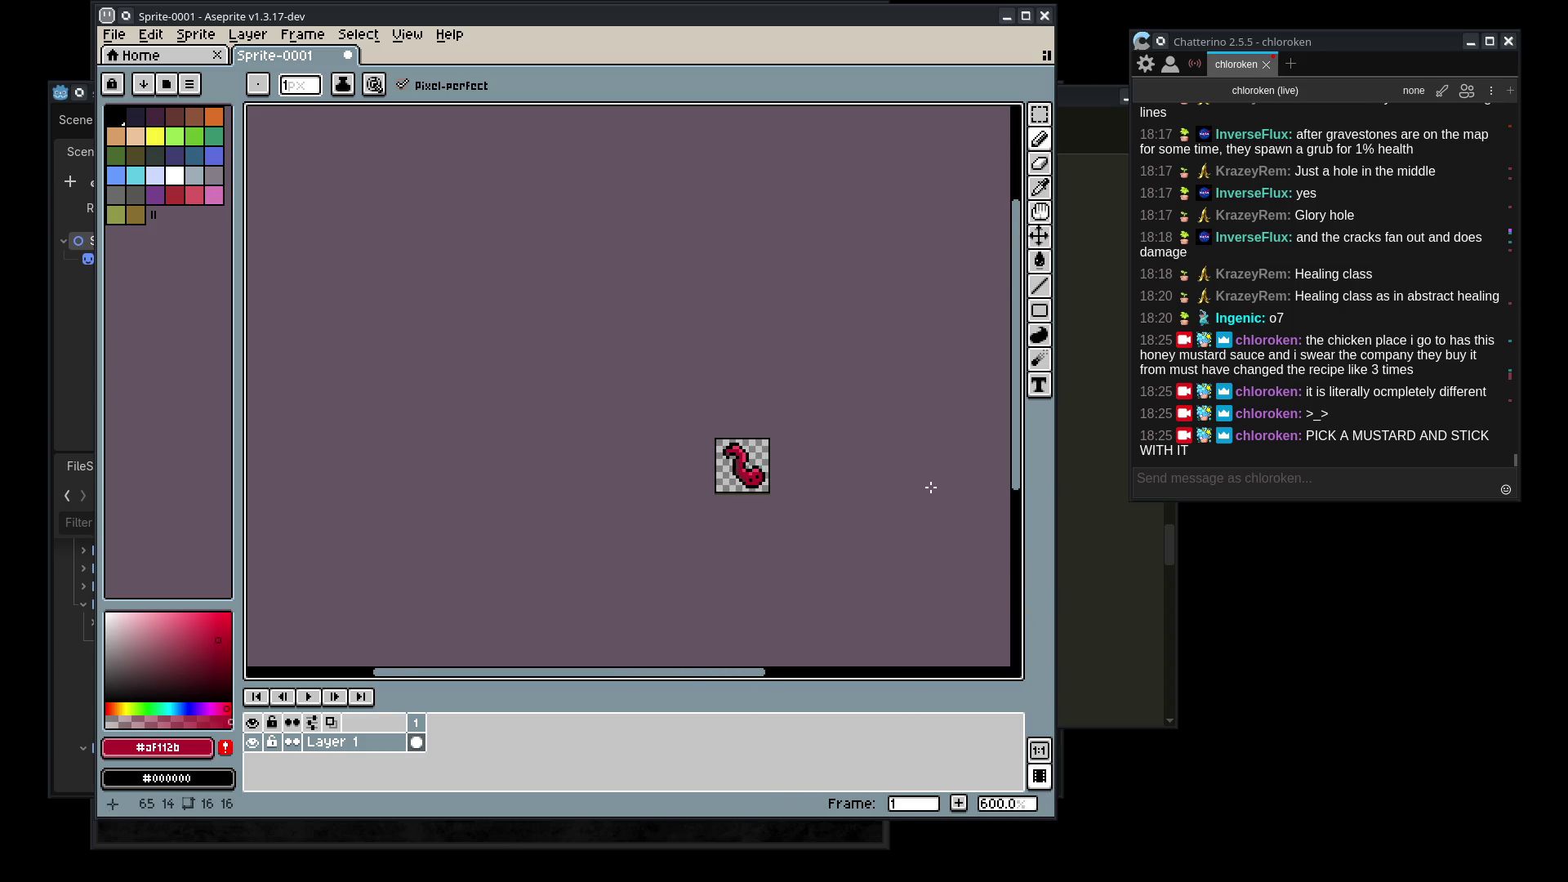
pyautogui.scroll(5, 764, 566)
pyautogui.scroll(5, 764, 566)
pyautogui.keyDown('alt'); pyautogui.click(518, 449); pyautogui.keyUp('alt')
pyautogui.click(701, 497)
pyautogui.press('ctrl')
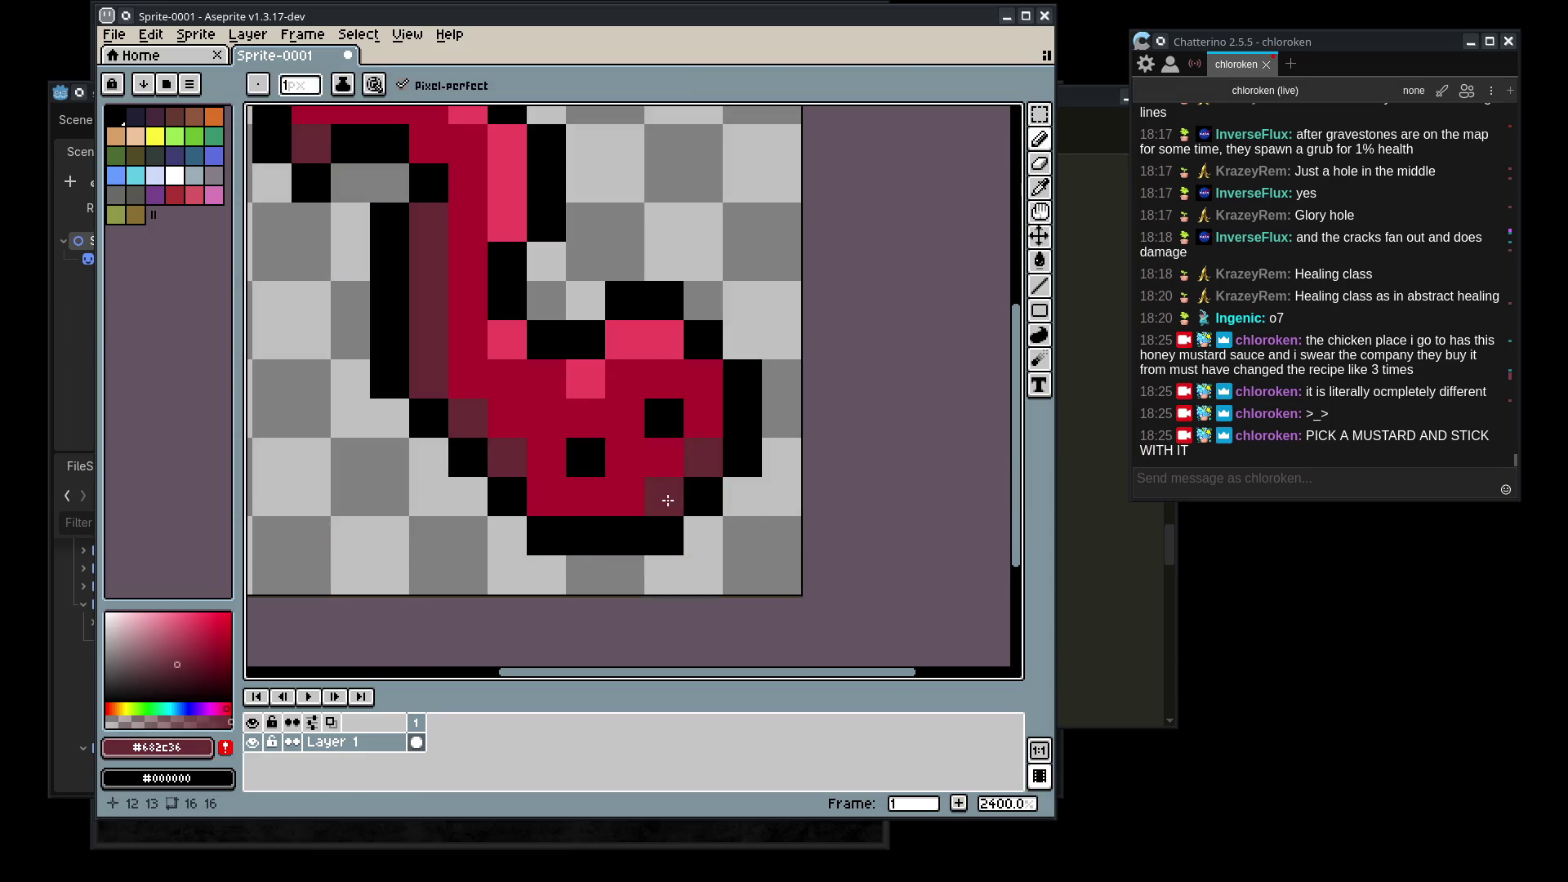
# - Choose a light pink as the drawing colour
pyautogui.scroll(-7, 678, 511)
pyautogui.scroll(4, 807, 549)
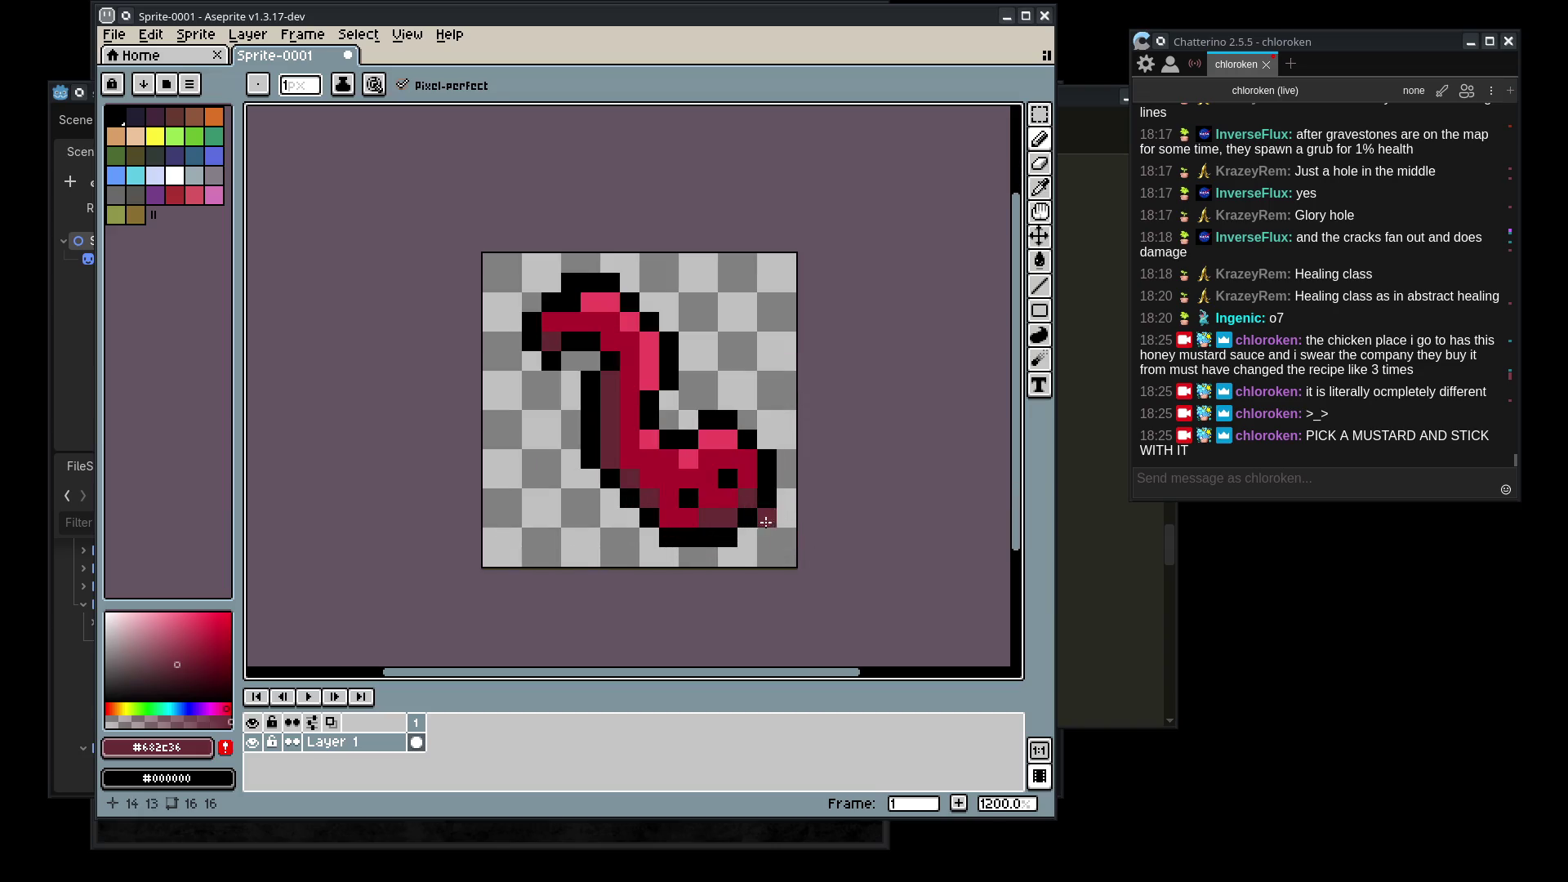
pyautogui.keyDown('alt'); pyautogui.click(700, 498); pyautogui.keyUp('alt')
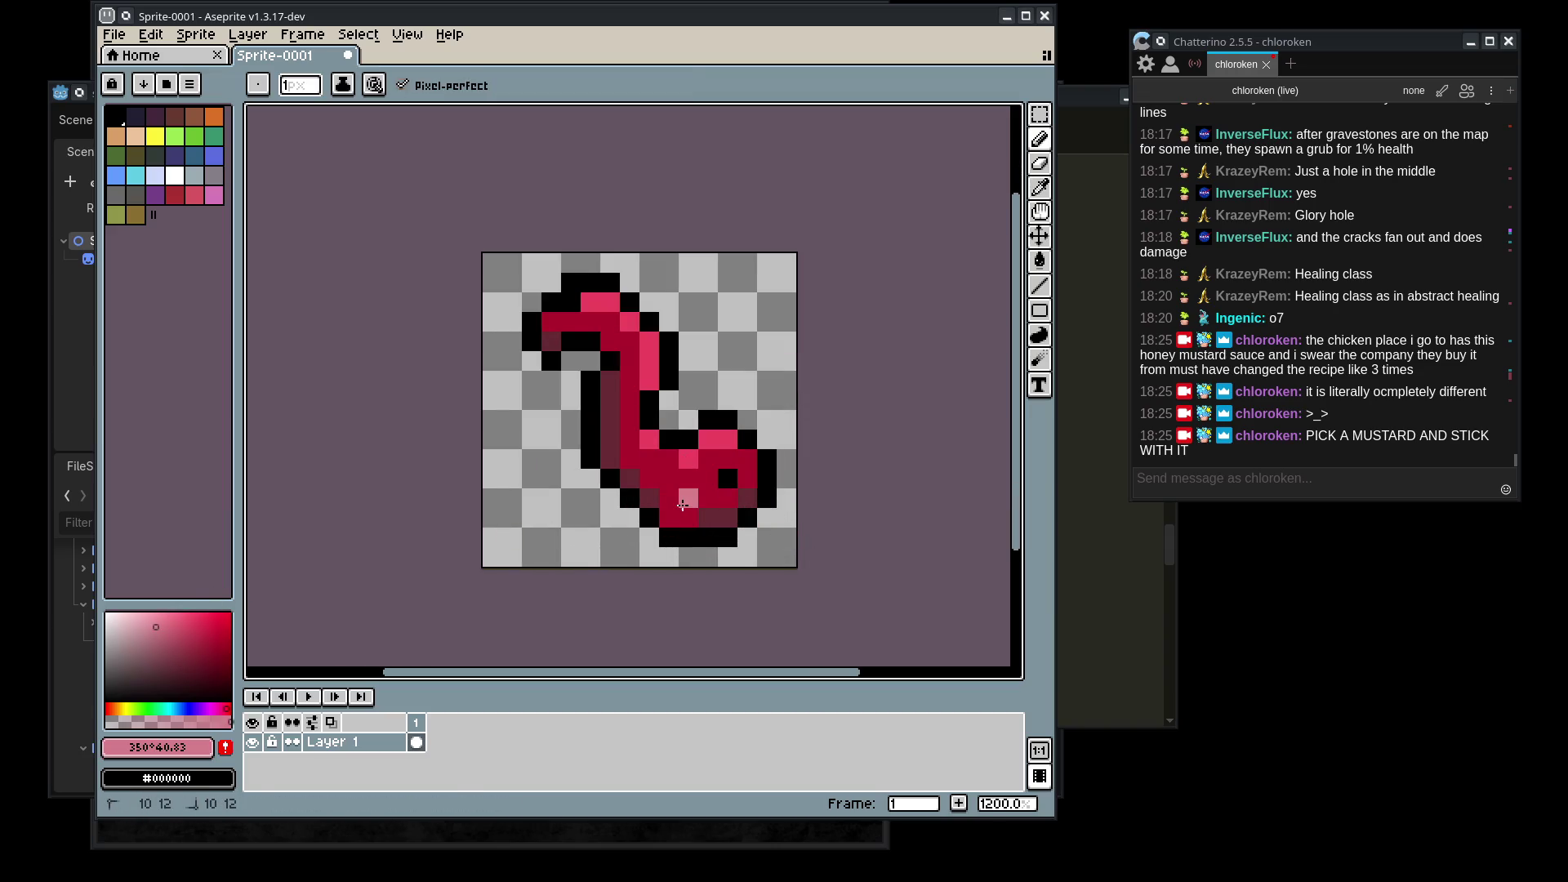
pyautogui.scroll(-8, 741, 506)
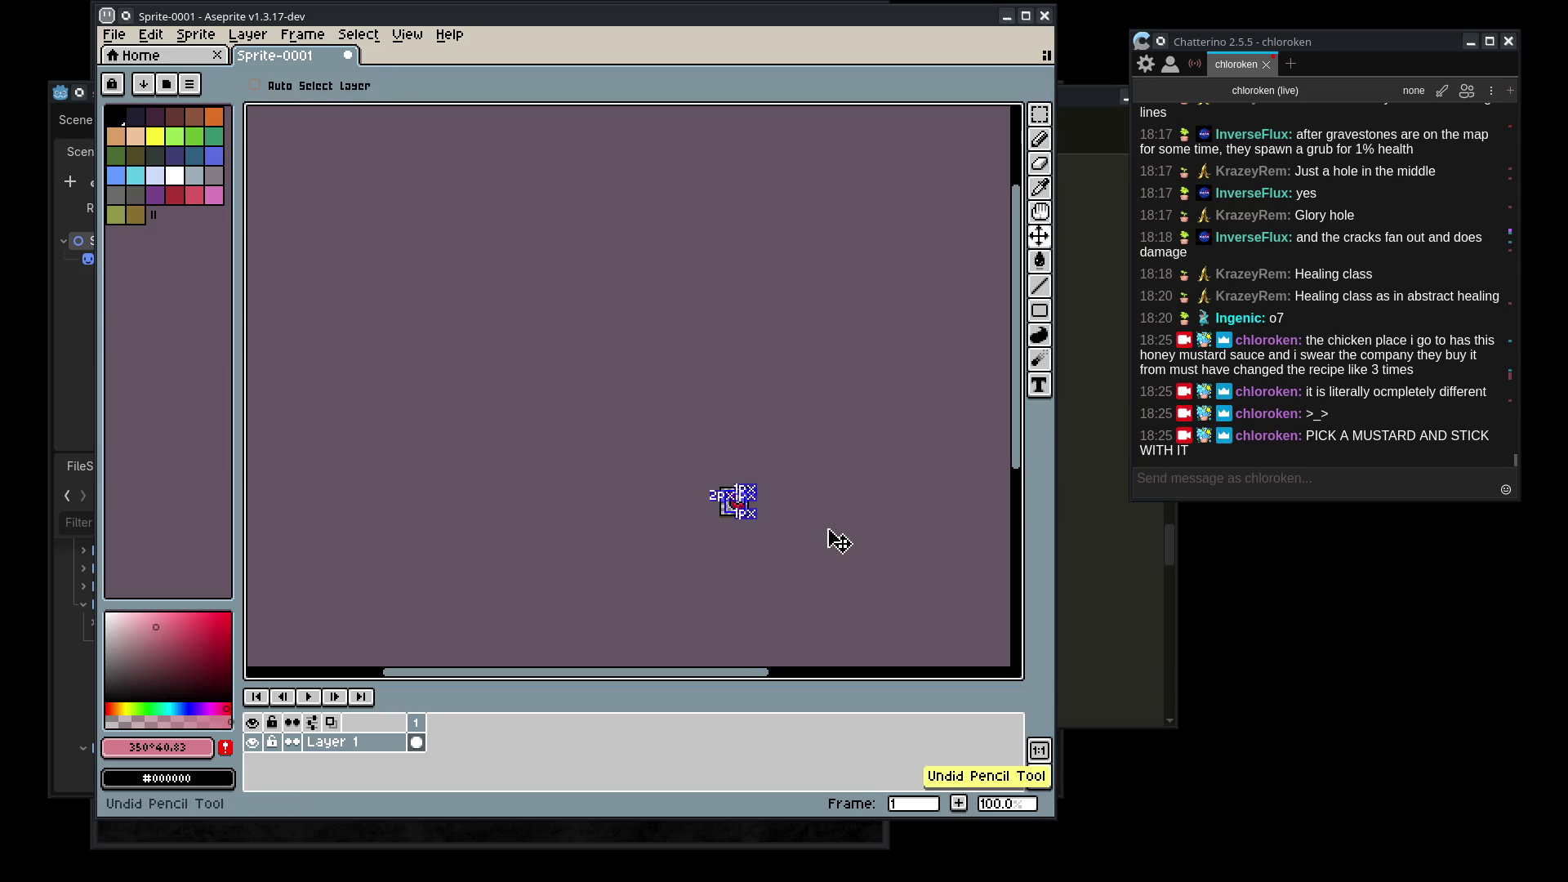
pyautogui.scroll(-2, 833, 535)
pyautogui.hscroll(3, 735, 494)
pyautogui.scroll(9, 728, 497)
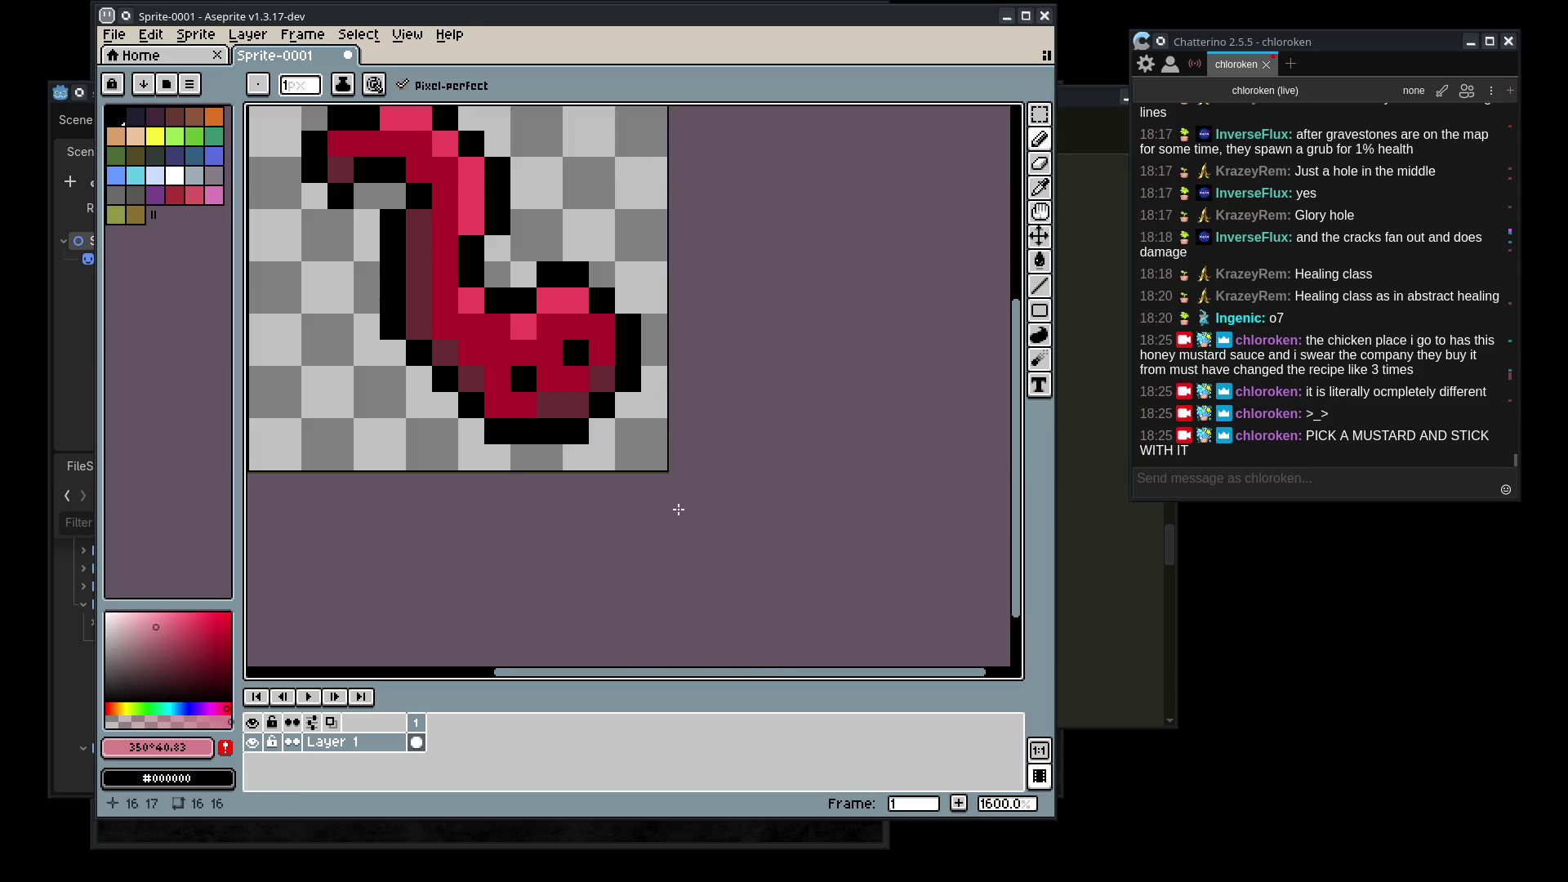
pyautogui.hotkey('ctrl', 's')
# - Create a new folder named npc inside the chlorobattle project folder
pyautogui.click(178, 72)
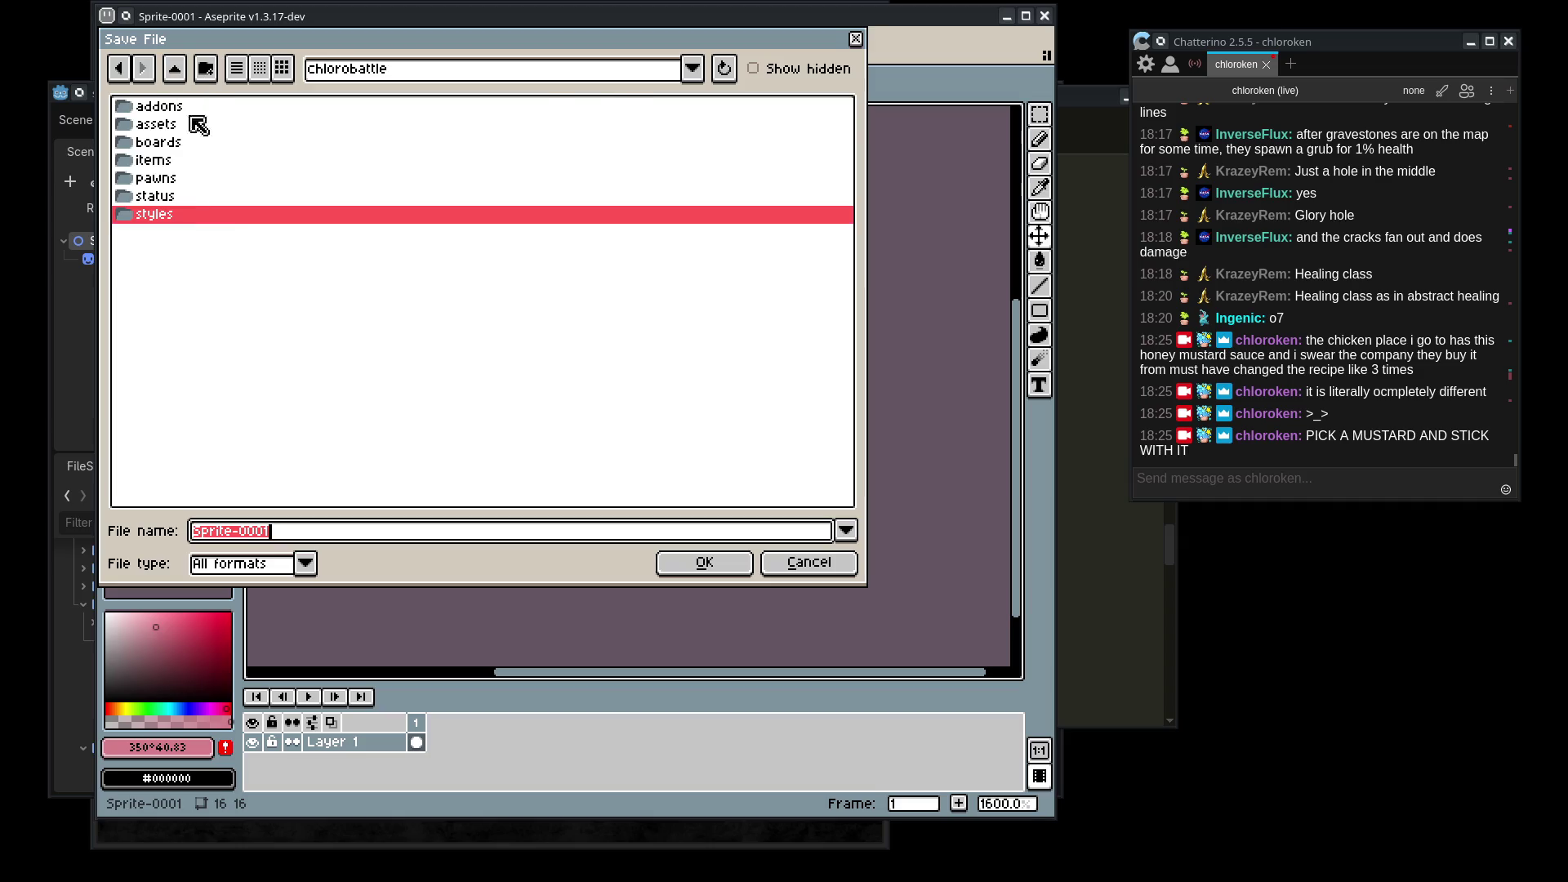
pyautogui.click(205, 68)
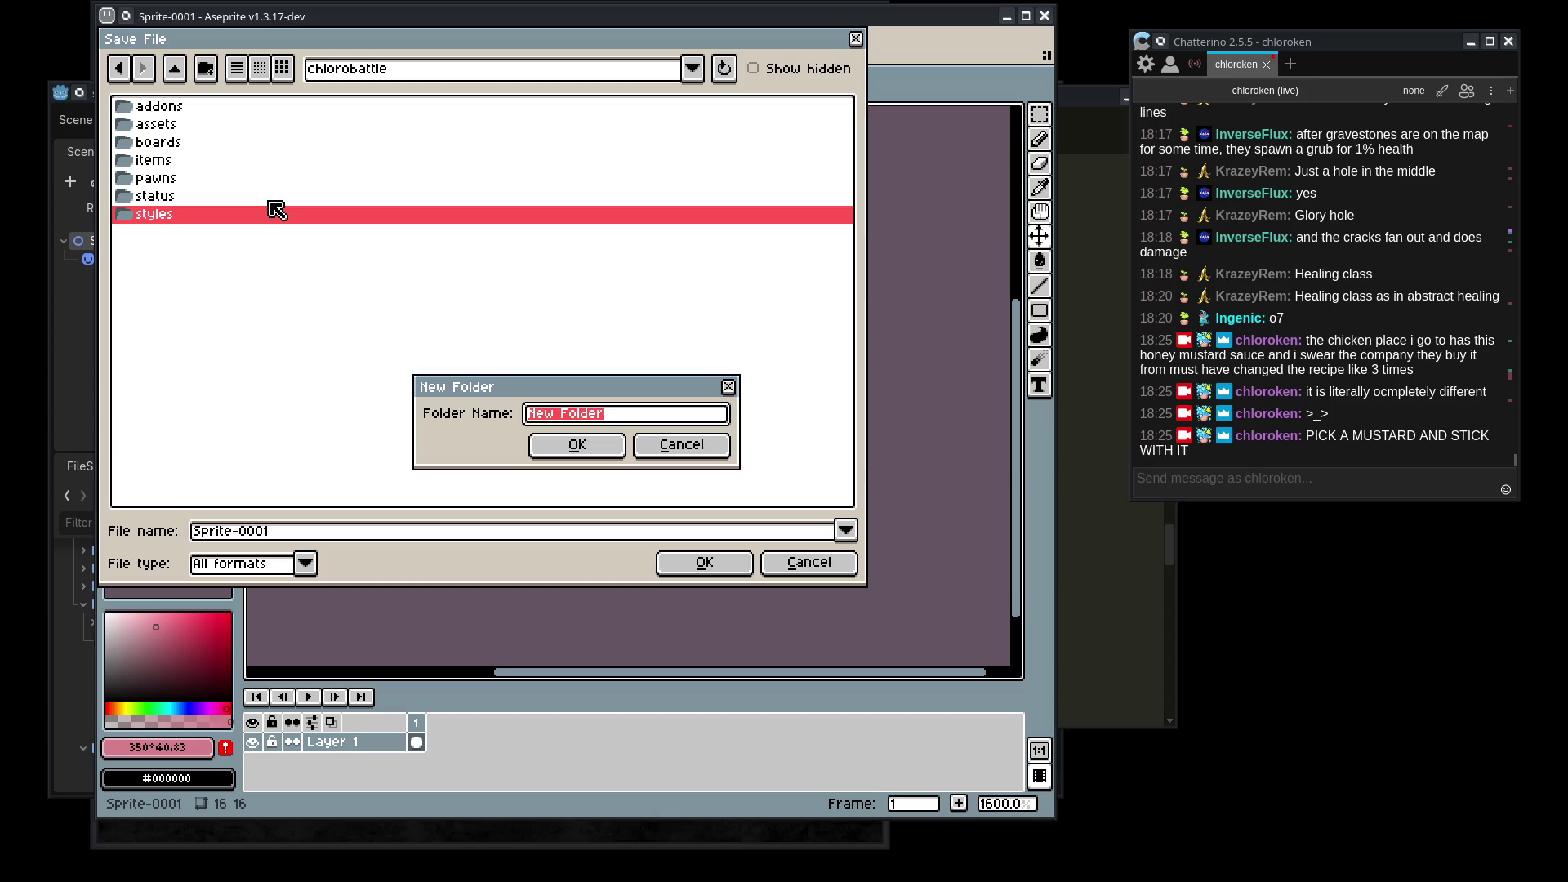
pyautogui.write('envi')
pyautogui.write('ronment')
pyautogui.press('BackSpace')
pyautogui.press('BackSpace')
pyautogui.press('BackSpace')
pyautogui.write('npc')
pyautogui.press('Return')
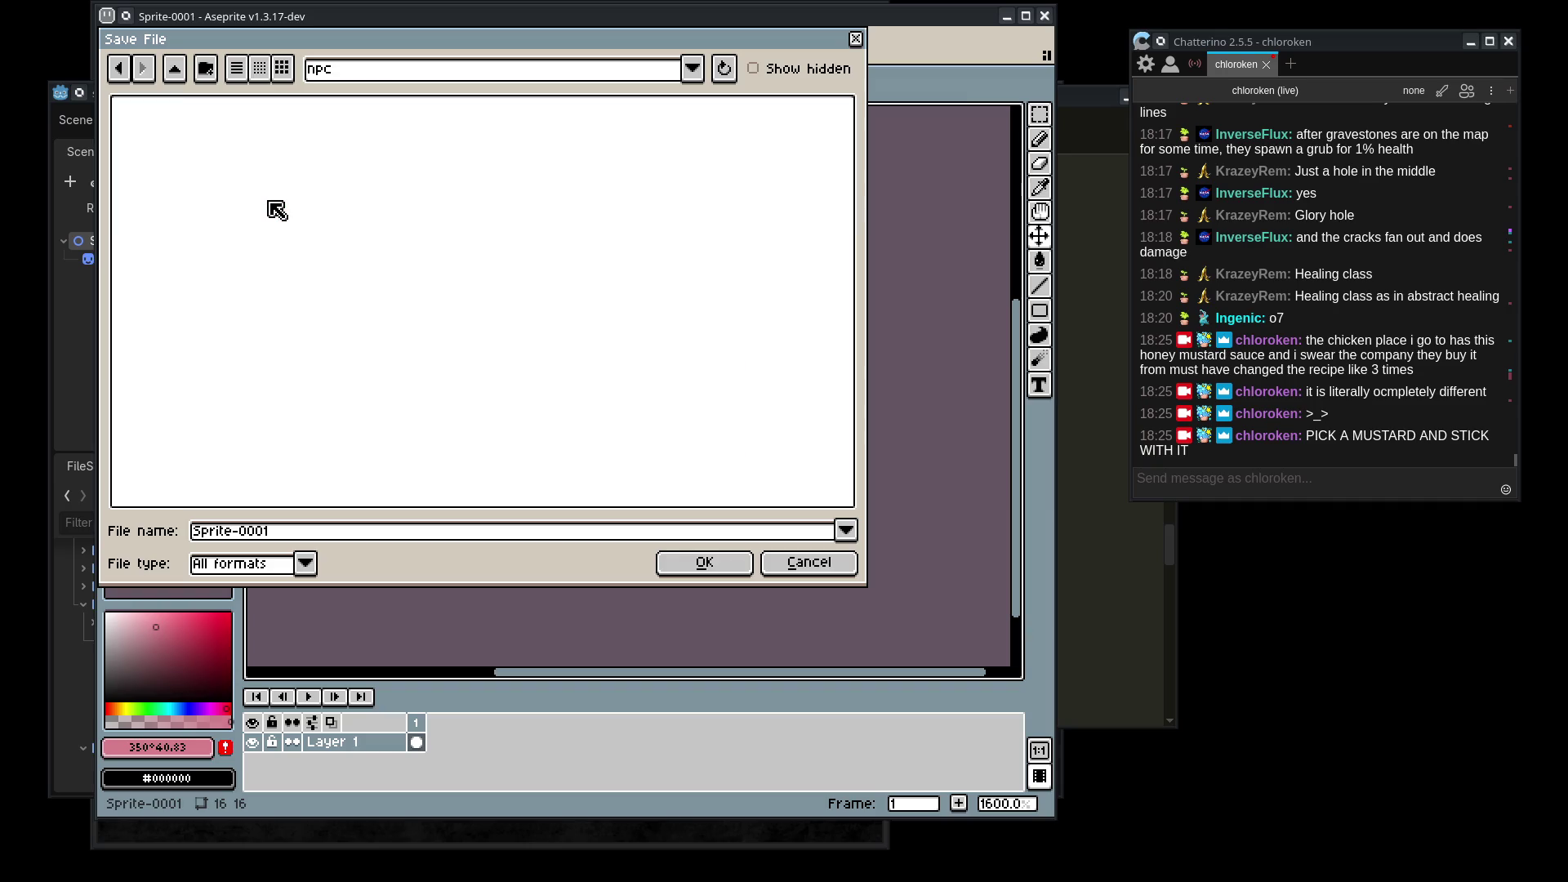
# - Save the sprite as healthworm.png in the npc folder and close Aseprite
pyautogui.click(278, 531)
pyautogui.write('h')
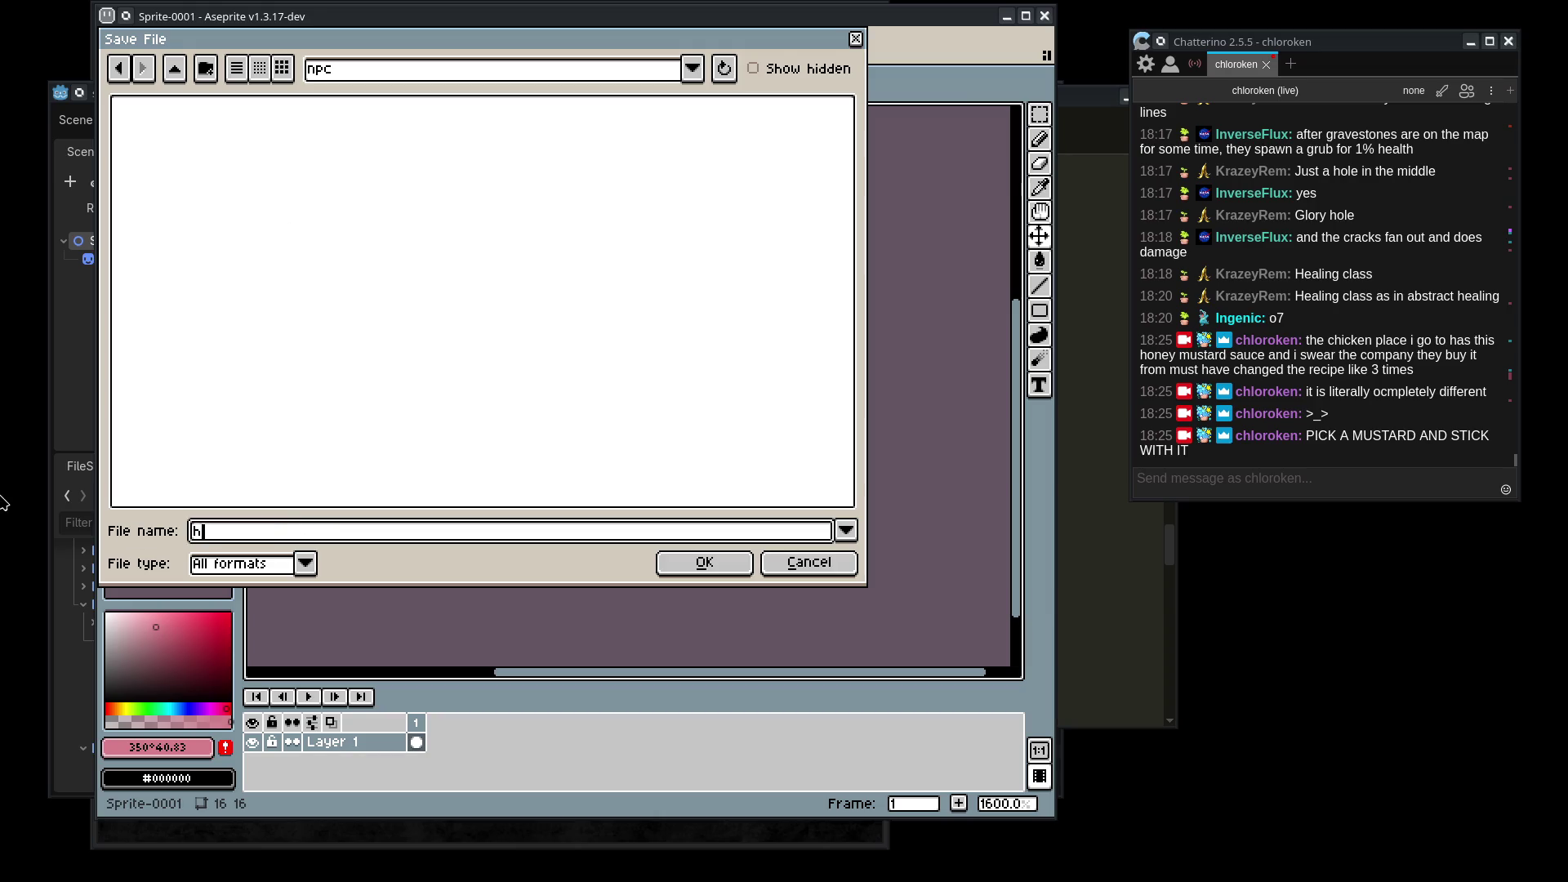
pyautogui.write('ealthworm.png')
pyautogui.press('Return')
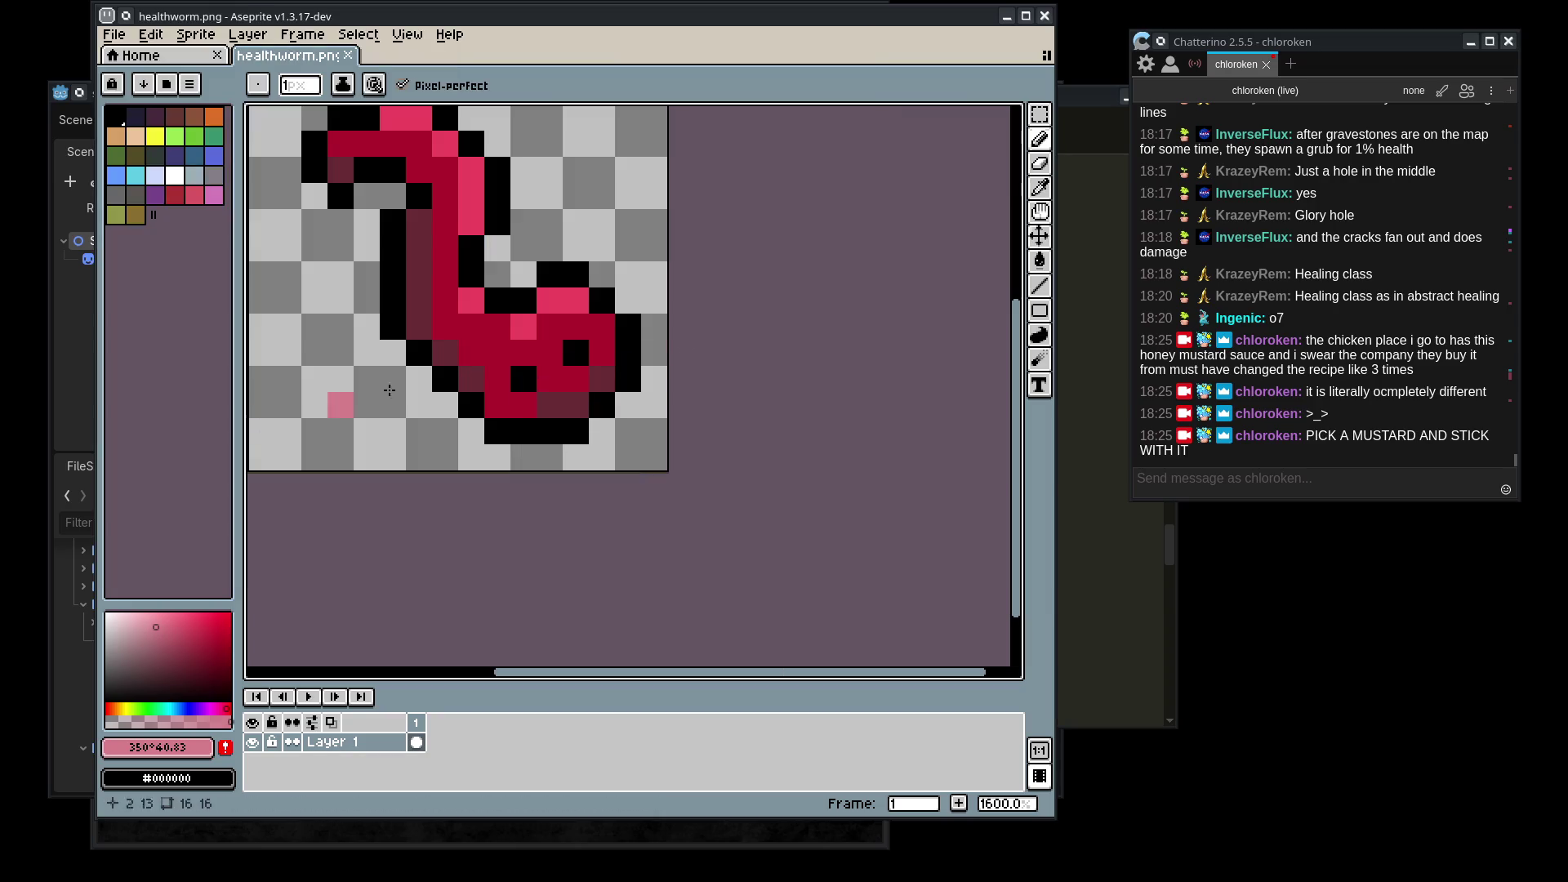
pyautogui.click(1045, 16)
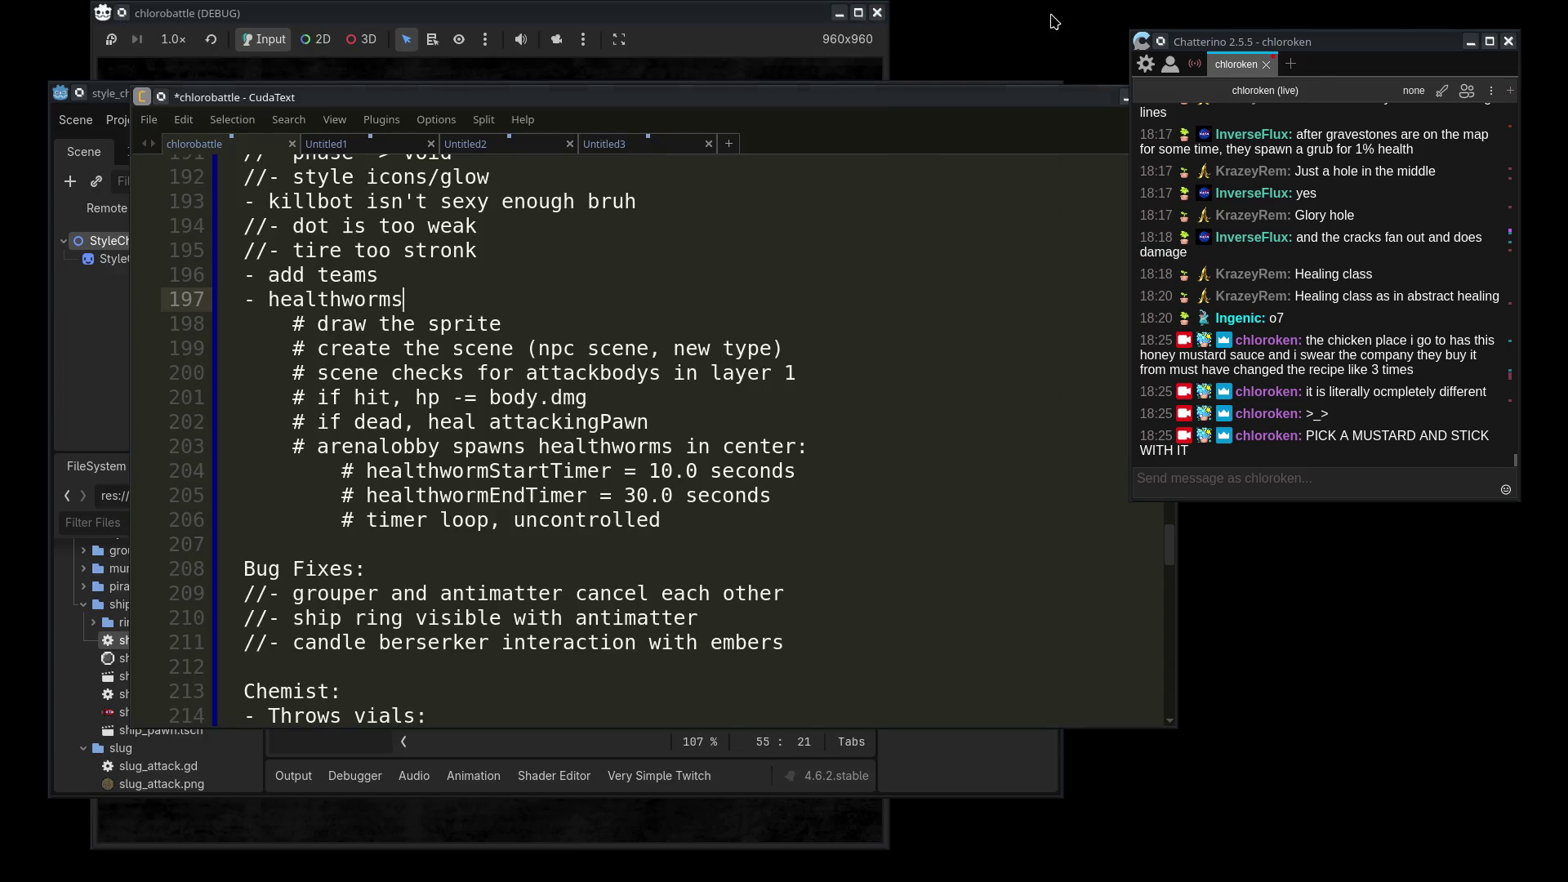
# - Return to Godot, move the chat window aside, and collapse the slug folder in FileSystem
pyautogui.hotkey('alt', 'Tab')
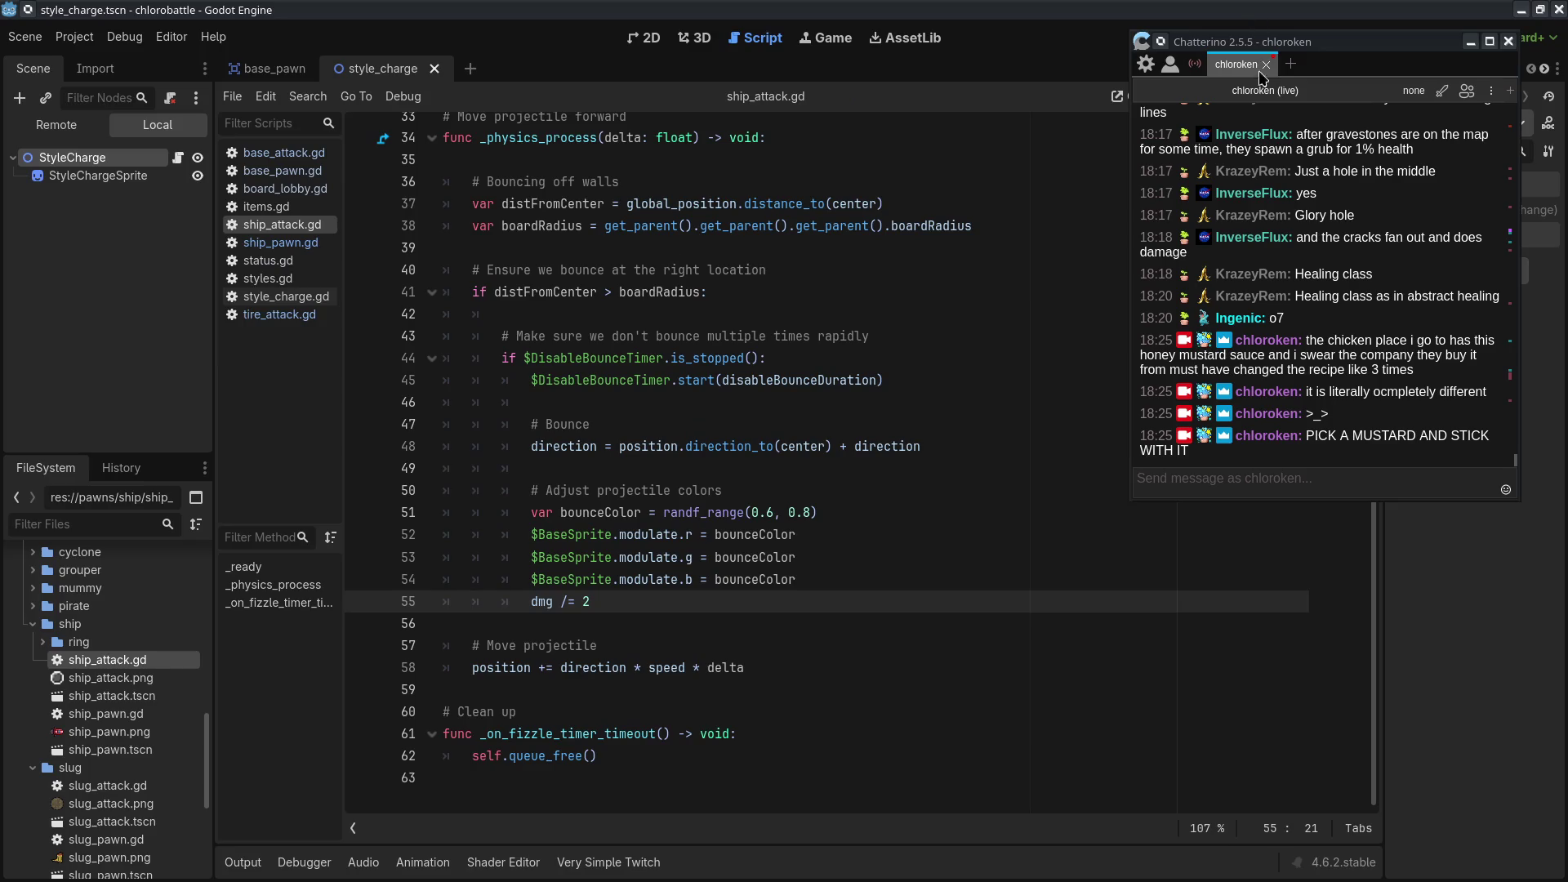
pyautogui.moveTo(1306, 52); pyautogui.dragTo(0, 159)
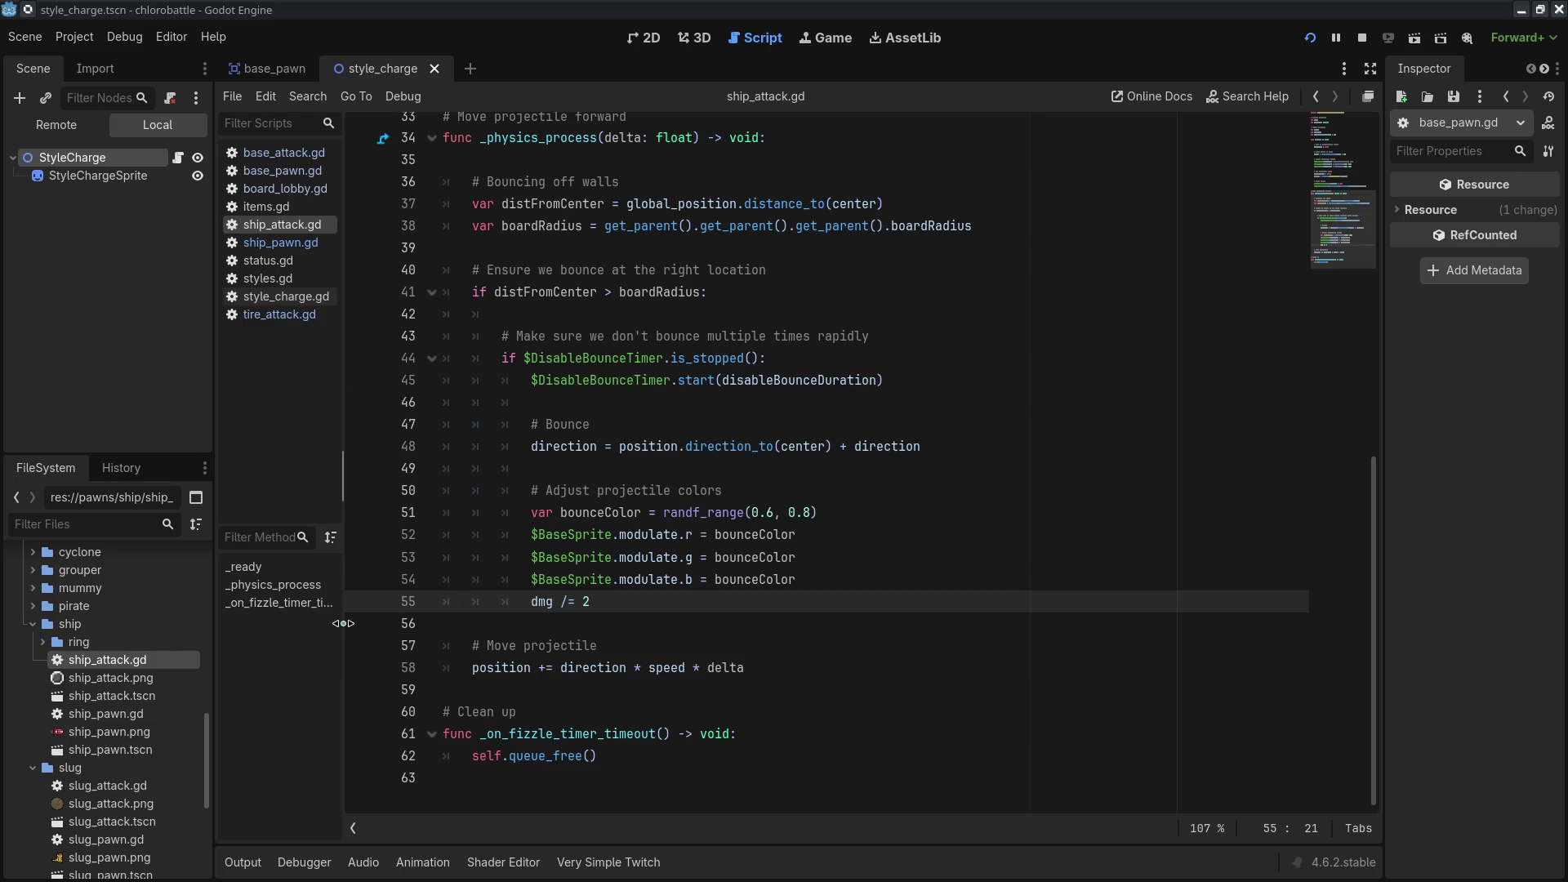
pyautogui.scroll(-5, 167, 780)
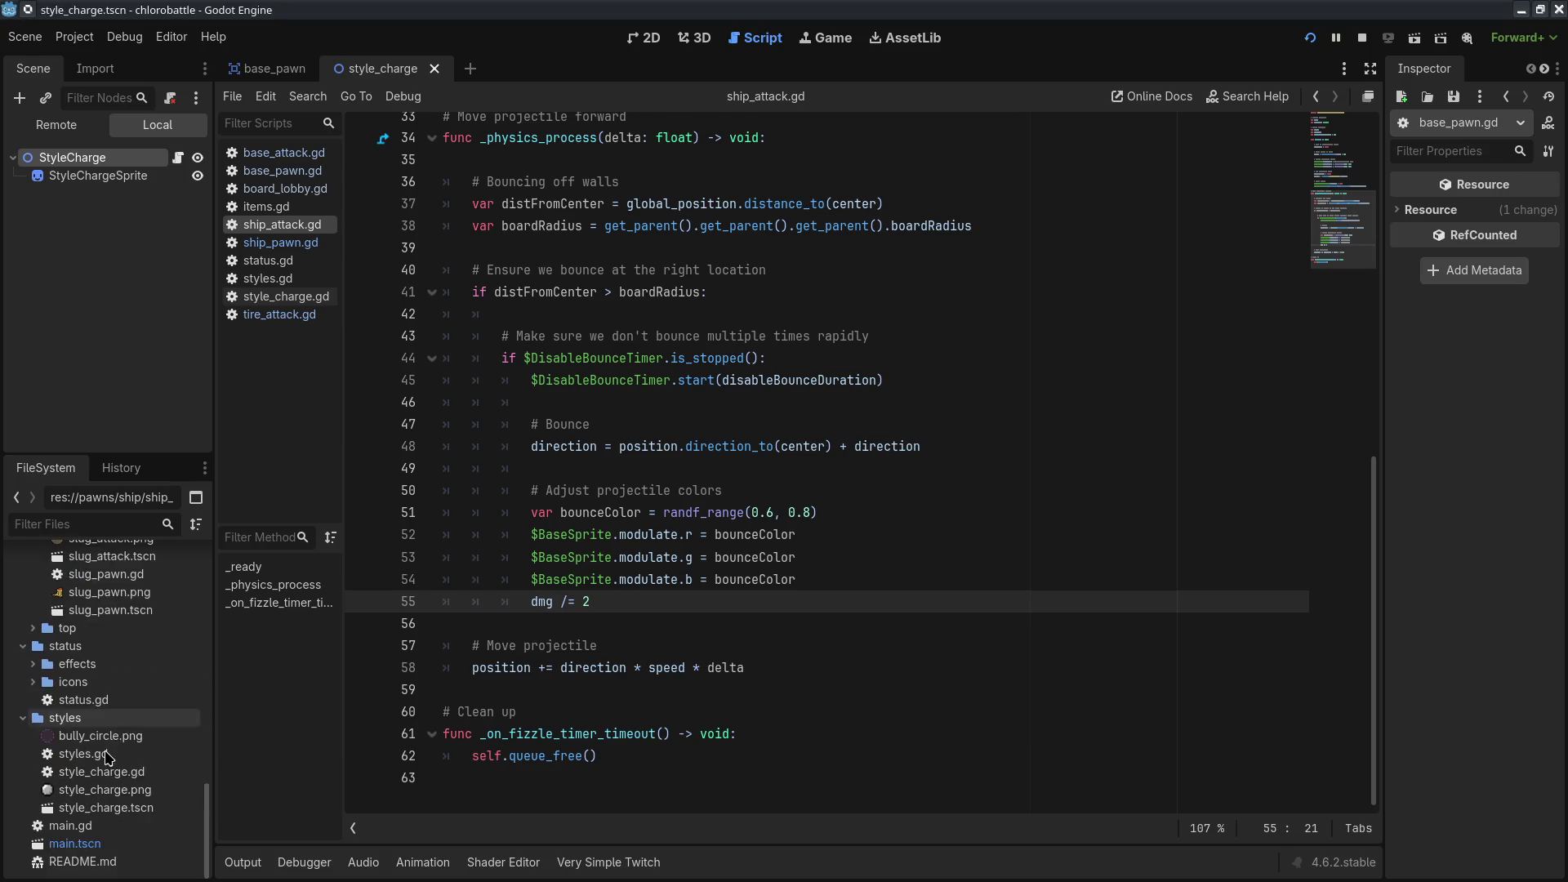
pyautogui.scroll(2, 35, 562)
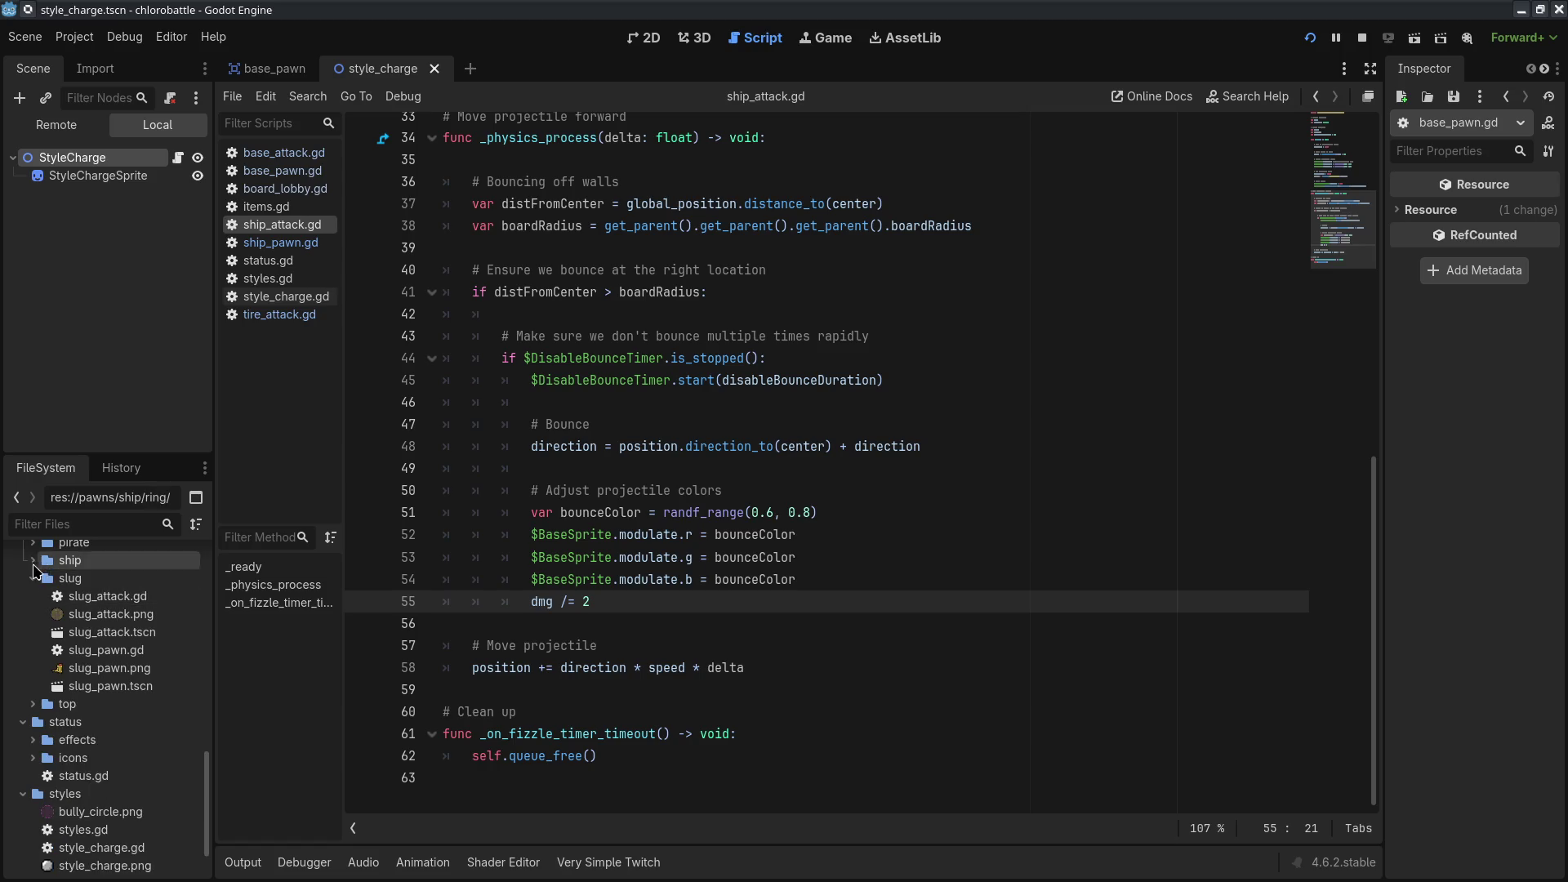
pyautogui.click(33, 577)
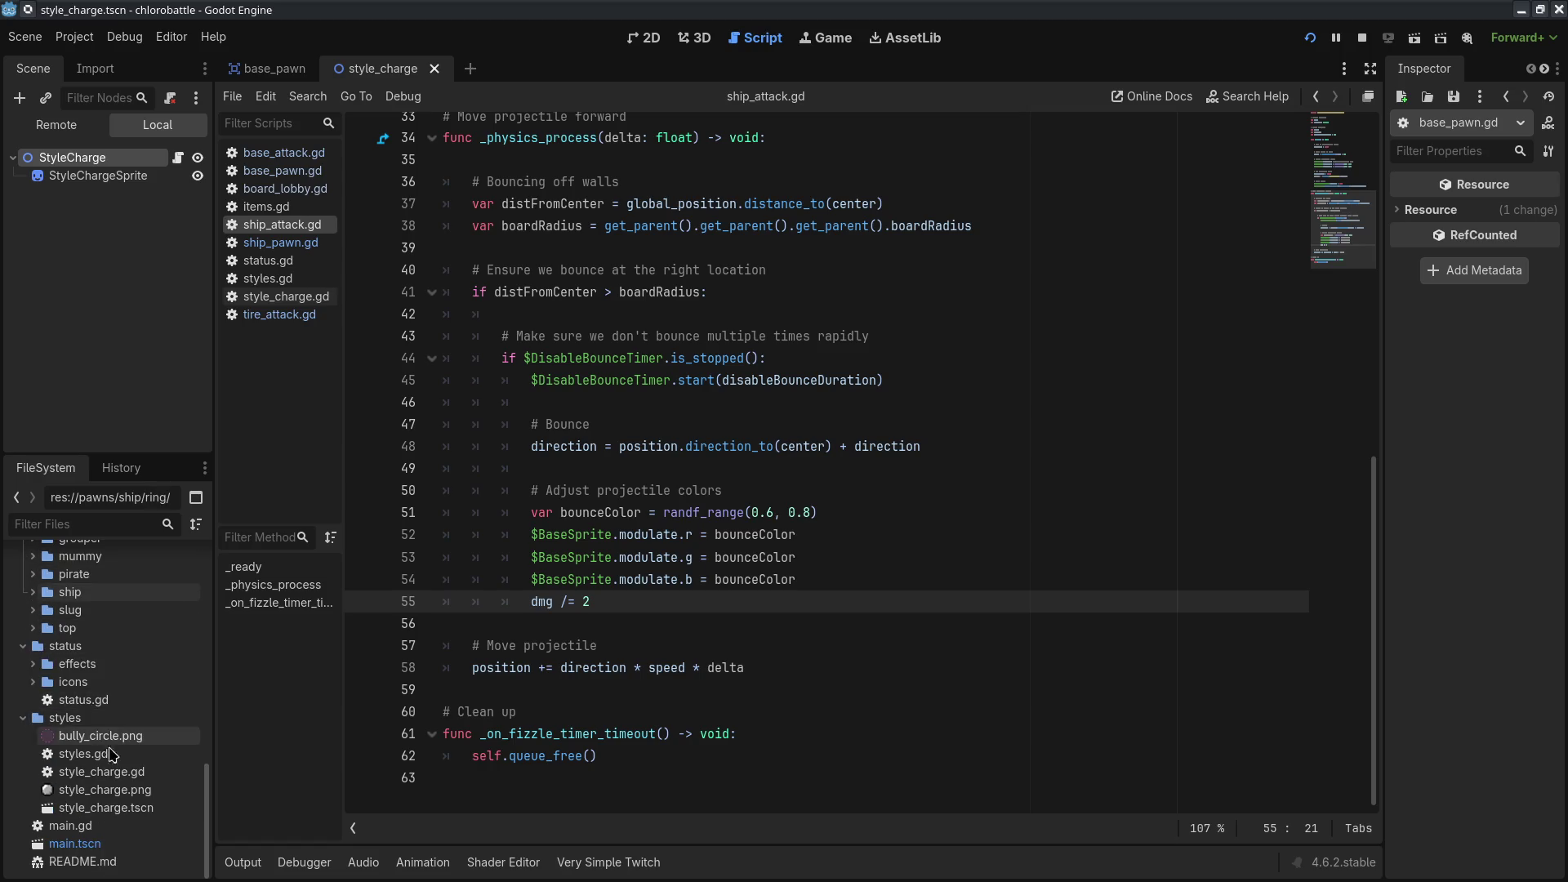
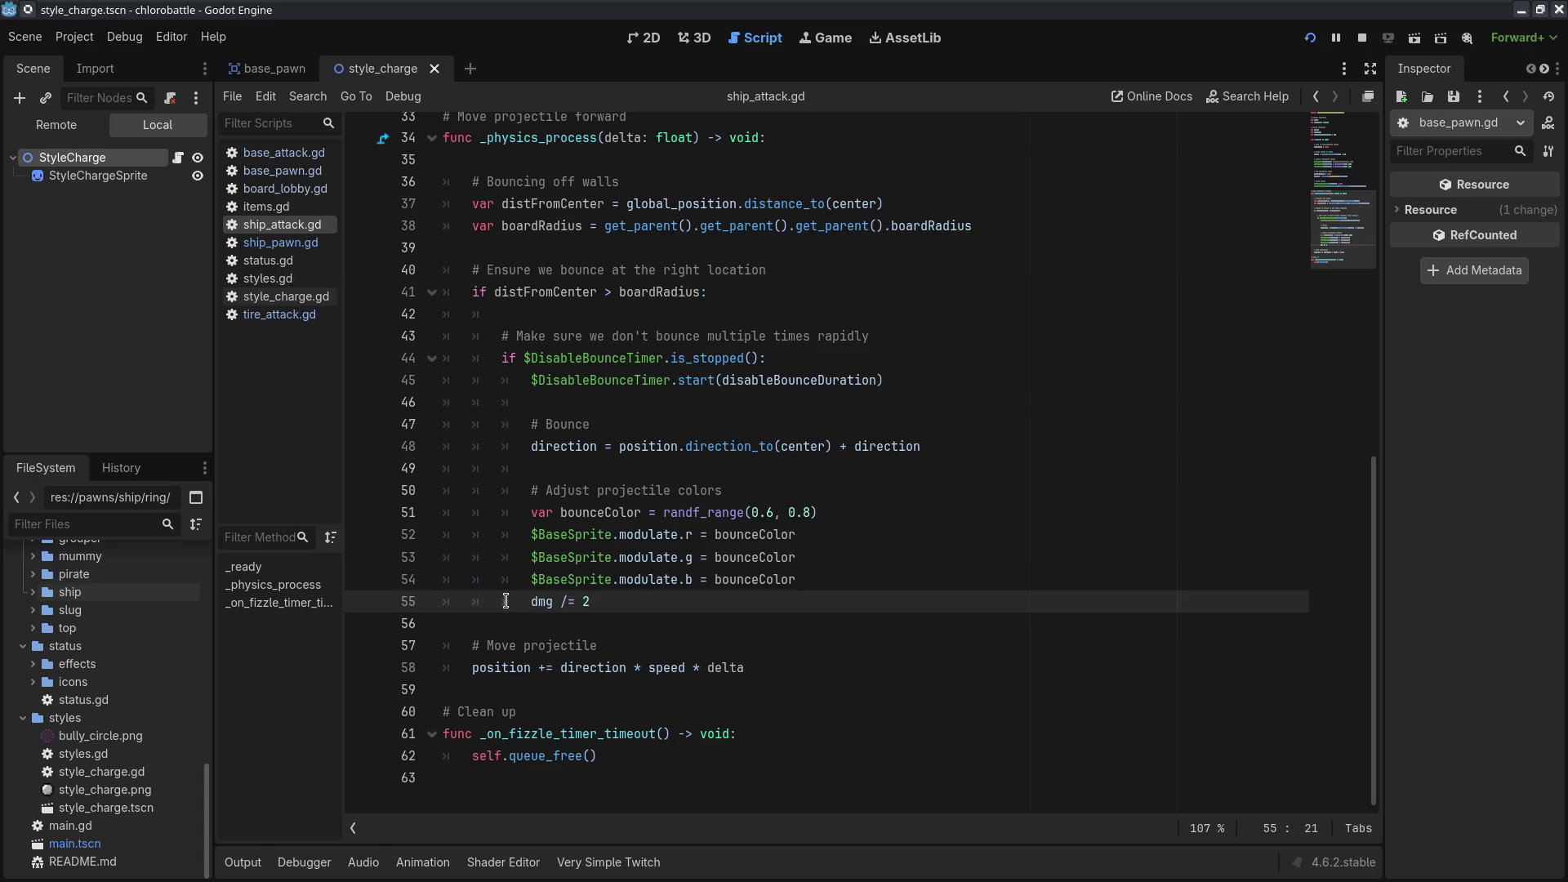
# - Remove the stray tab indentation from blank line 42 of ship_attack.gd
pyautogui.click(613, 539)
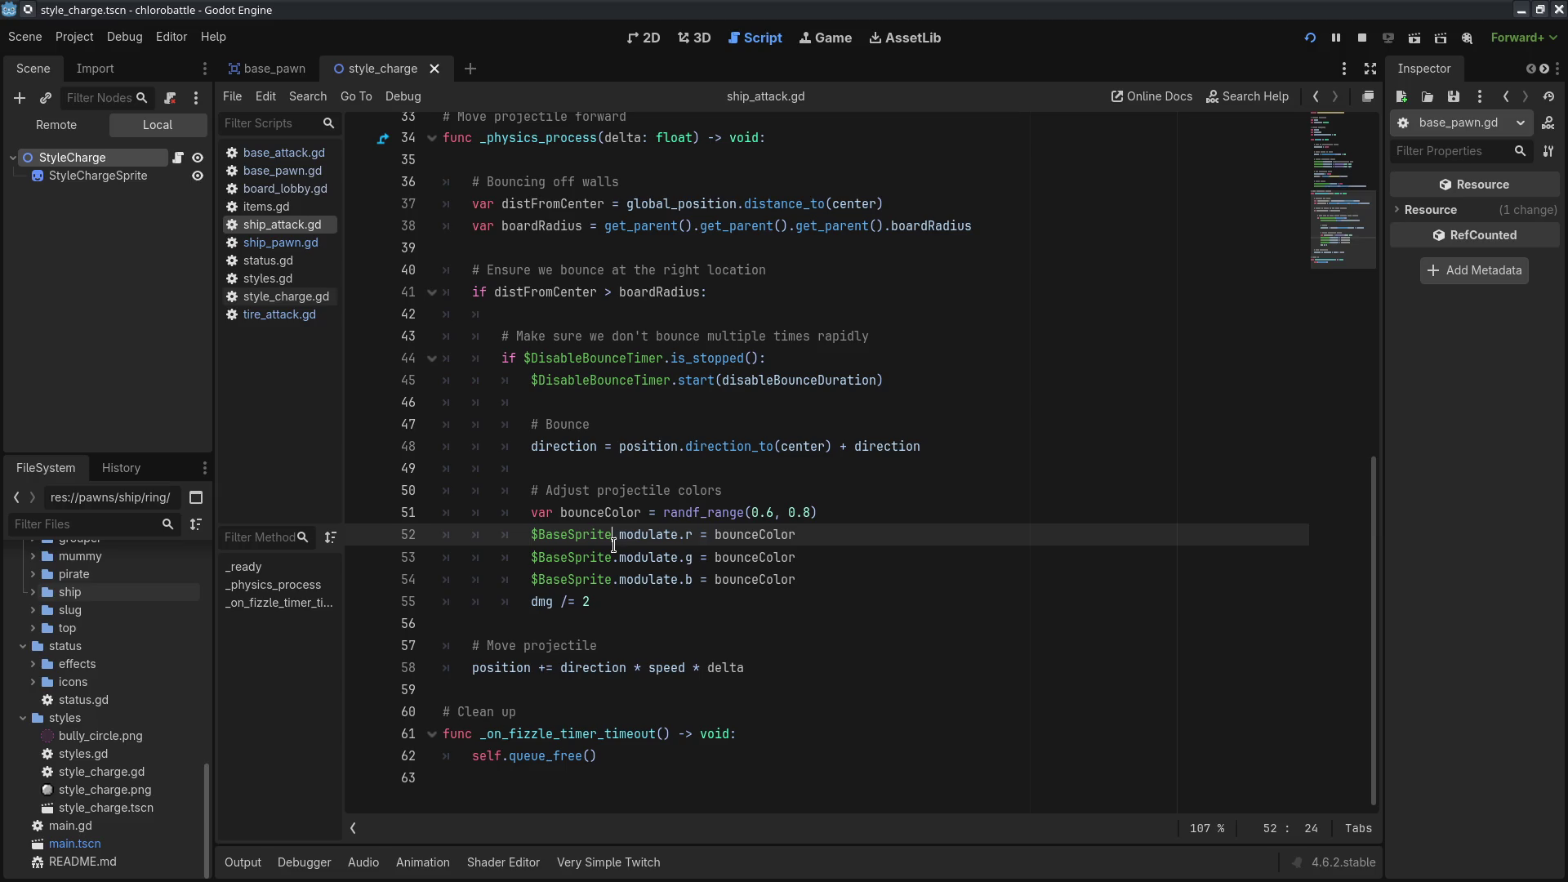
pyautogui.click(577, 468)
pyautogui.click(548, 402)
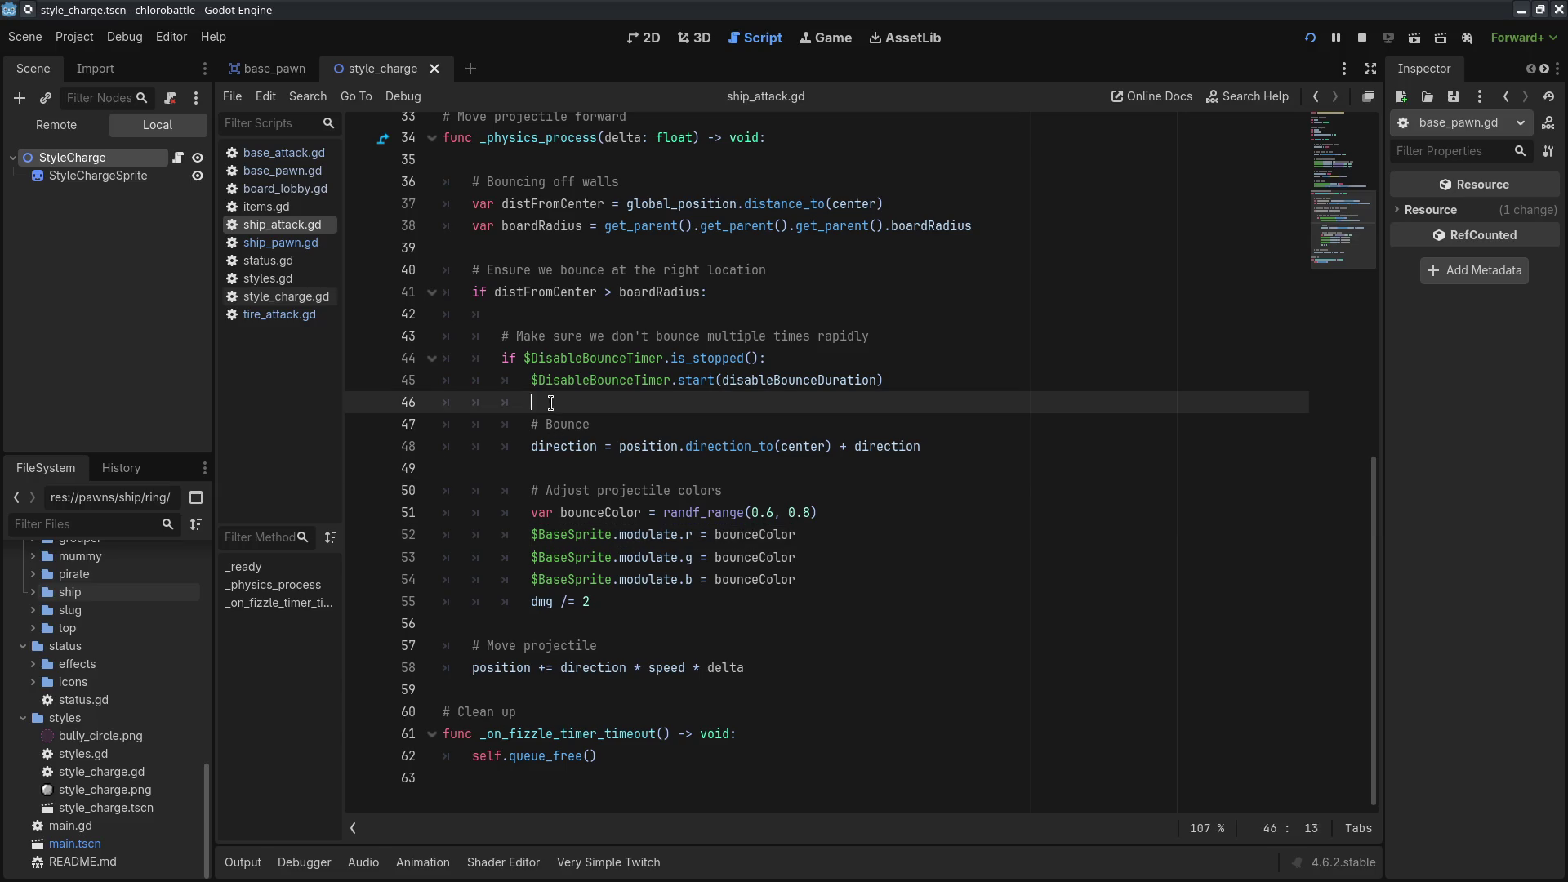
pyautogui.click(542, 319)
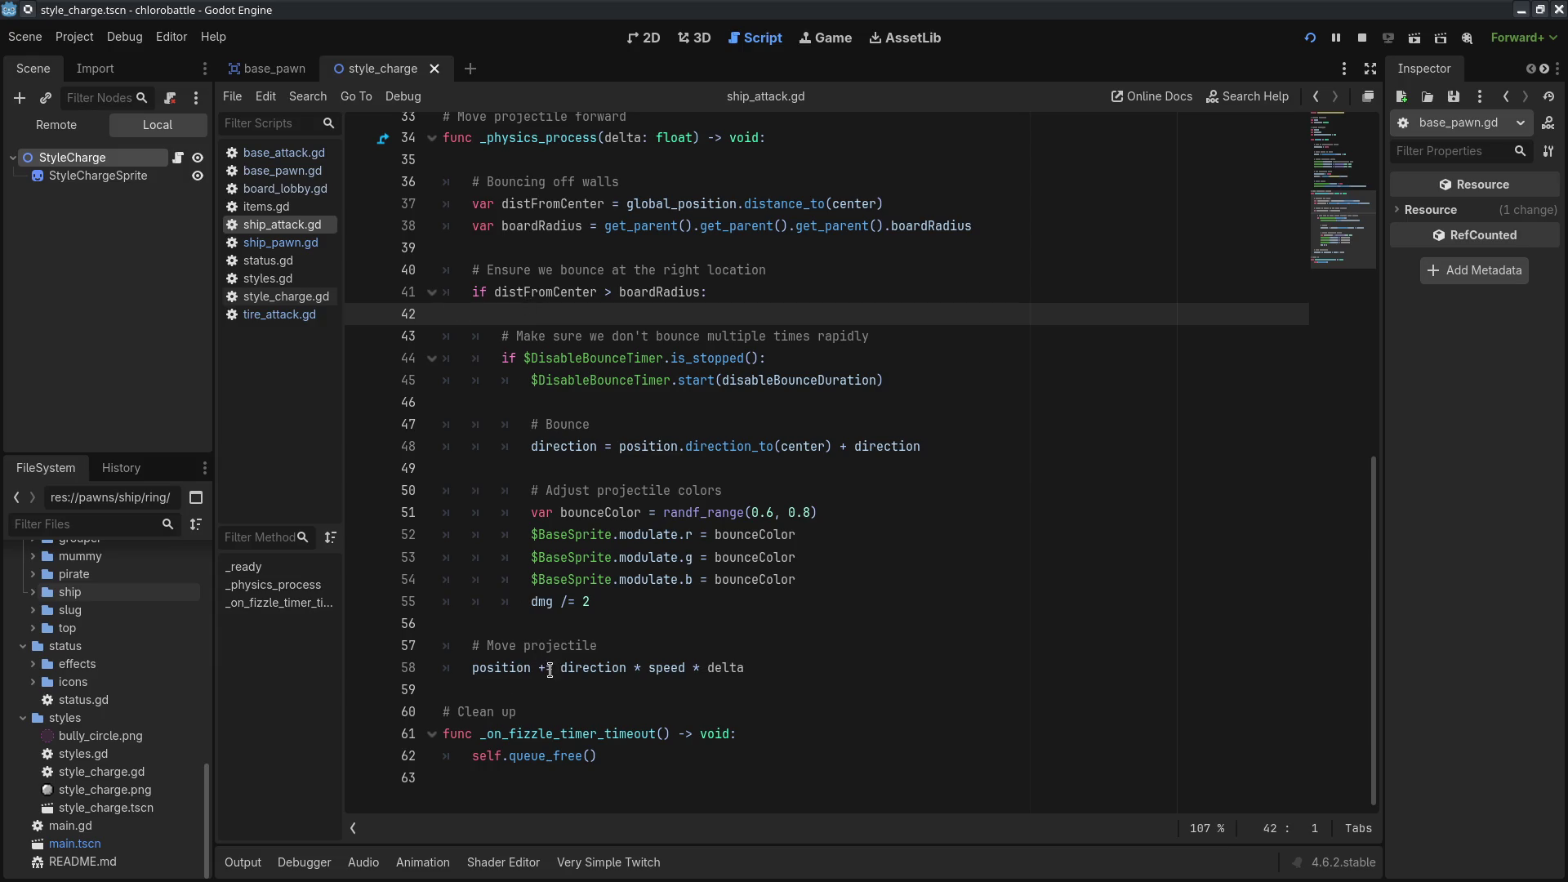
pyautogui.scroll(2, 550, 678)
pyautogui.scroll(9, 549, 678)
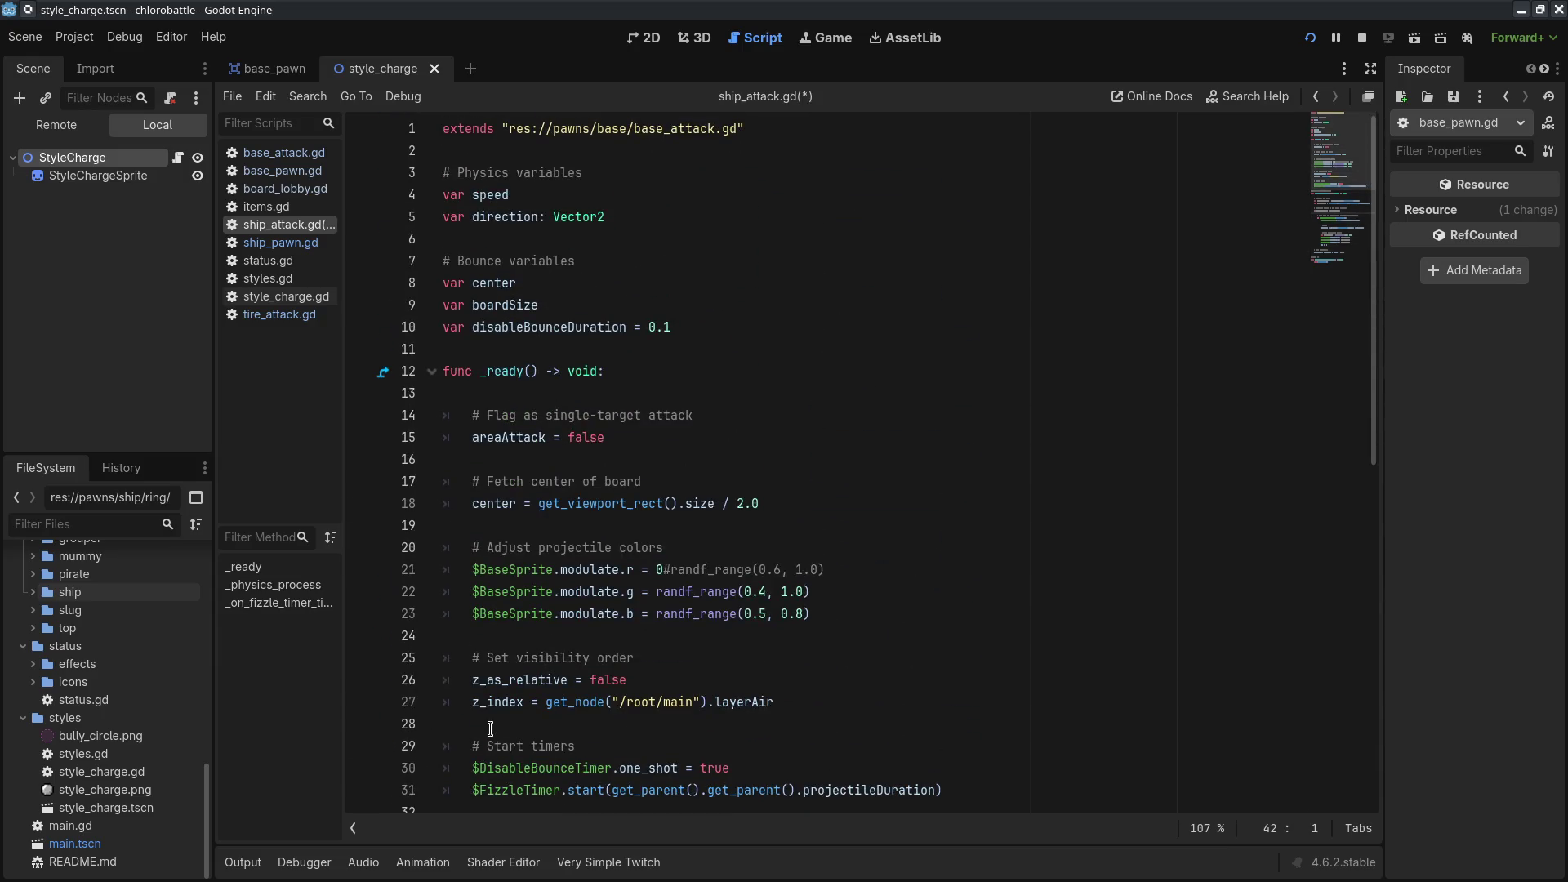
pyautogui.scroll(-4, 490, 729)
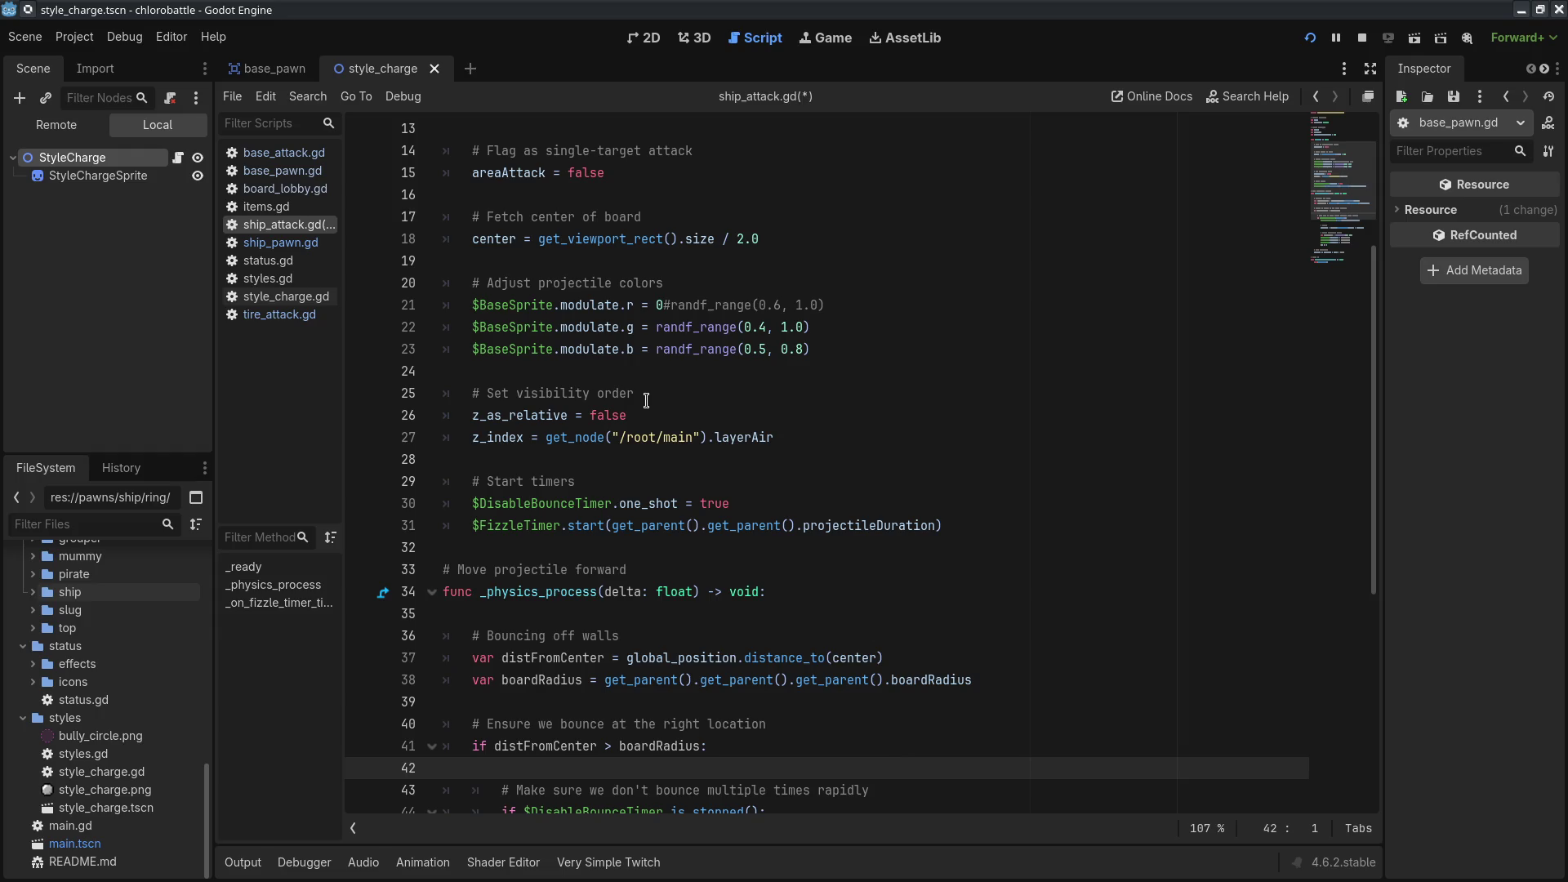
# - Scroll back through the script and select the npc folder in FileSystem
pyautogui.scroll(4, 88, 717)
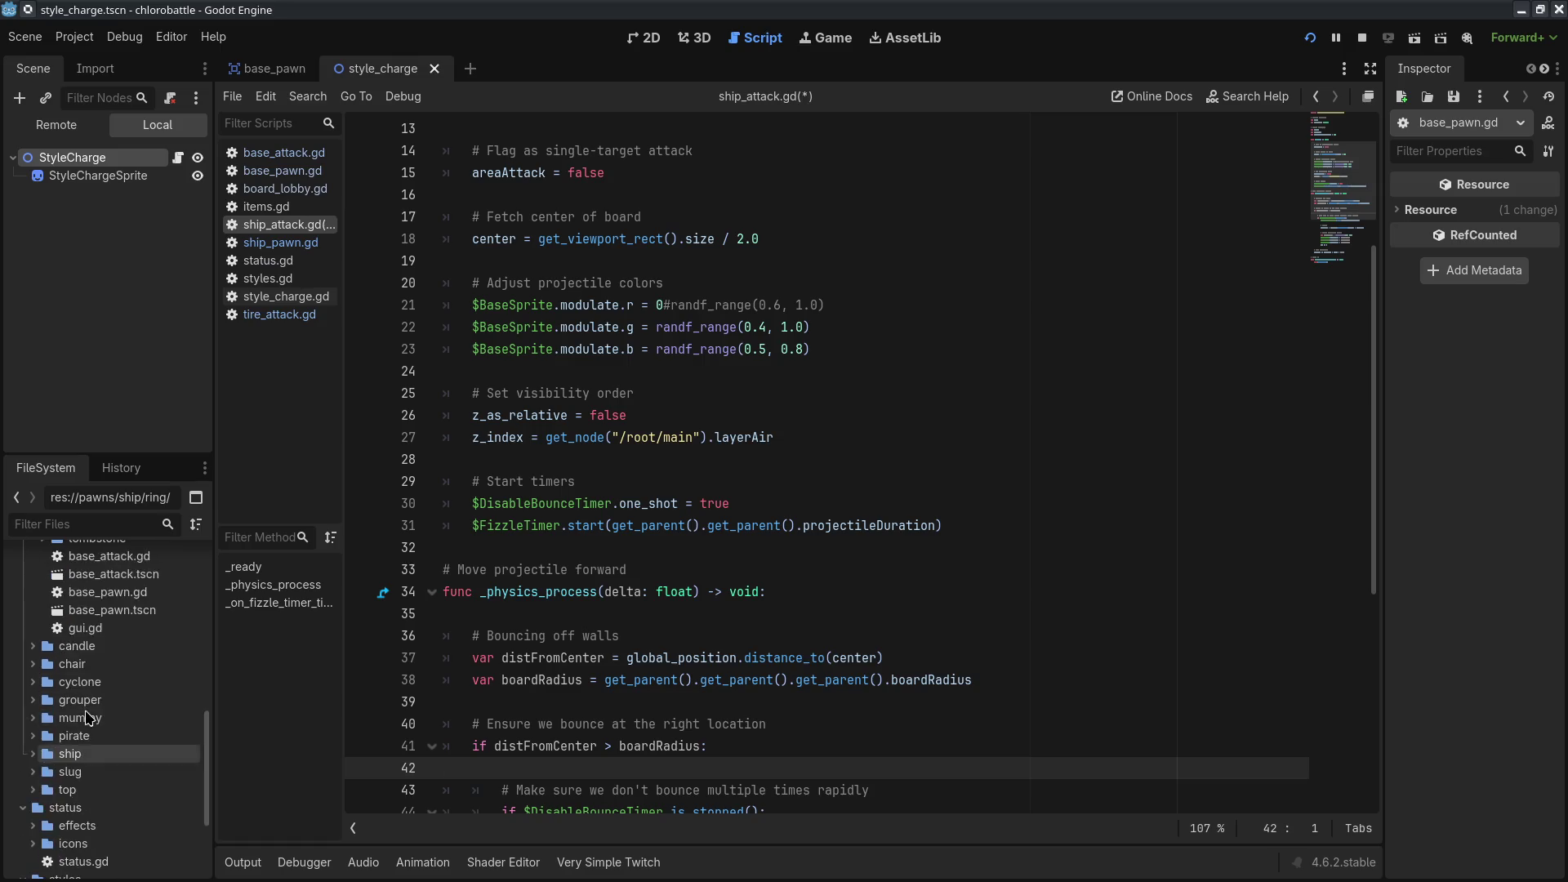
pyautogui.scroll(3, 88, 717)
pyautogui.scroll(3, 34, 645)
pyautogui.scroll(-5, 34, 653)
pyautogui.click(23, 569)
# - Create a new scene named healthworm in the npc folder
pyautogui.click(52, 612)
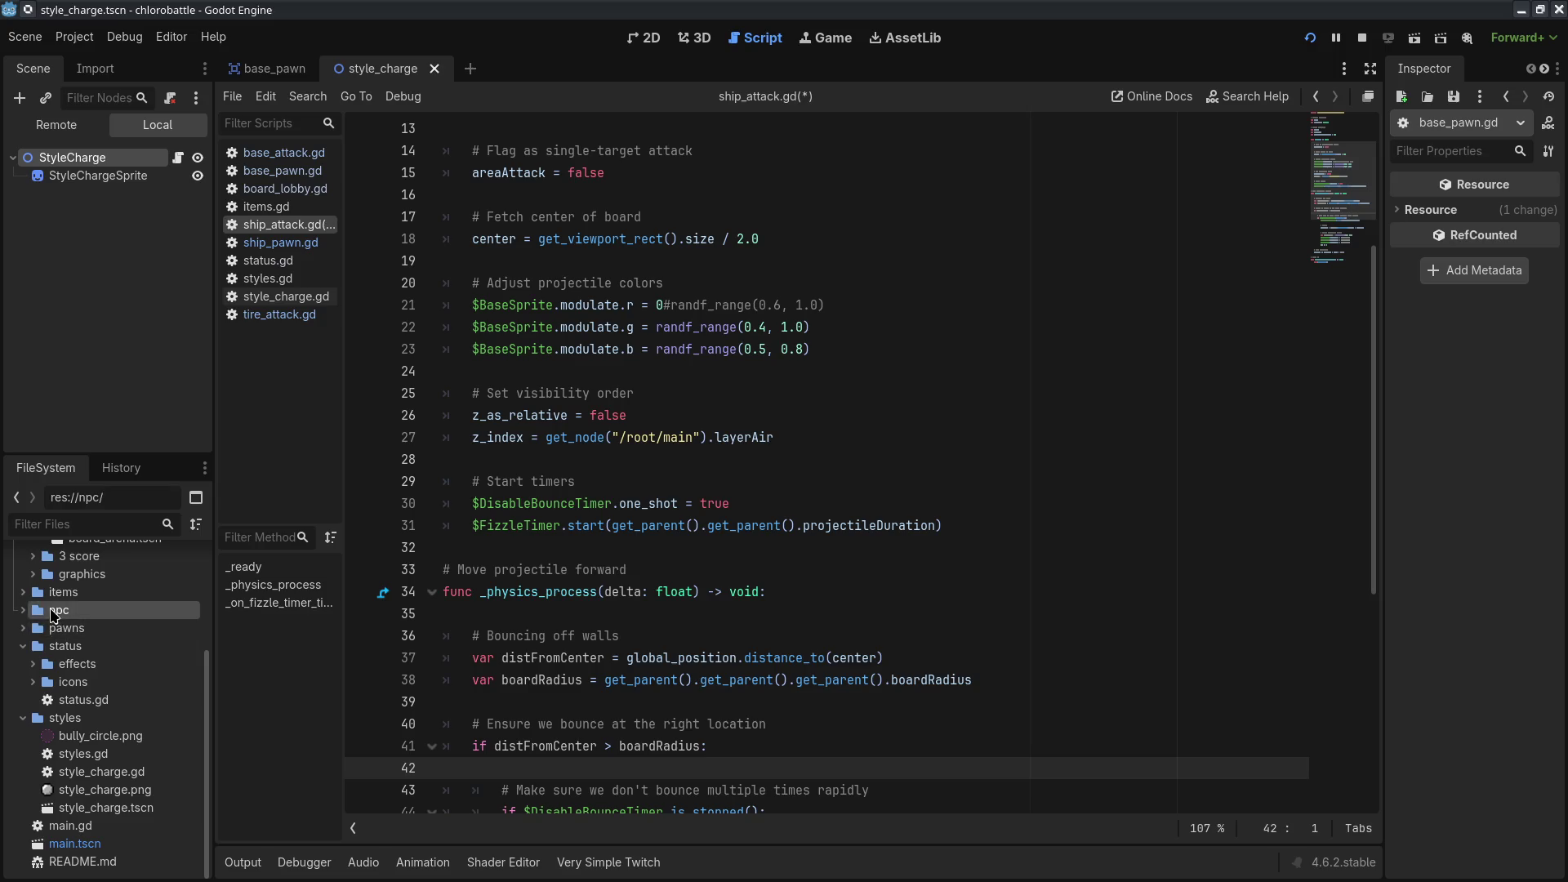
pyautogui.click(22, 610)
pyautogui.rightClick(96, 611)
pyautogui.moveTo(214, 555)
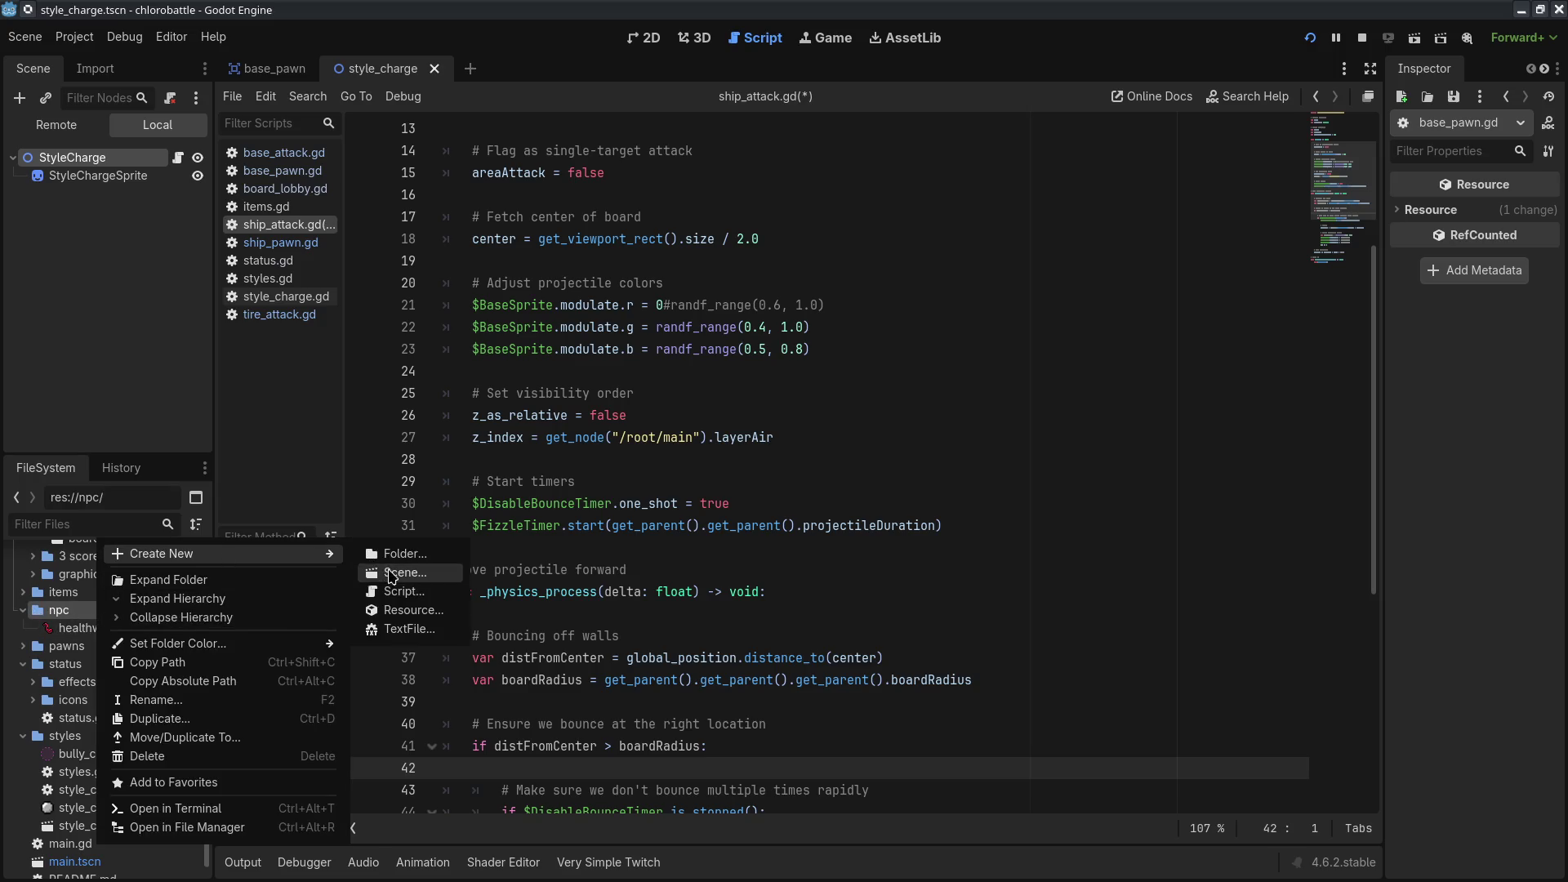
pyautogui.click(391, 574)
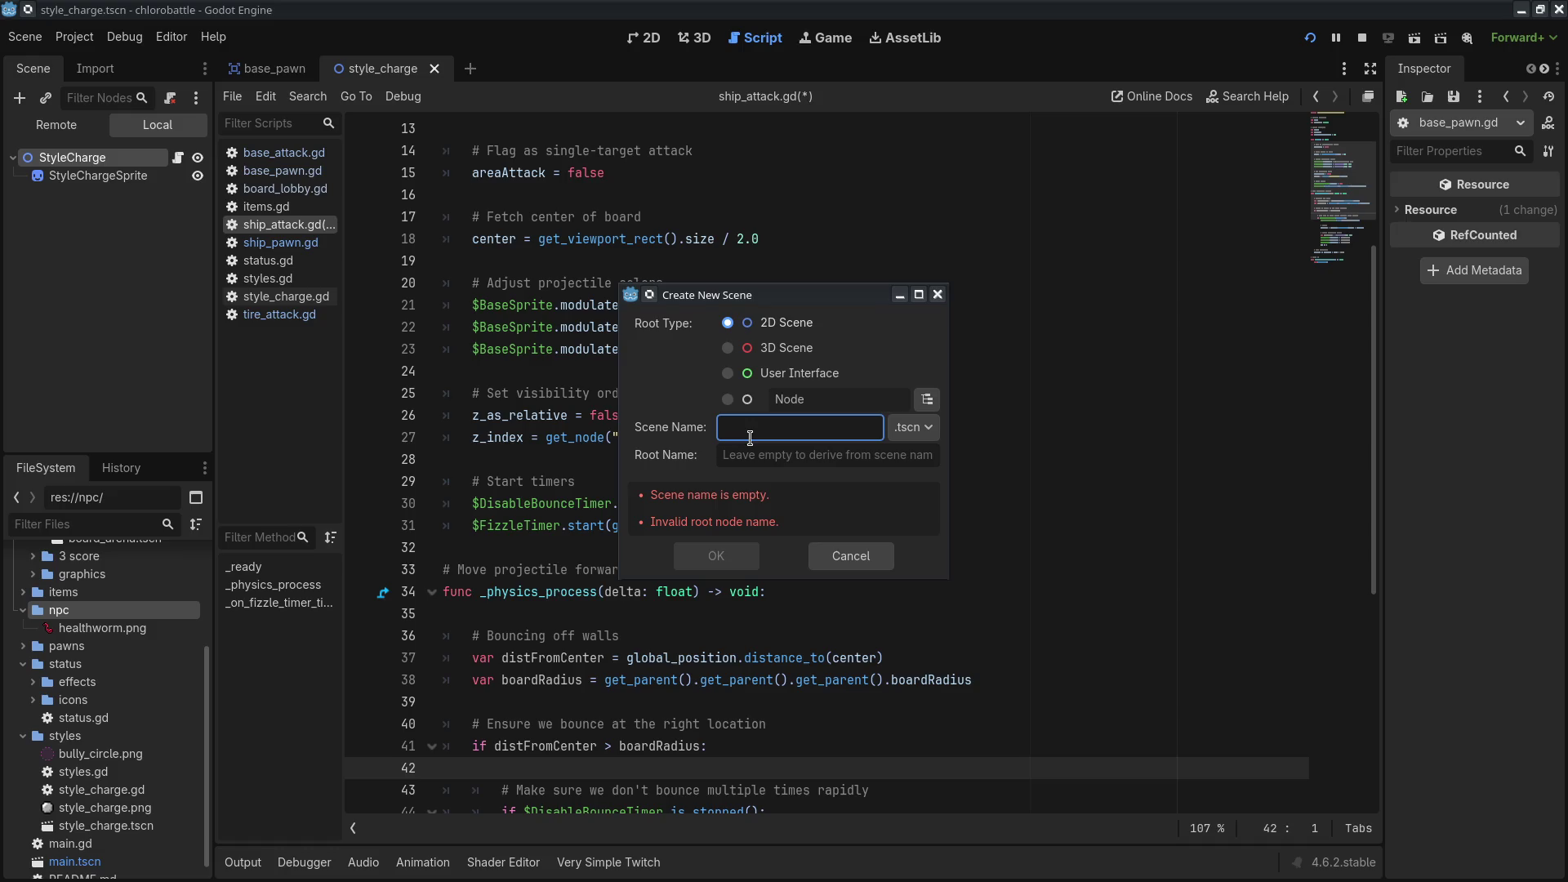
pyautogui.write('healthworm')
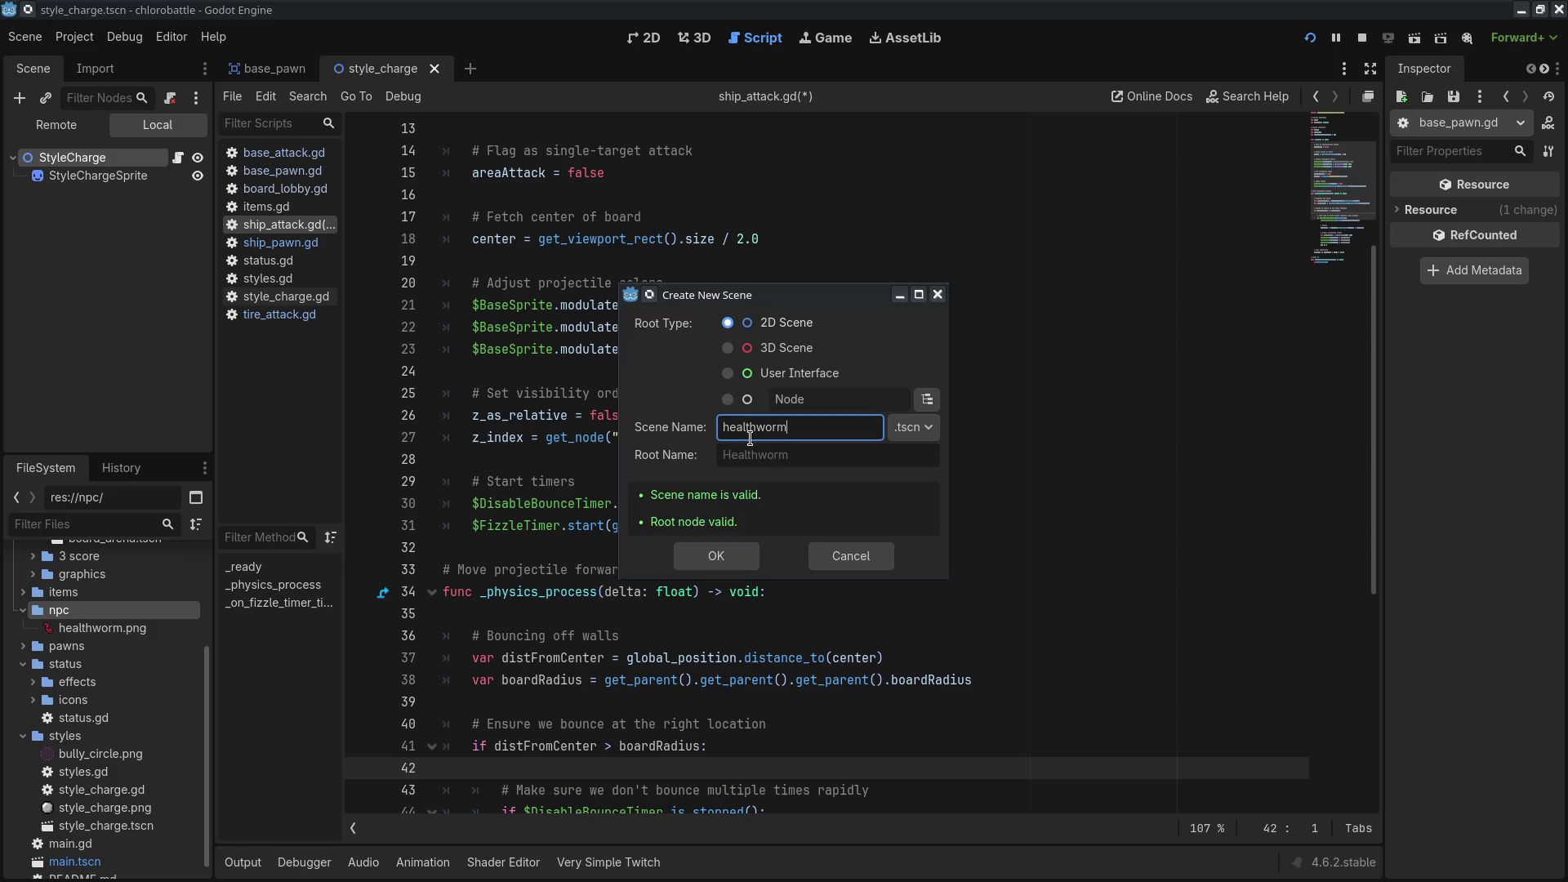
pyautogui.press('Return')
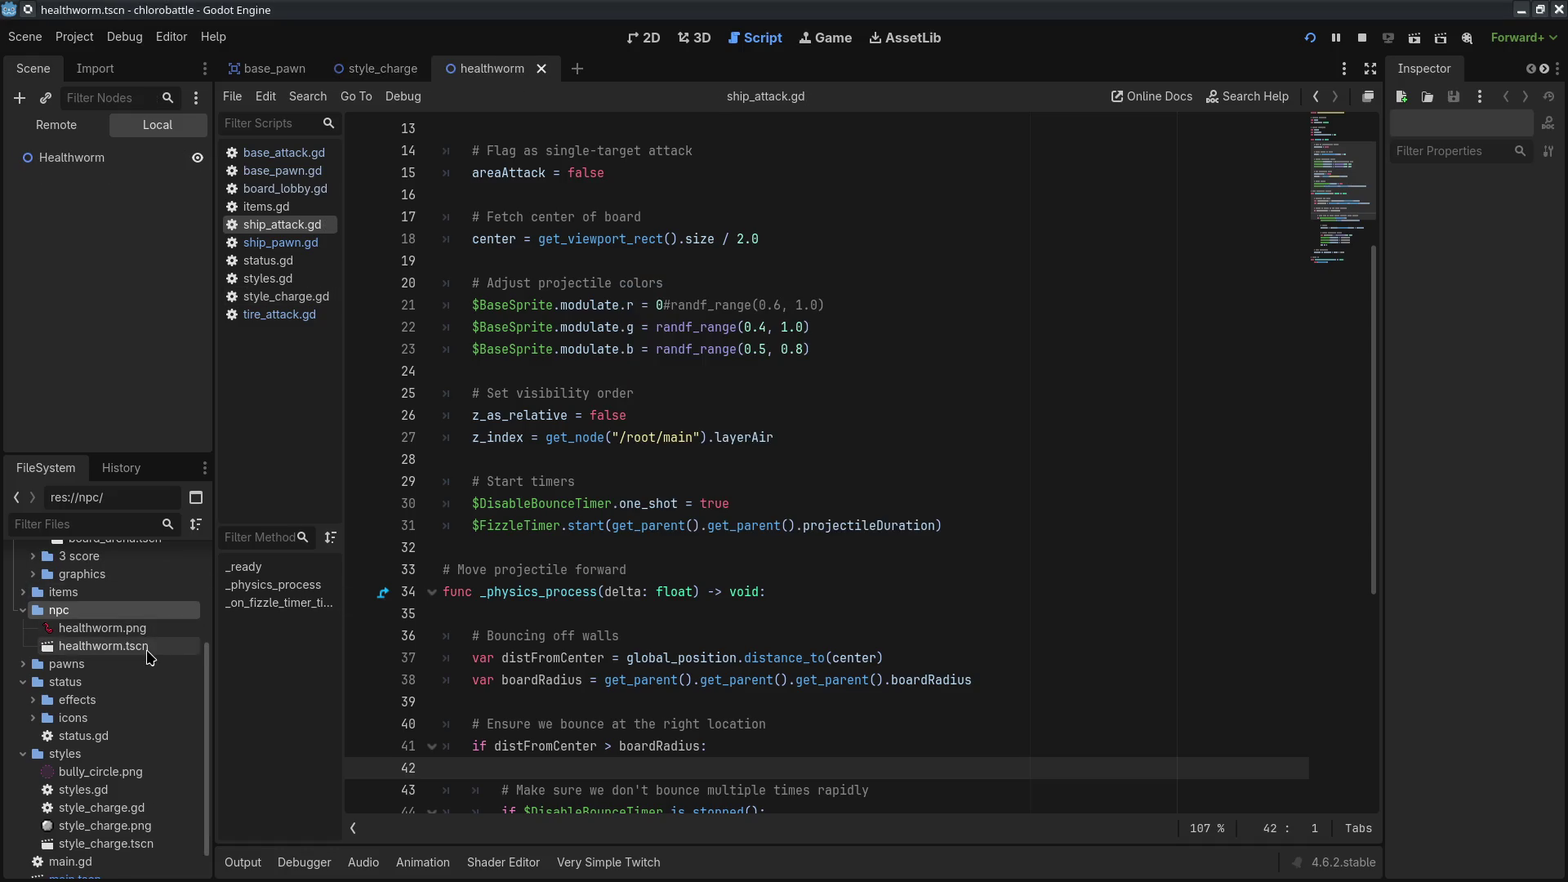
# - Add a Sprite2D child under the Healthworm root node
pyautogui.click(146, 655)
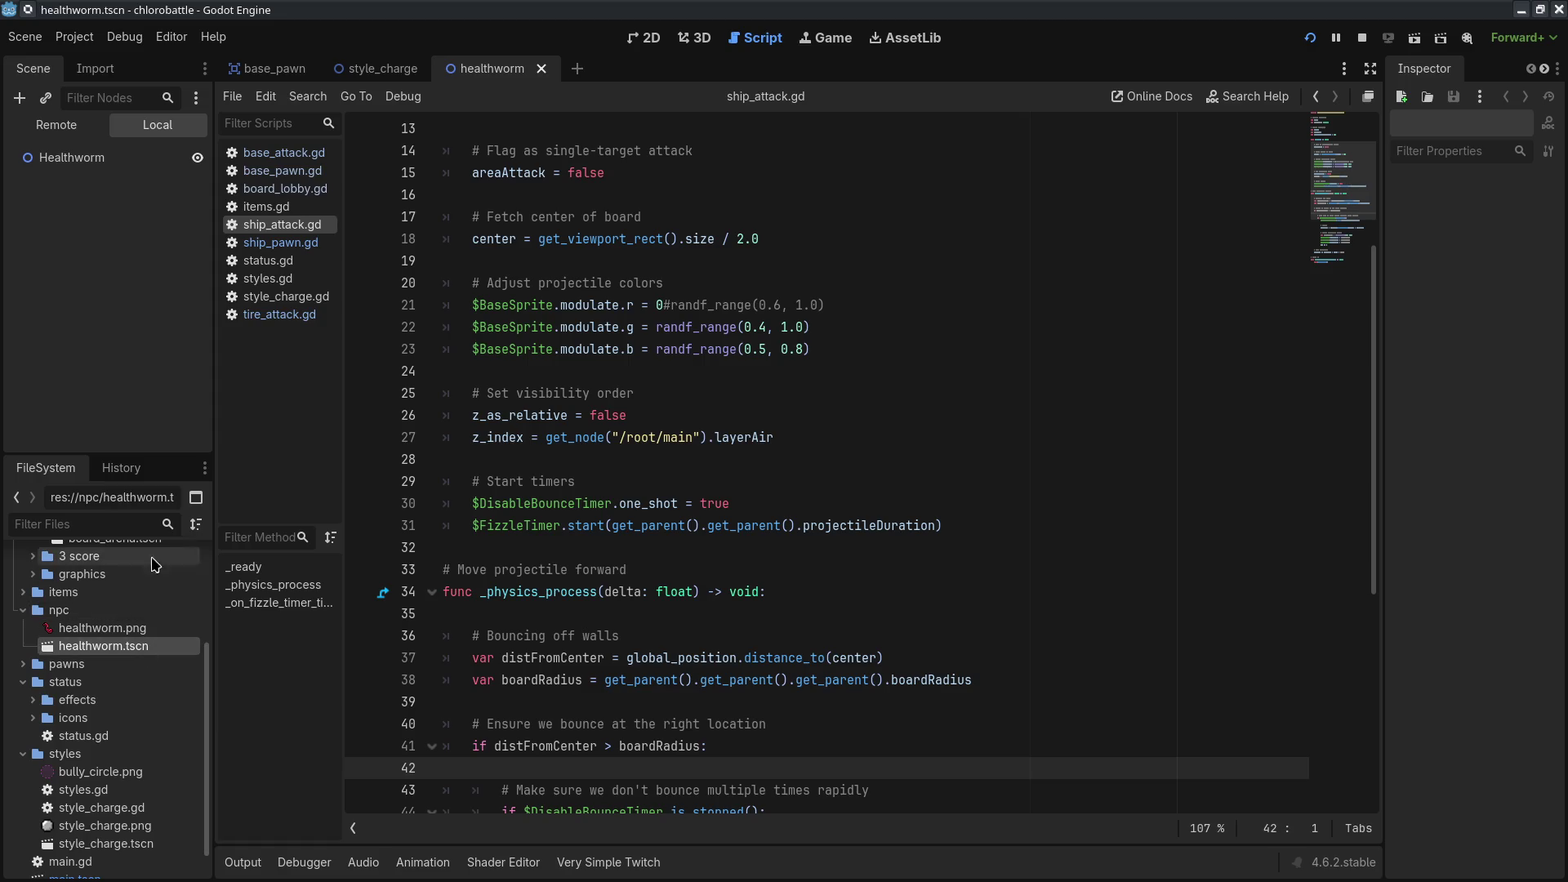
pyautogui.rightClick(139, 159)
pyautogui.click(205, 171)
pyautogui.write('sprite')
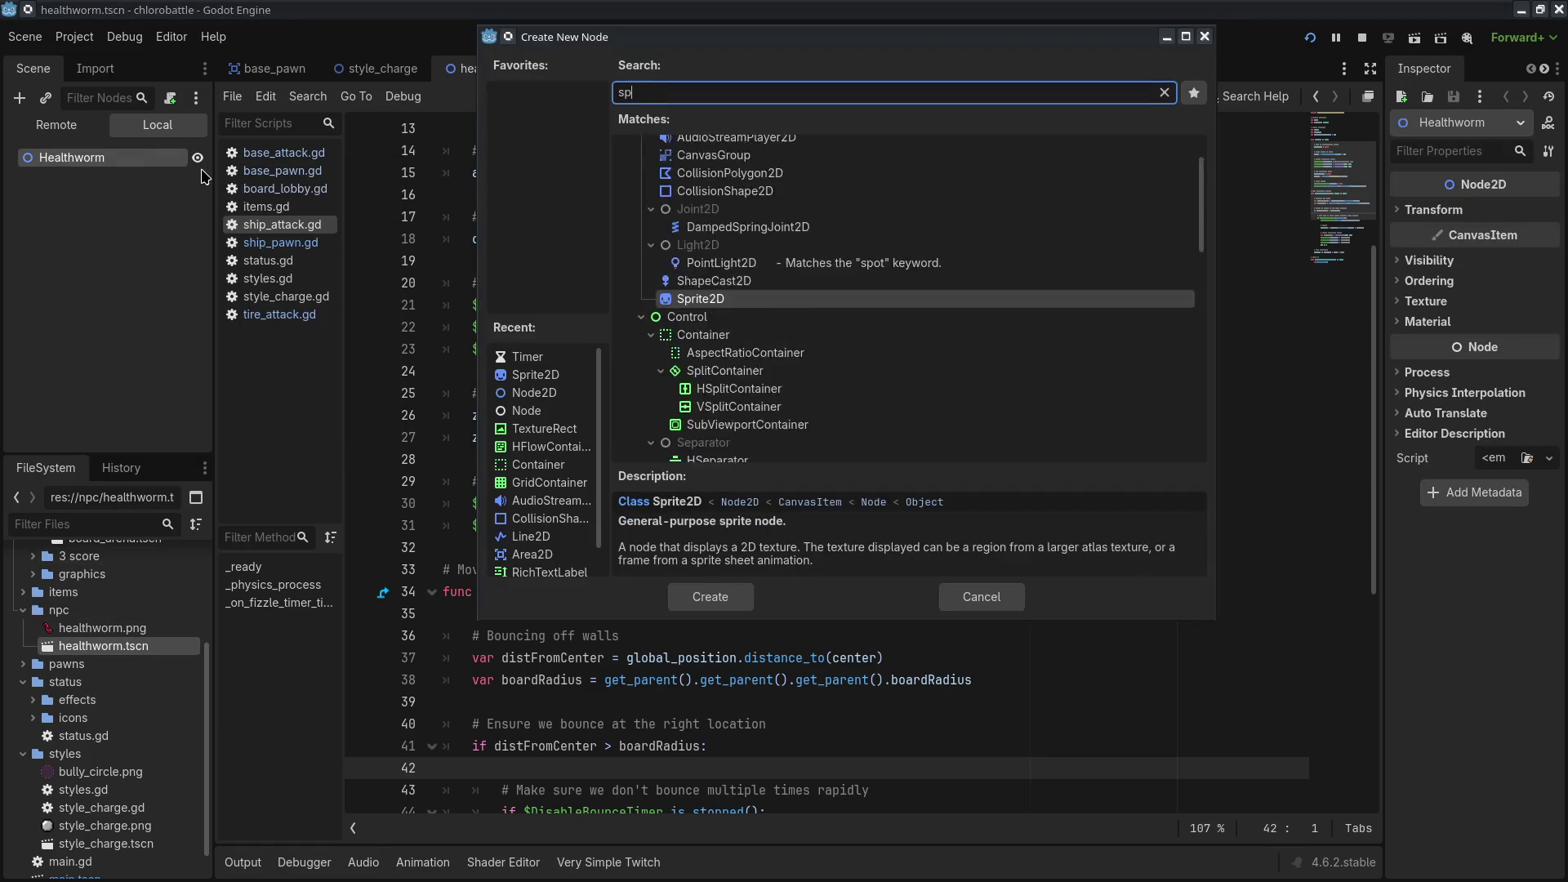
pyautogui.press('Return')
# - Change the Healthworm root node's type to Area2D
pyautogui.rightClick(116, 155)
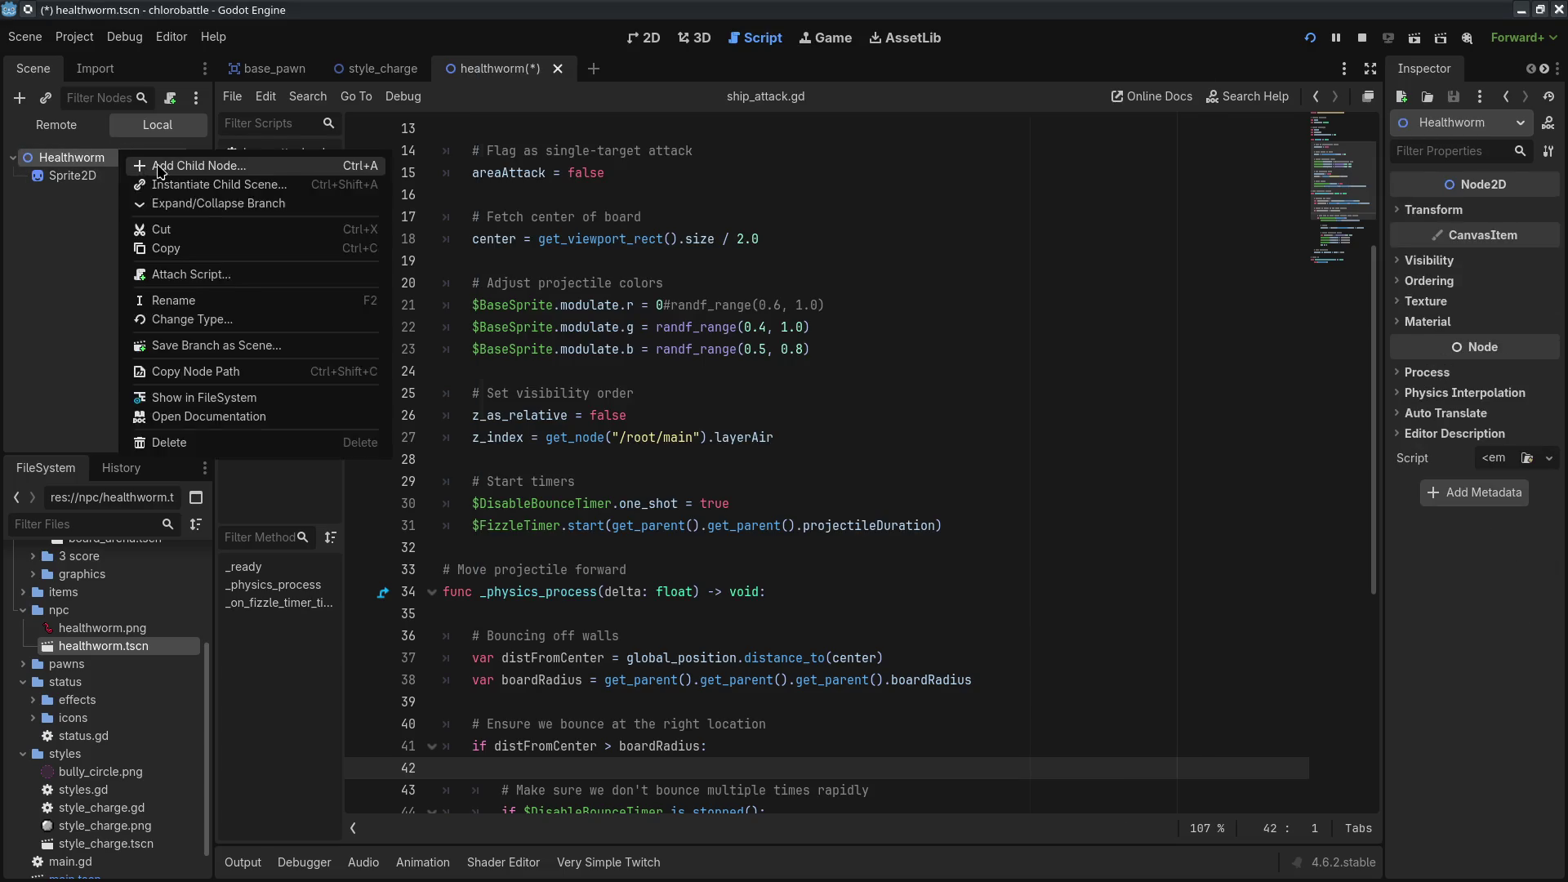
pyautogui.click(149, 164)
pyautogui.write('collider')
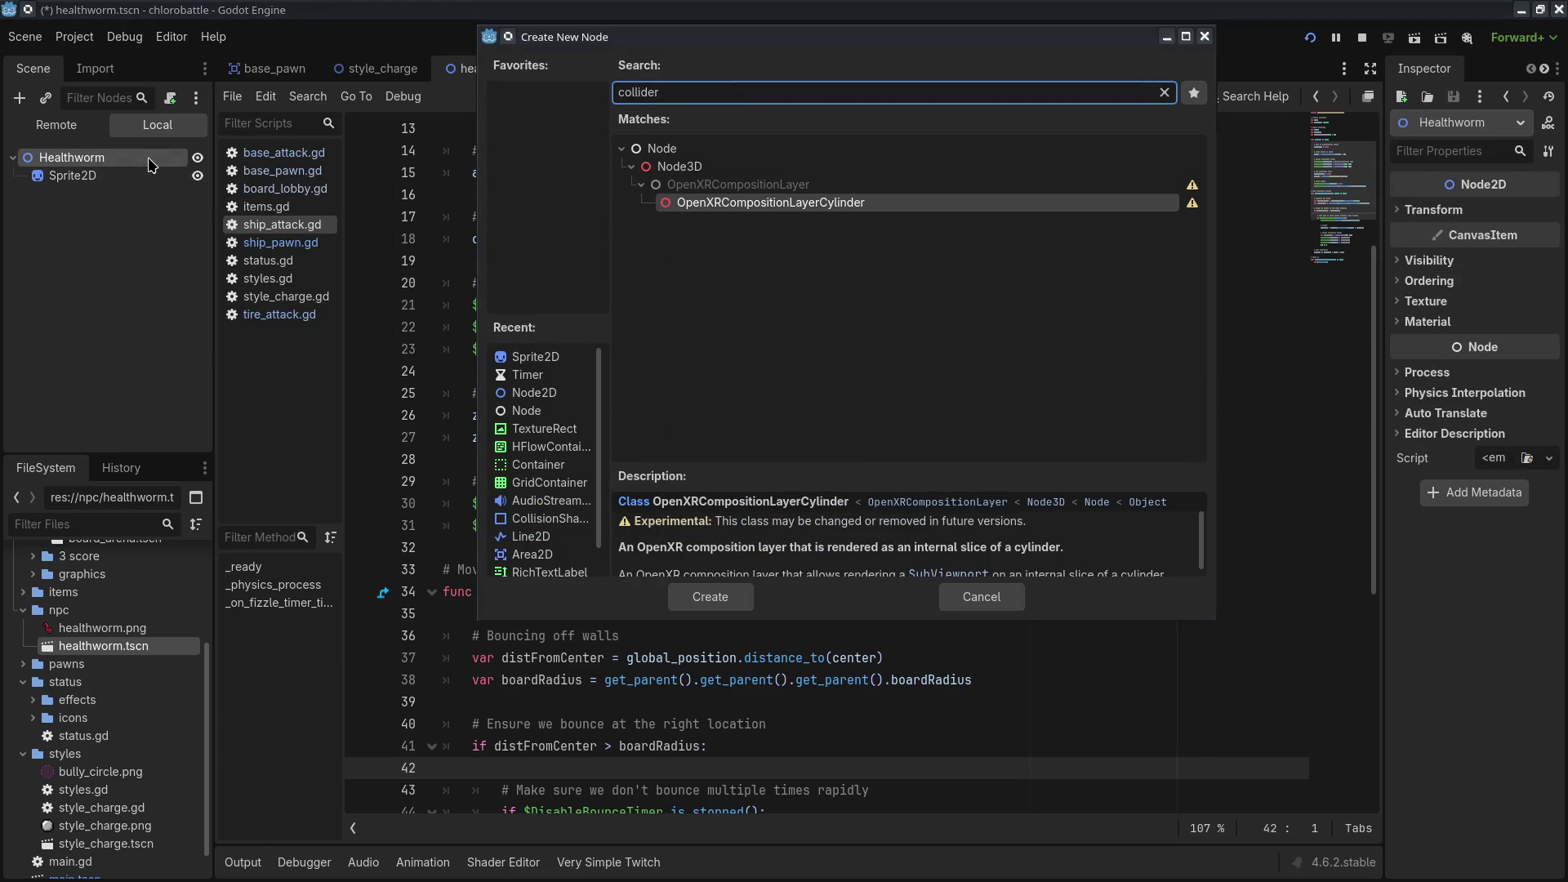
pyautogui.press('BackSpace')
pyautogui.press('BackSpace')
pyautogui.press('BackSpace')
pyautogui.write('area')
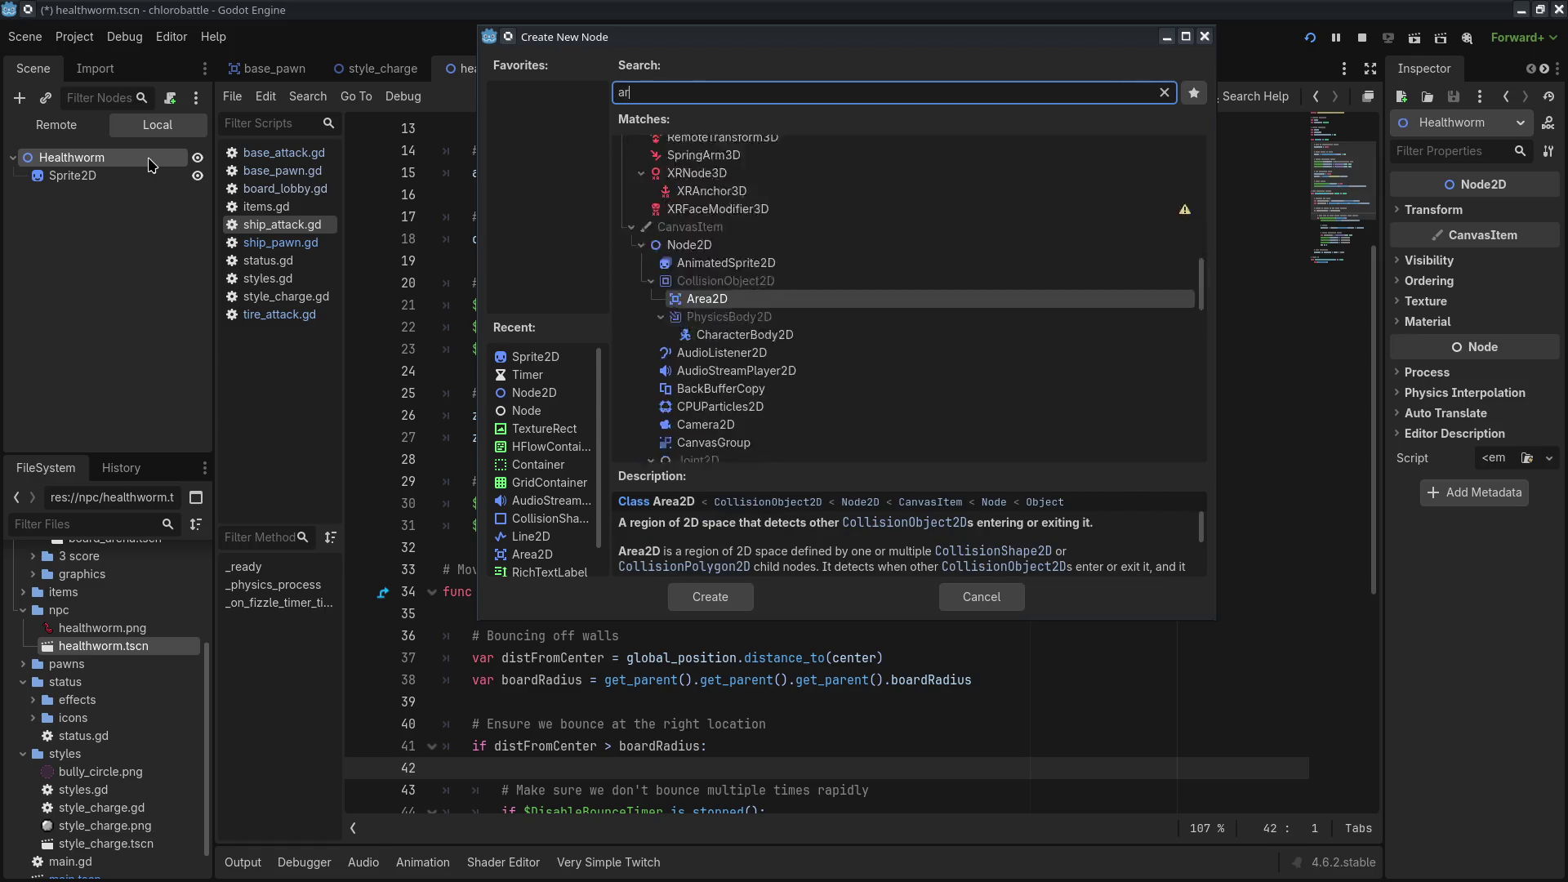
pyautogui.press('Escape')
pyautogui.rightClick(149, 164)
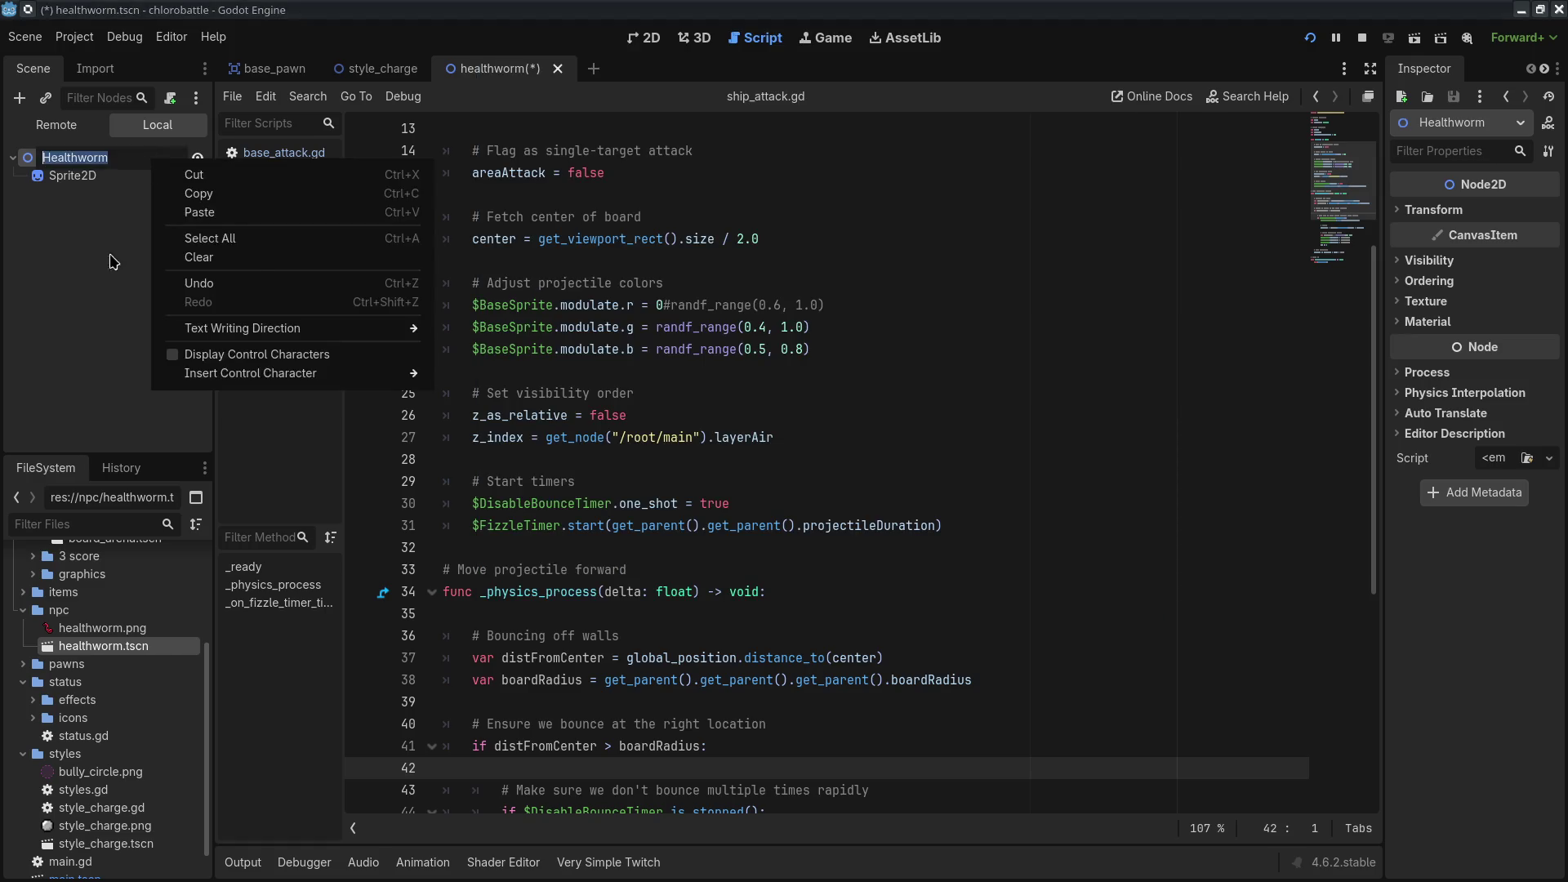
pyautogui.press('Escape')
pyautogui.rightClick(100, 158)
pyautogui.click(203, 324)
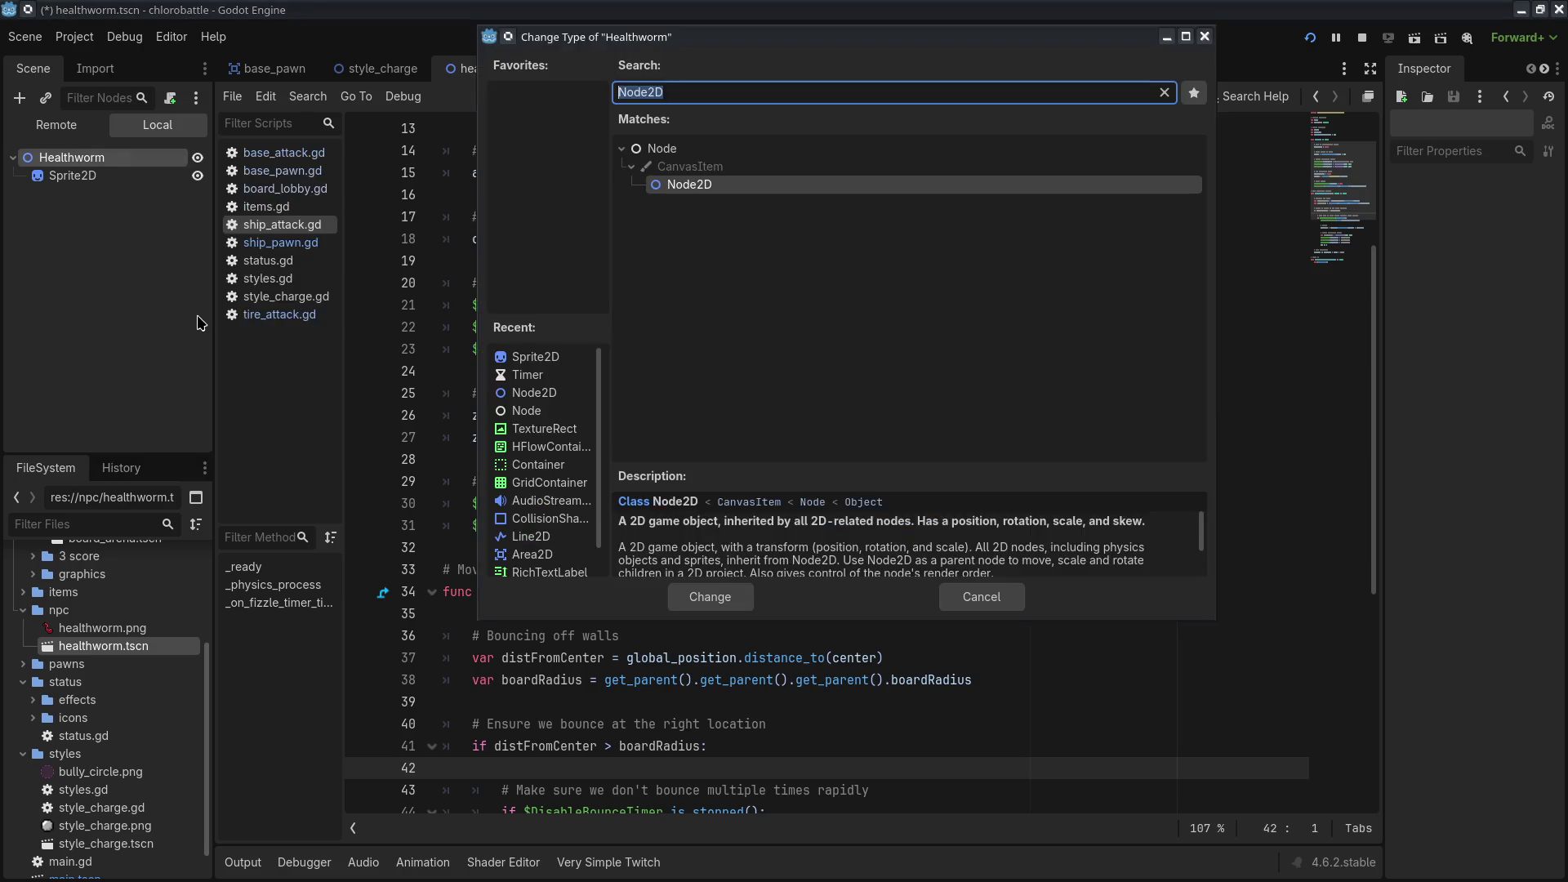
pyautogui.write('area')
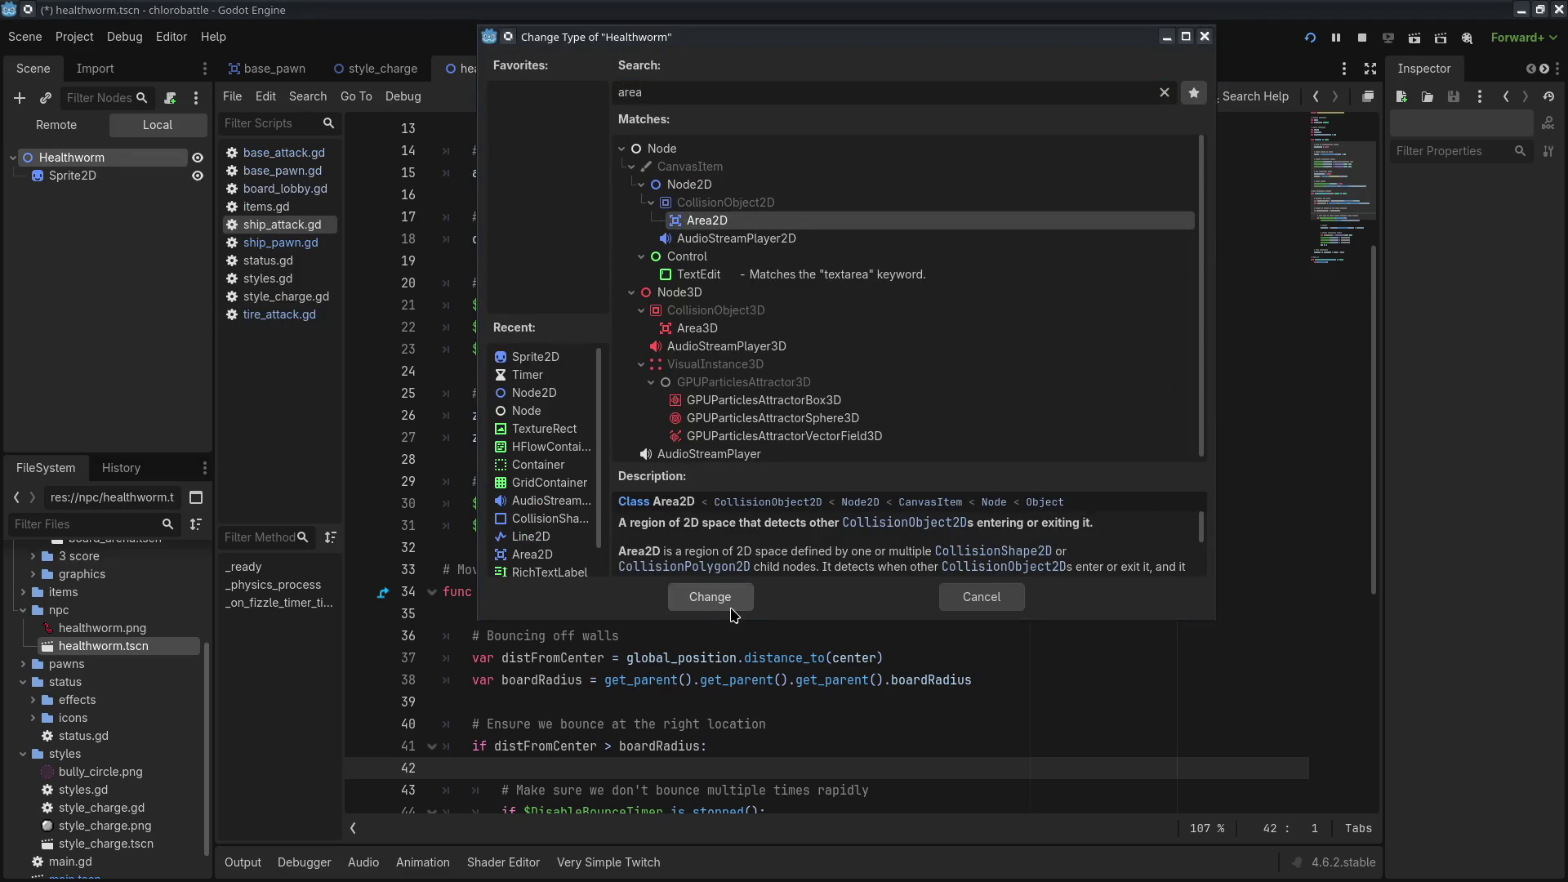
pyautogui.click(729, 605)
# - Add a CollisionShape2D child under Healthworm
pyautogui.click(163, 157)
pyautogui.moveTo(179, 162)
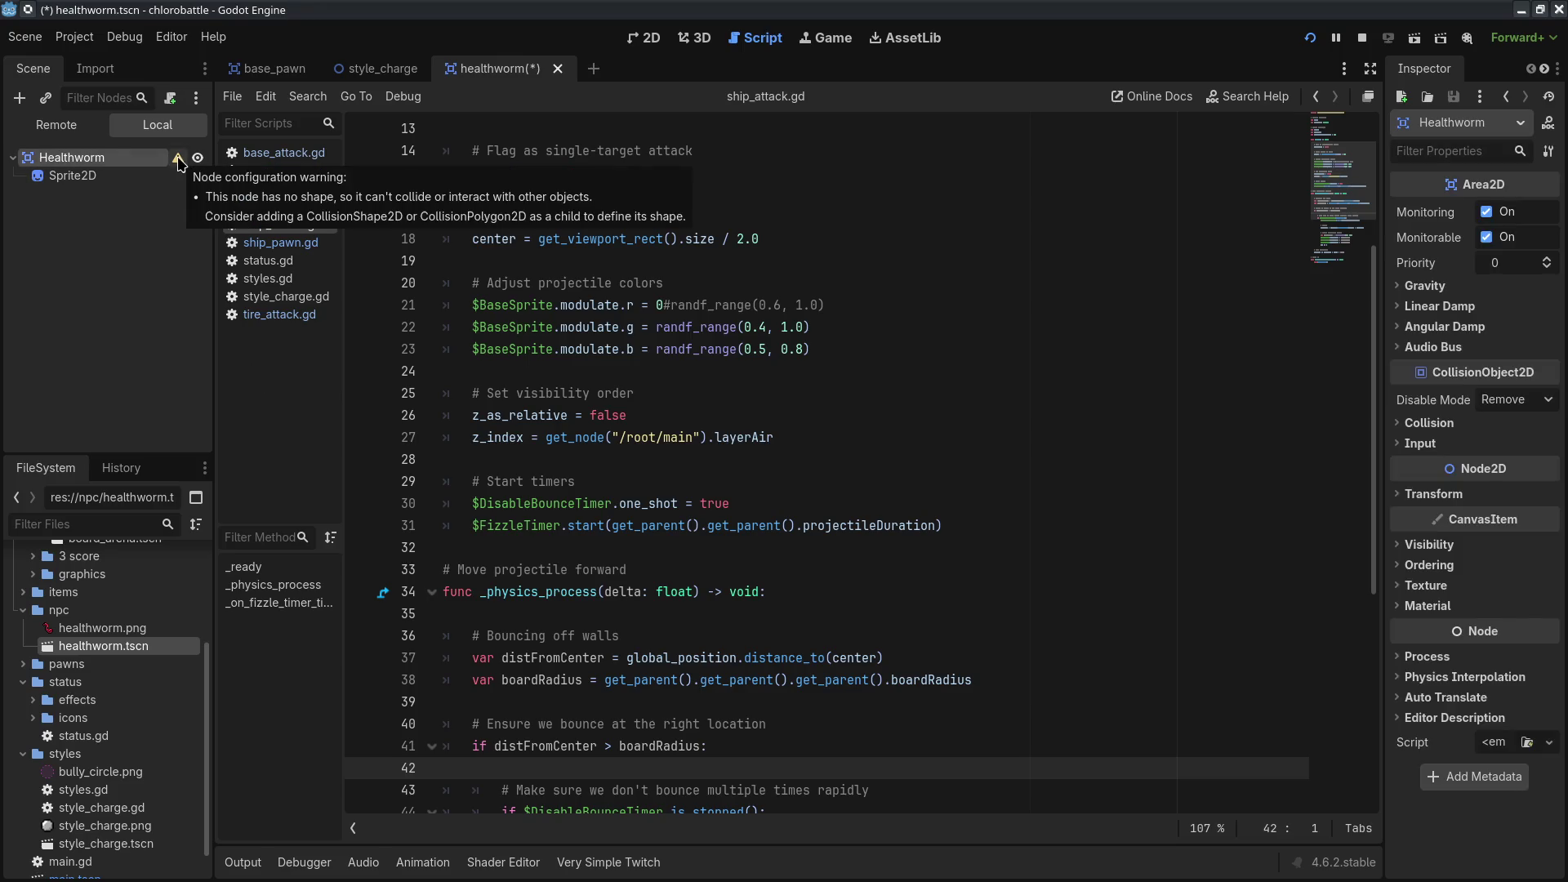
pyautogui.rightClick(116, 160)
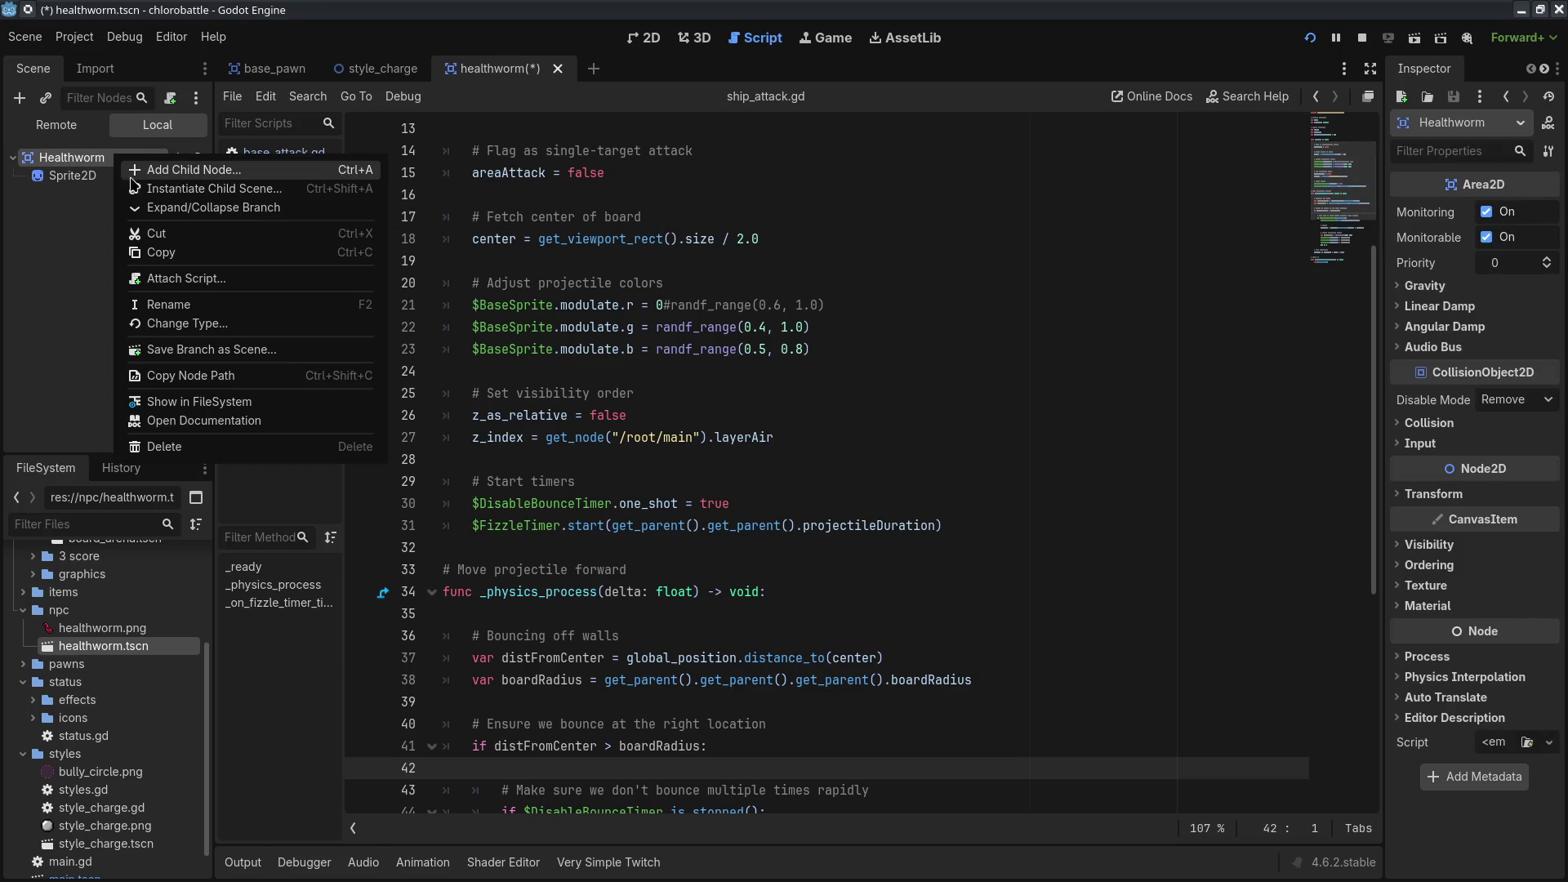
pyautogui.click(155, 173)
pyautogui.write('colldier')
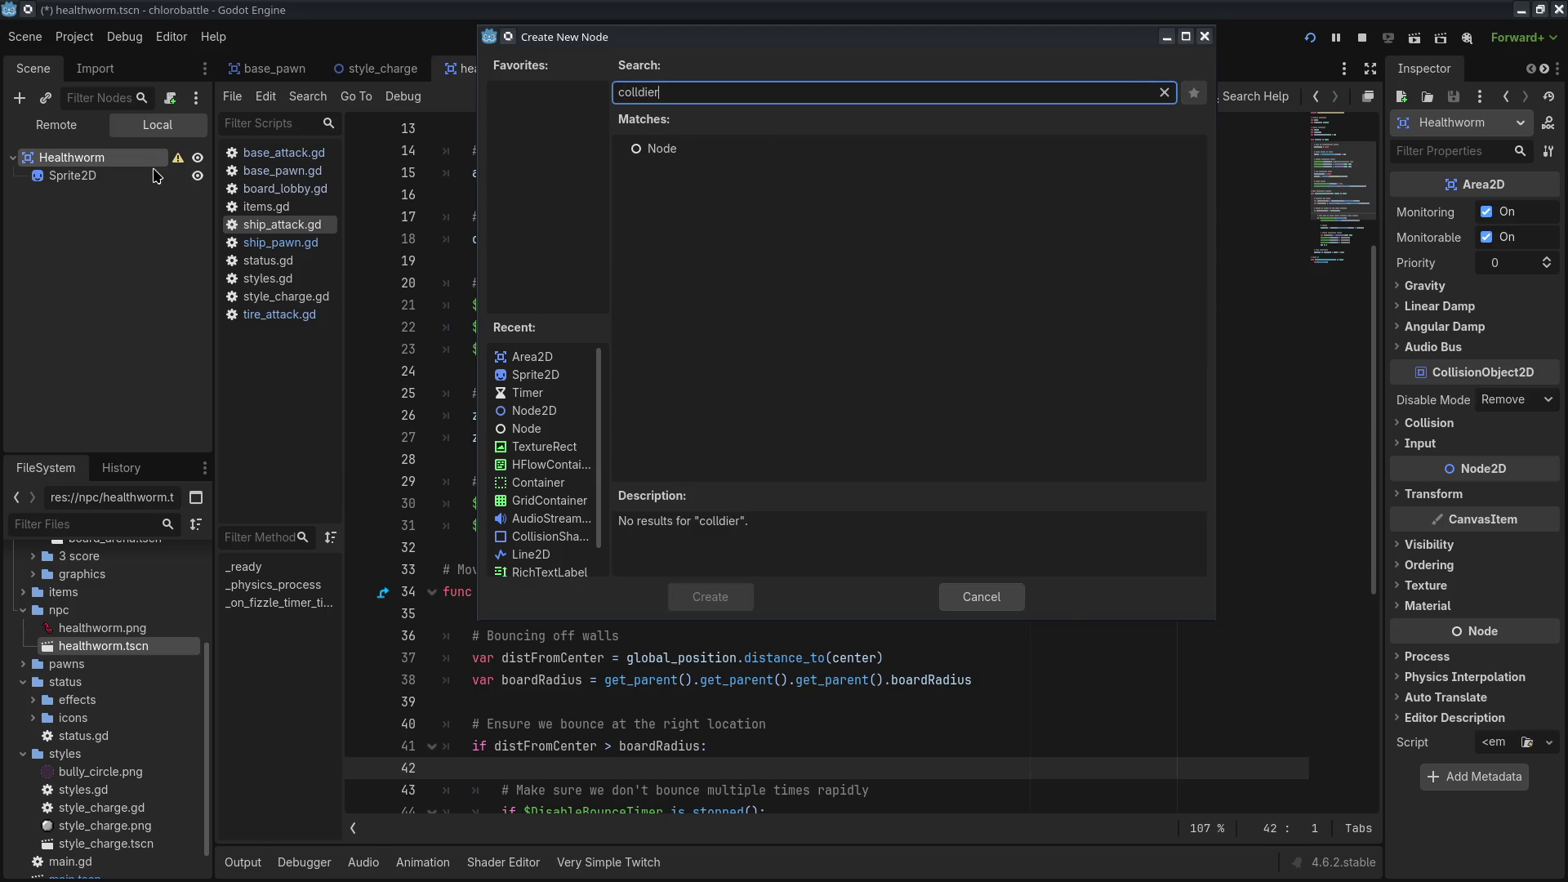
pyautogui.press('BackSpace')
pyautogui.press('BackSpace')
pyautogui.press('BackSpace')
pyautogui.press('BackSpace')
pyautogui.write('ider')
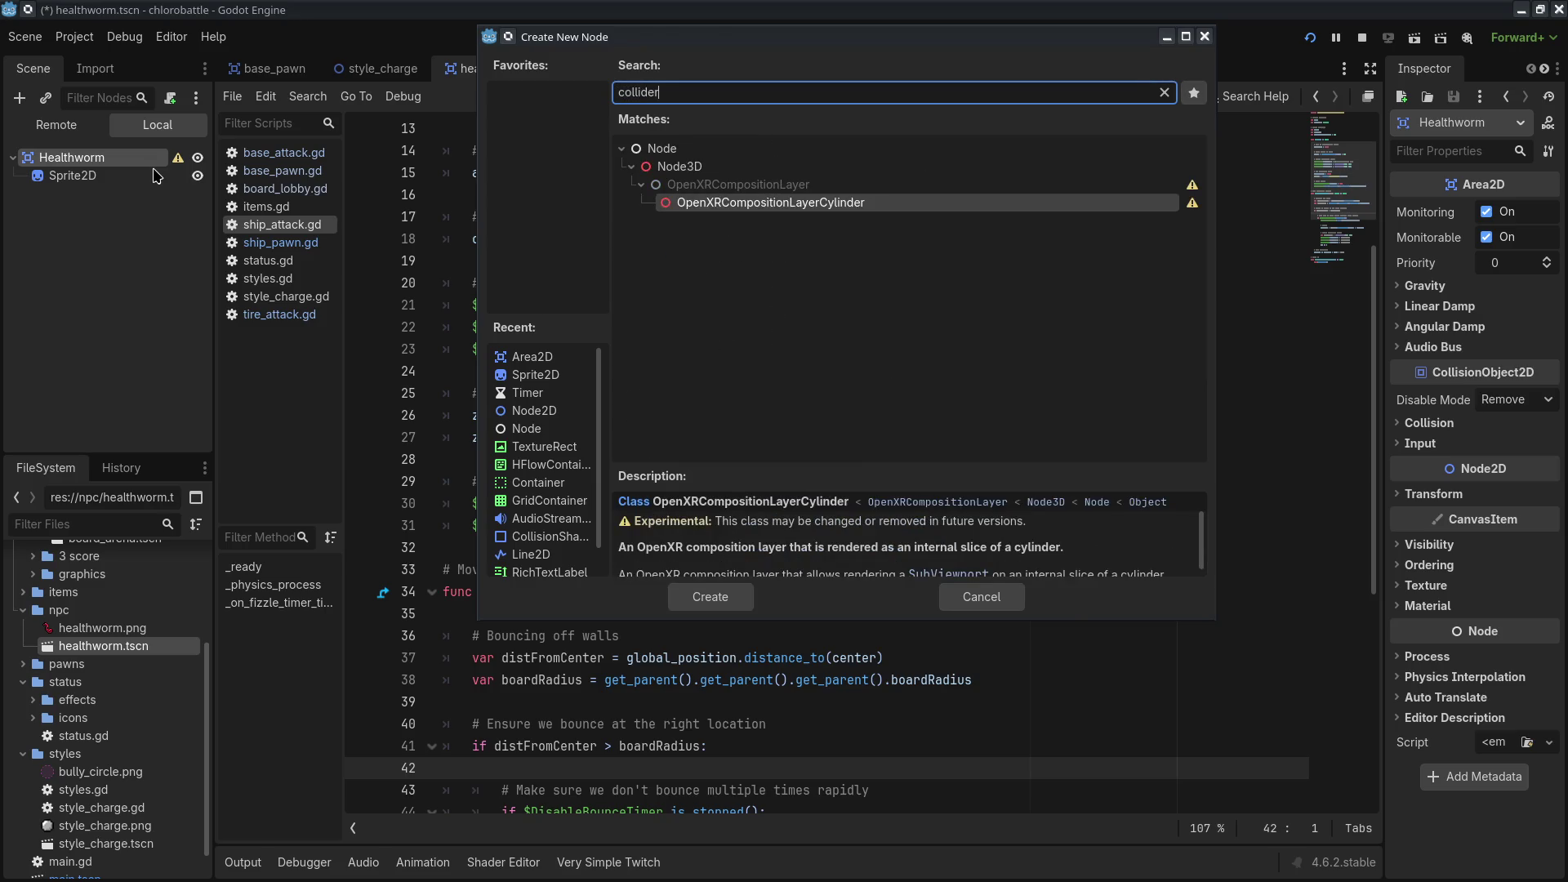
pyautogui.press('BackSpace')
pyautogui.press('BackSpace')
pyautogui.press('BackSpace')
pyautogui.click(765, 222)
pyautogui.click(711, 597)
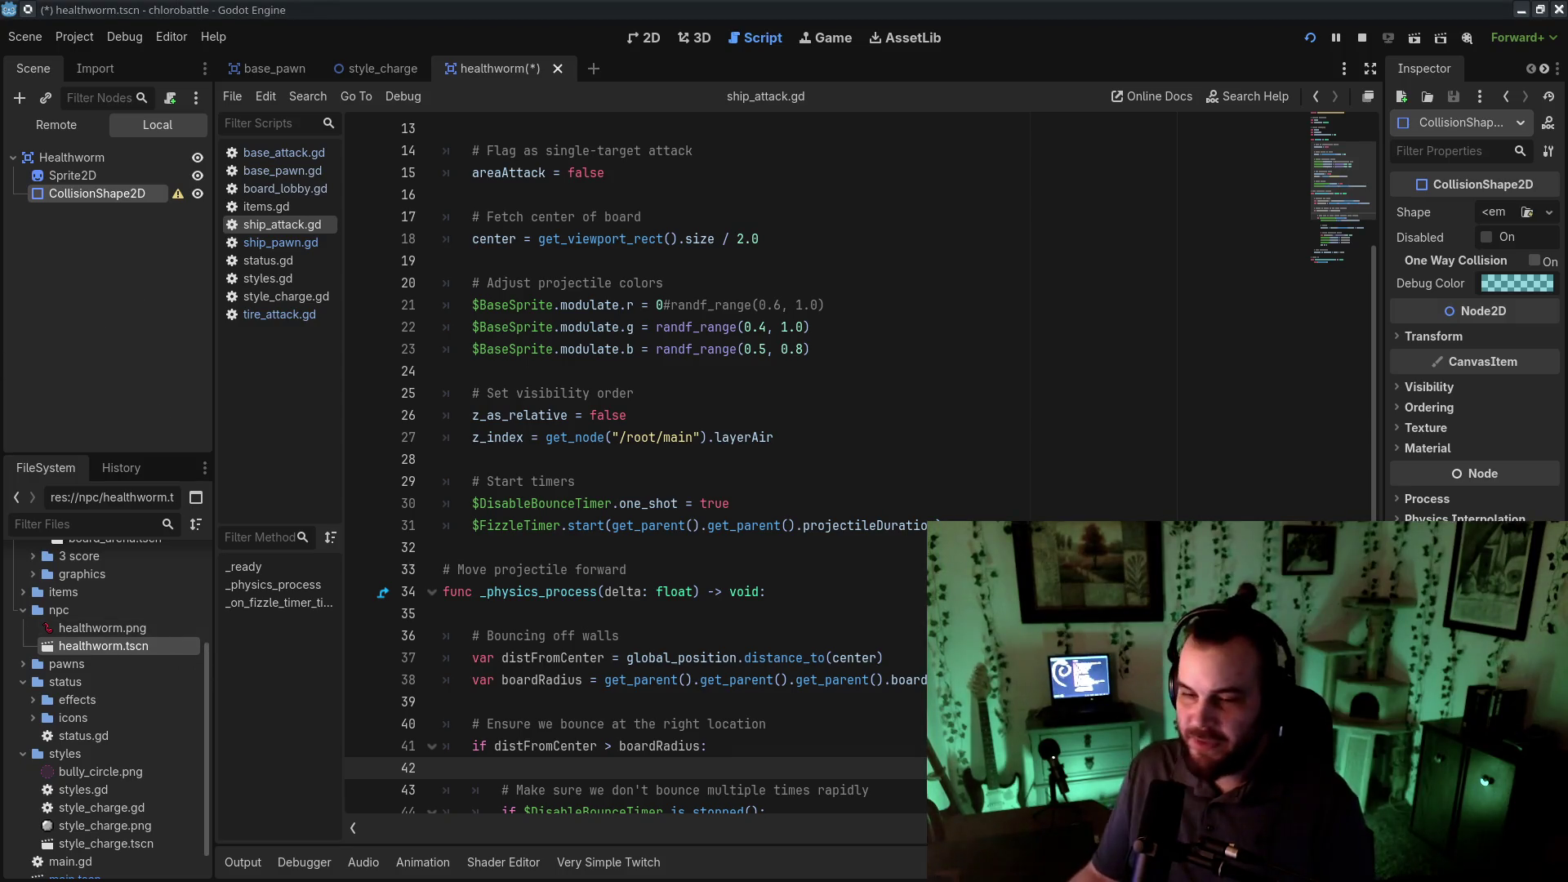
pyautogui.click(88, 338)
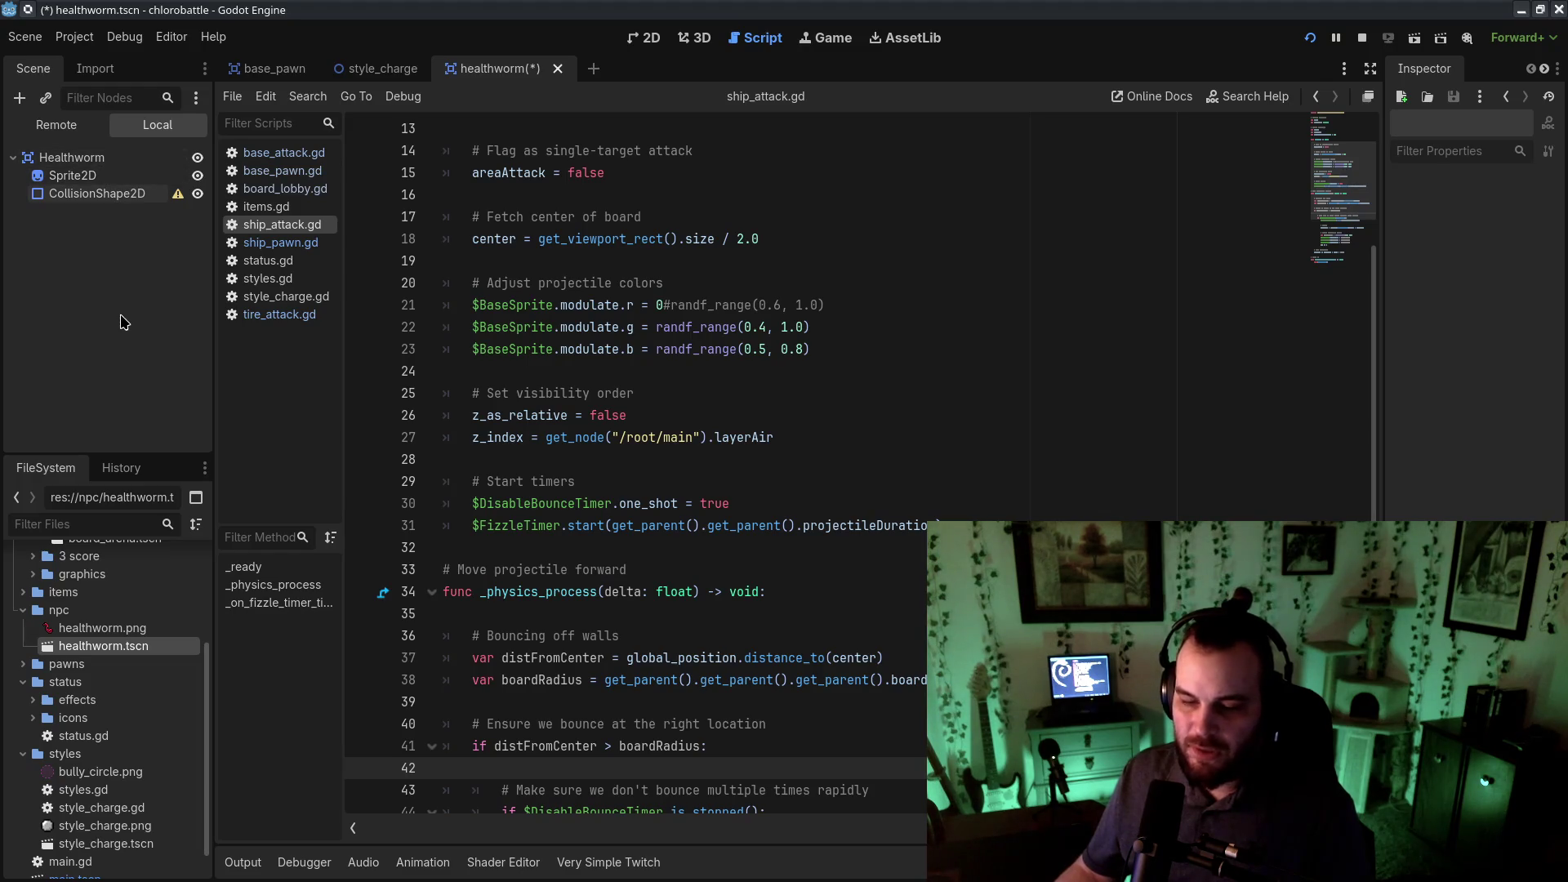
# - Give the CollisionShape2D a New CircleShape2D in the widened Inspector
pyautogui.rightClick(129, 653)
pyautogui.click(98, 367)
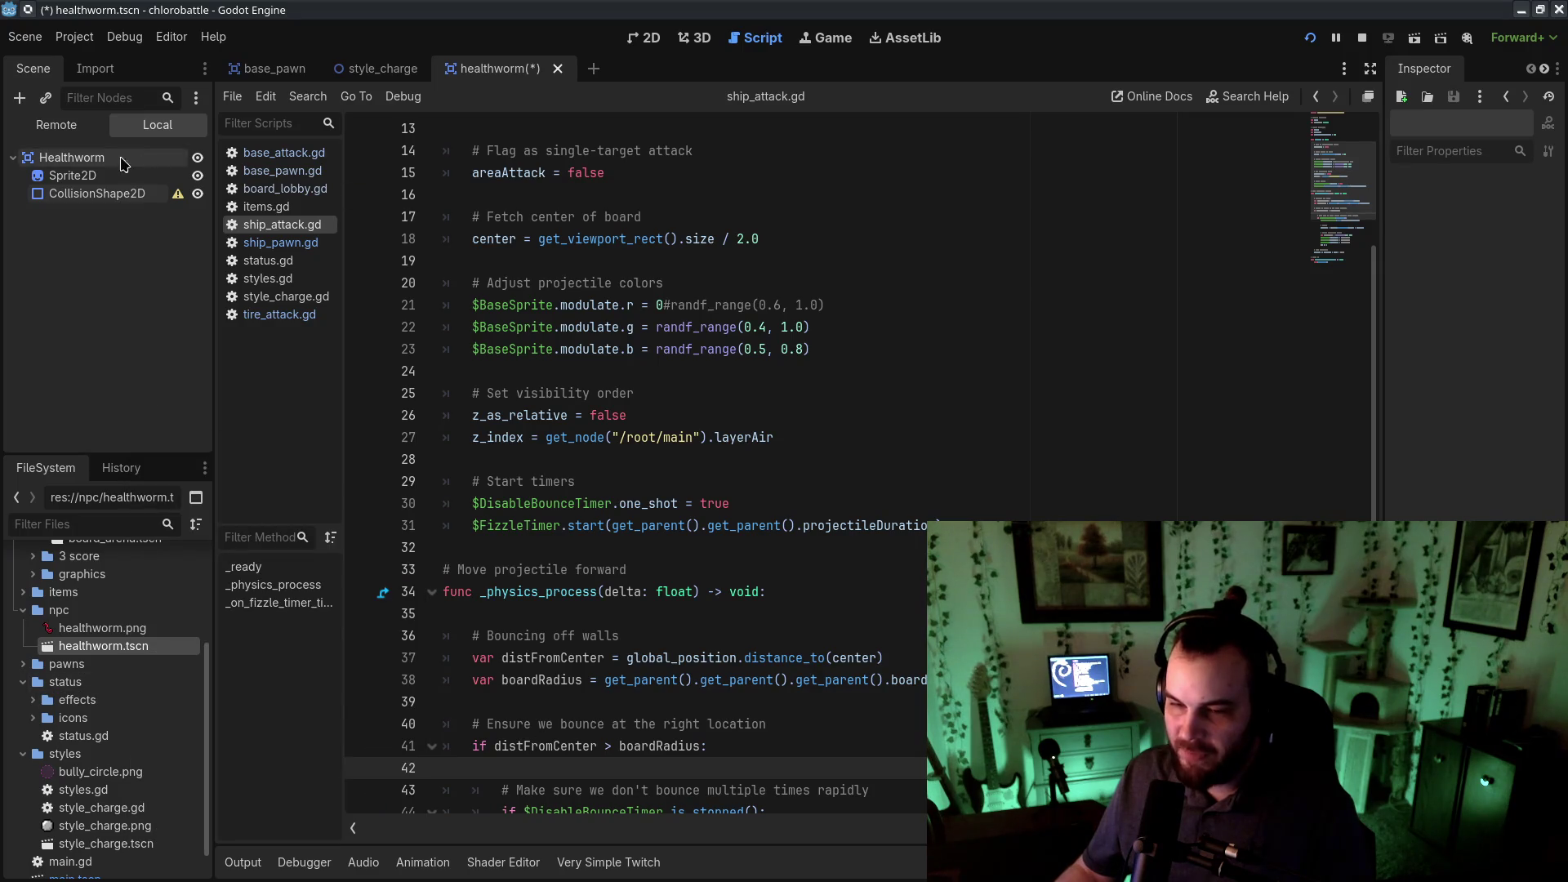
pyautogui.click(139, 196)
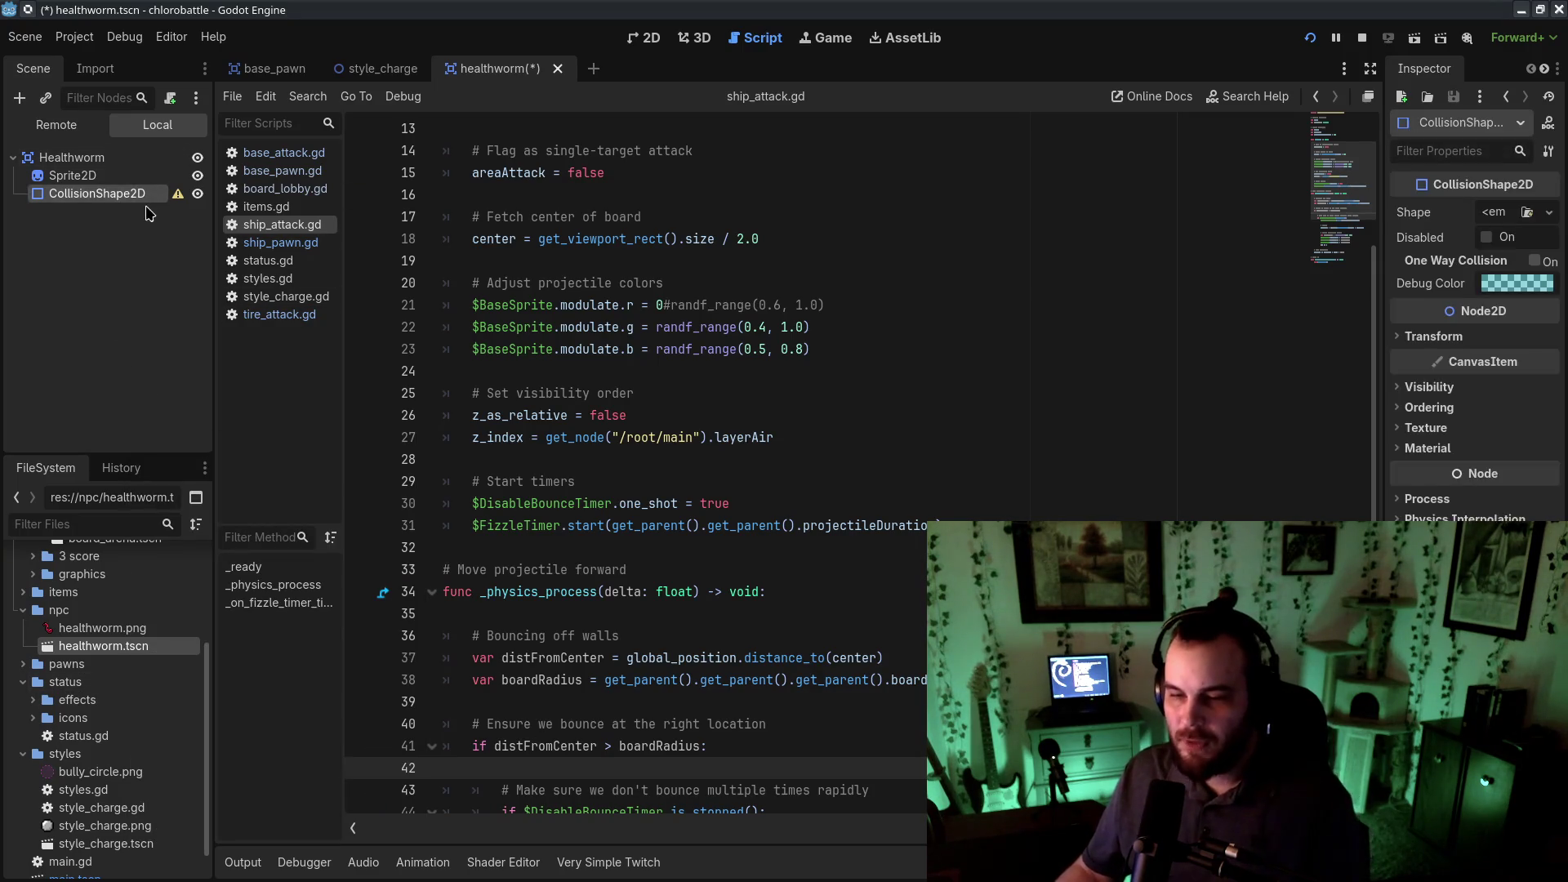
pyautogui.moveTo(1384, 253); pyautogui.dragTo(1212, 253)
pyautogui.click(1457, 214)
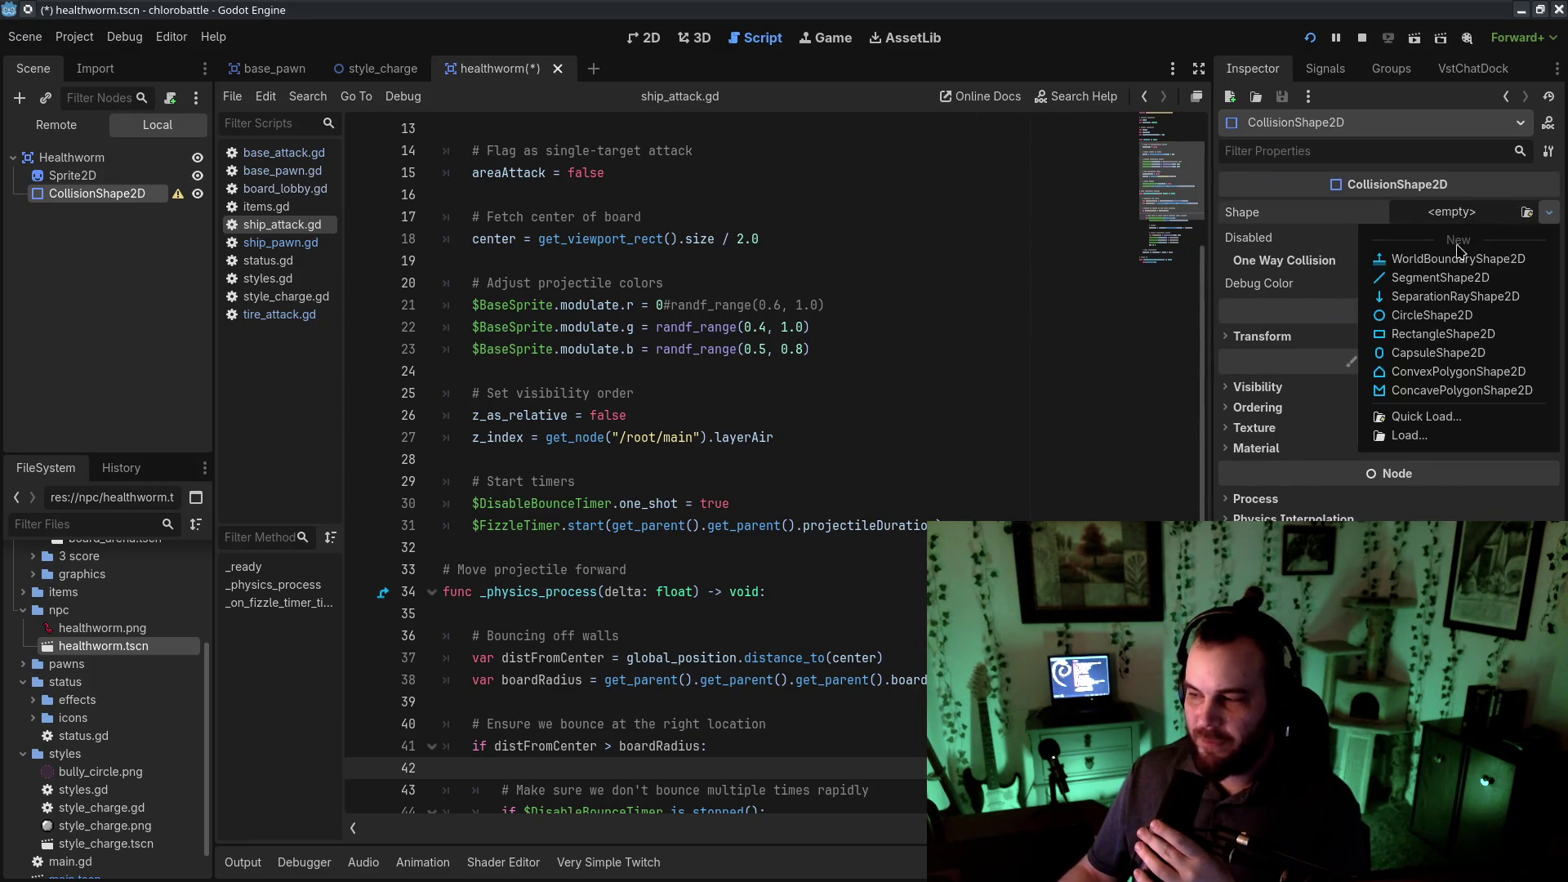
pyautogui.click(1434, 315)
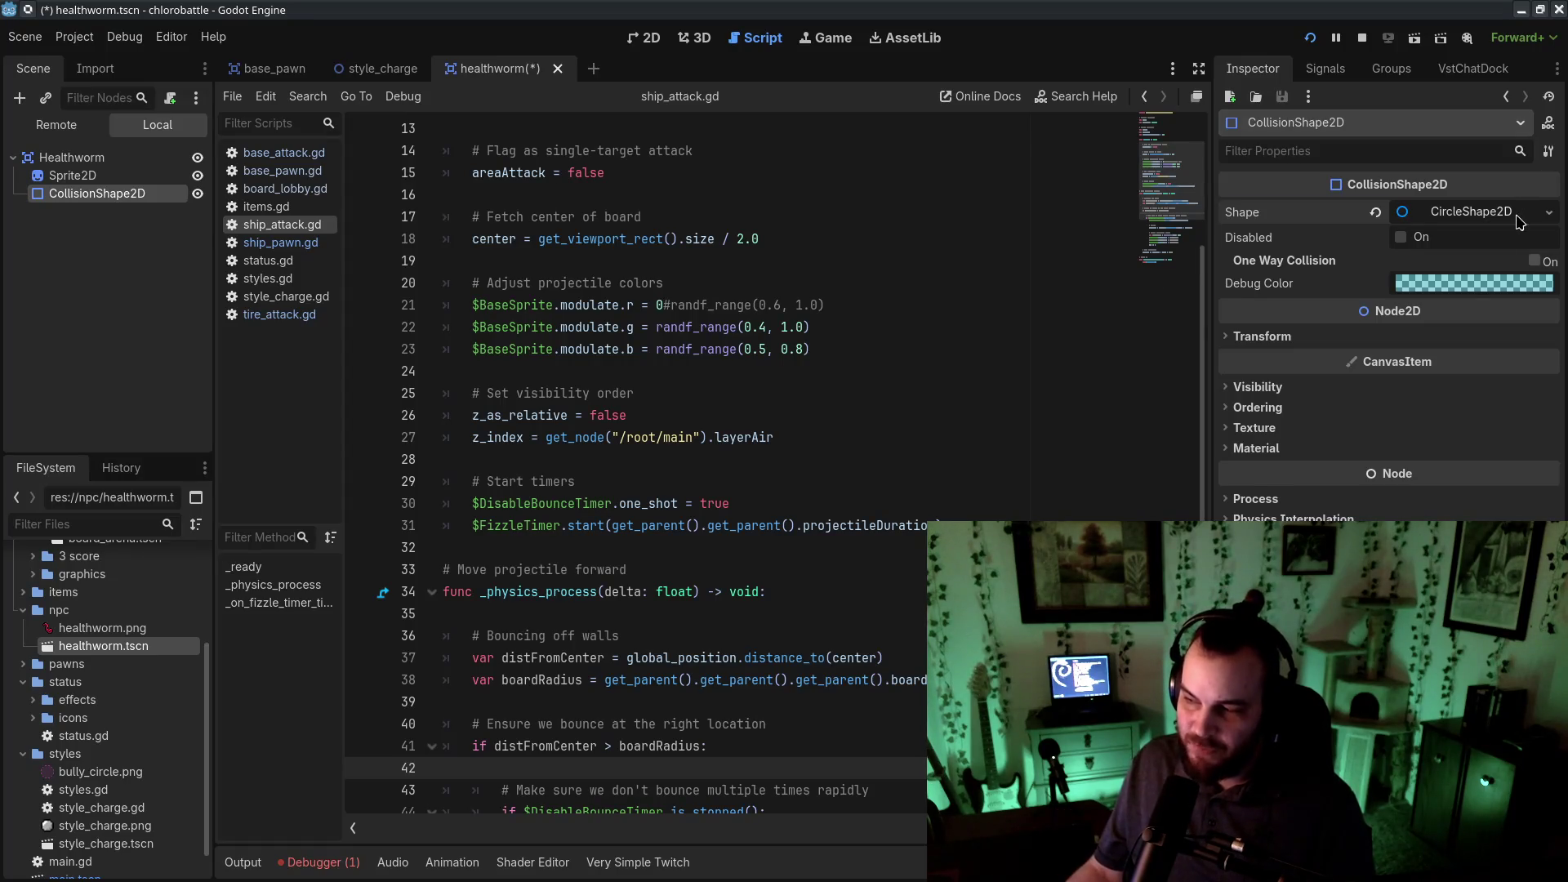
# - Expand the CircleShape2D's radius settings, then fold them away again
pyautogui.click(1470, 212)
pyautogui.click(1496, 222)
pyautogui.click(1486, 219)
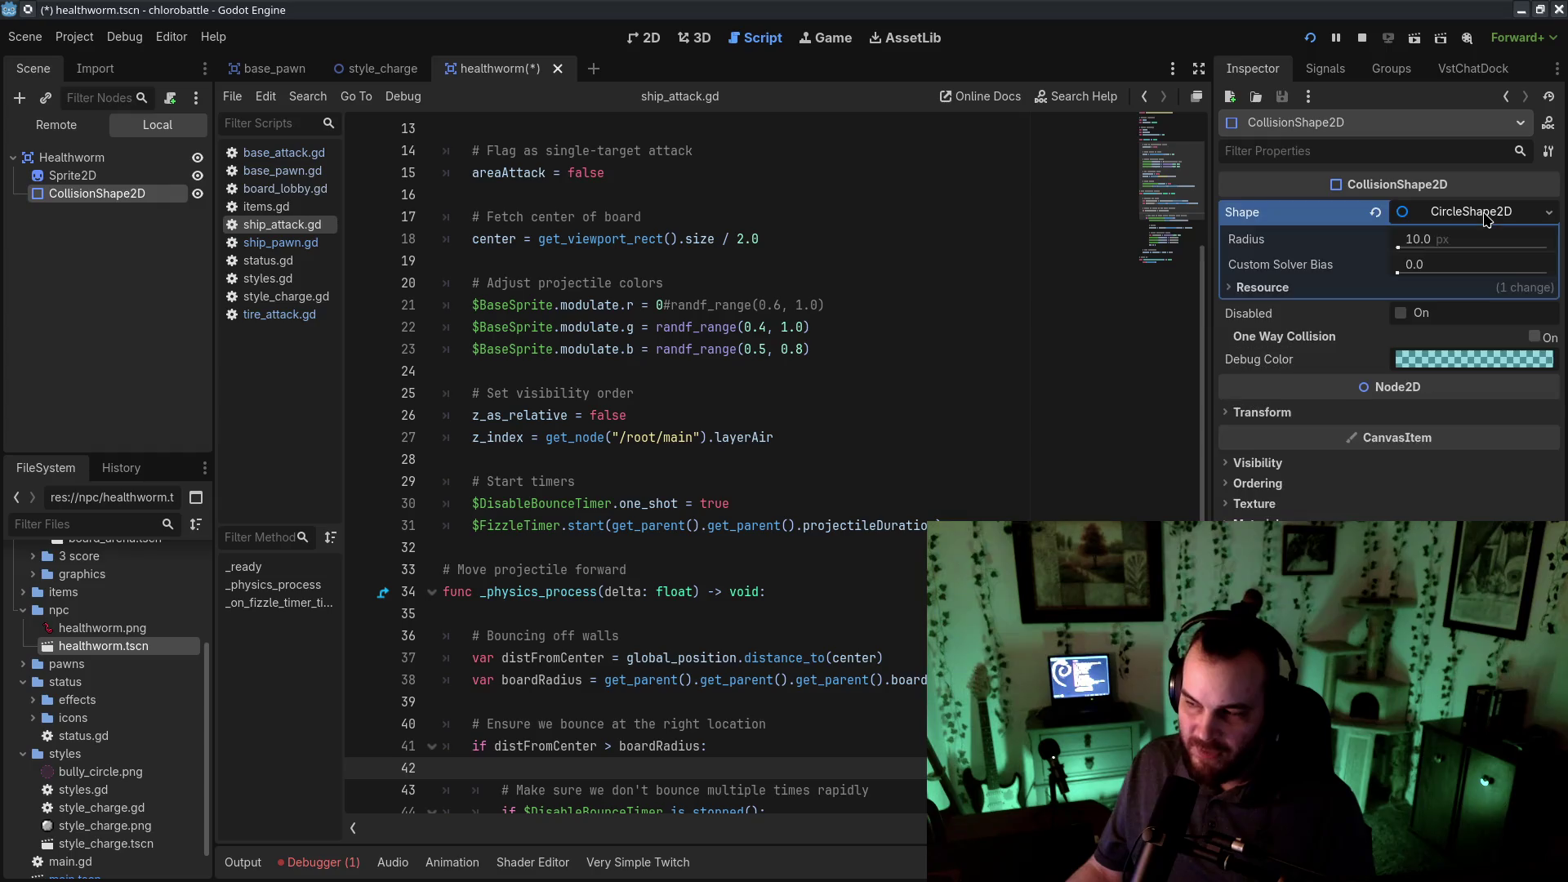
pyautogui.click(1486, 219)
pyautogui.click(1486, 219)
pyautogui.click(1485, 219)
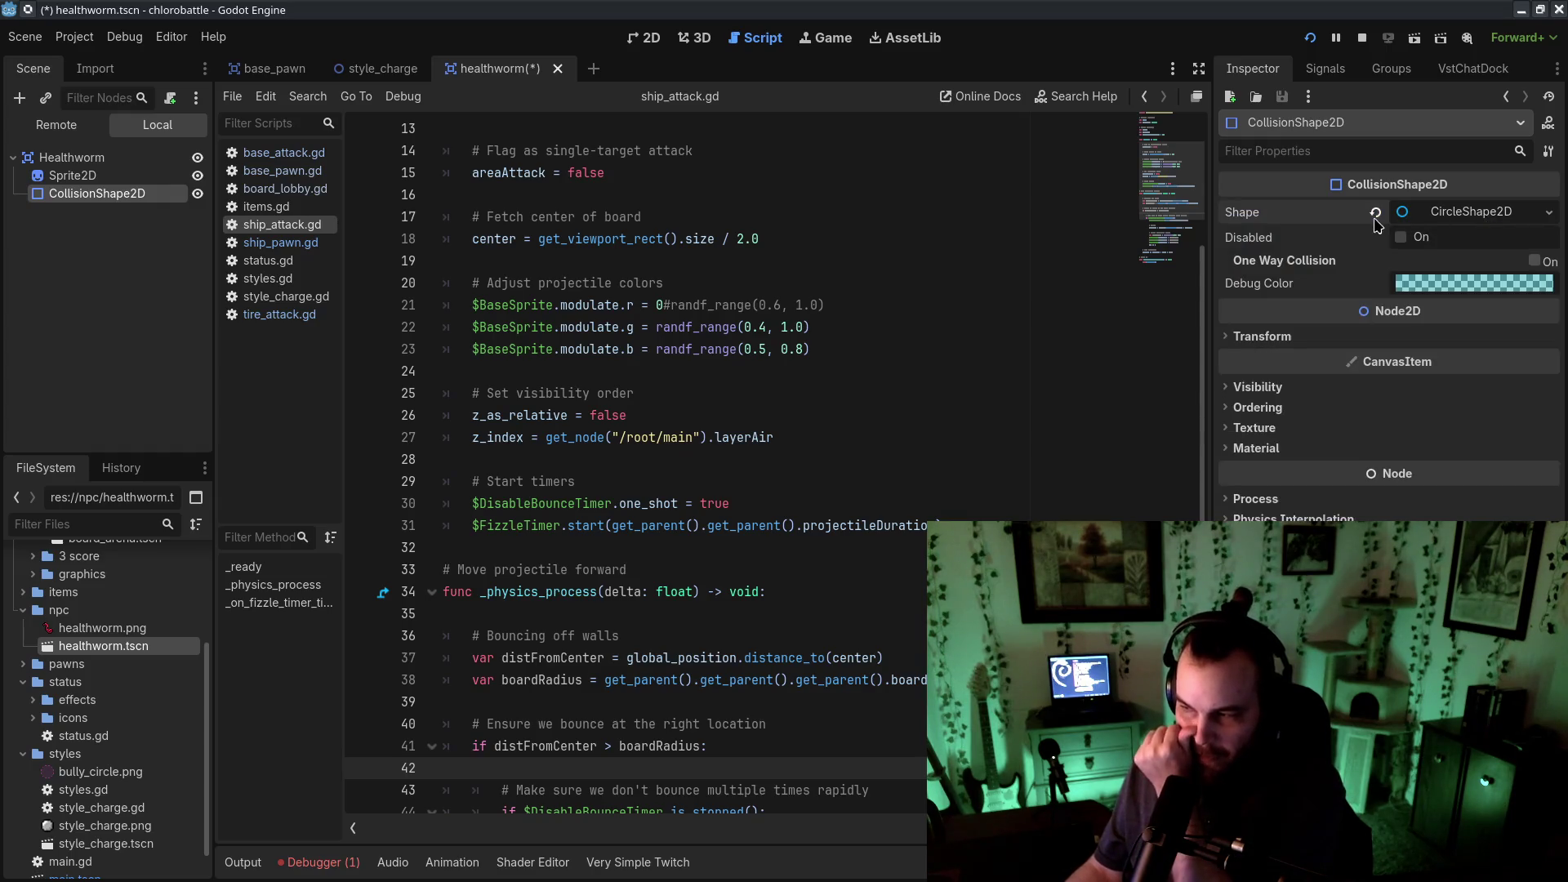
# - Review the Shape resource menu several times, keeping the CircleShape2D assigned
pyautogui.click(1549, 211)
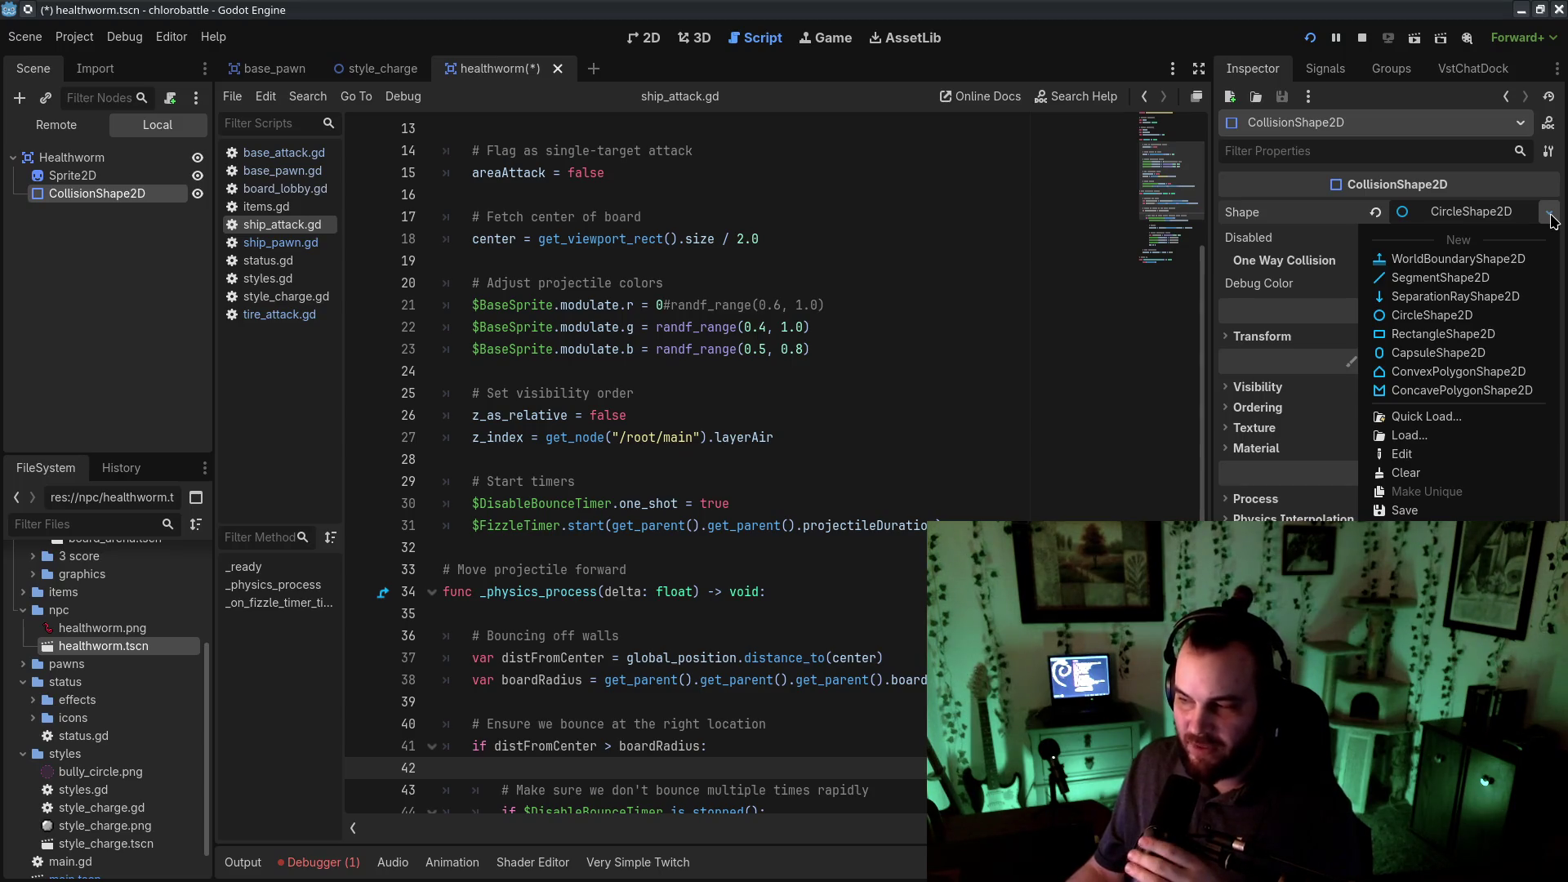
pyautogui.click(1550, 214)
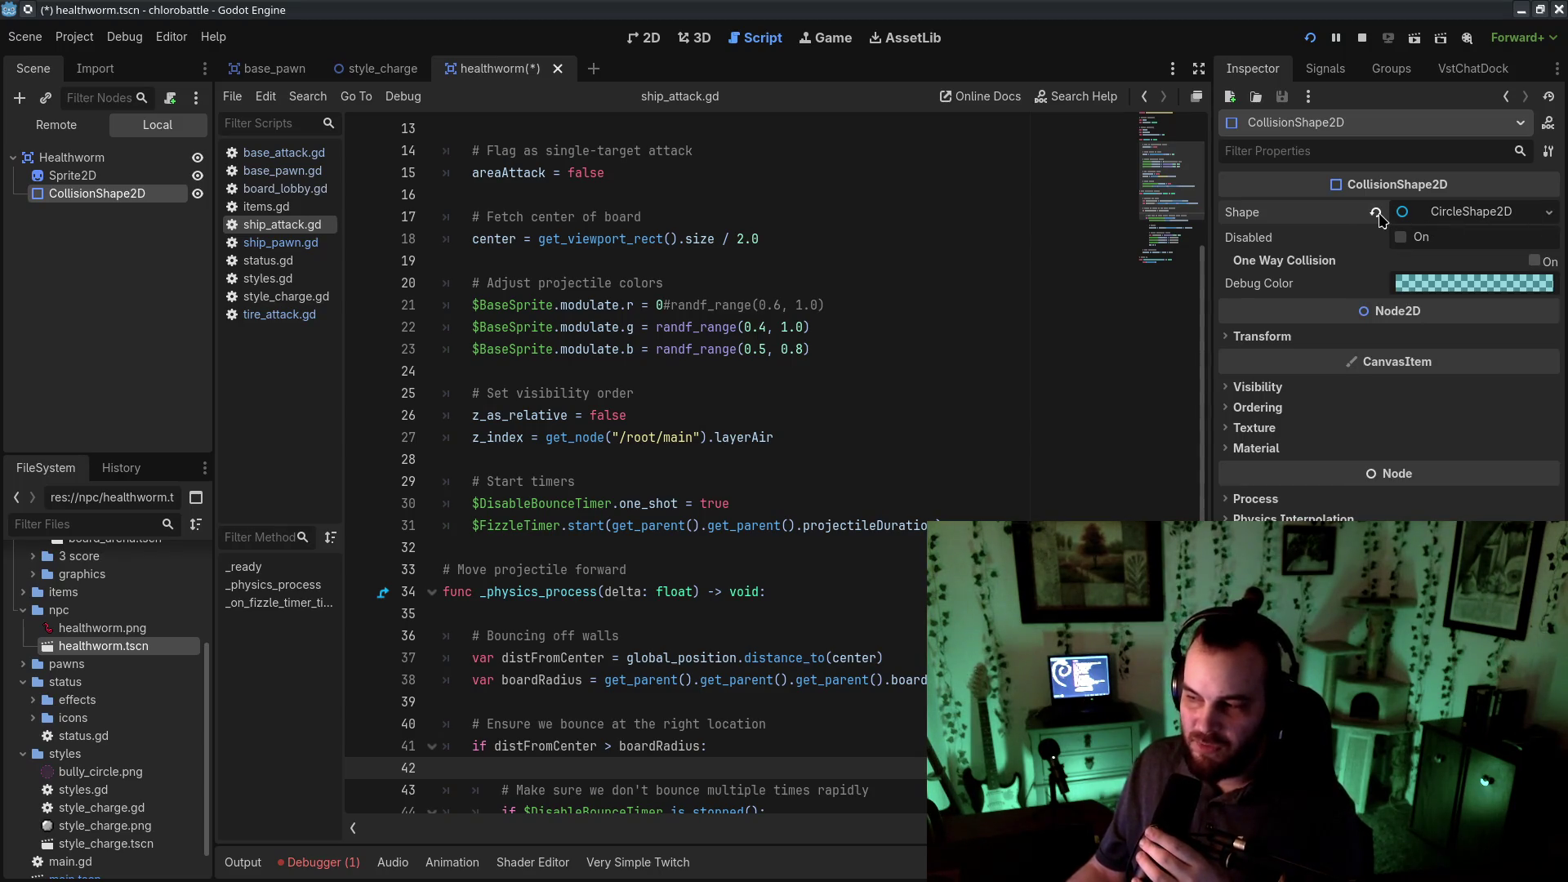
pyautogui.click(1550, 214)
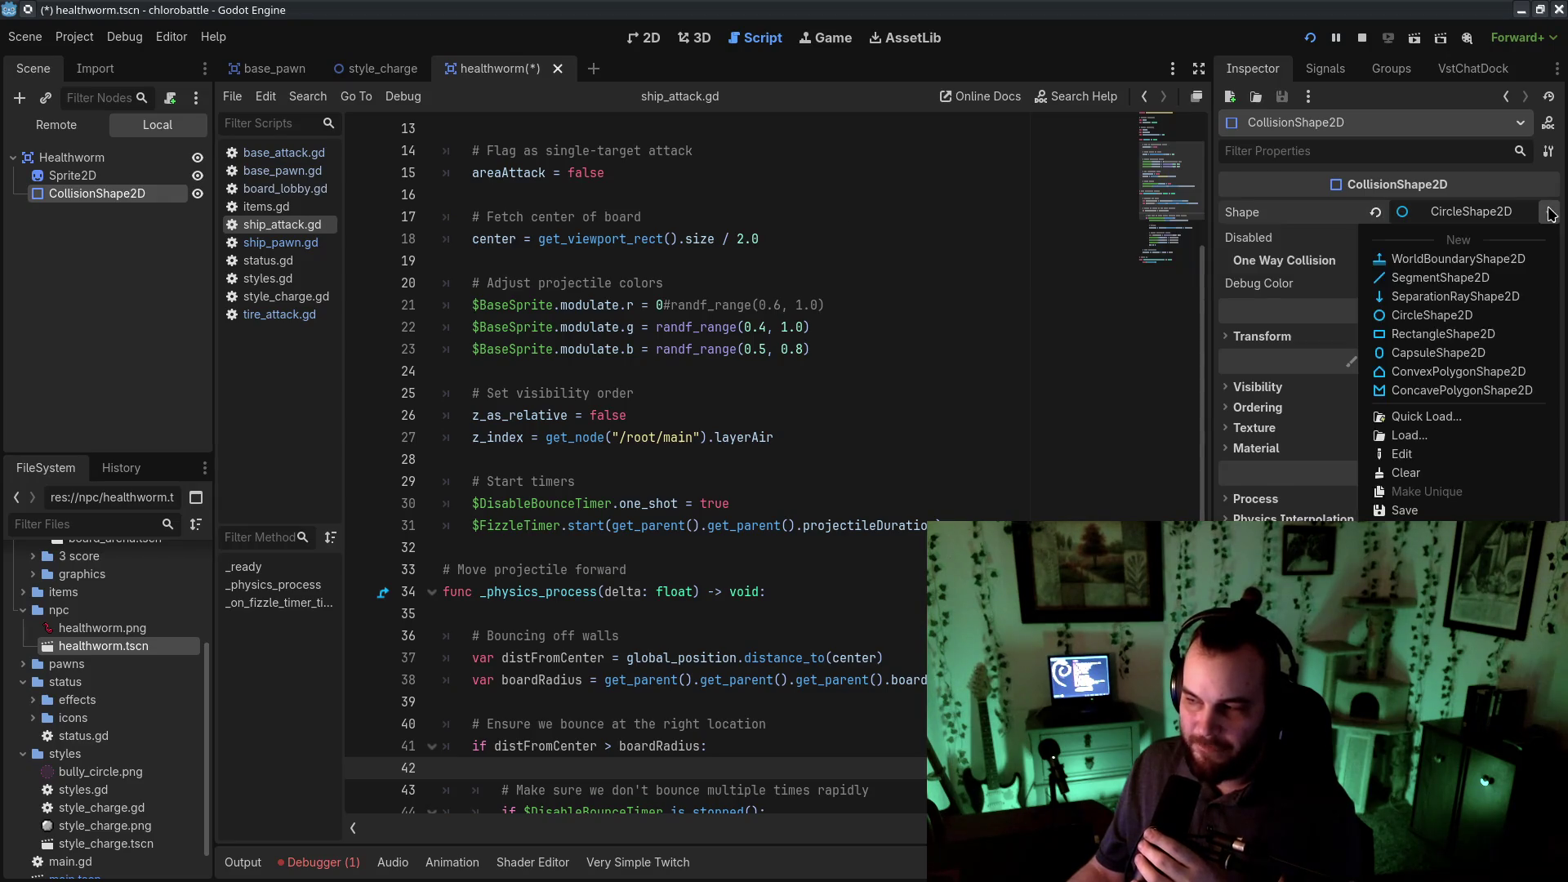
pyautogui.click(1550, 214)
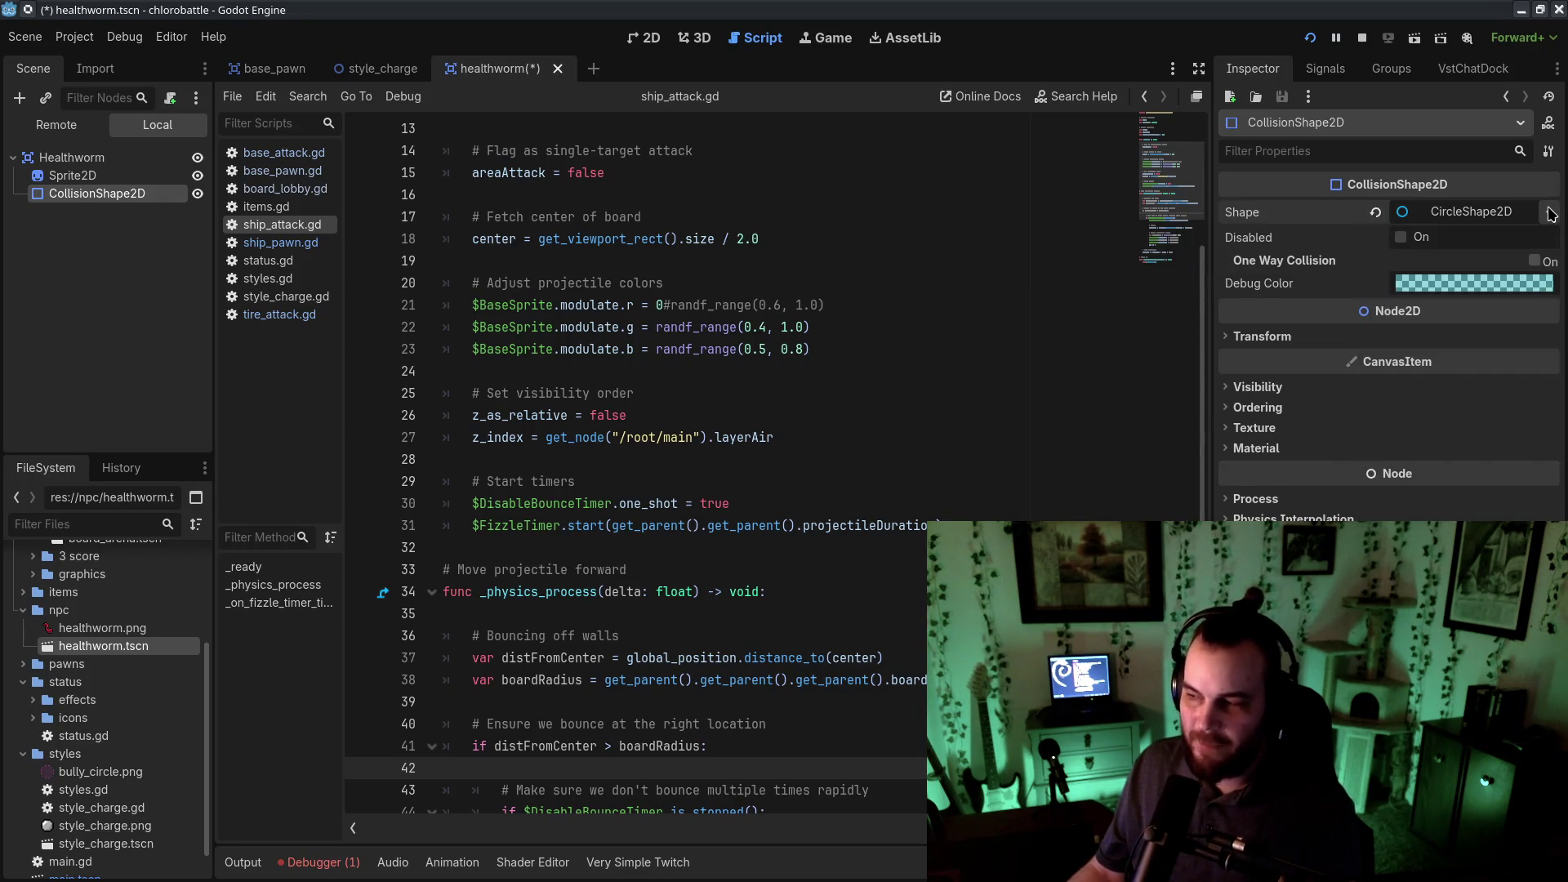
pyautogui.click(1550, 214)
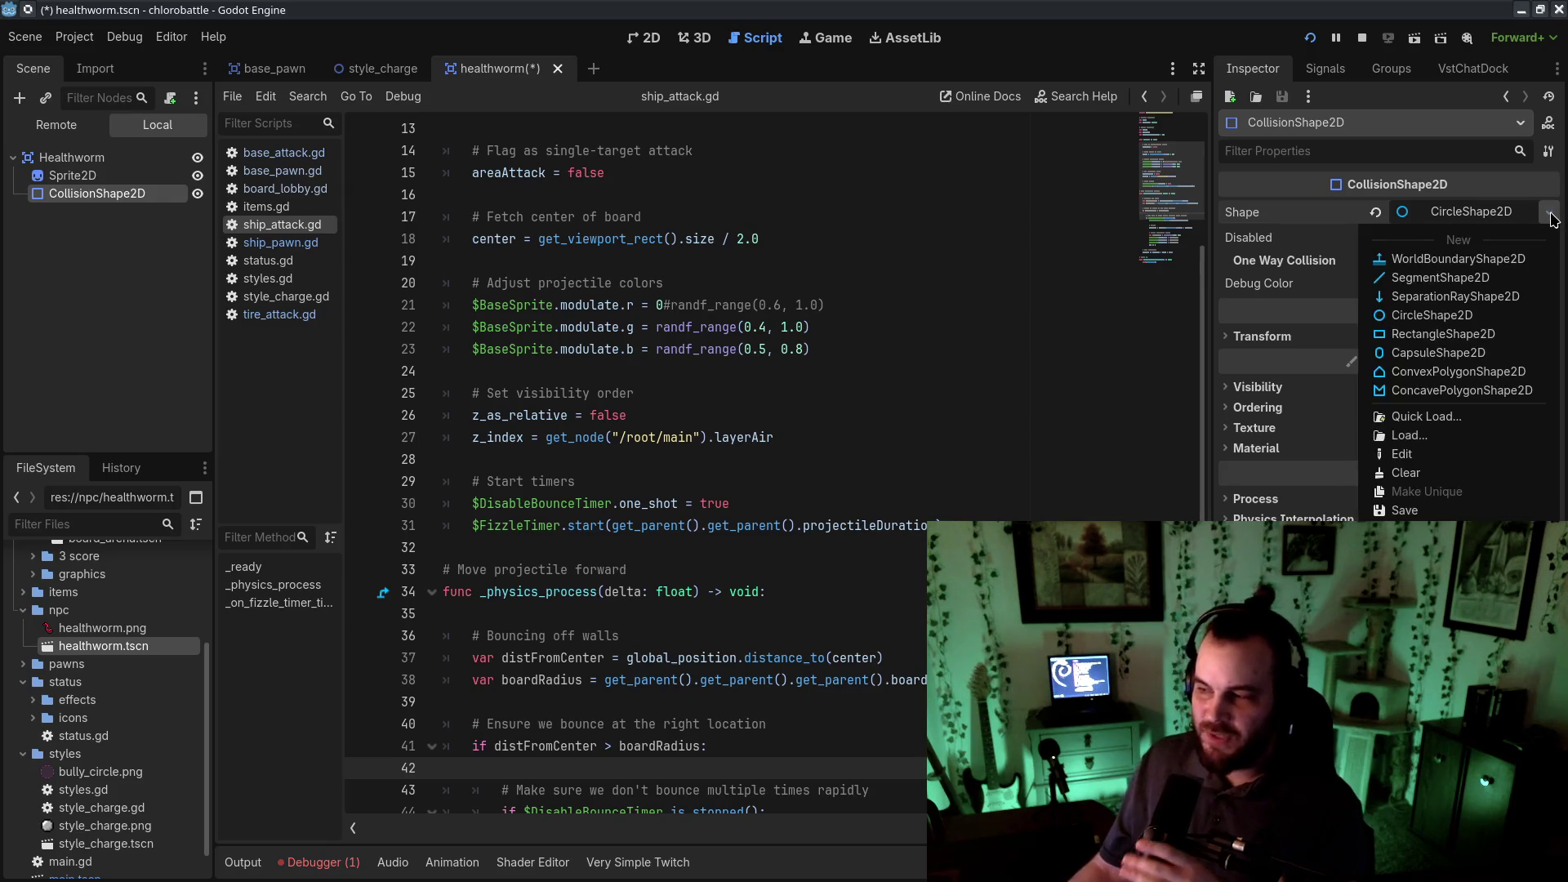
pyautogui.click(1550, 215)
pyautogui.click(1550, 216)
pyautogui.click(1552, 219)
pyautogui.click(1552, 219)
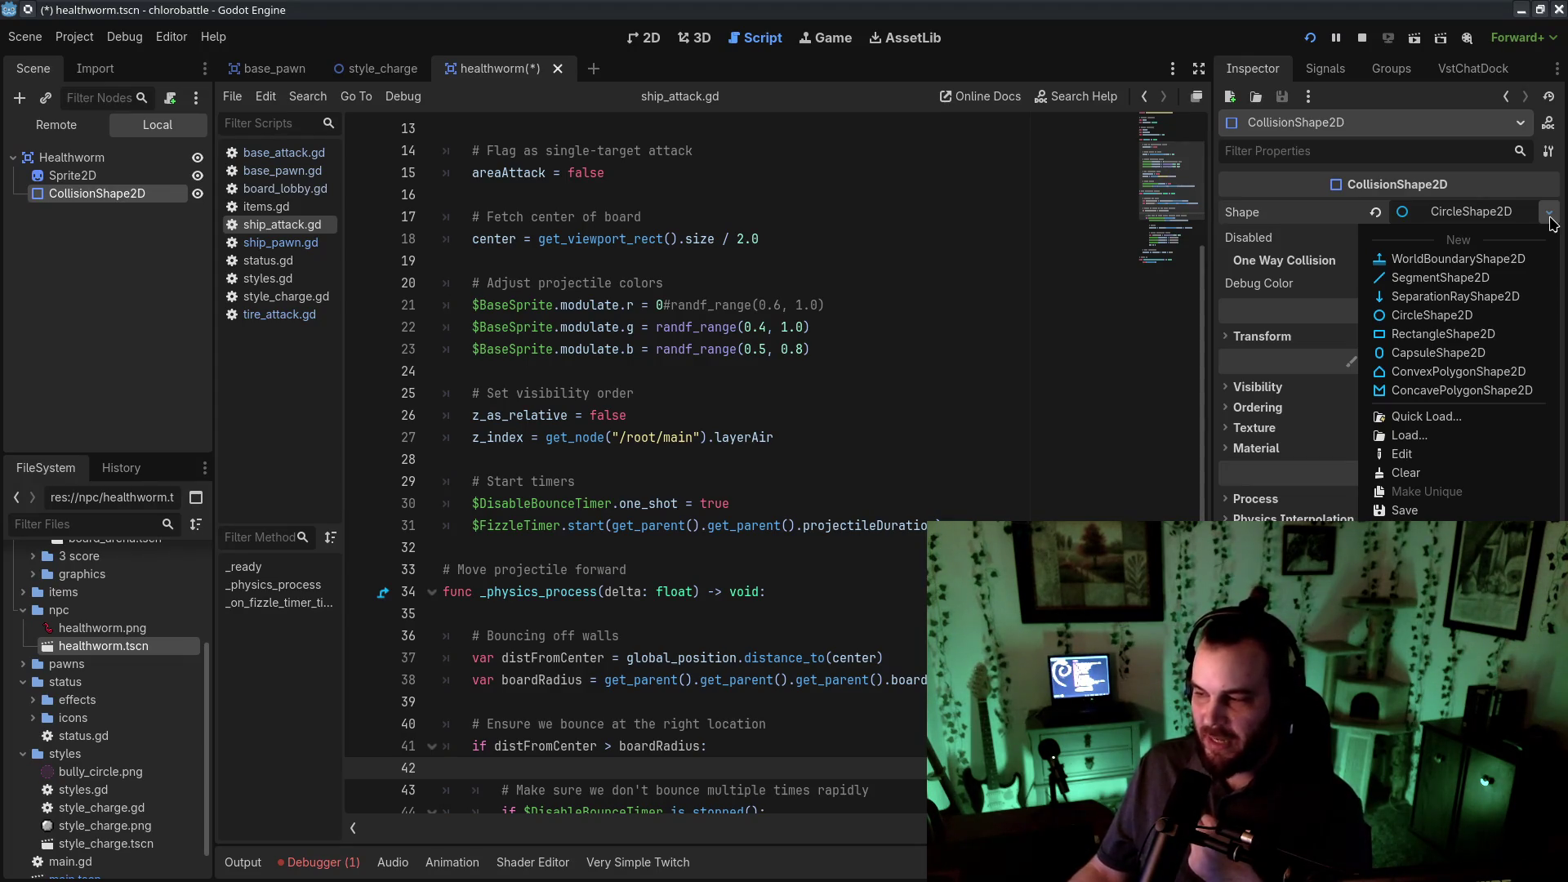
pyautogui.click(1552, 219)
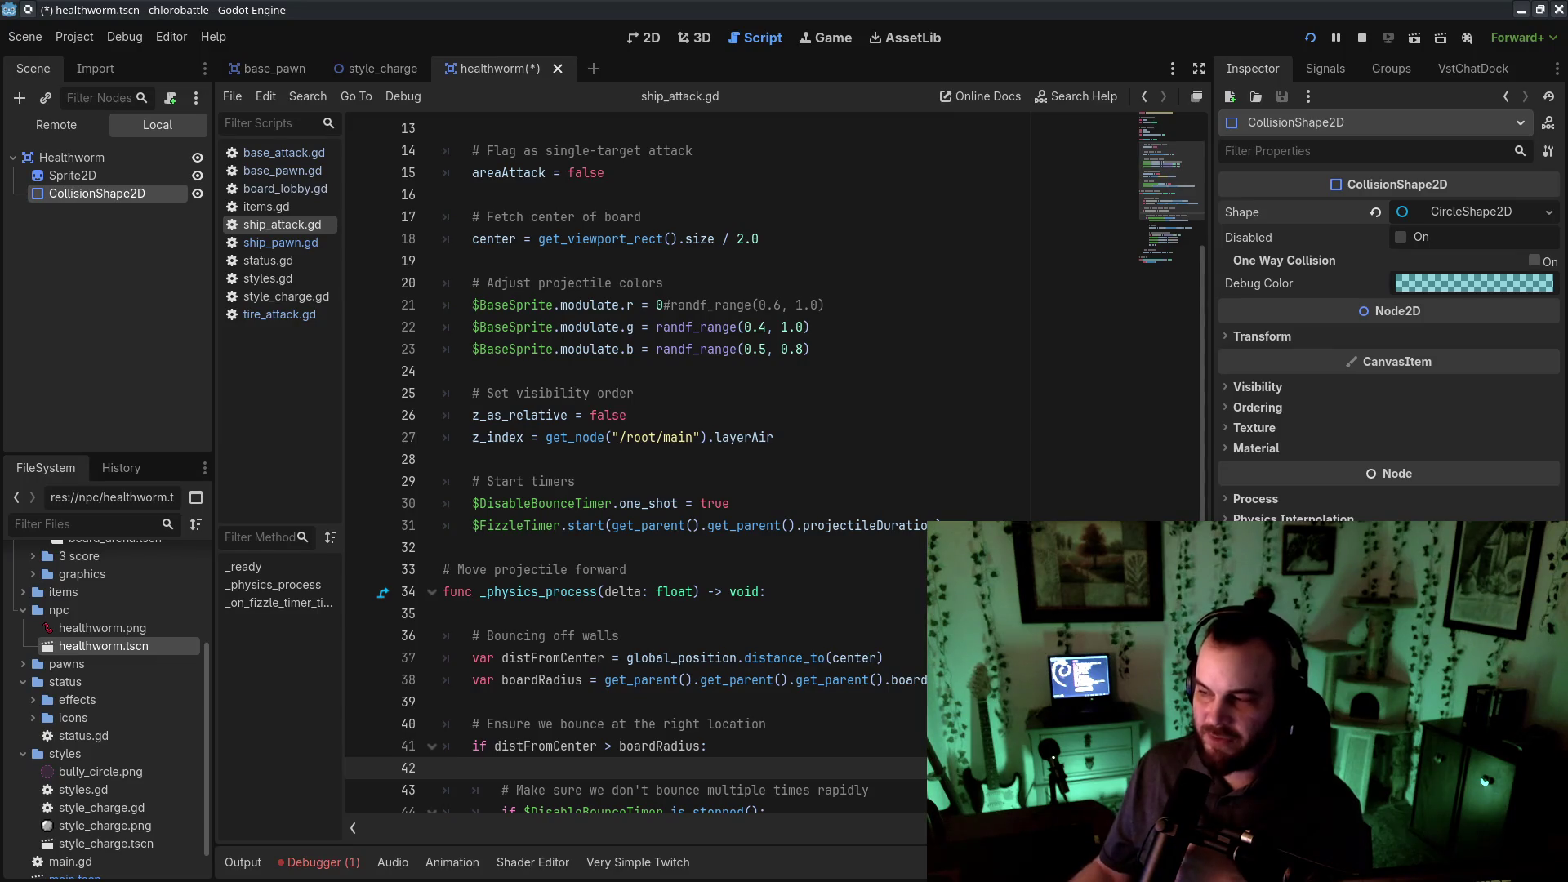
pyautogui.click(1550, 214)
pyautogui.click(1549, 220)
pyautogui.click(1551, 220)
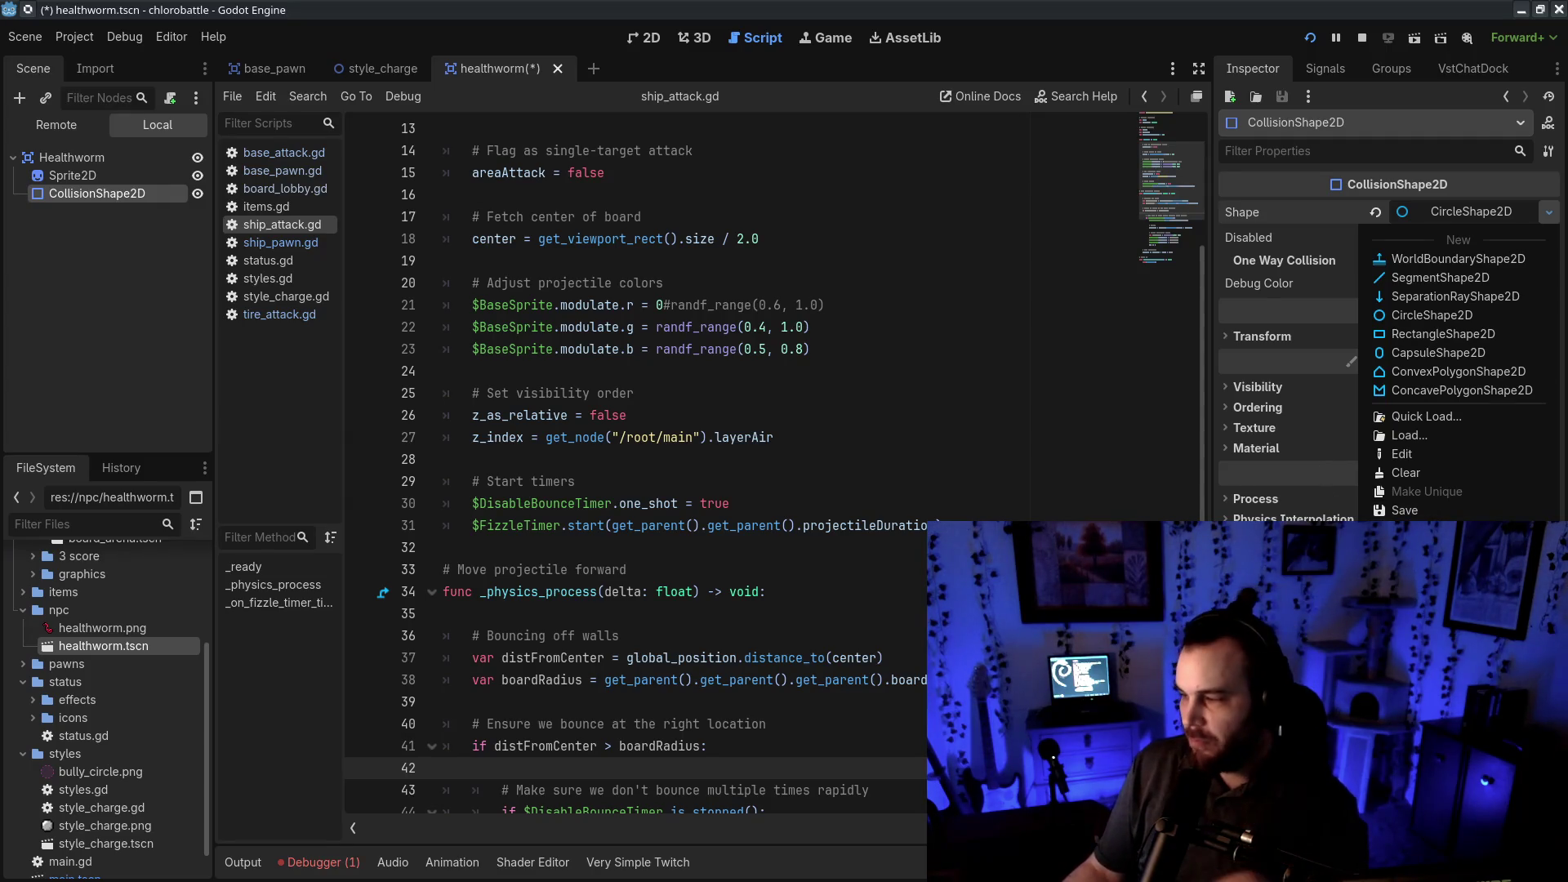
pyautogui.click(1549, 212)
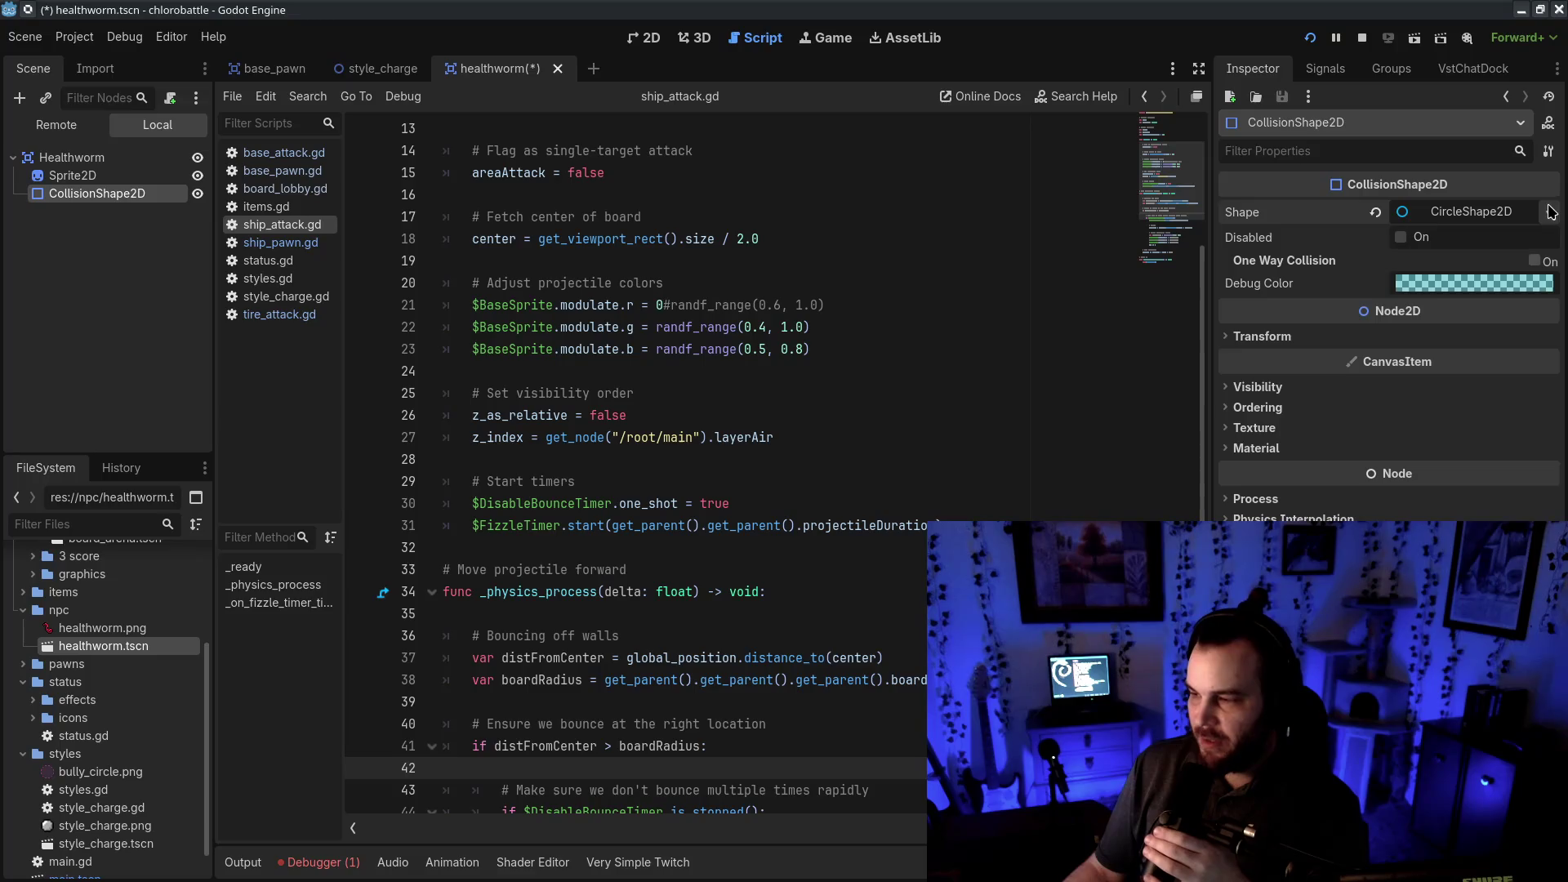
# - Rename the nodes to HealthwormCollider and HealthwormSprite
pyautogui.doubleClick(128, 194)
pyautogui.write('HealthC')
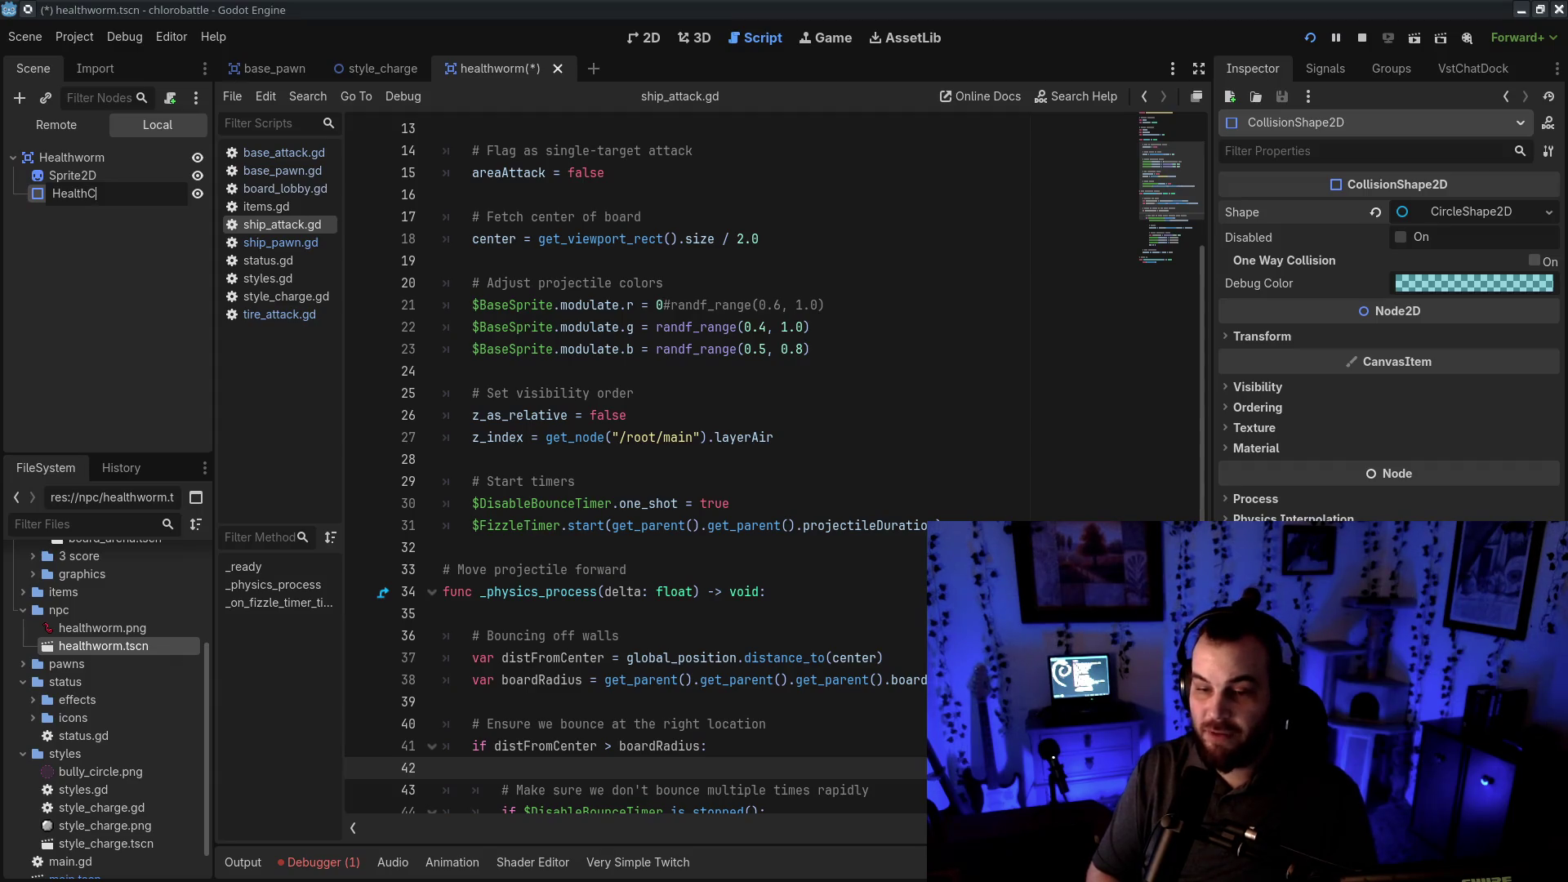
pyautogui.press('BackSpace')
pyautogui.write('wormCollid')
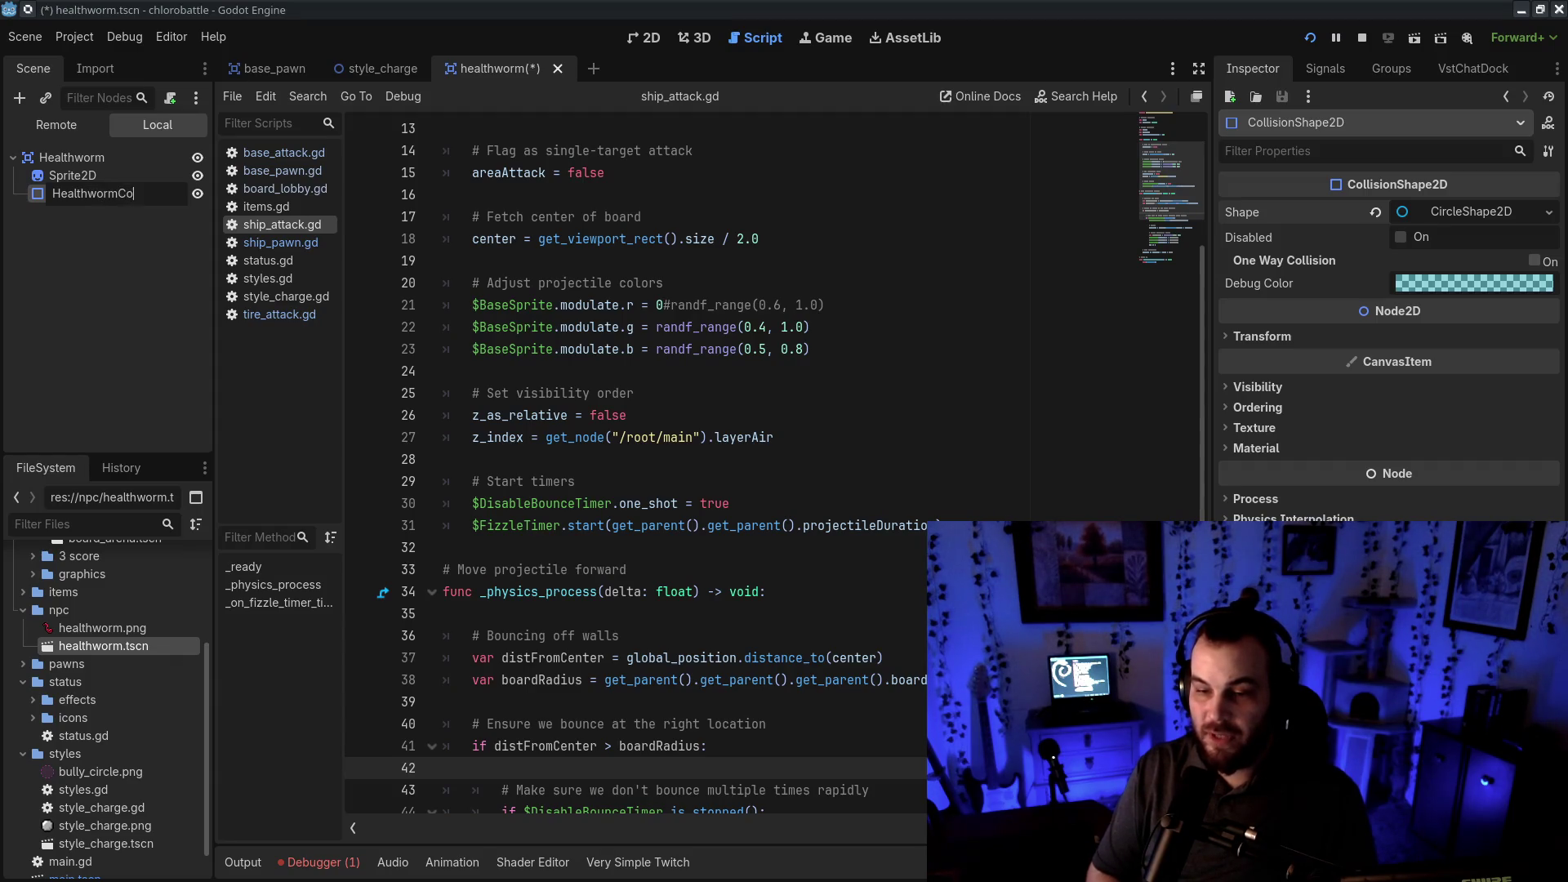
pyautogui.write('er')
pyautogui.press('Return')
pyautogui.doubleClick(77, 175)
pyautogui.write('HealthwormSprite')
pyautogui.press('Return')
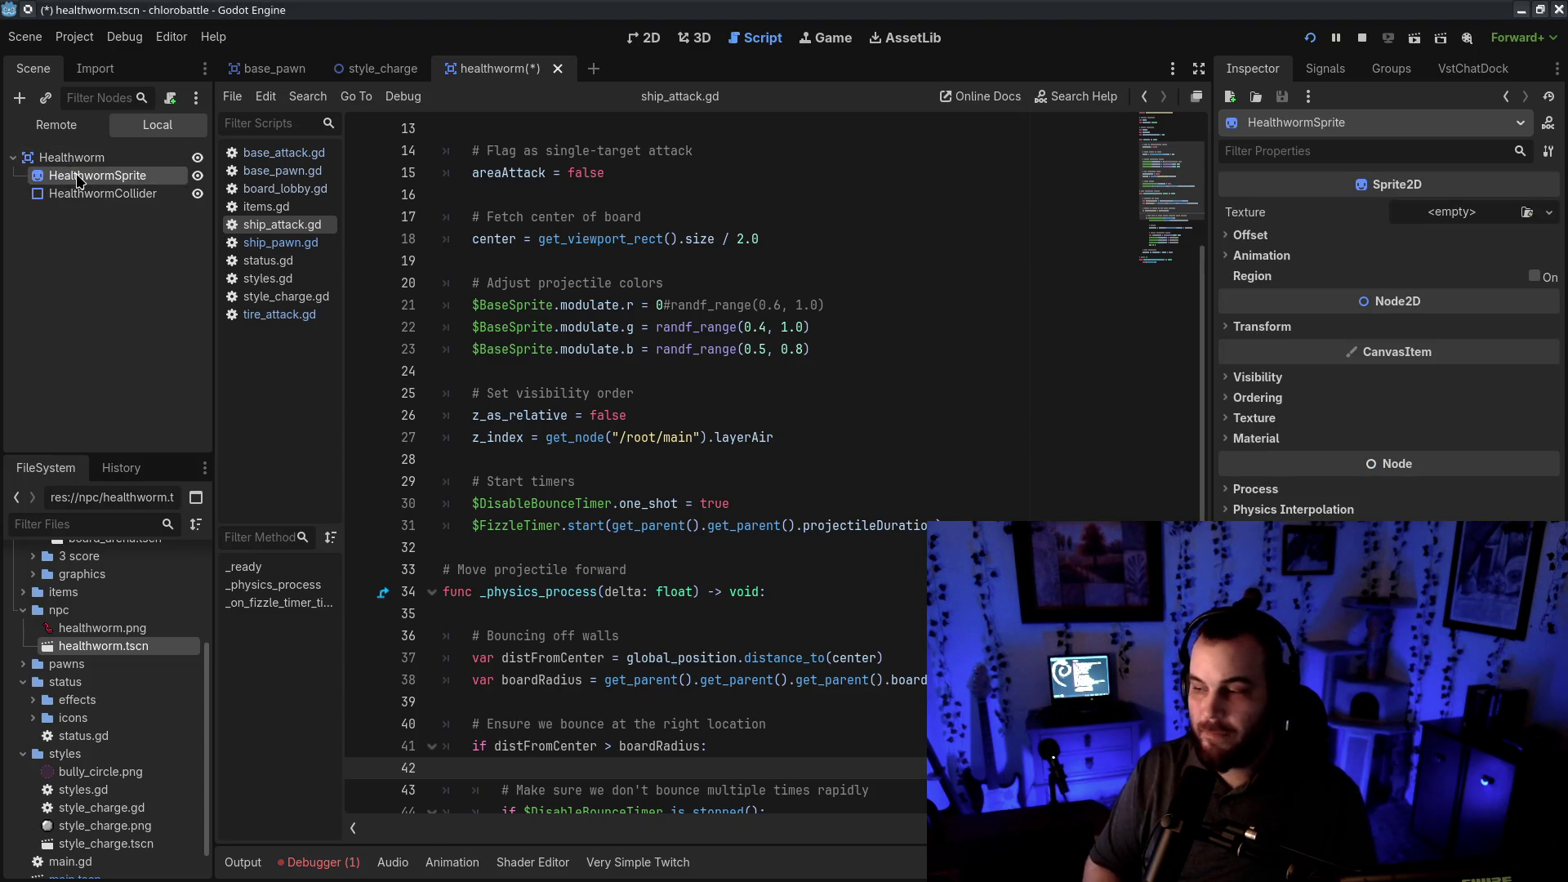
# - Assign healthworm.png as HealthwormSprite's texture and view it in 2D
pyautogui.moveTo(102, 627)
pyautogui.mouseDown()
pyautogui.moveTo(1494, 155)
pyautogui.moveTo(1462, 217)
pyautogui.mouseUp()
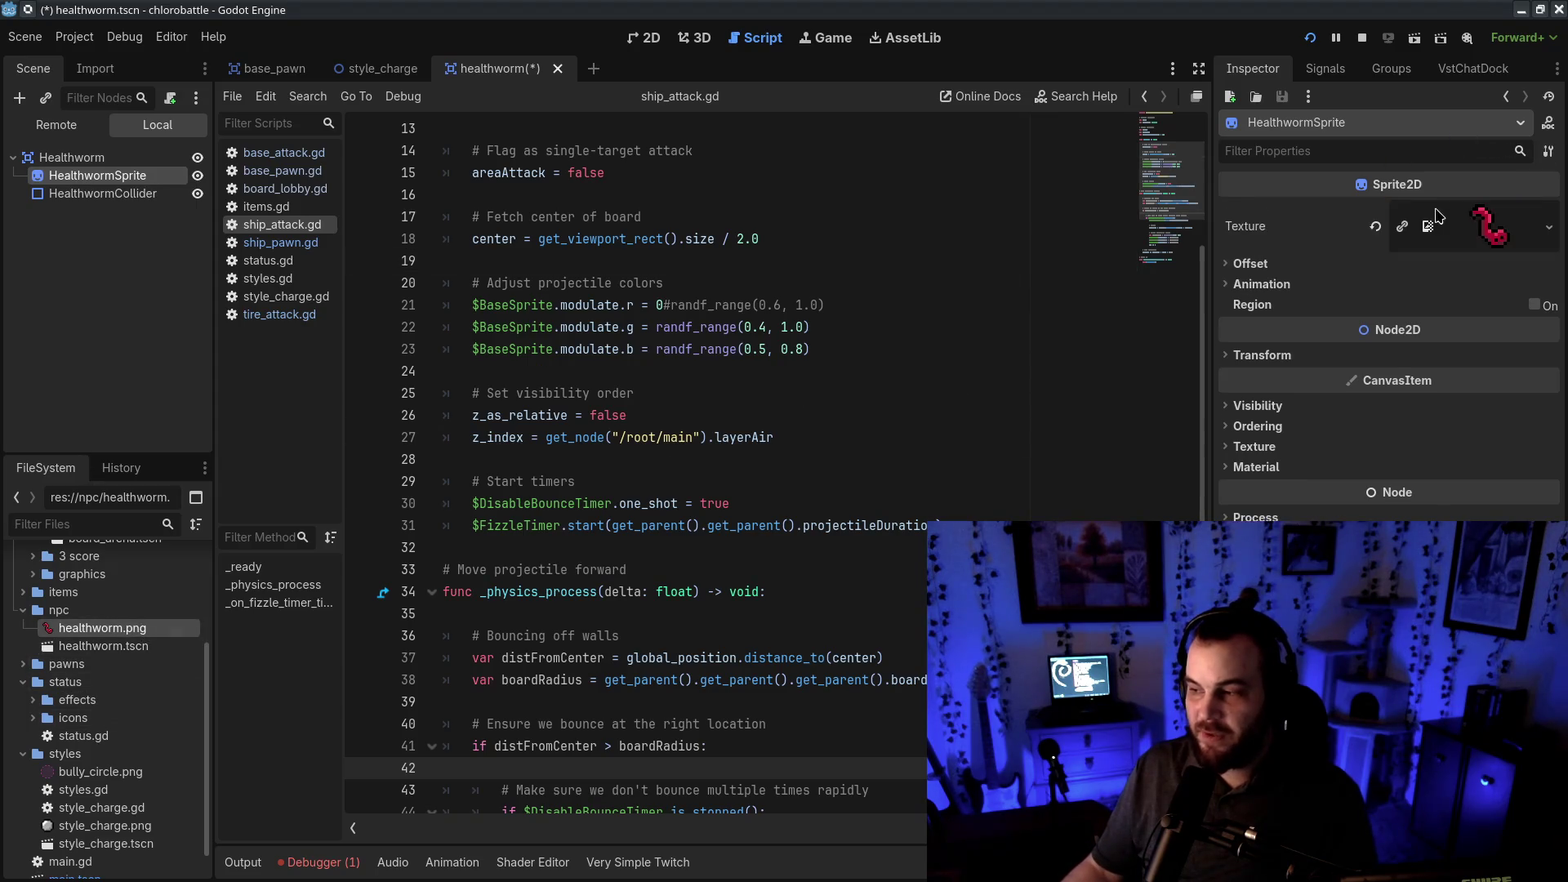
pyautogui.click(645, 37)
pyautogui.scroll(15, 402, 234)
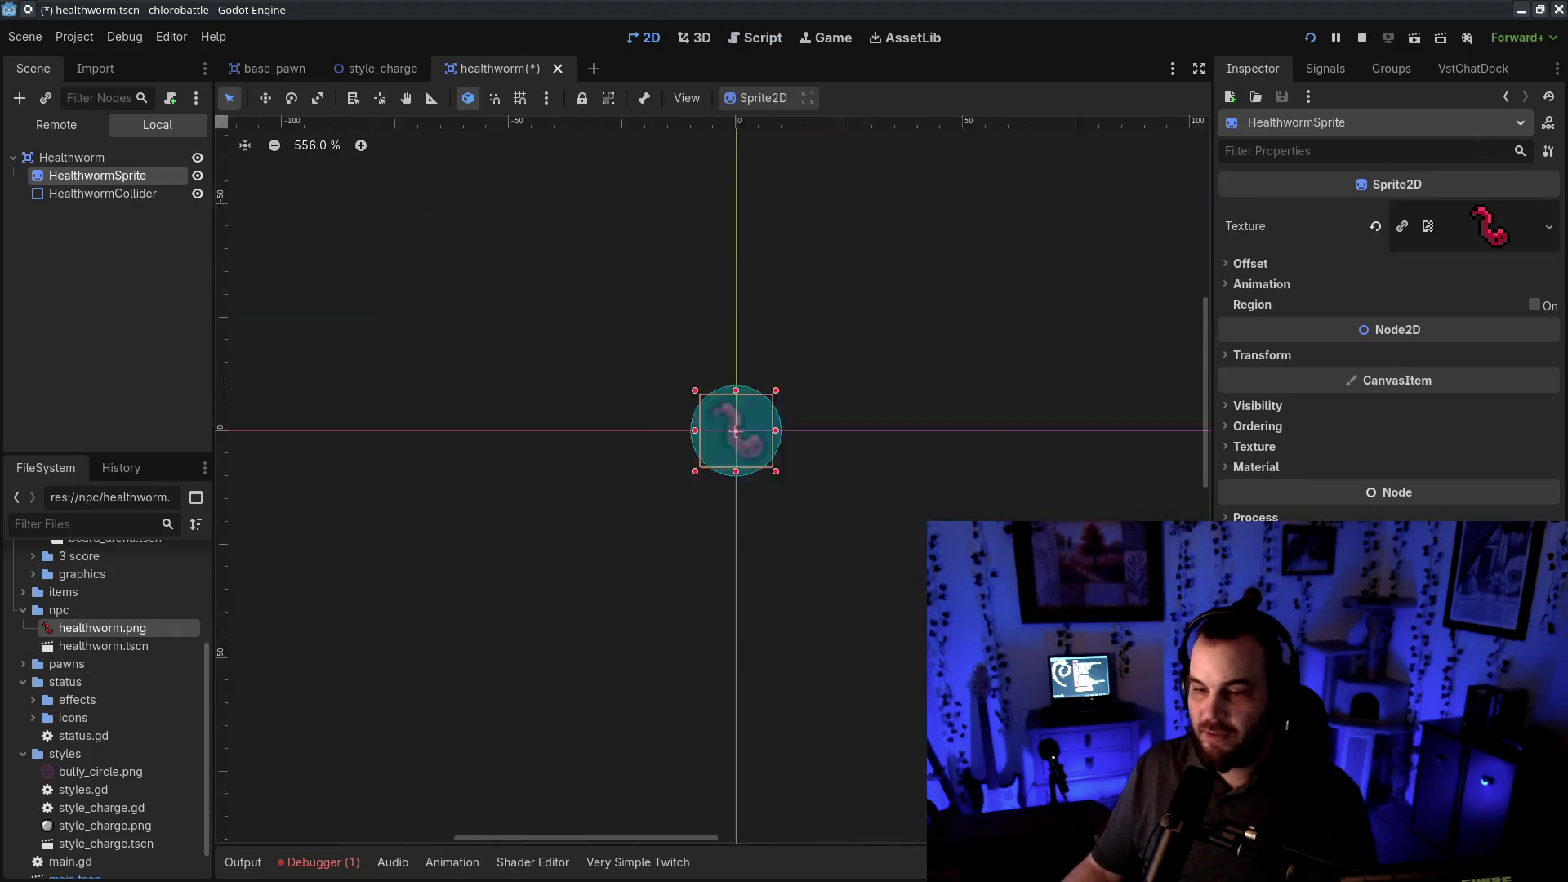
pyautogui.scroll(4, 886, 450)
# - Shrink the HealthwormCollider circle radius from about 10 to 8
pyautogui.click(155, 193)
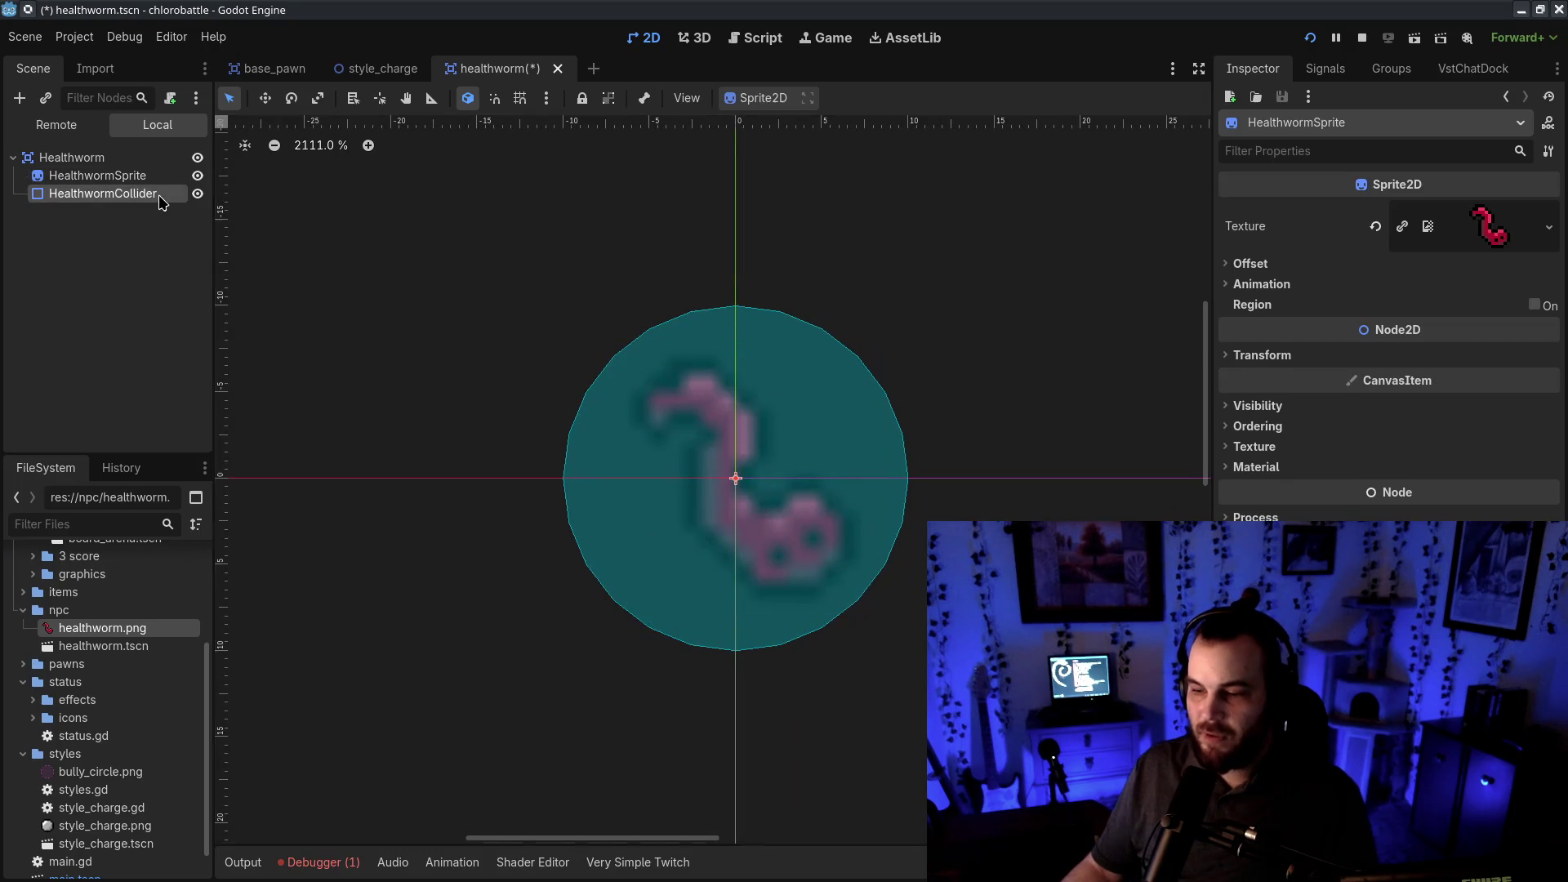
pyautogui.scroll(10, 907, 478)
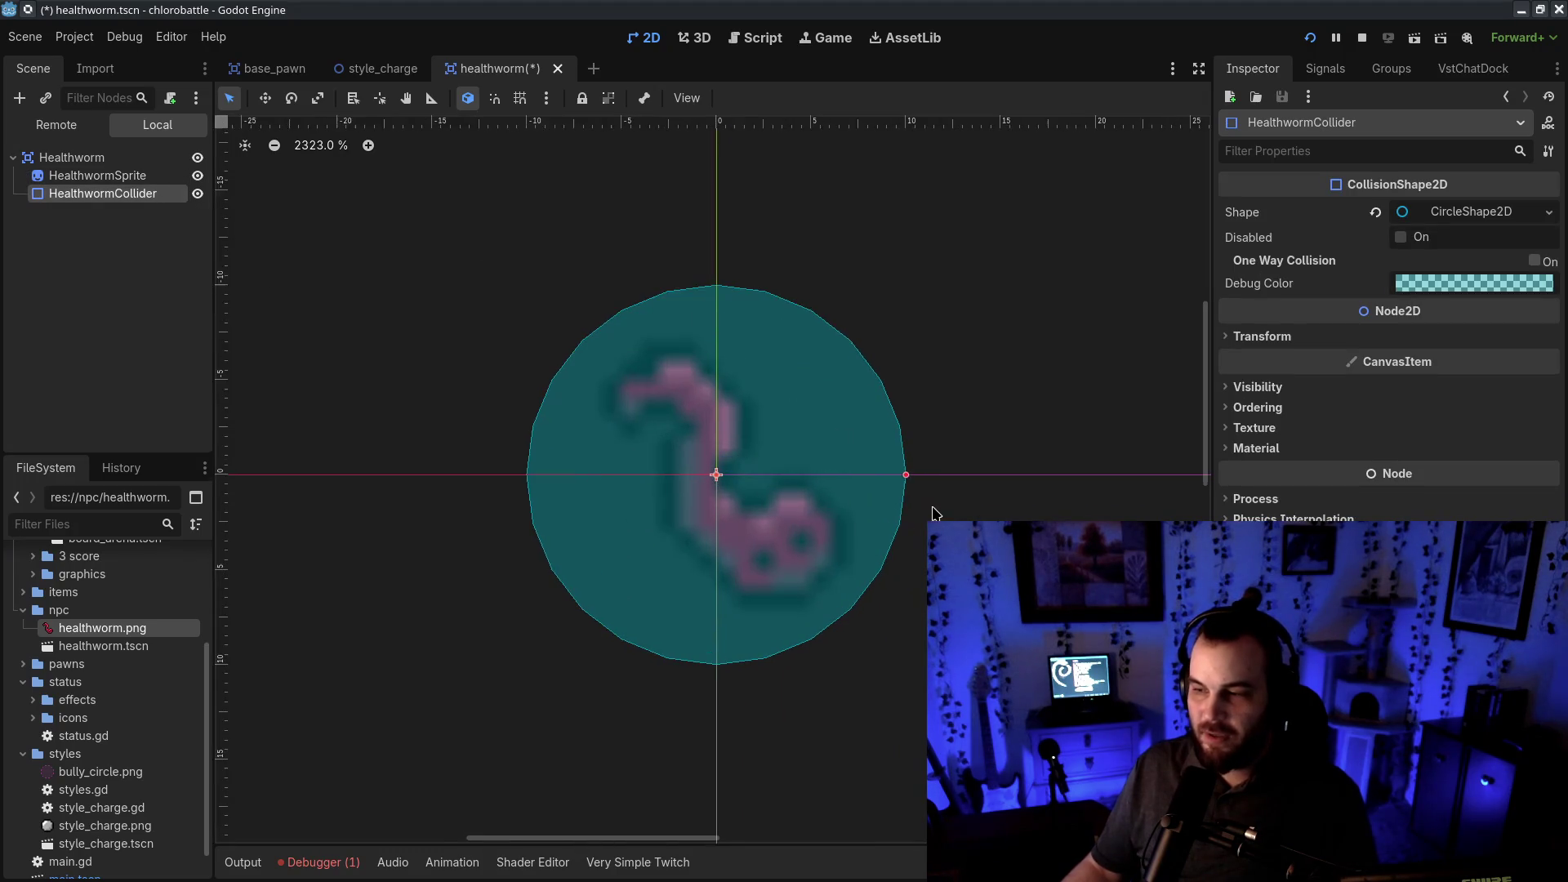
pyautogui.moveTo(957, 359)
pyautogui.mouseDown()
pyautogui.moveTo(910, 308)
pyautogui.moveTo(909, 179)
pyautogui.mouseUp()
pyautogui.scroll(-8, 907, 217)
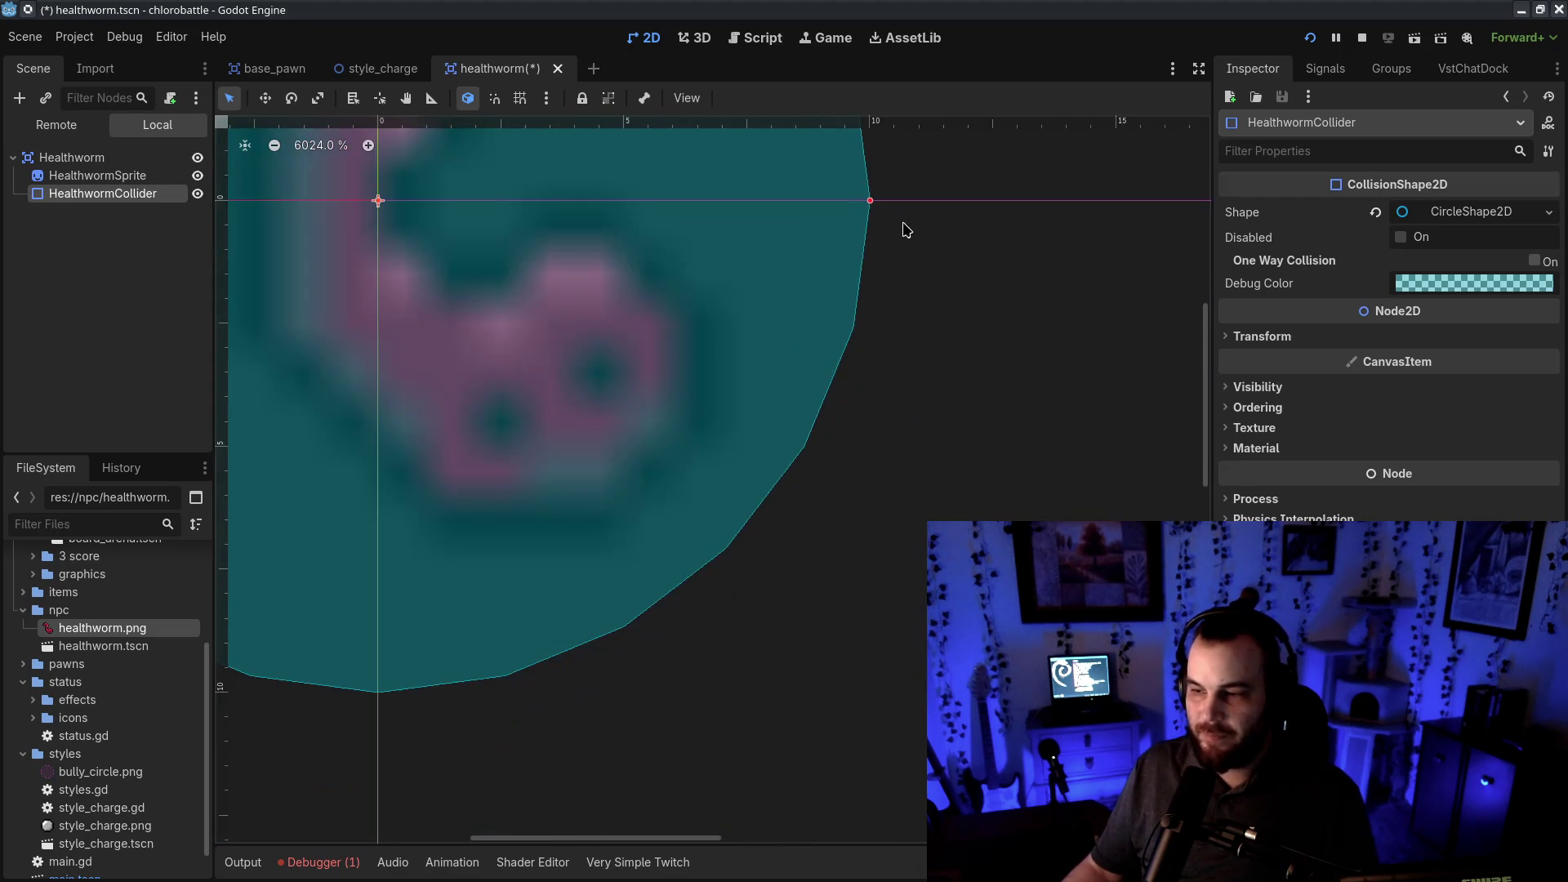
pyautogui.scroll(8, 866, 233)
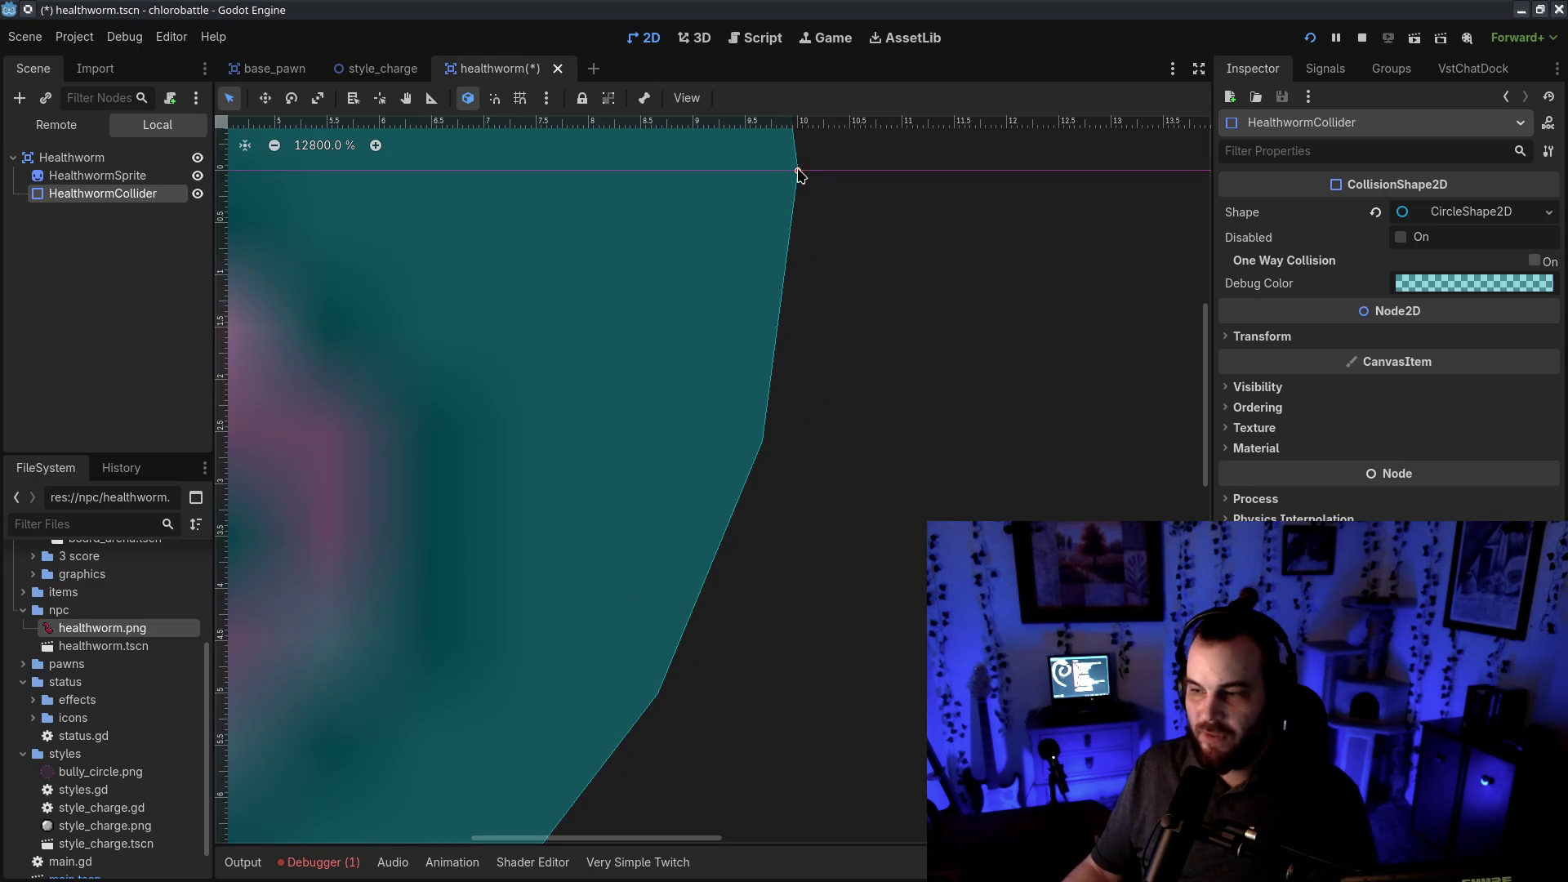
pyautogui.moveTo(798, 174); pyautogui.dragTo(588, 172)
pyautogui.scroll(-5, 581, 311)
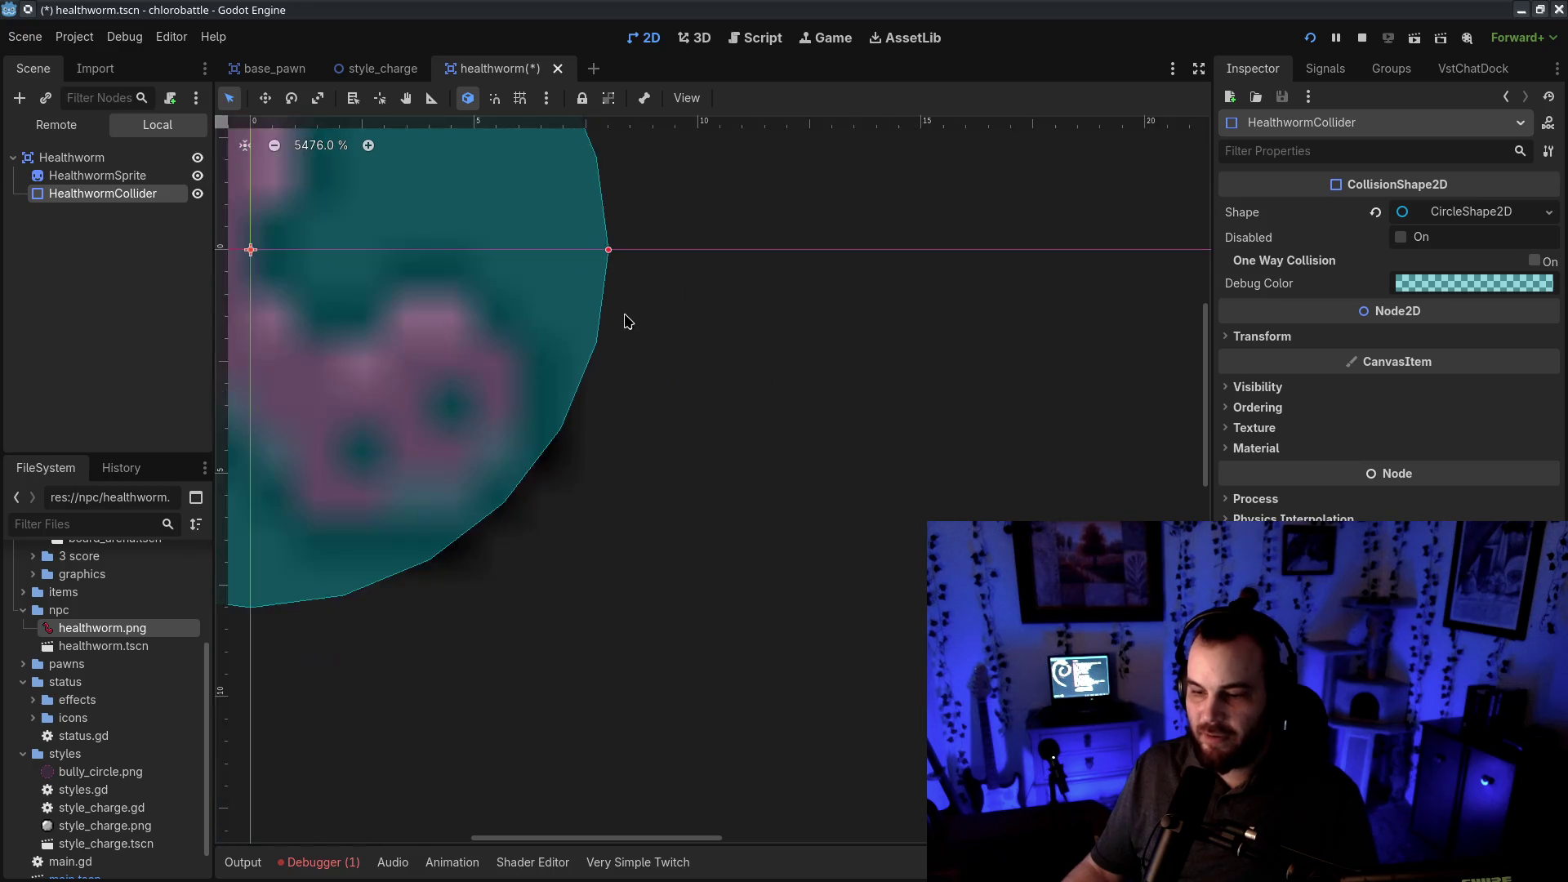
pyautogui.scroll(-8, 627, 321)
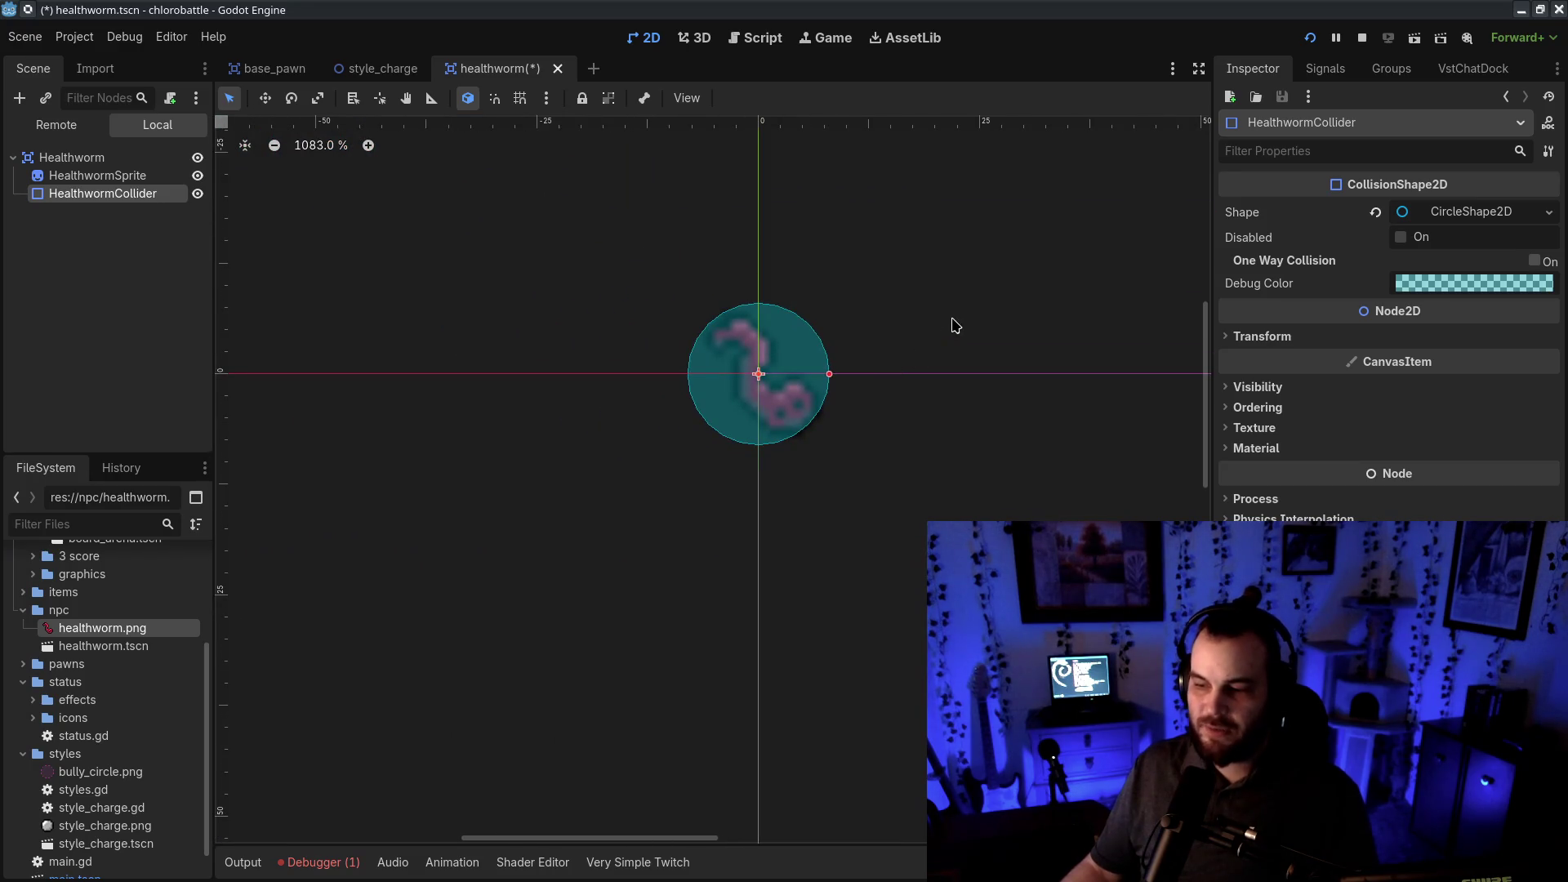
pyautogui.click(127, 176)
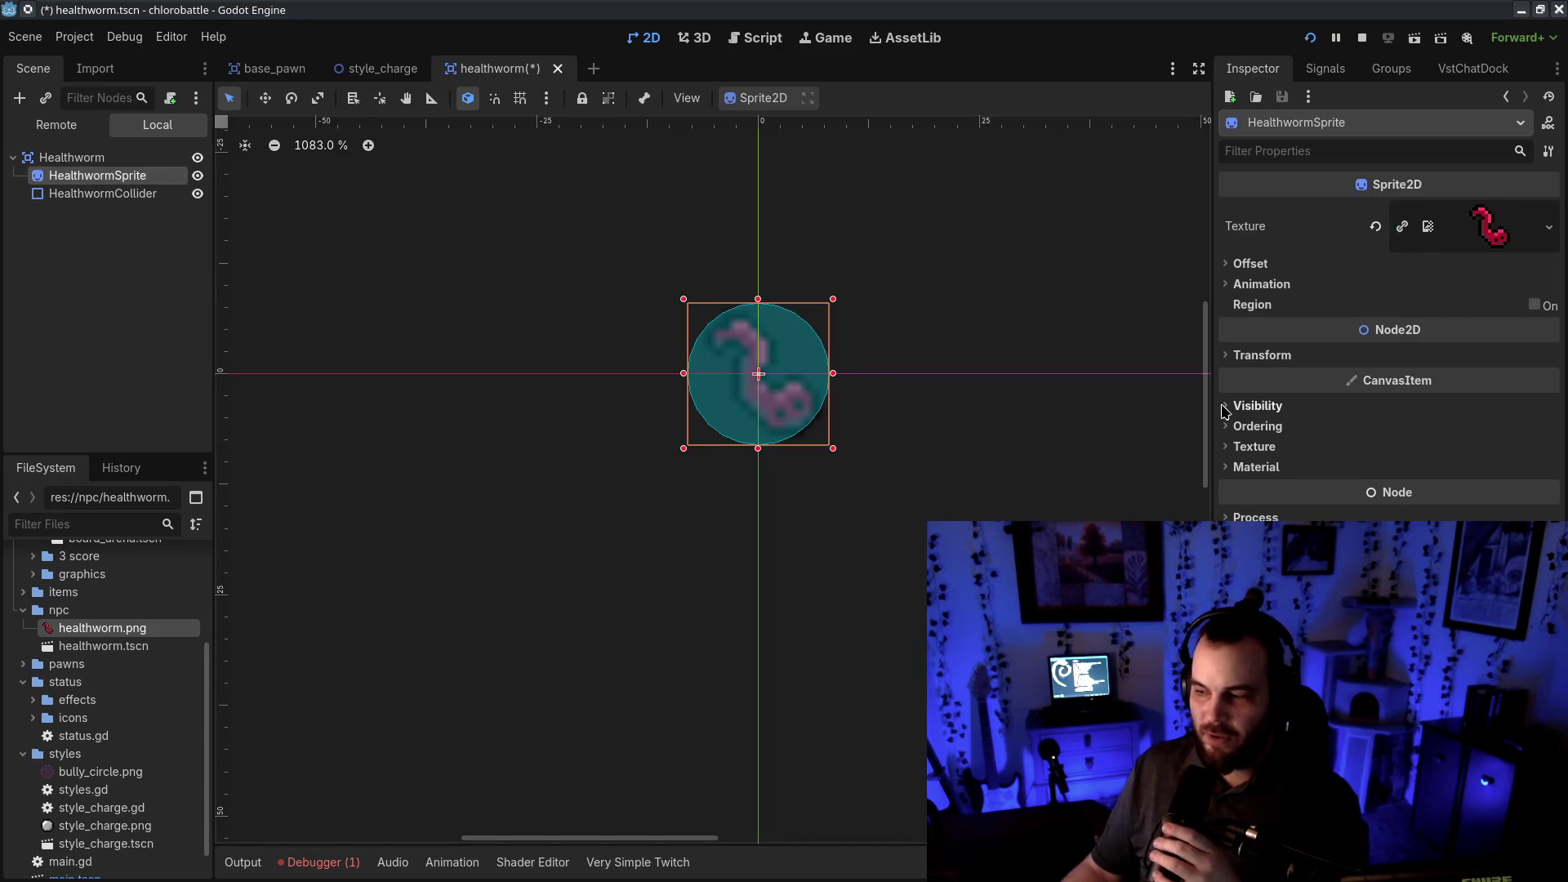
# - Set HealthwormSprite's Transform rotation to -45° after first trying 45
pyautogui.click(1229, 358)
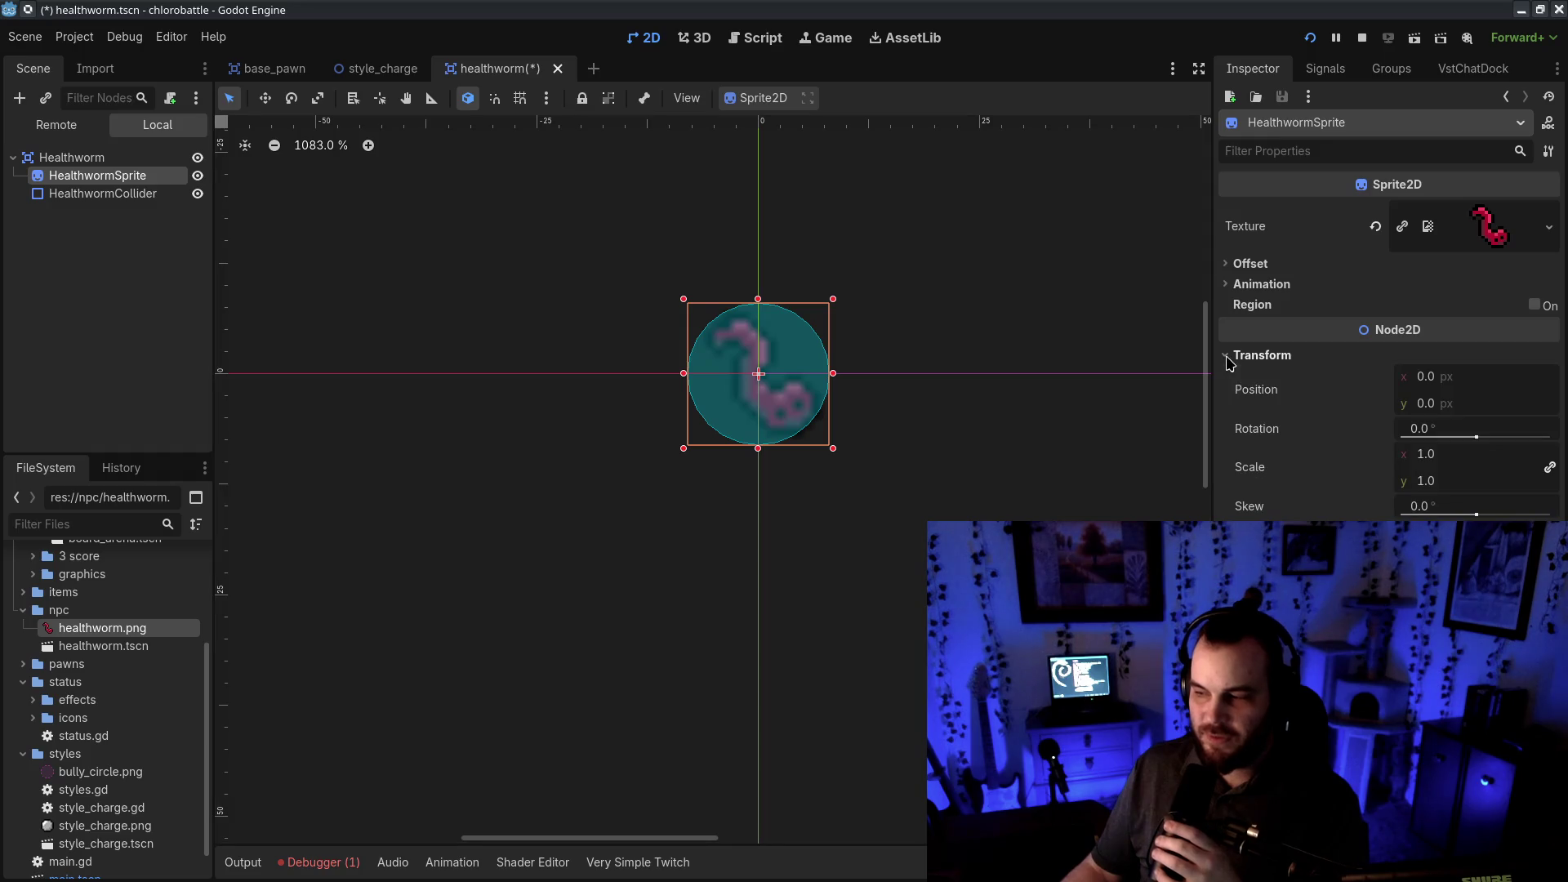
pyautogui.click(1457, 429)
pyautogui.write('45')
pyautogui.press('Return')
pyautogui.click(1425, 428)
pyautogui.write('-45')
pyautogui.press('Return')
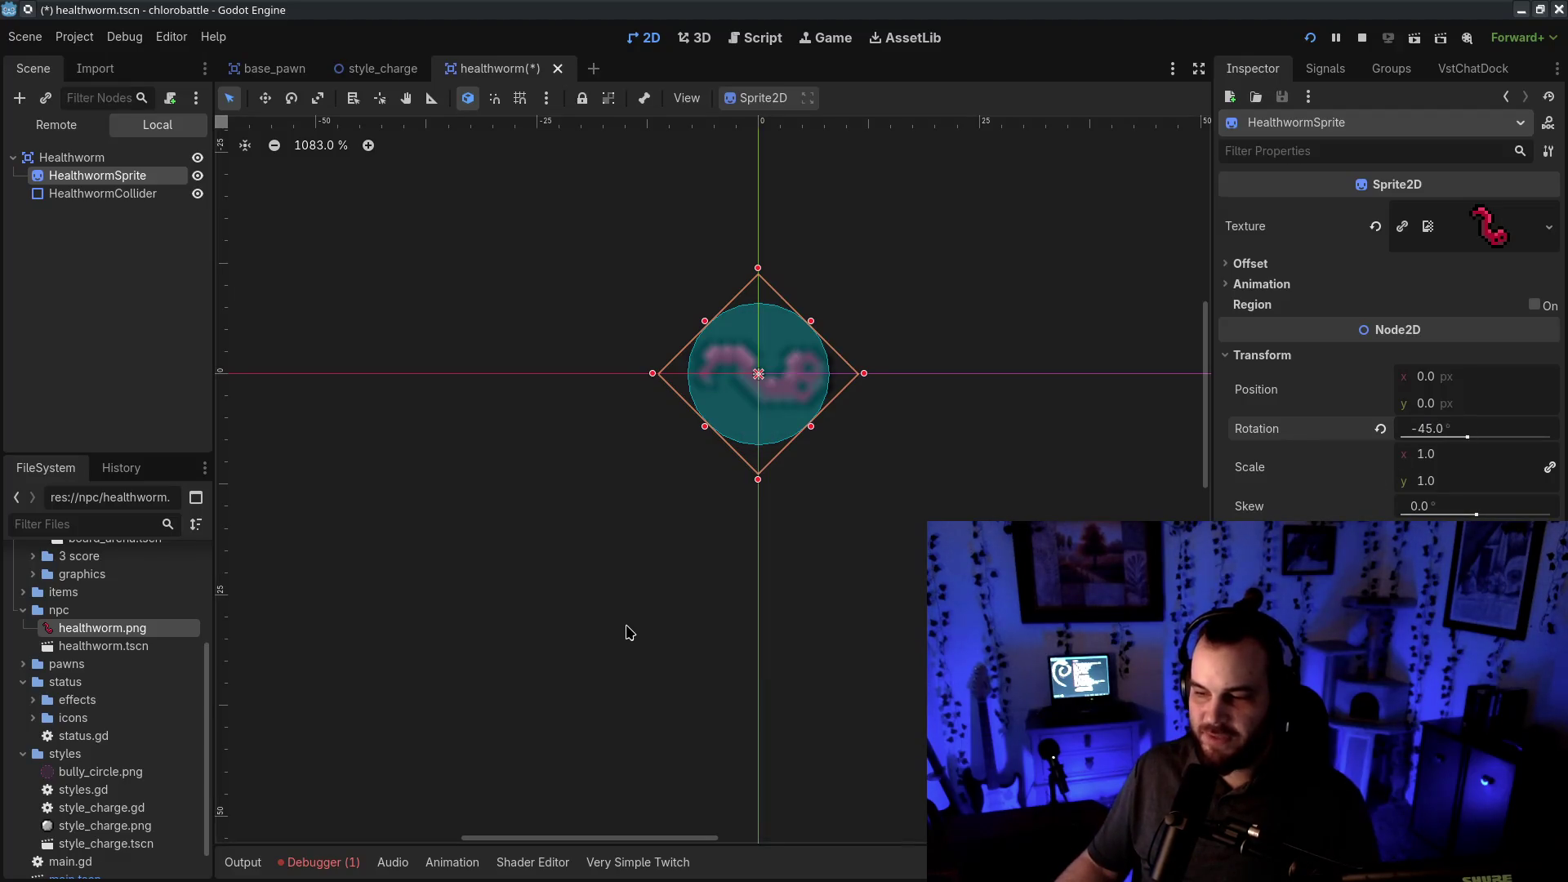
# - Reselect the worm sprite node and open healthworm.png in Aseprite
pyautogui.click(641, 633)
pyautogui.click(118, 180)
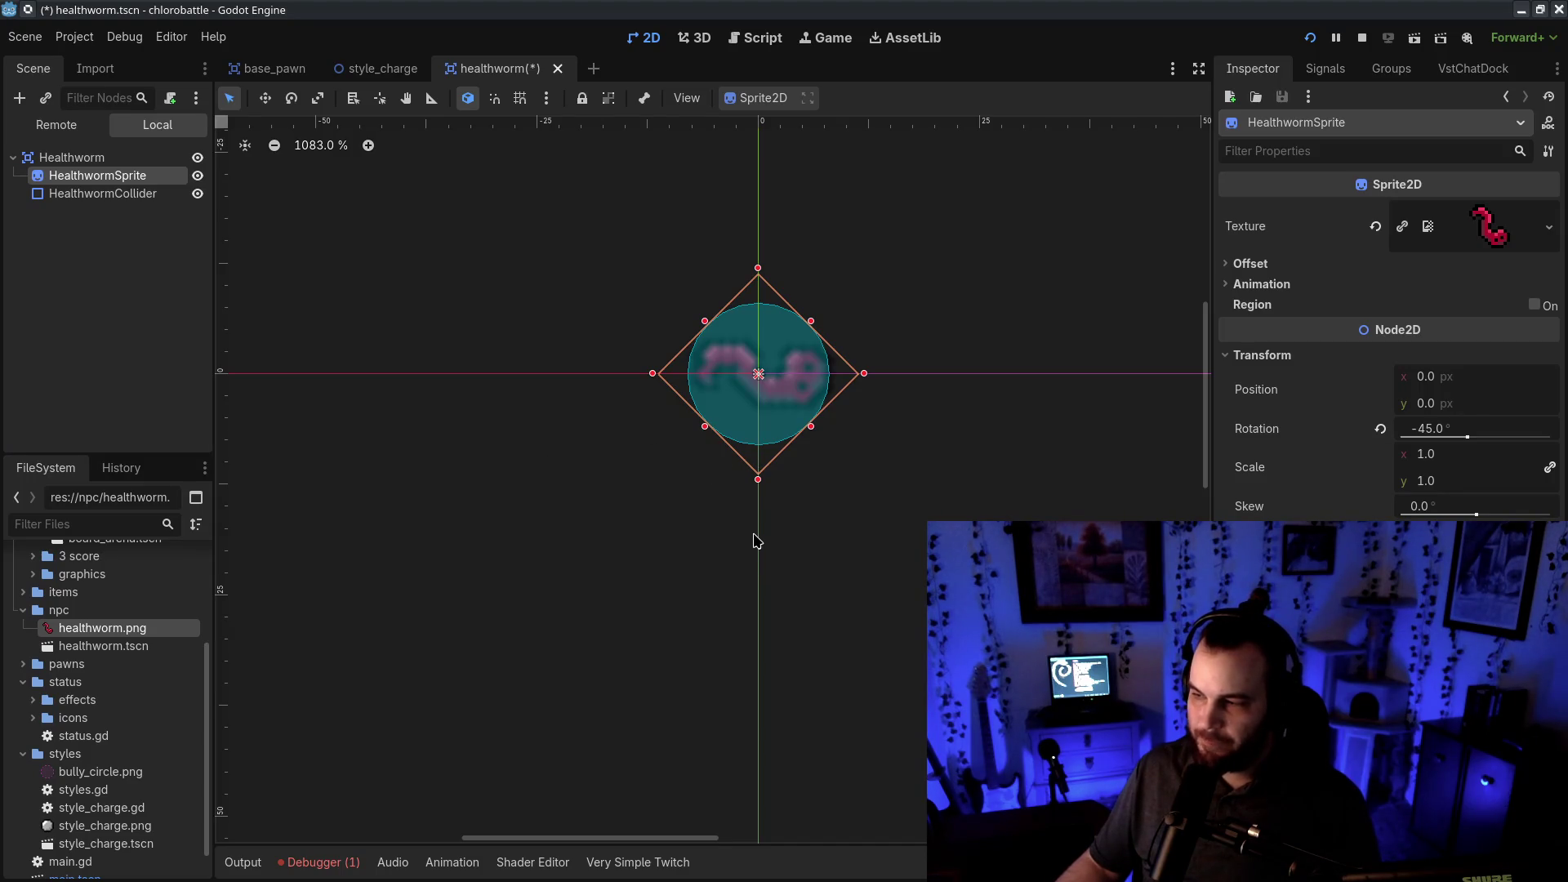
pyautogui.doubleClick(102, 628)
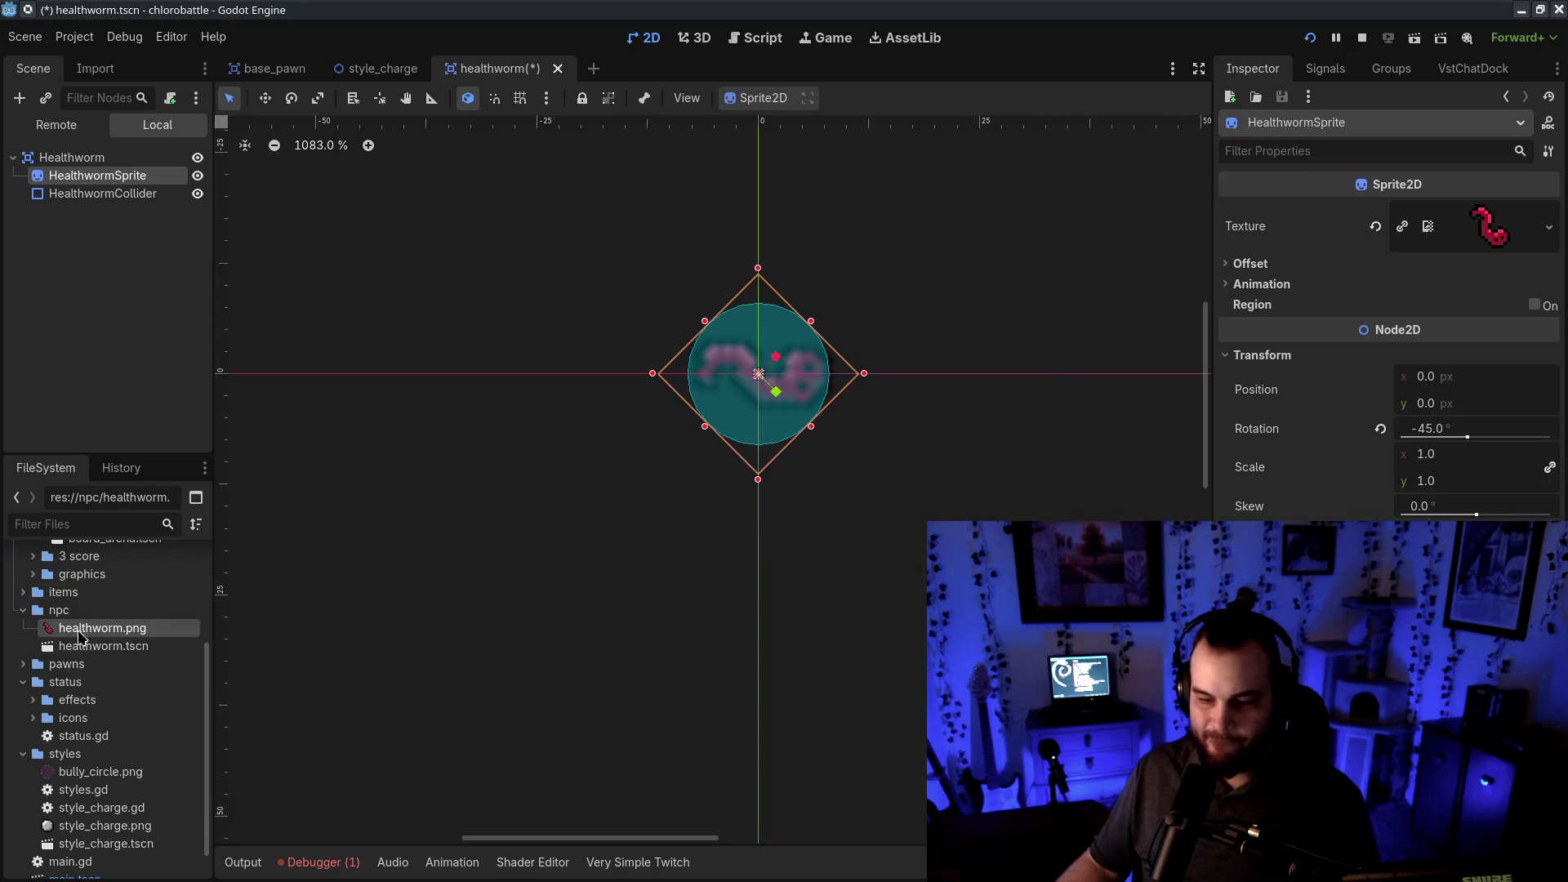
# - Flip healthworm.png horizontally in Aseprite, save it, and return to Godot
pyautogui.scroll(5, 506, 341)
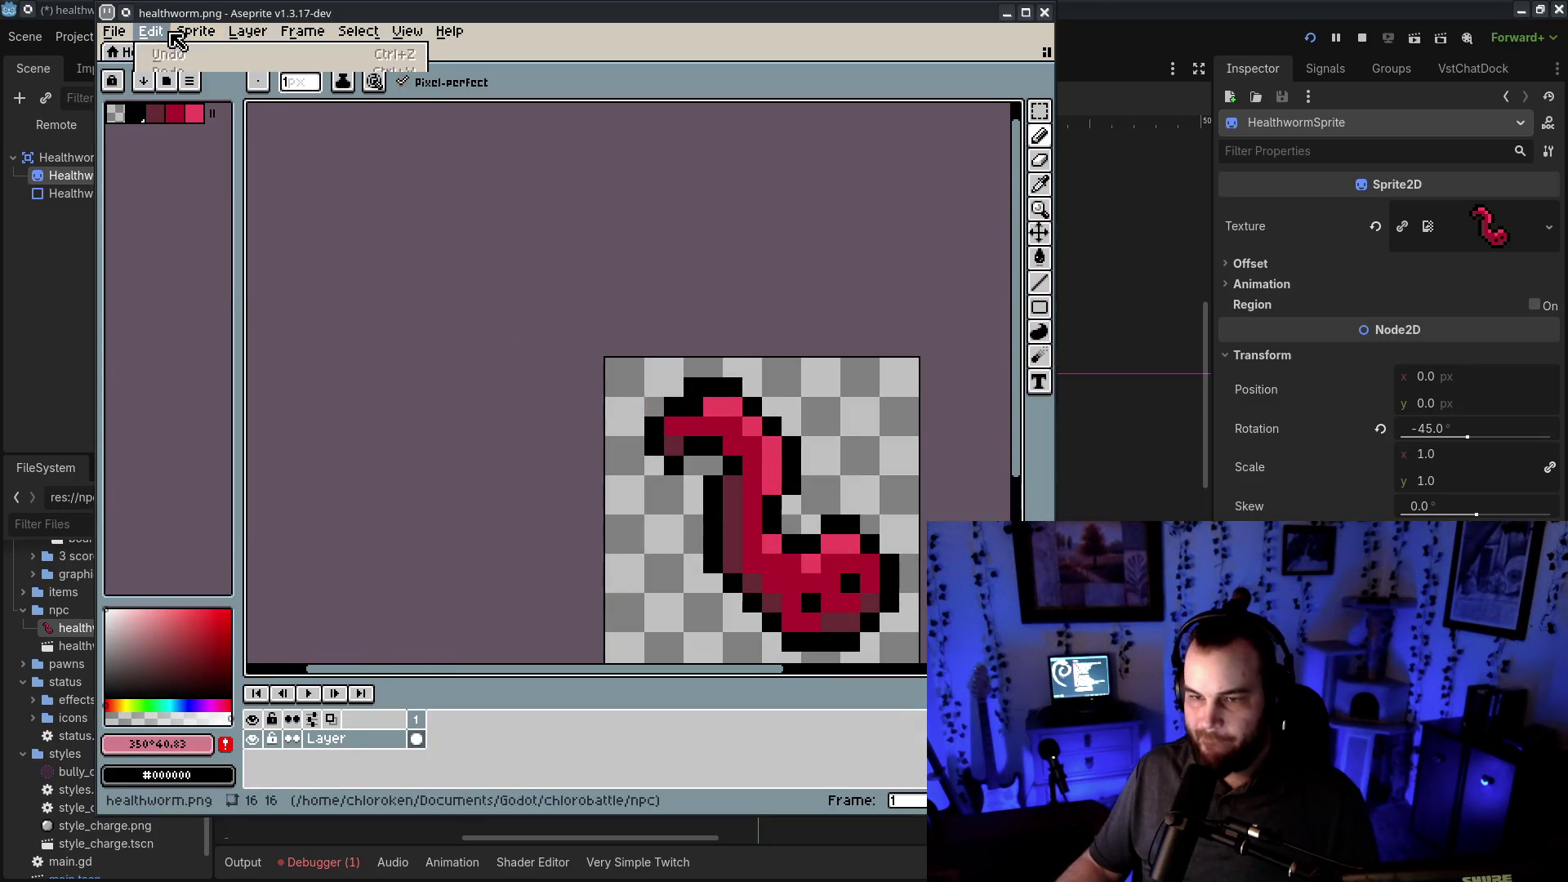
pyautogui.click(151, 31)
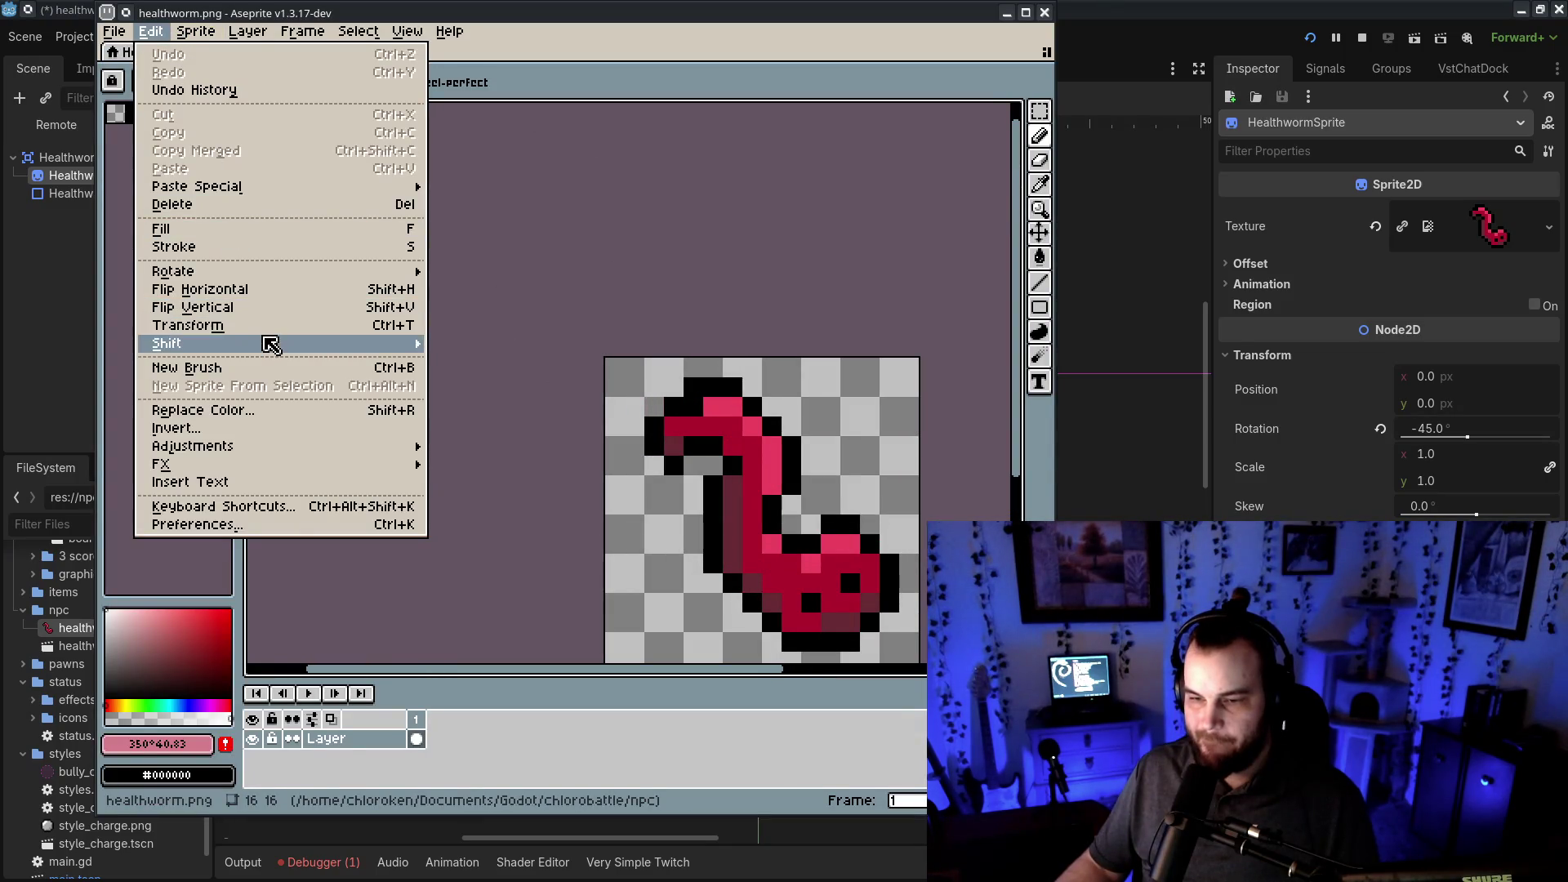
pyautogui.click(251, 290)
pyautogui.hotkey('ctrl', 's')
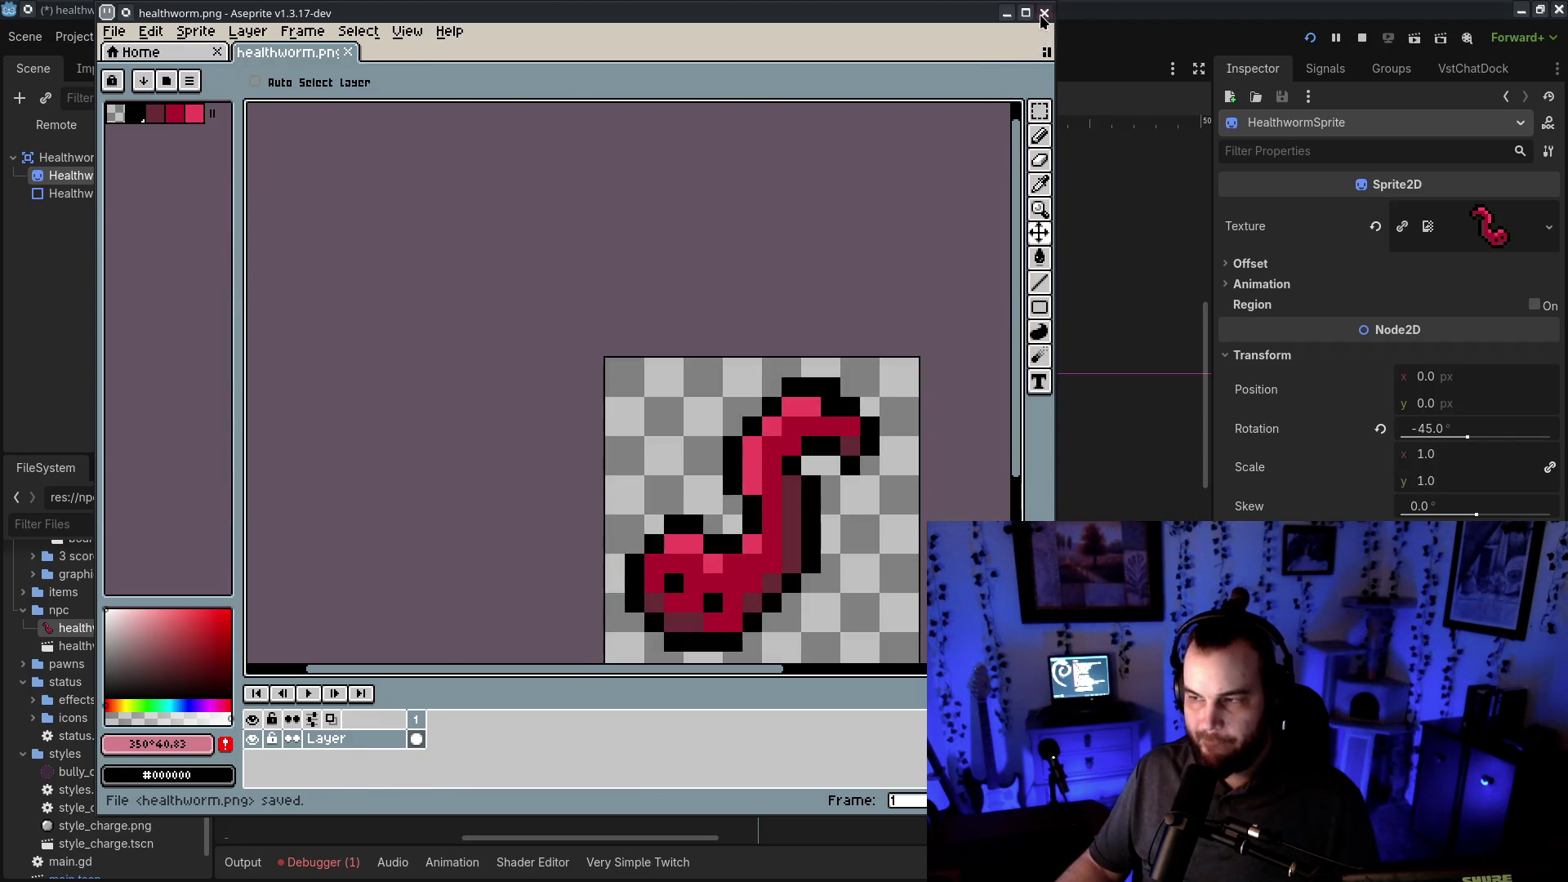
pyautogui.click(1044, 12)
pyautogui.click(97, 175)
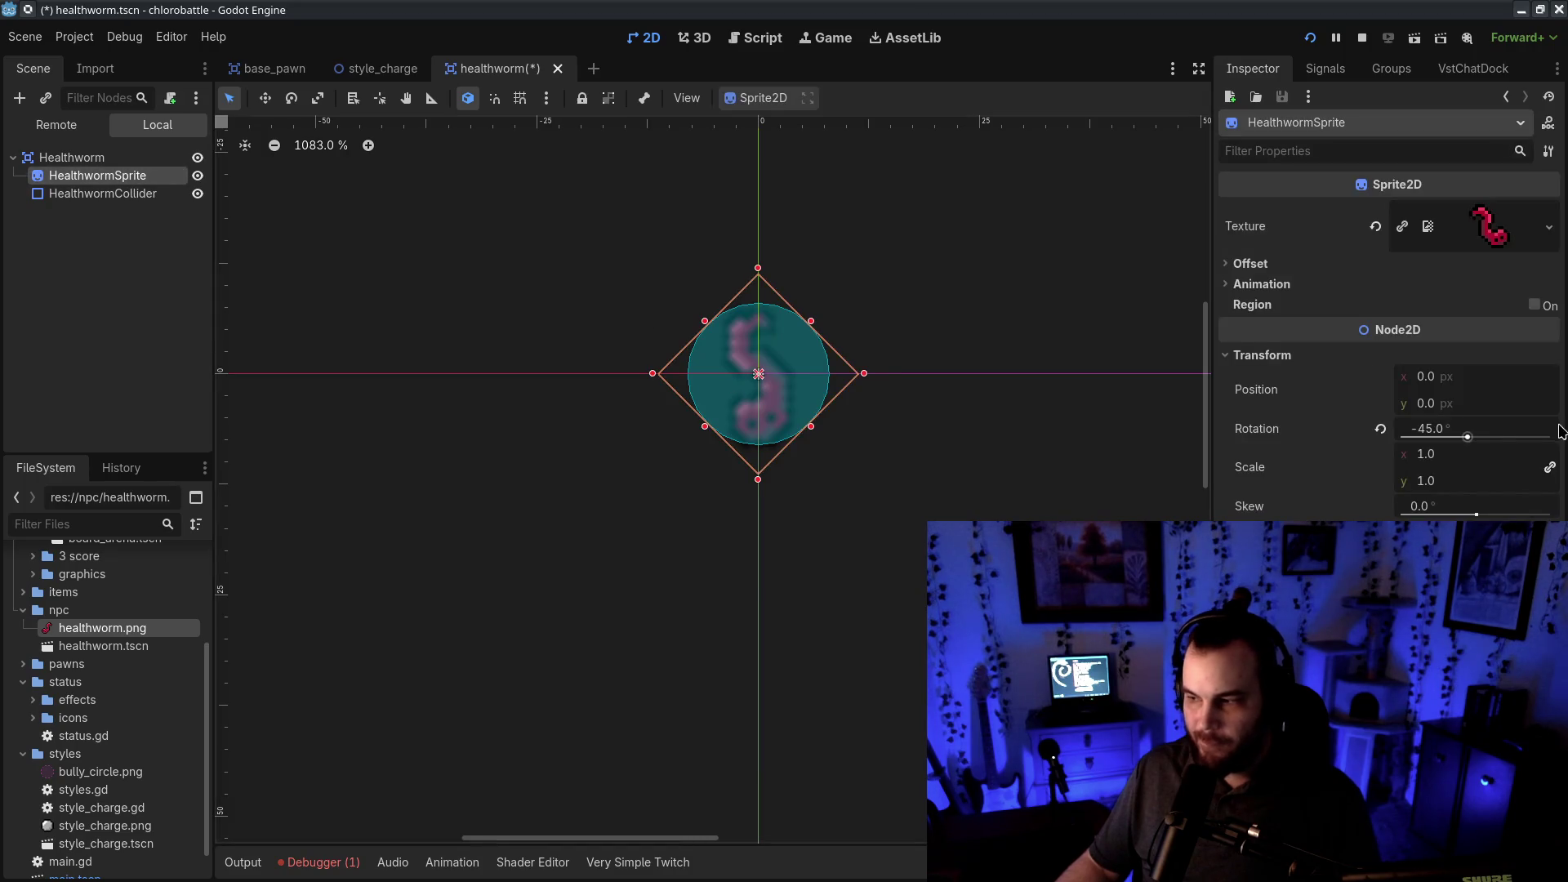
# - Try HealthwormSprite rotations of 45, -45, 0 and -90 degrees
pyautogui.click(1434, 431)
pyautogui.write('45')
pyautogui.press('Return')
pyautogui.click(1435, 431)
pyautogui.write('-45')
pyautogui.press('Return')
pyautogui.click(1435, 431)
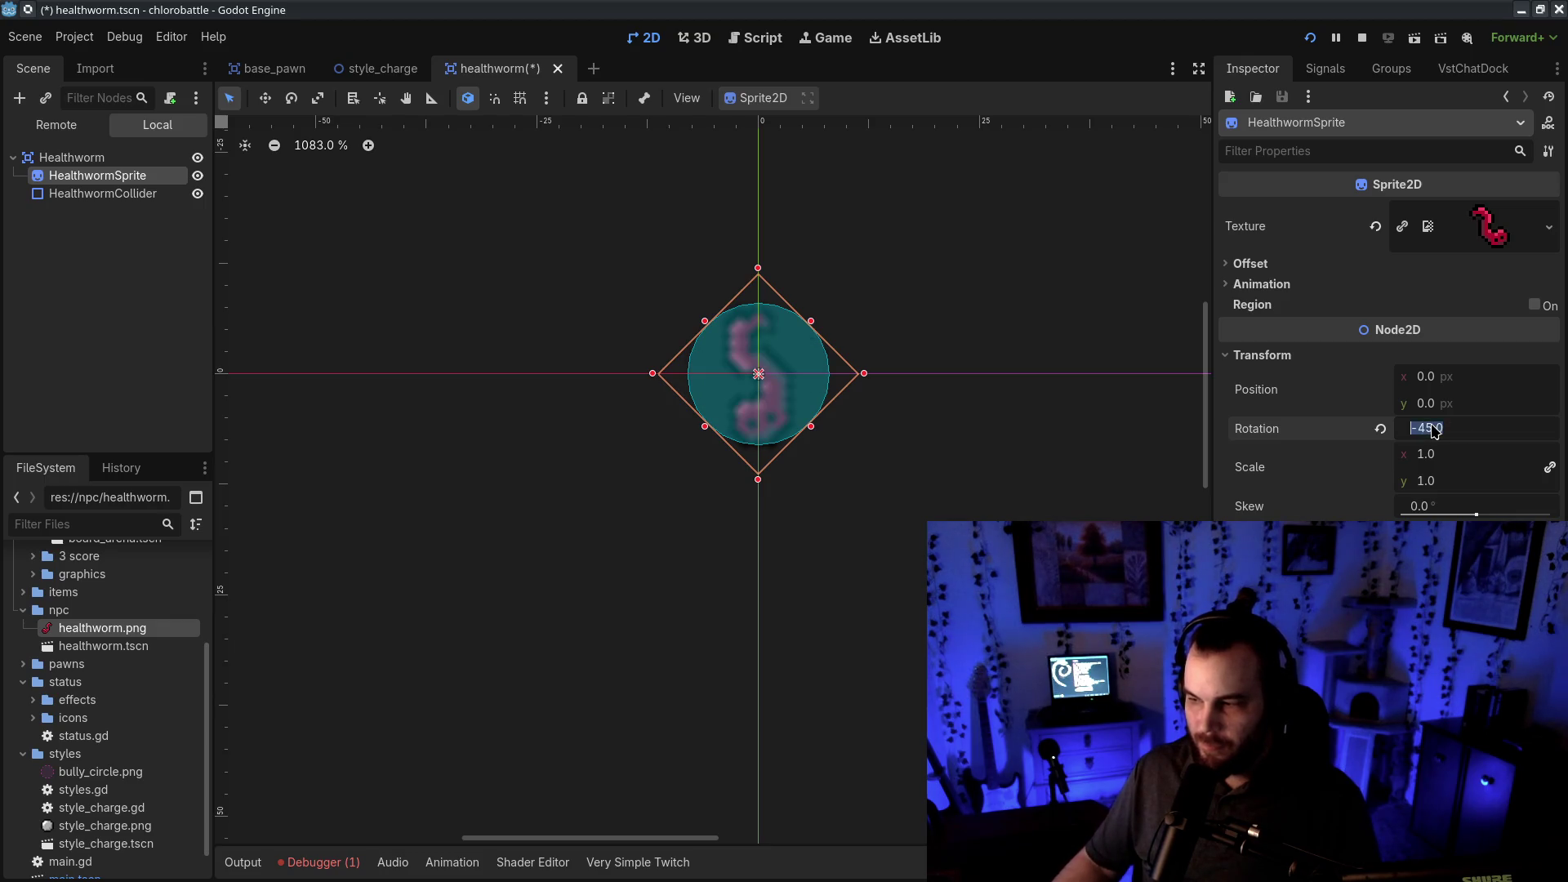
pyautogui.write('0')
pyautogui.press('Return')
pyautogui.click(1432, 430)
pyautogui.write('-')
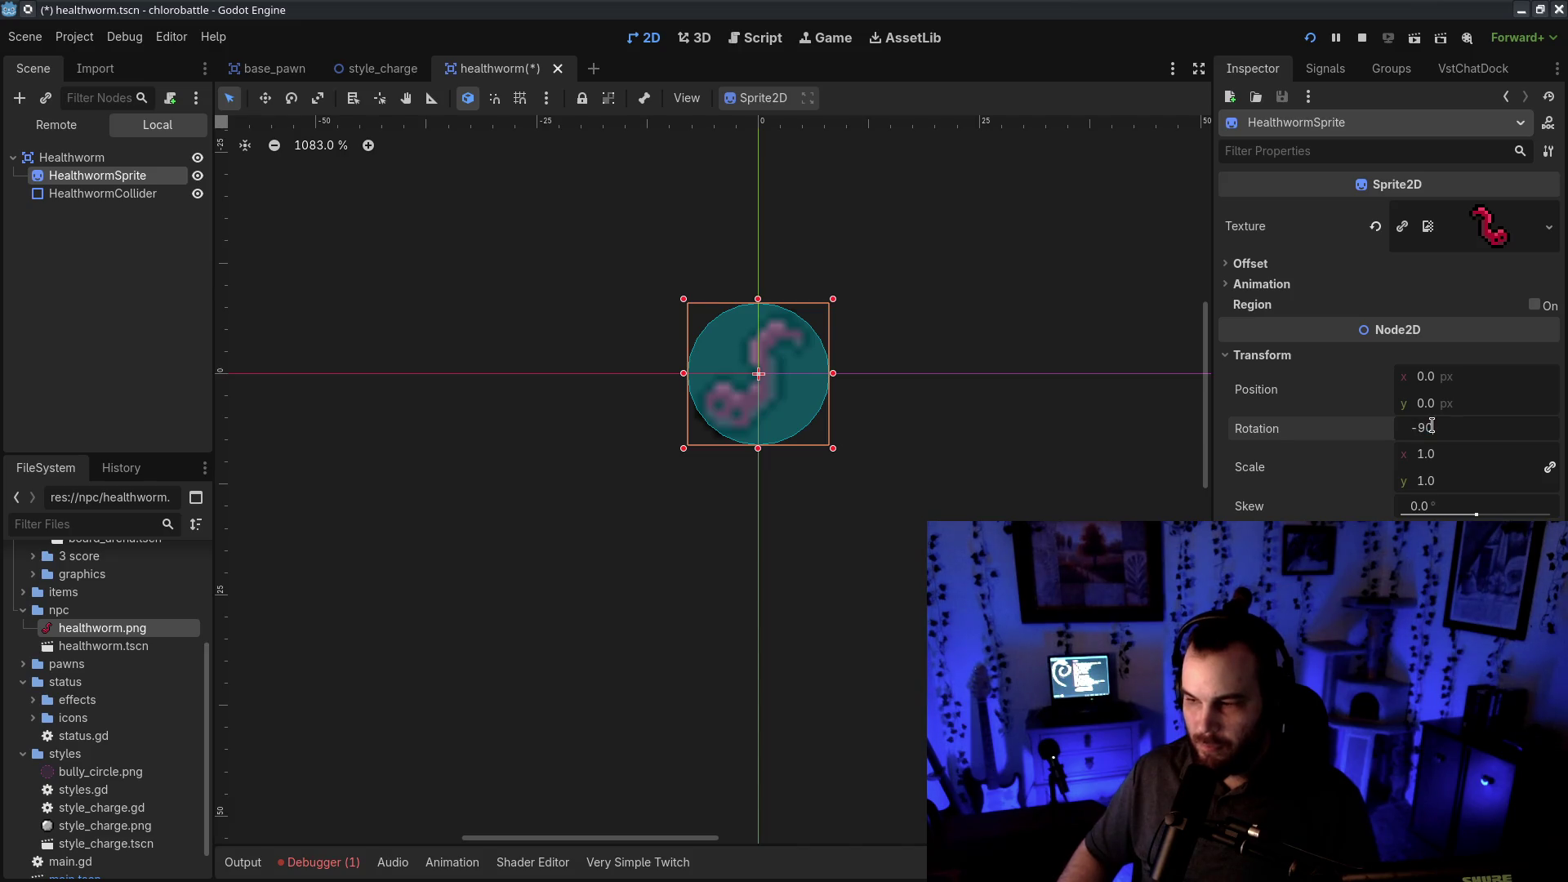
pyautogui.press('Return')
# - Settle the sprite rotation at -130° after trying -135, then reopen healthworm.png
pyautogui.click(1432, 427)
pyautogui.write('-135')
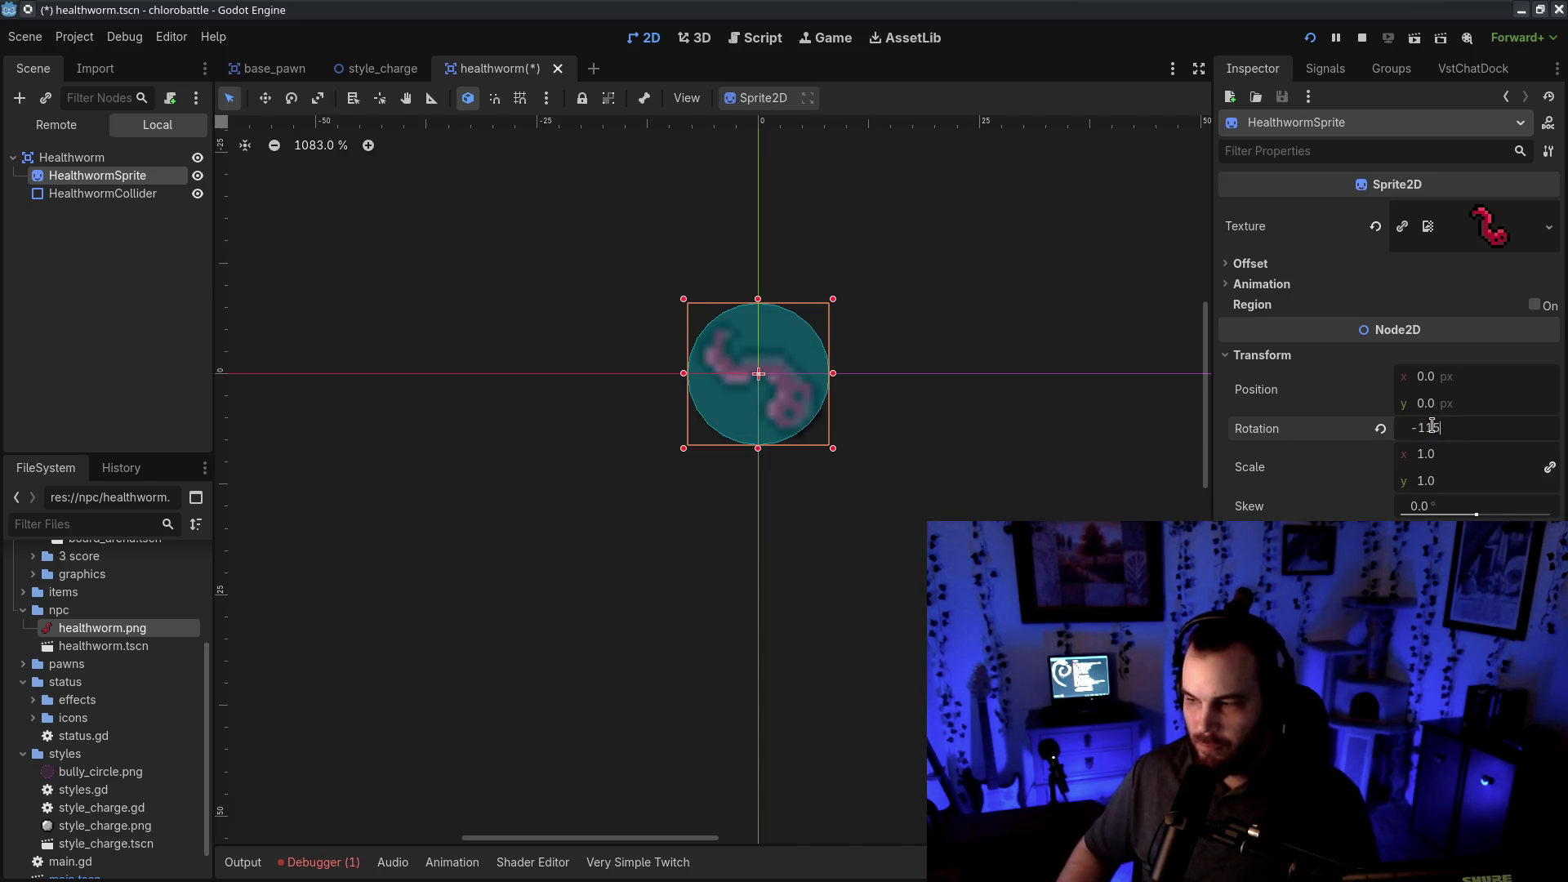
pyautogui.press('Return')
pyautogui.click(1432, 427)
pyautogui.write('-130')
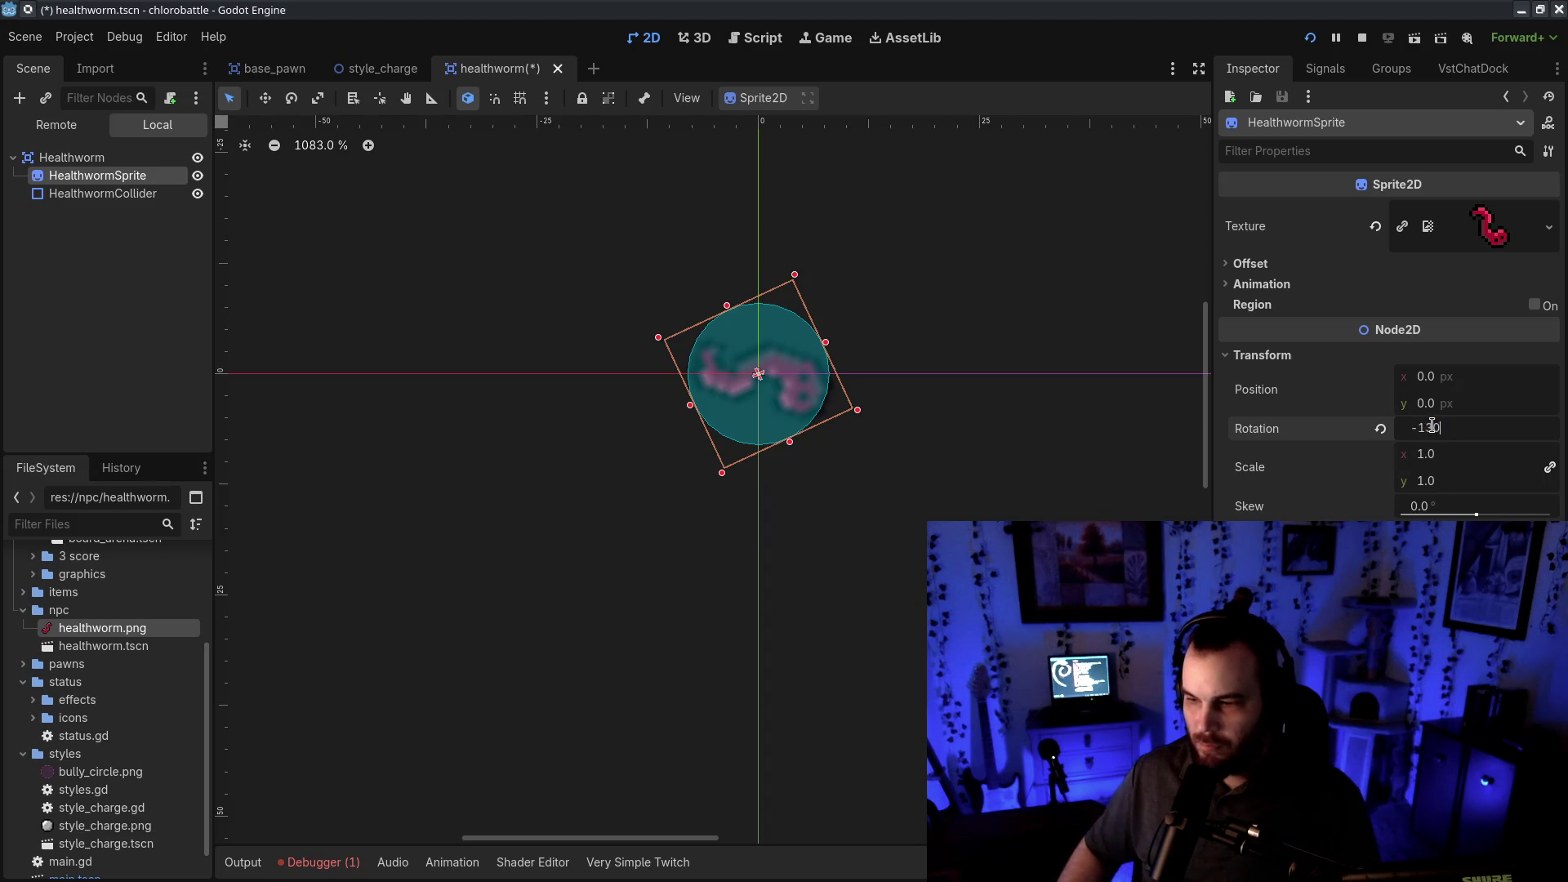
pyautogui.press('Return')
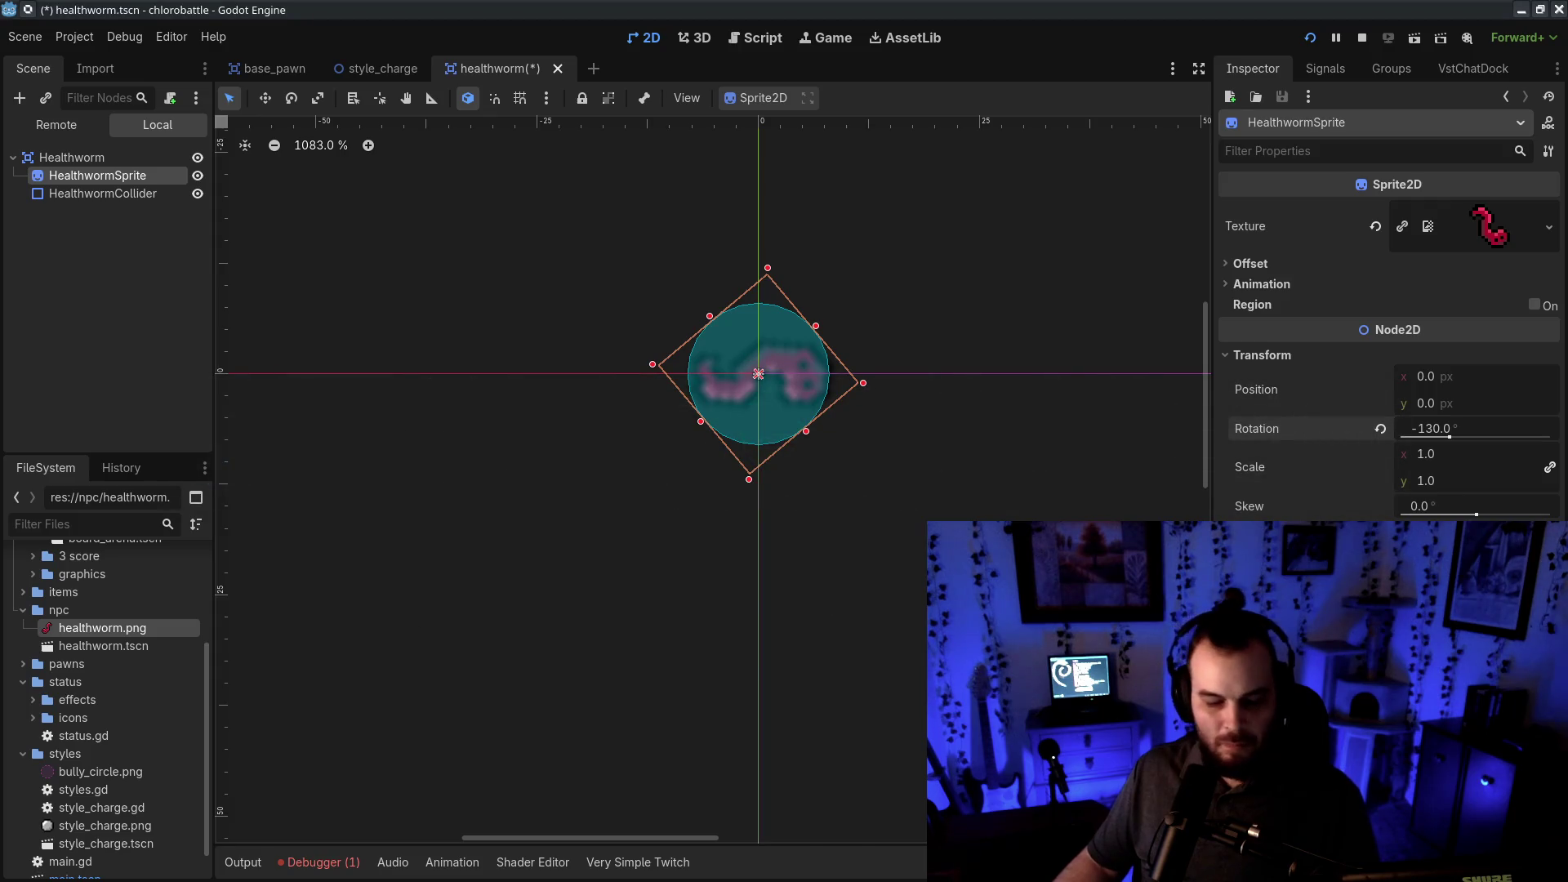
pyautogui.doubleClick(102, 628)
# - Paint a first black pixel on the worm sprite, then save and close Aseprite
pyautogui.scroll(6, 541, 433)
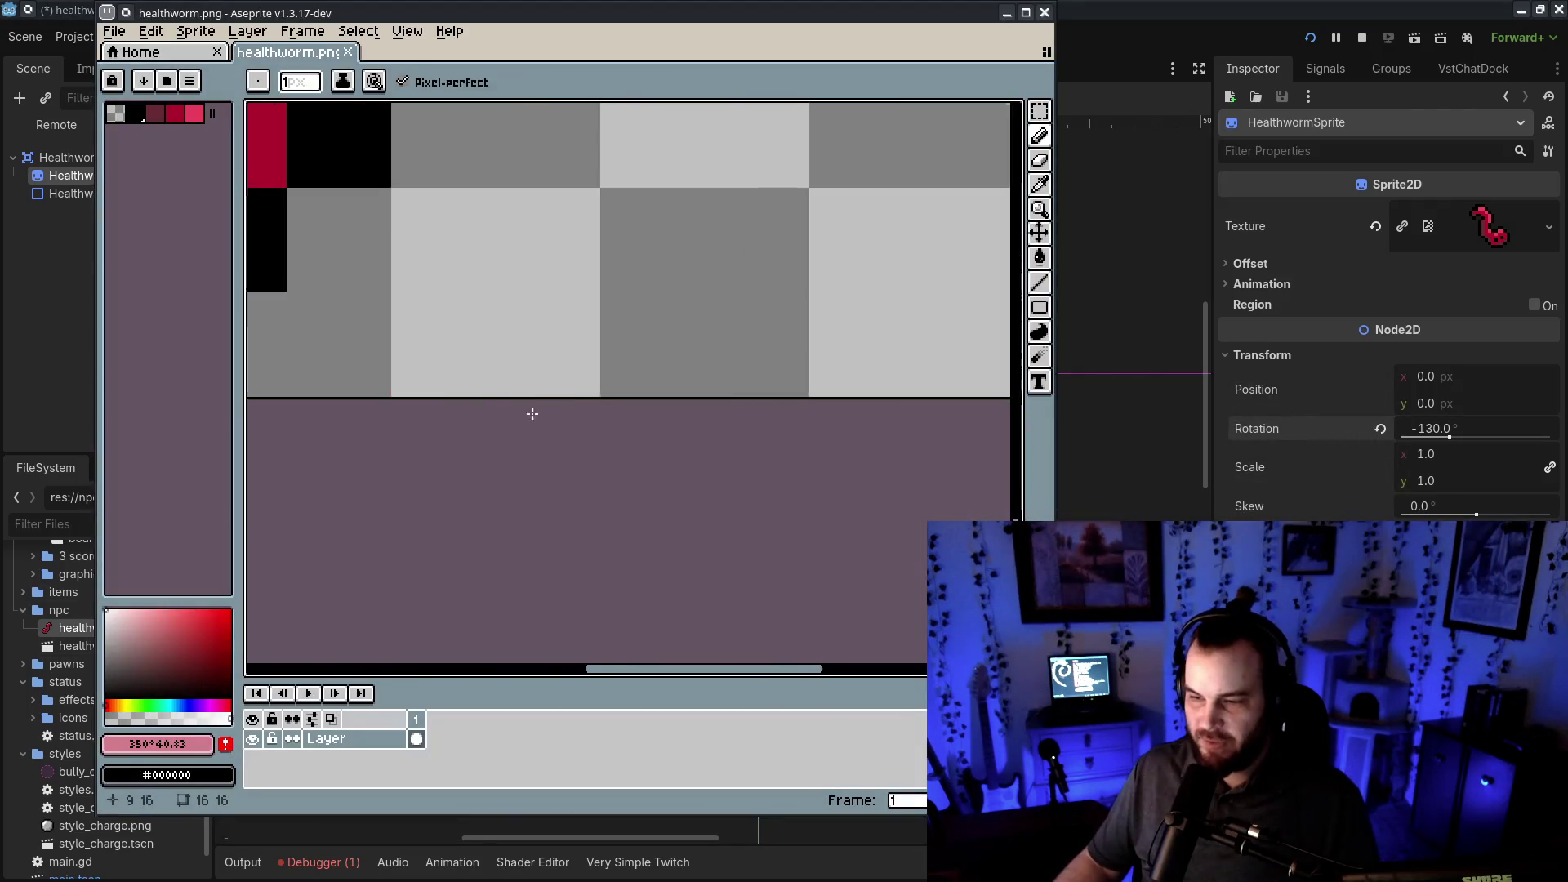
pyautogui.scroll(-2, 647, 499)
pyautogui.keyDown('alt'); pyautogui.click(653, 409); pyautogui.keyUp('alt')
pyautogui.click(695, 417)
pyautogui.keyDown('alt'); pyautogui.click(640, 410); pyautogui.keyUp('alt')
pyautogui.scroll(-4, 746, 474)
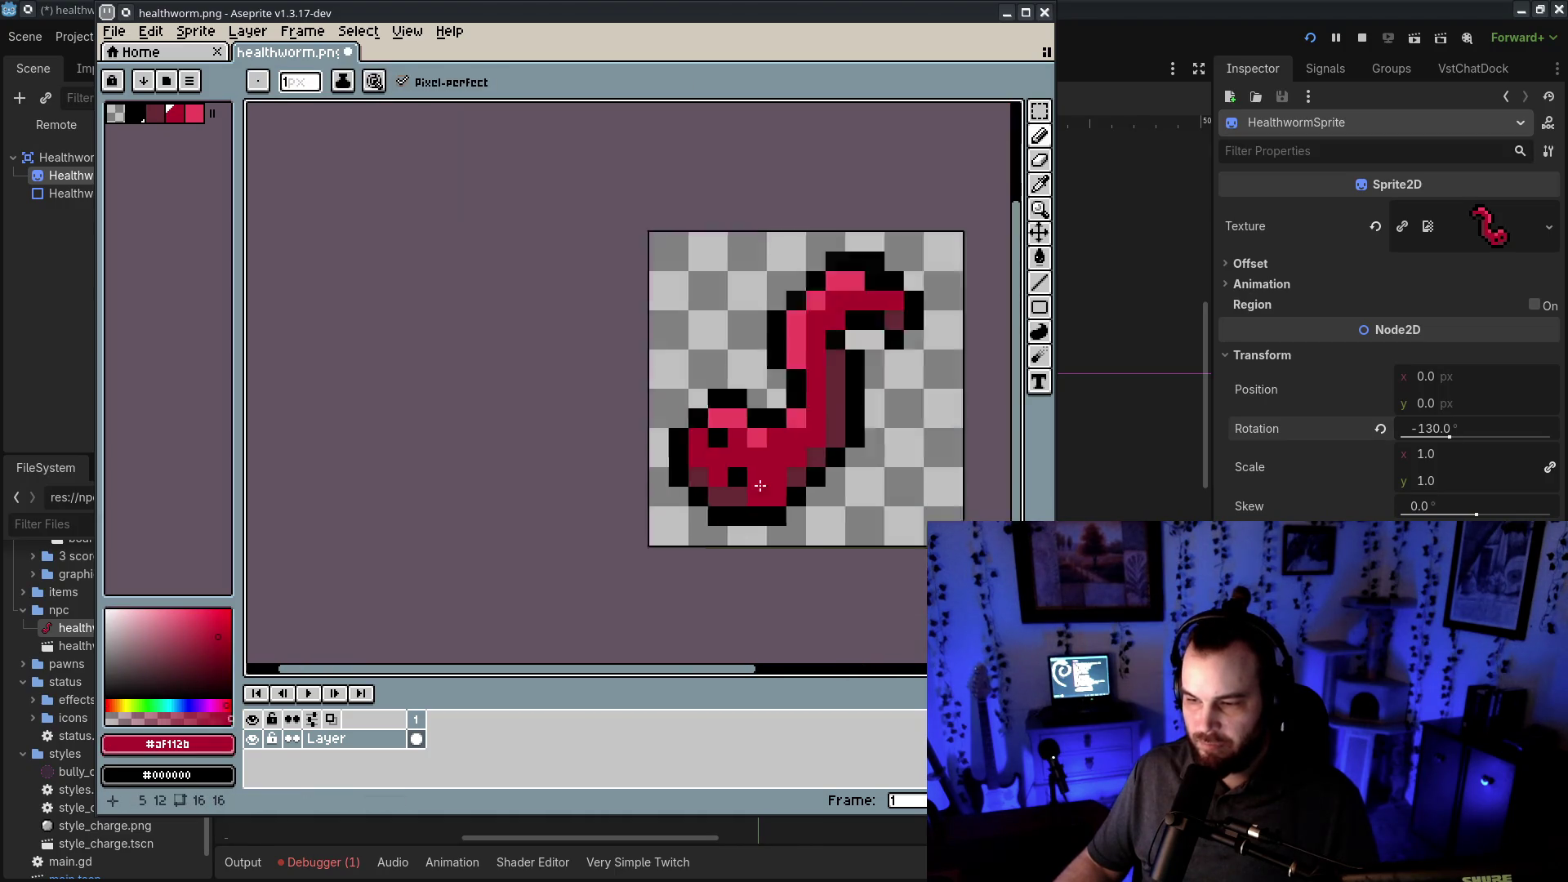
pyautogui.hotkey('ctrl', 's')
pyautogui.click(1045, 13)
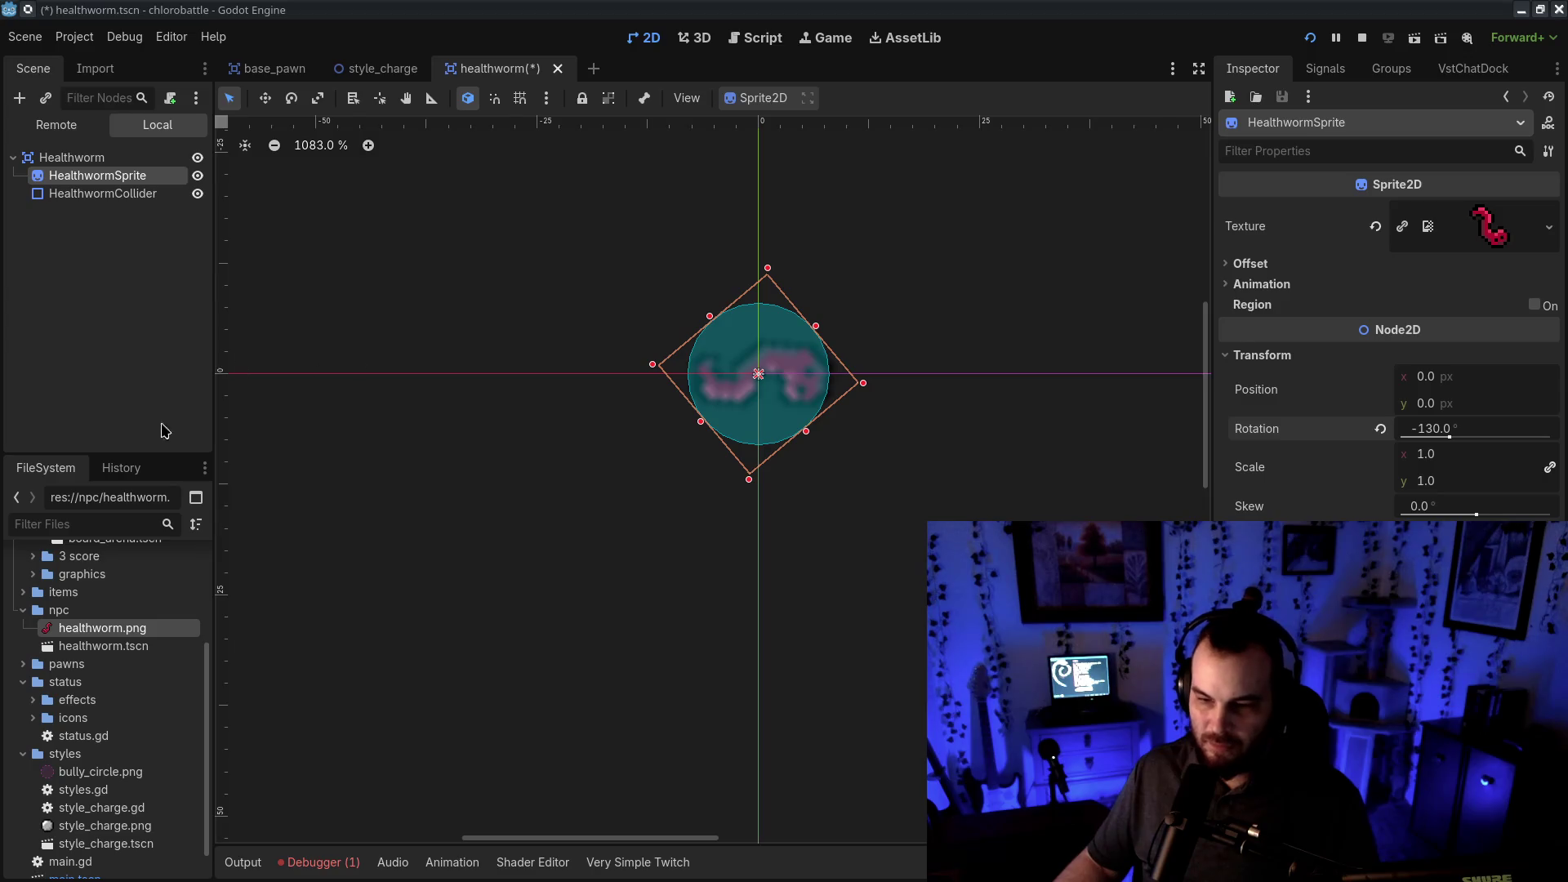
# - Reopen healthworm.png and paint two black eye pixels in the worm's red head
pyautogui.doubleClick(112, 631)
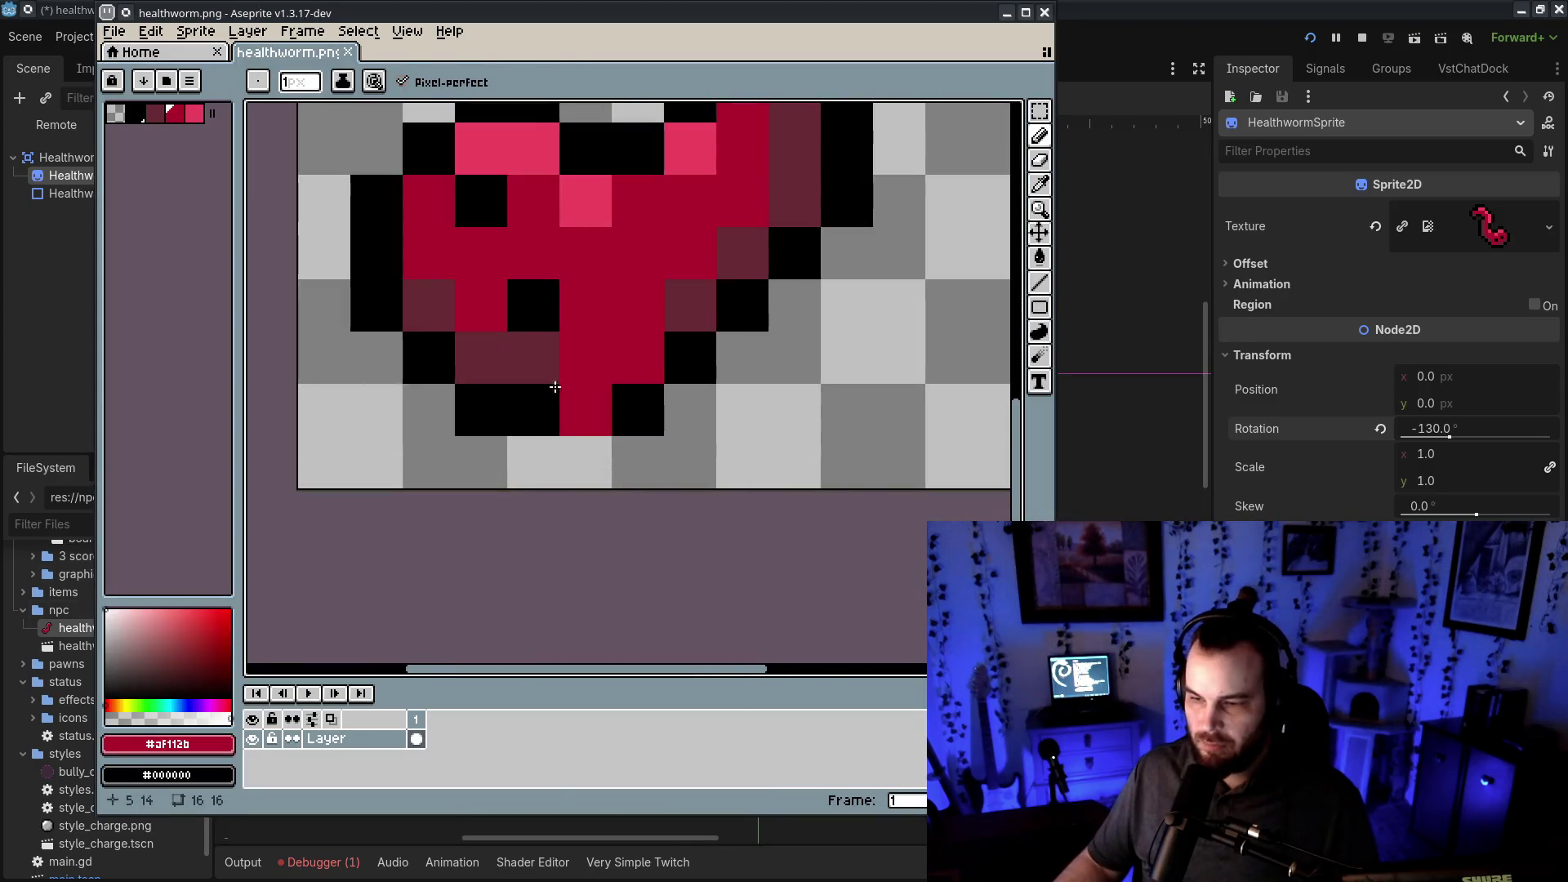
pyautogui.scroll(4, 509, 577)
pyautogui.click(432, 396)
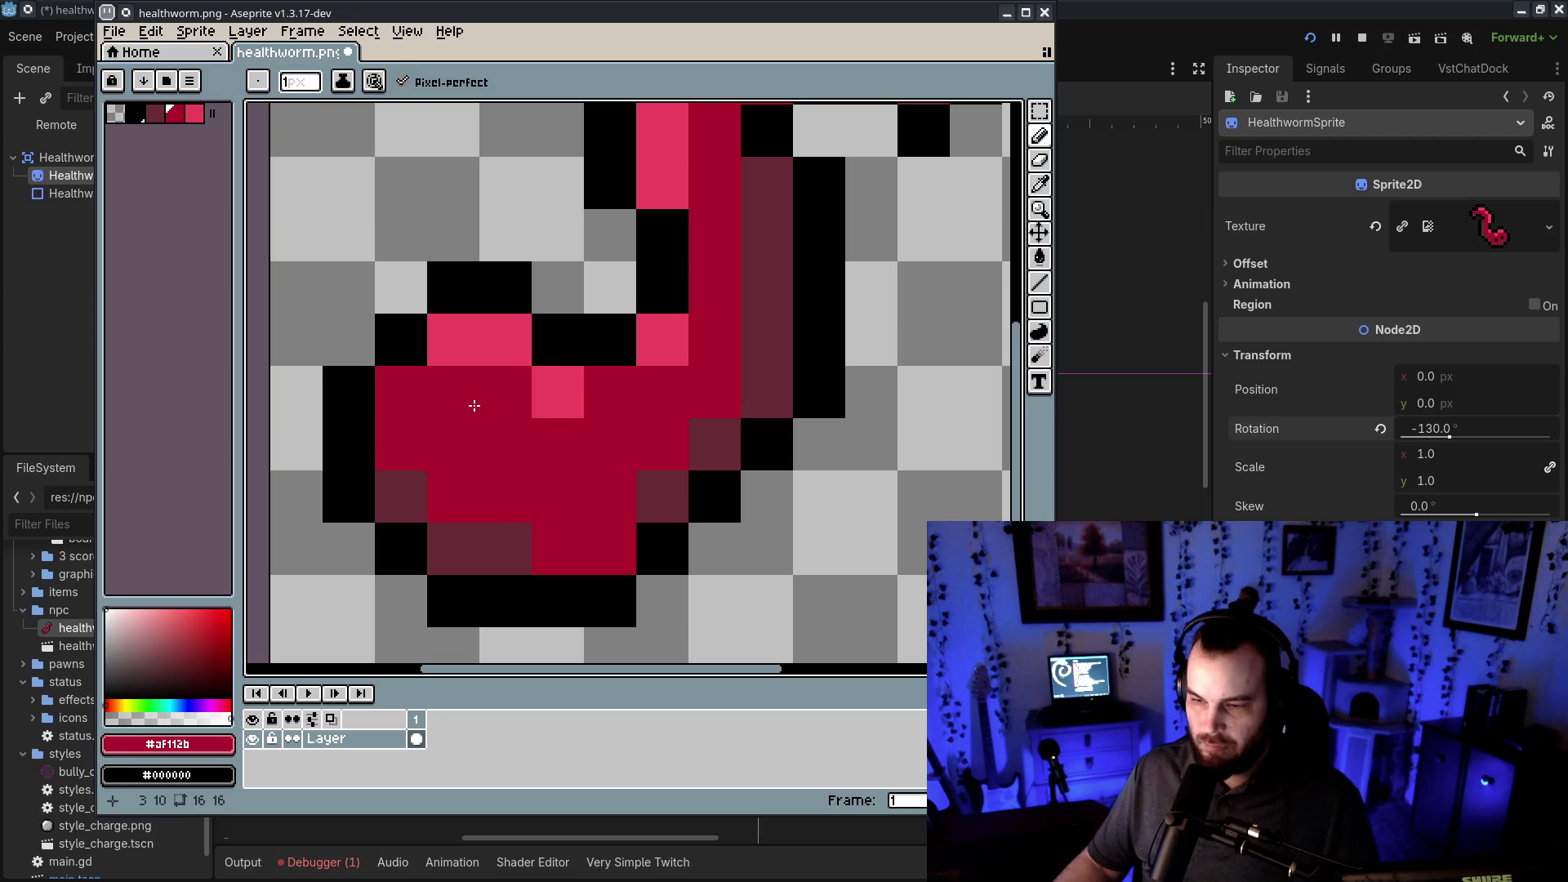
pyautogui.keyDown('alt'); pyautogui.click(421, 396); pyautogui.keyUp('alt')
pyautogui.click(503, 443)
pyautogui.click(559, 497)
pyautogui.scroll(-4, 547, 507)
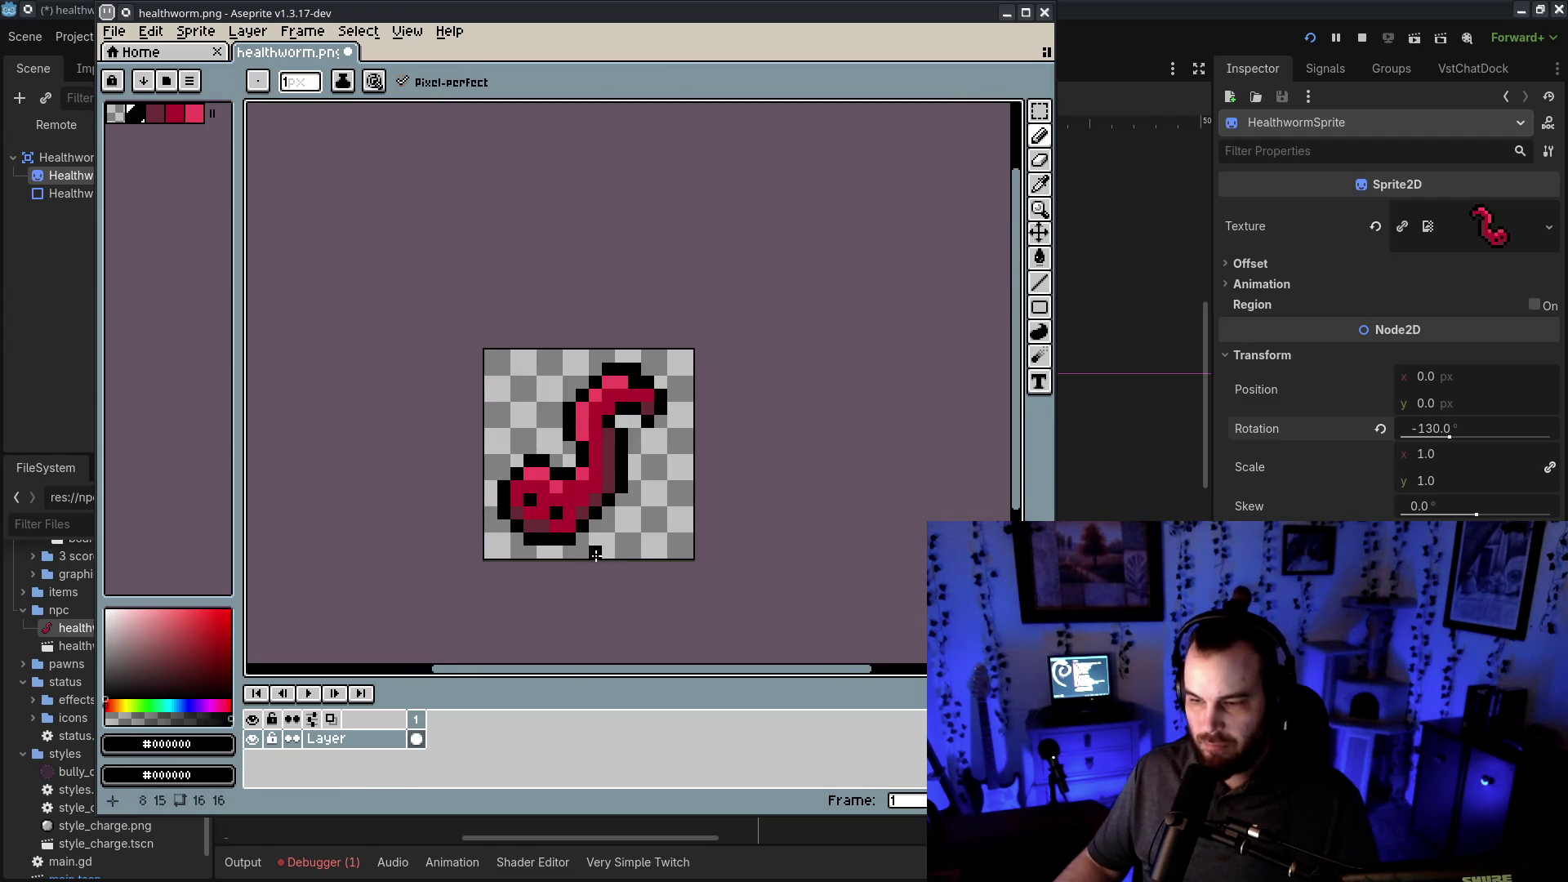
pyautogui.scroll(3, 796, 575)
# - Add a black pixel near the lower eye, save the sprite and close Aseprite
pyautogui.press('ctrl')
pyautogui.click(645, 503)
pyautogui.hotkey('ctrl', 'z')
pyautogui.click(645, 530)
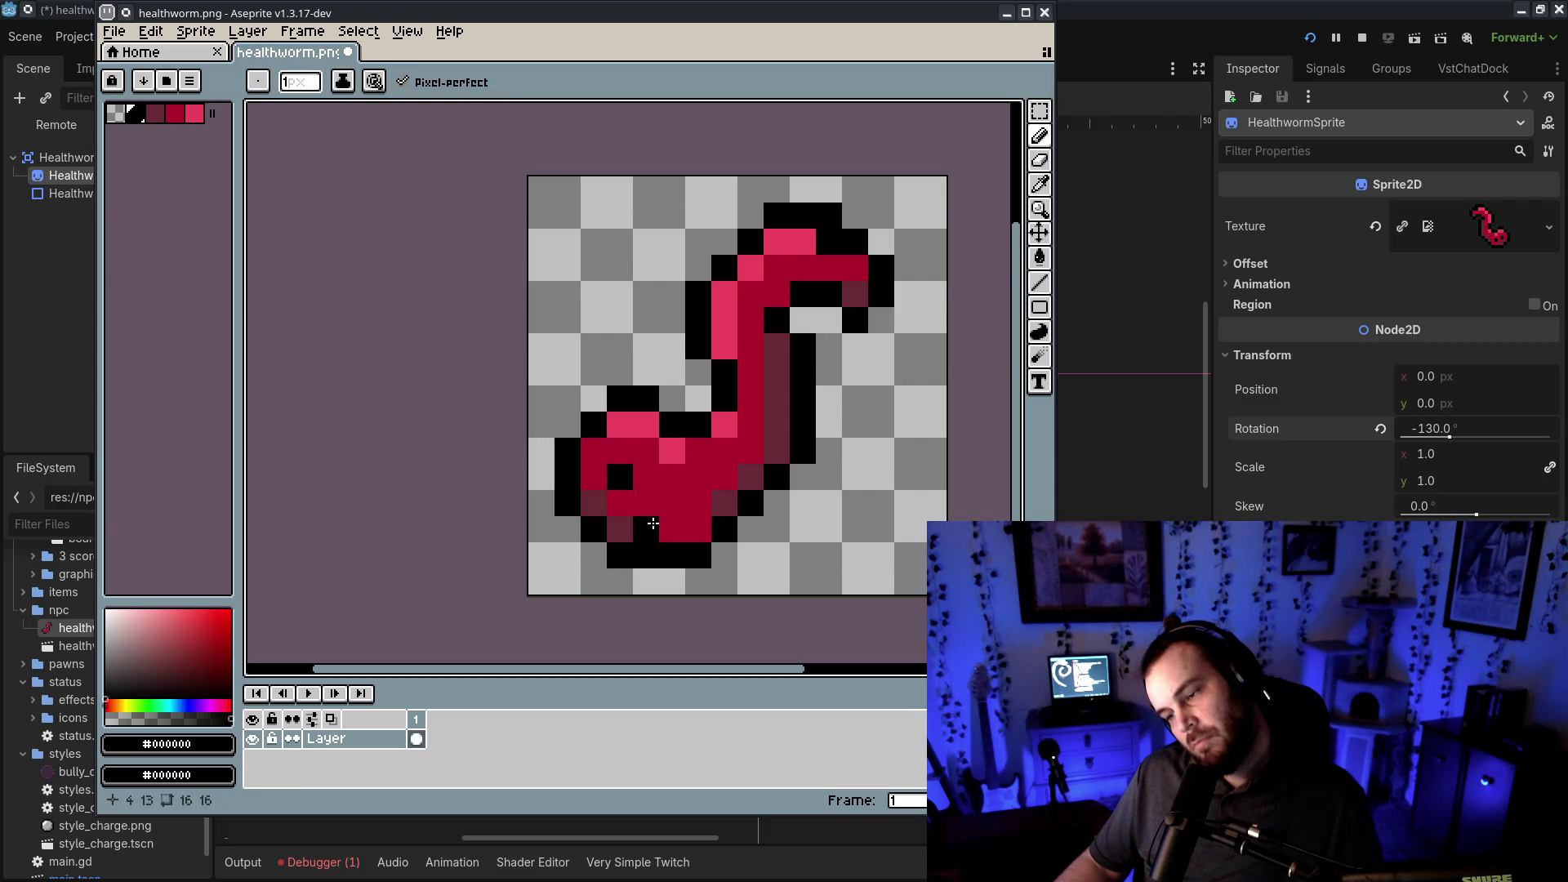
pyautogui.scroll(-4, 723, 553)
pyautogui.hotkey('ctrl', 's')
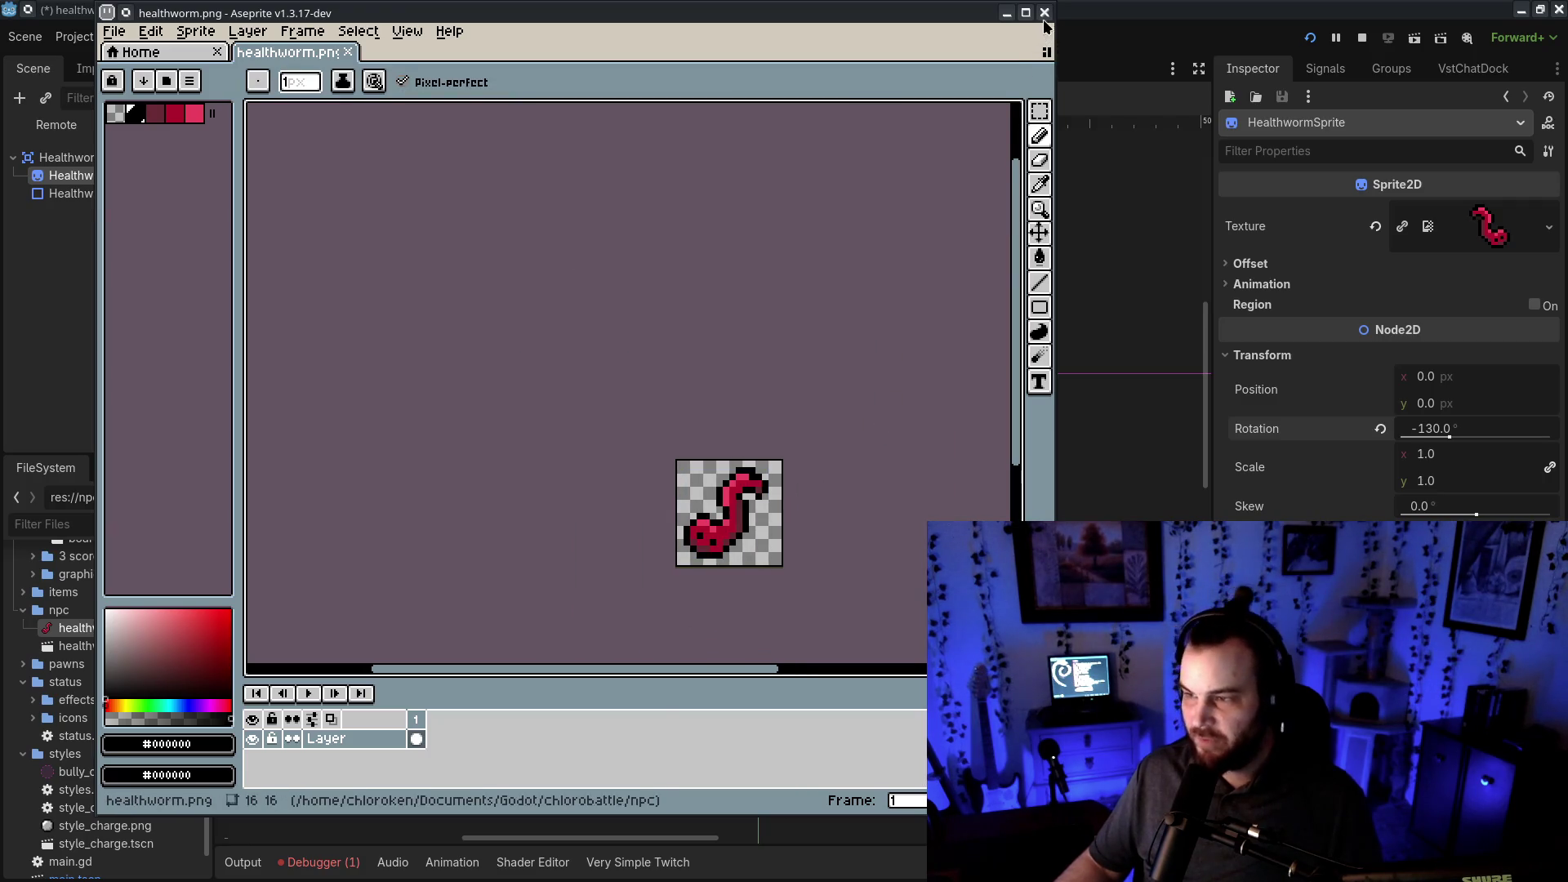
pyautogui.click(1045, 12)
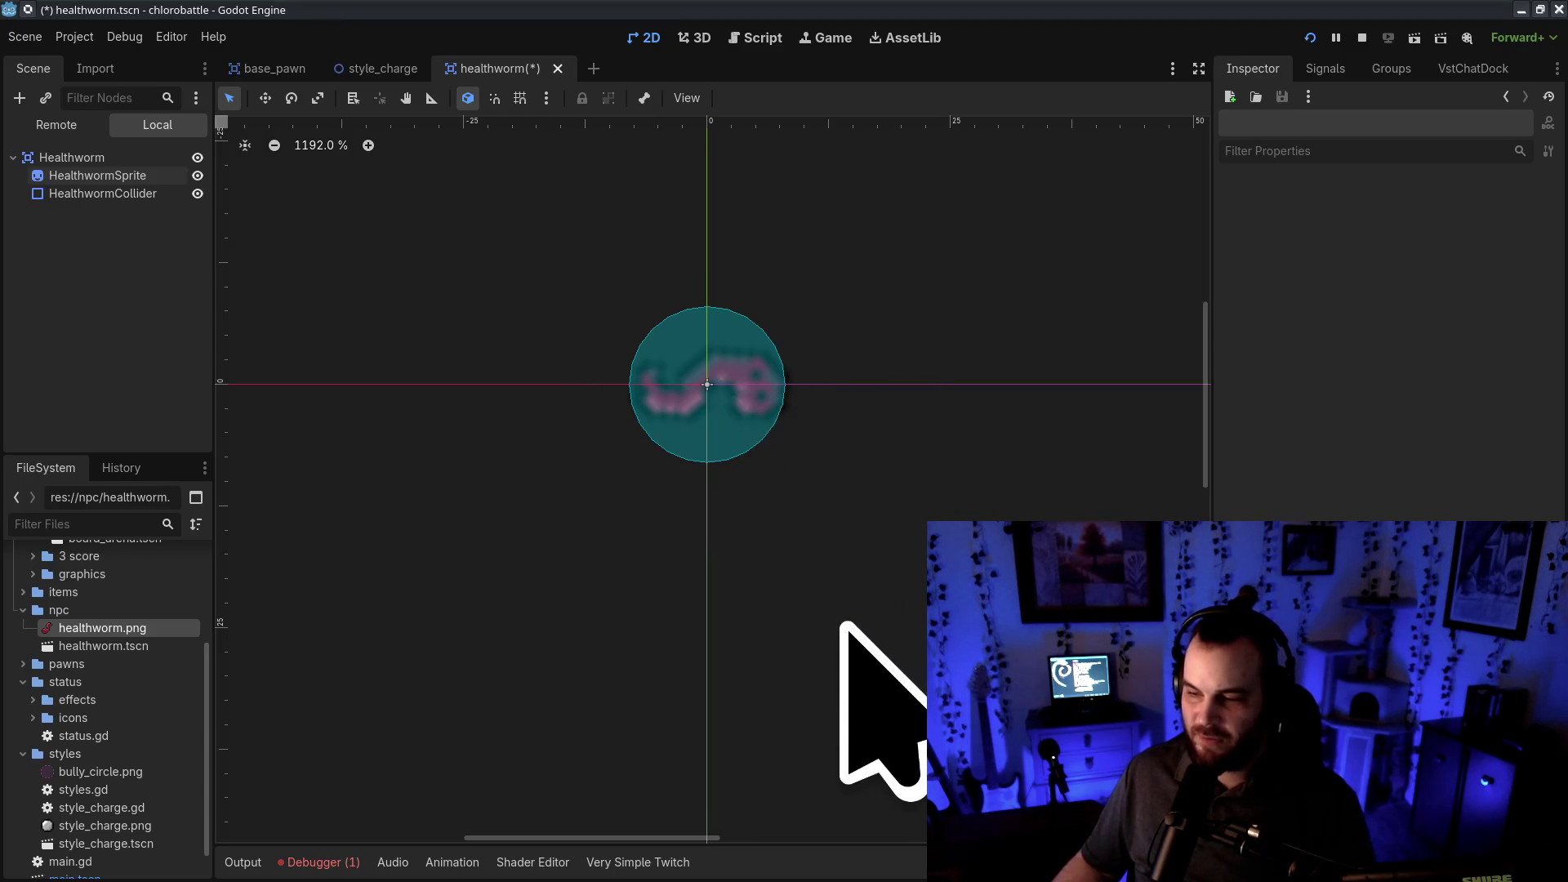
# - Check the Healthworm and HealthwormSprite nodes, then save the healthworm scene
pyautogui.scroll(-4, 933, 508)
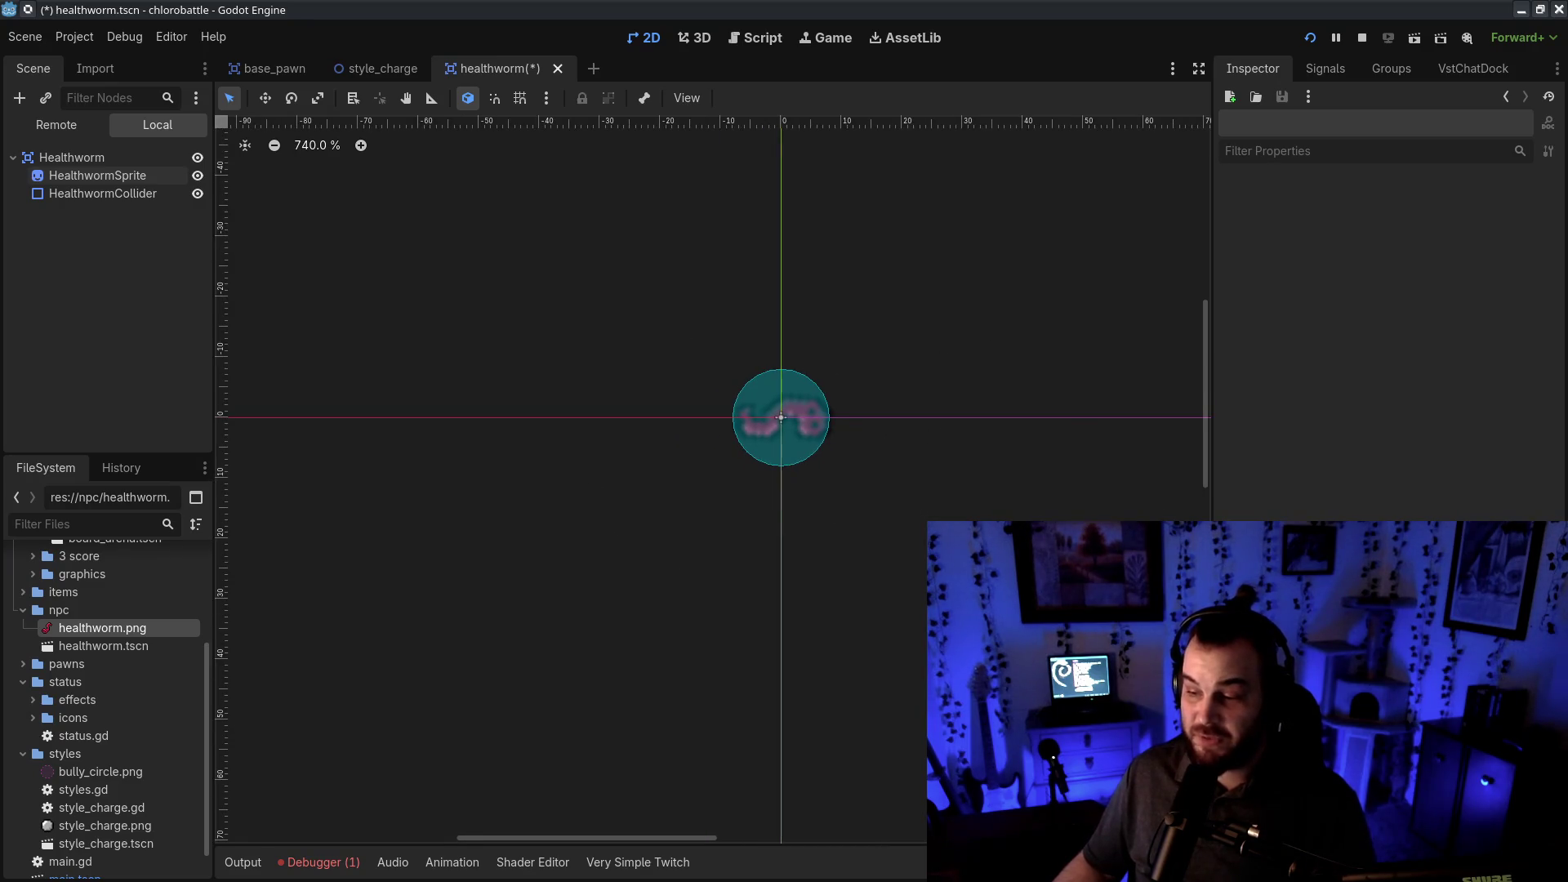
pyautogui.click(90, 175)
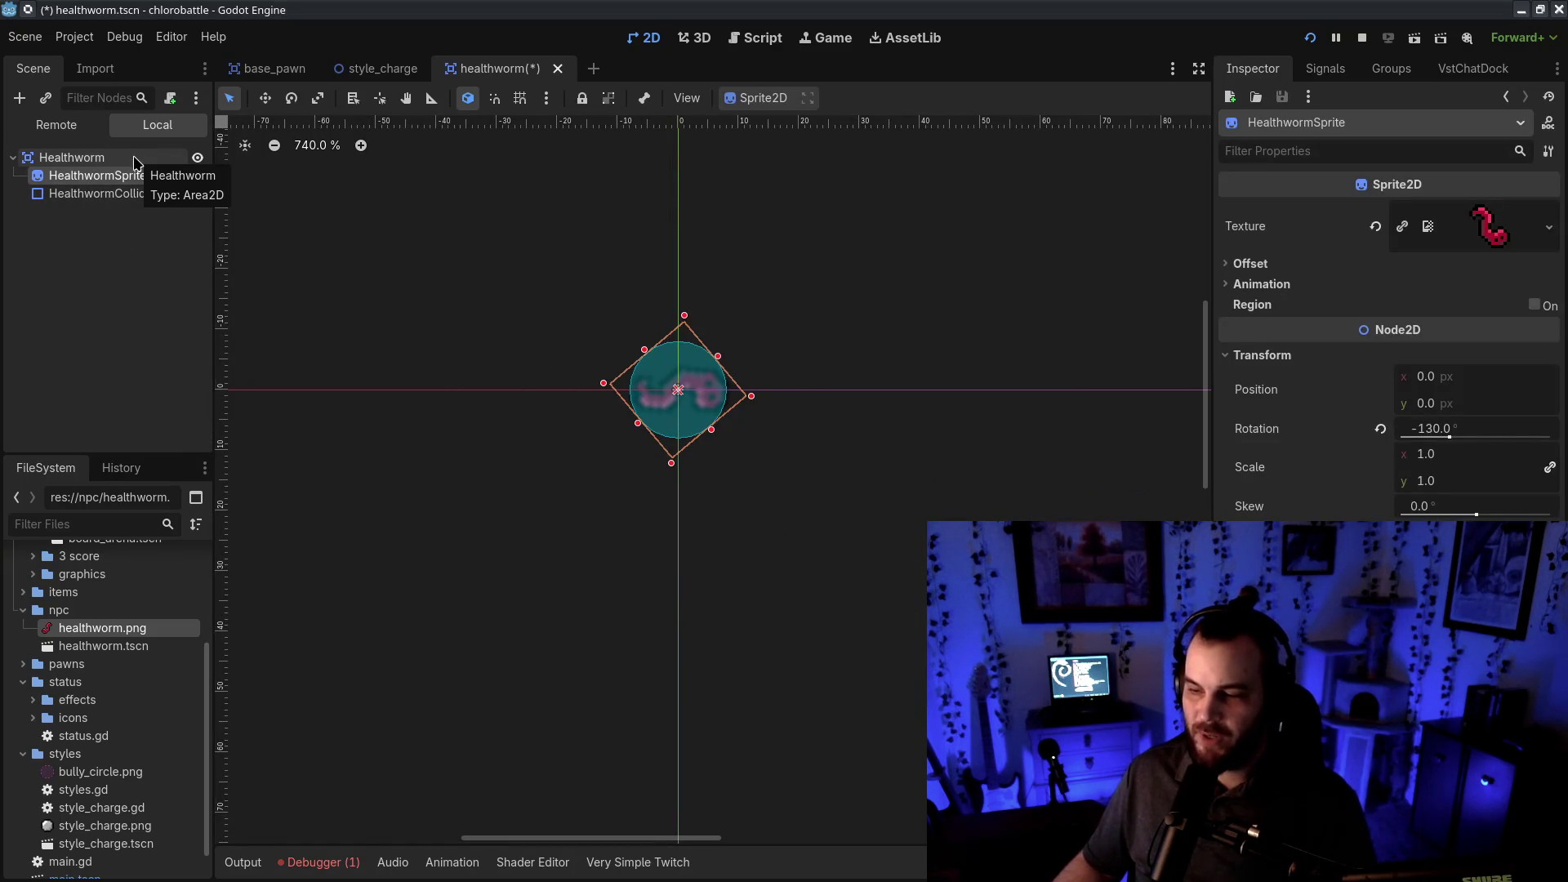
pyautogui.click(135, 162)
pyautogui.click(98, 176)
pyautogui.click(907, 571)
pyautogui.hotkey('ctrl', 's')
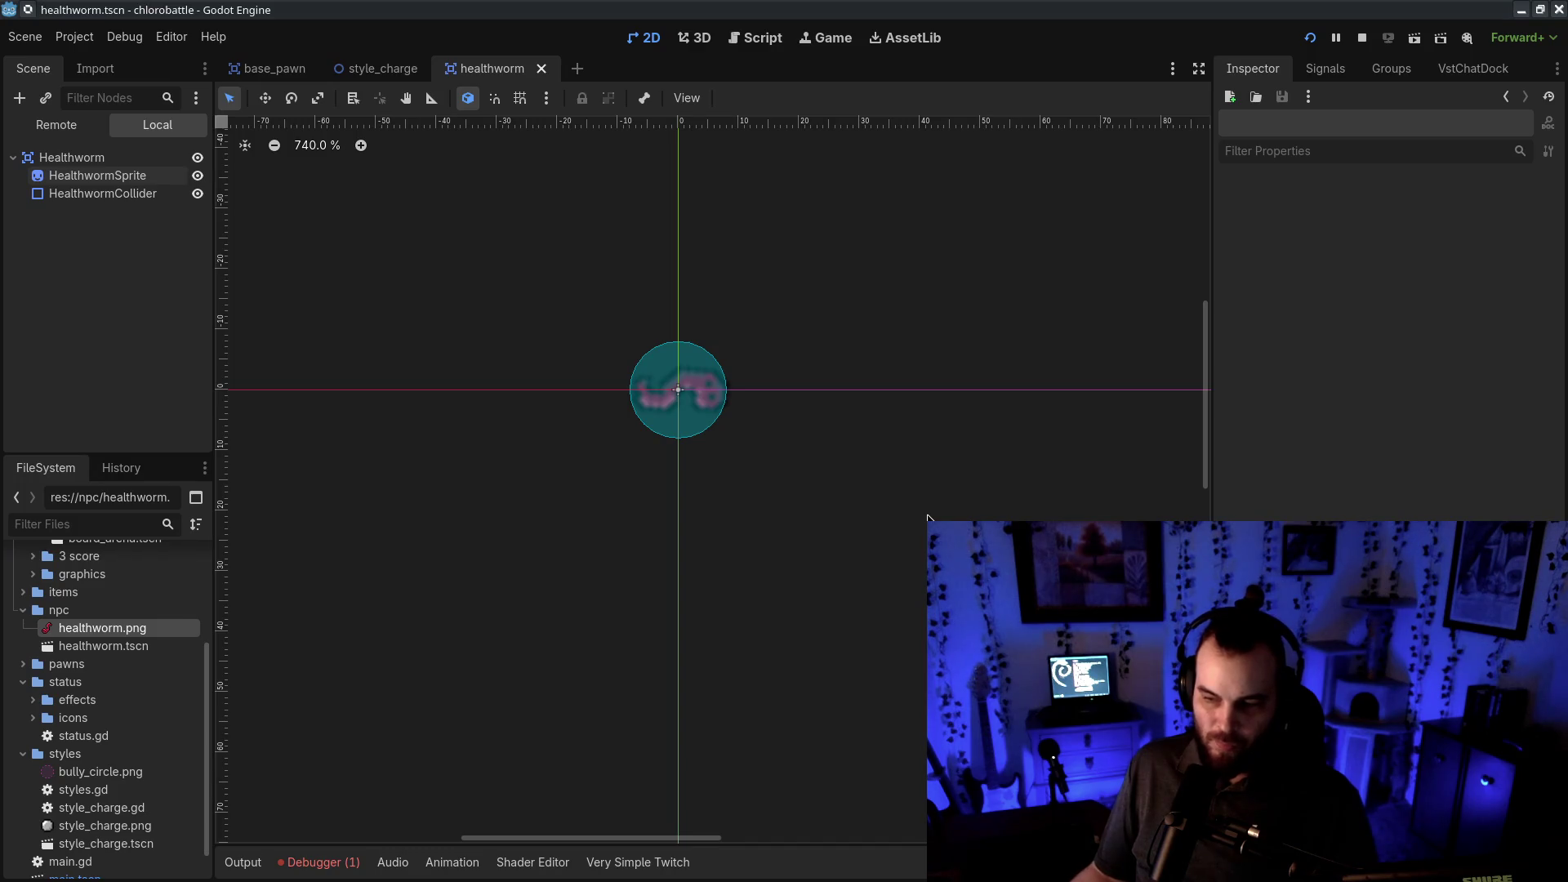
# - In CudaText, prefix '//' to the 'draw the sprite' and 'create the scene' notes
pyautogui.hotkey('alt', 'Tab')
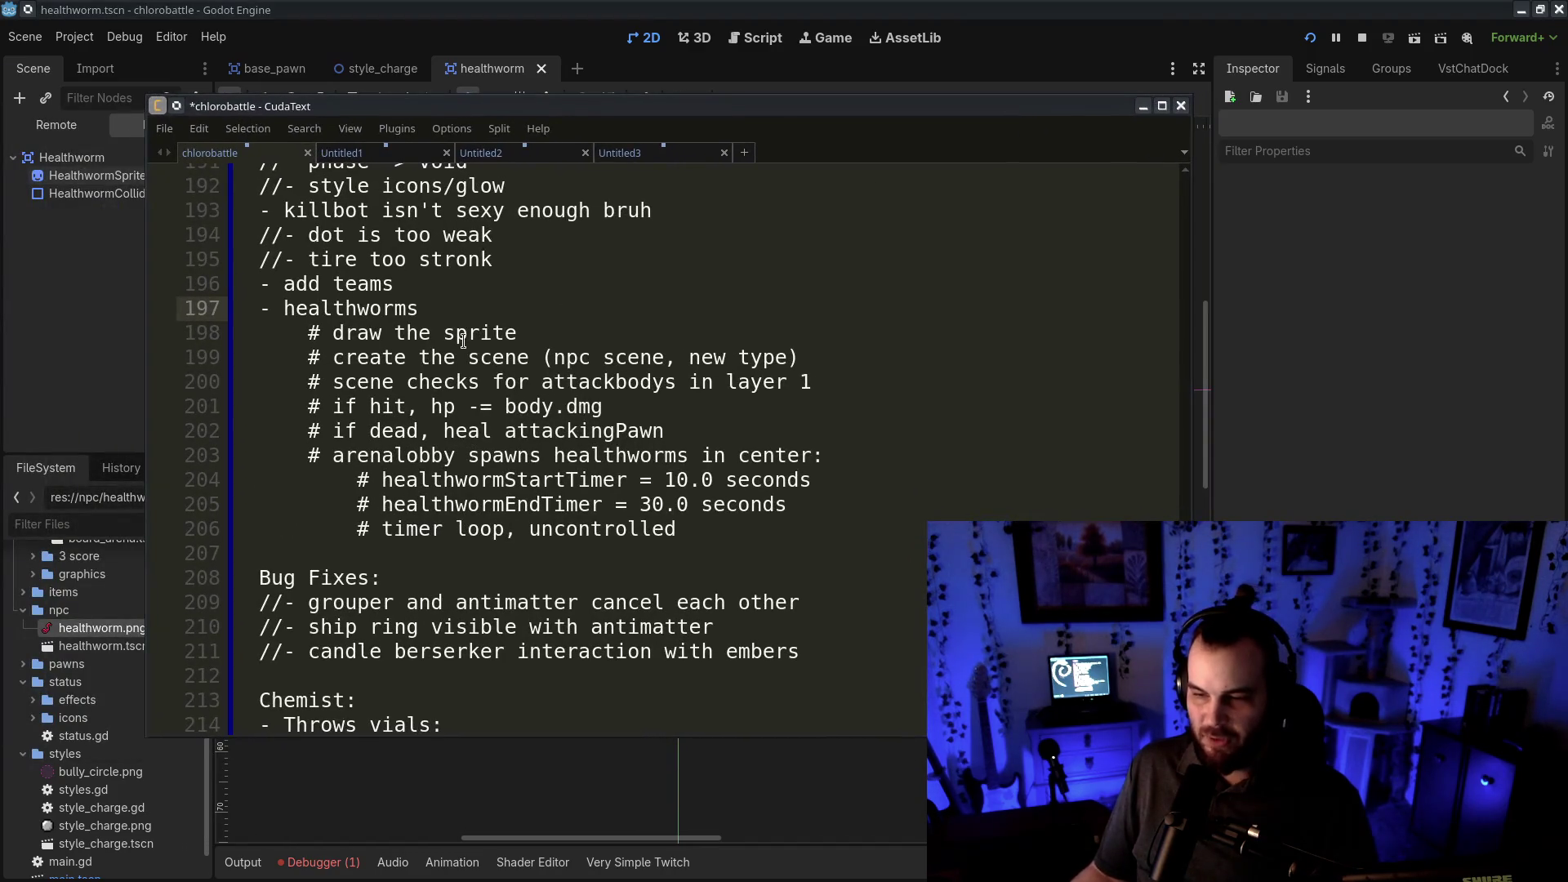
pyautogui.click(331, 332)
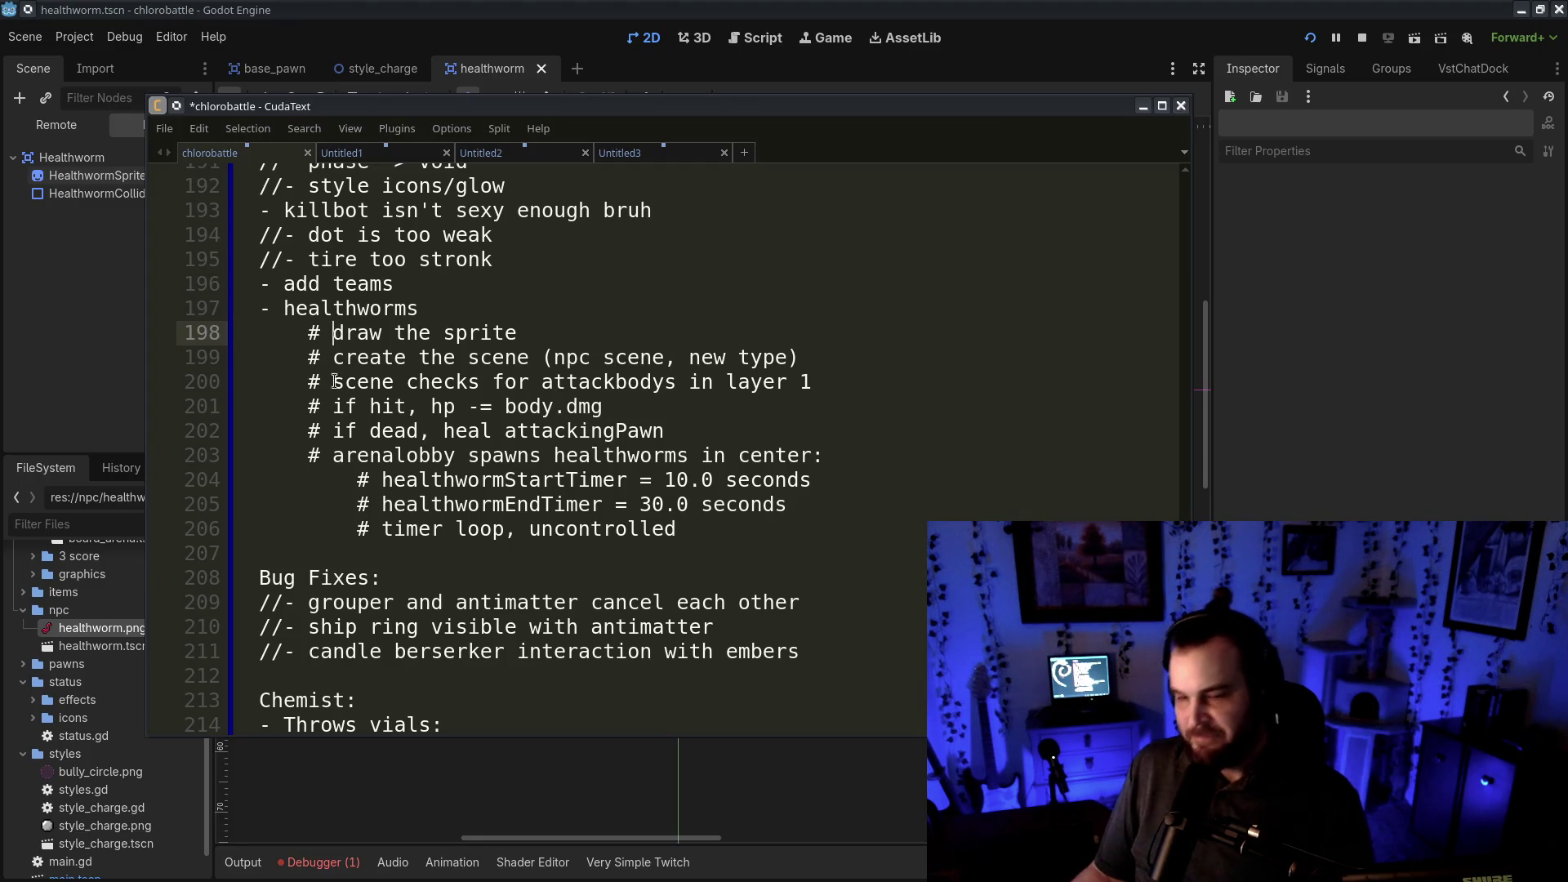
pyautogui.write('//')
pyautogui.click(332, 358)
pyautogui.write('//')
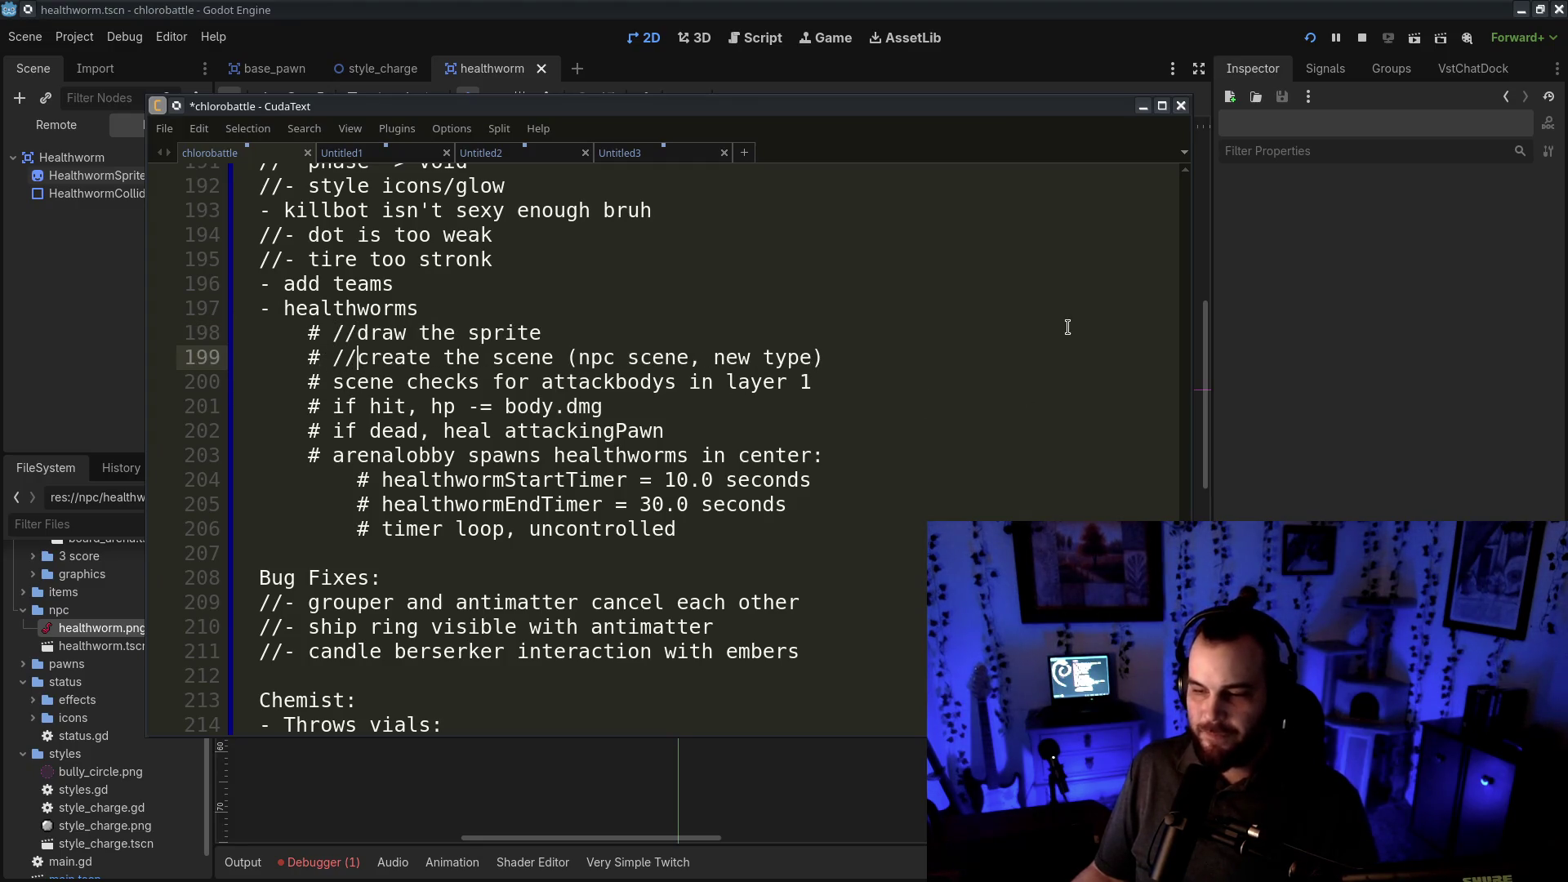
pyautogui.hotkey('alt', 'Tab')
pyautogui.rightClick(140, 161)
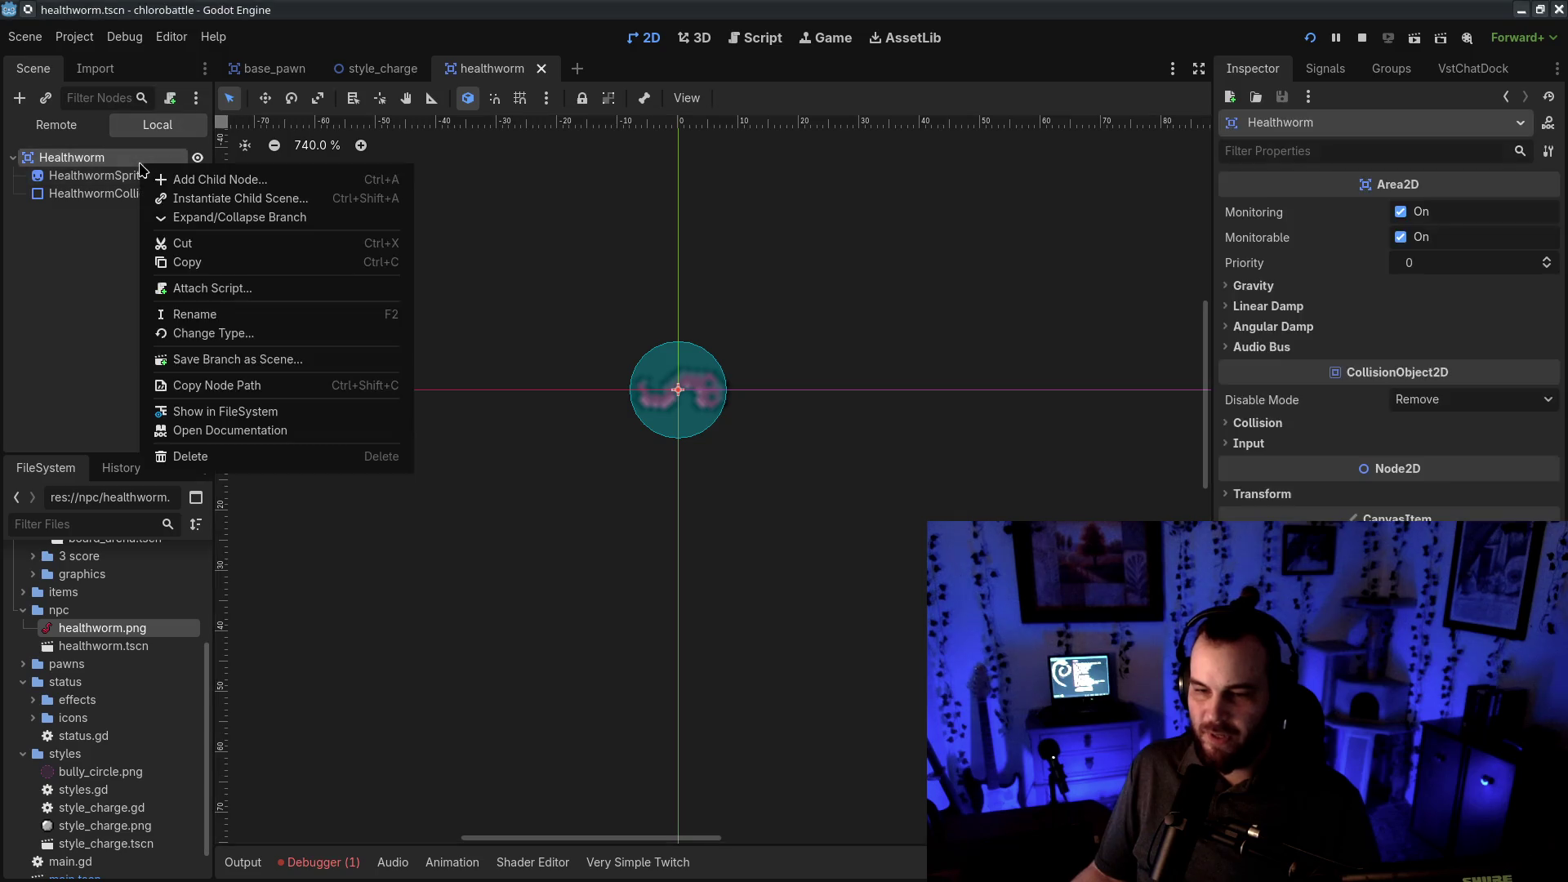
# - Attach a new healthworm.gd script to the Healthworm node
pyautogui.click(243, 297)
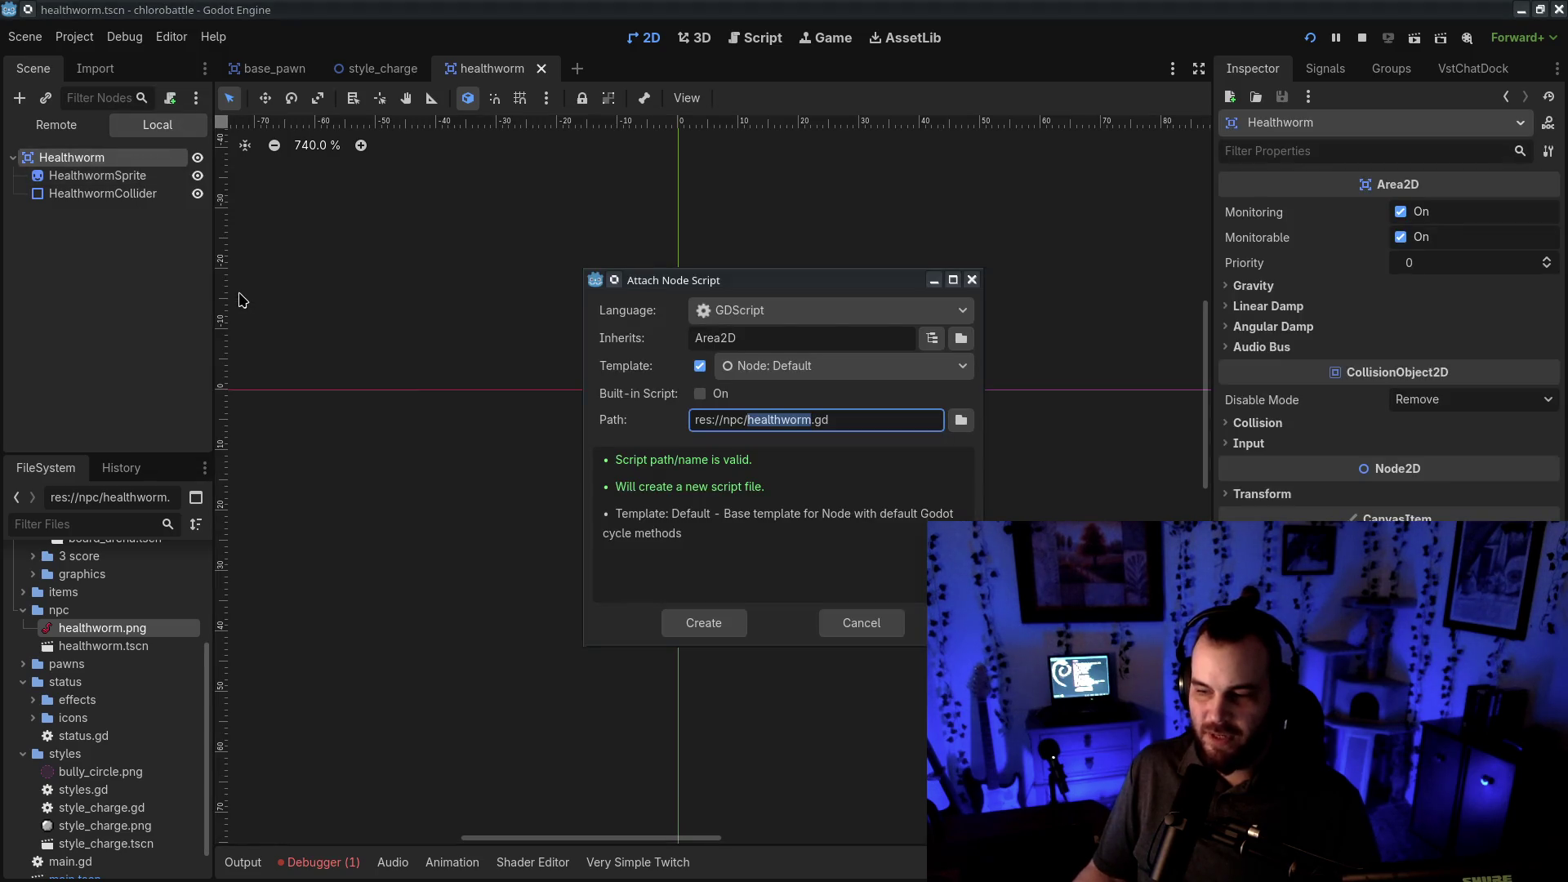
pyautogui.press('Return')
pyautogui.click(597, 378)
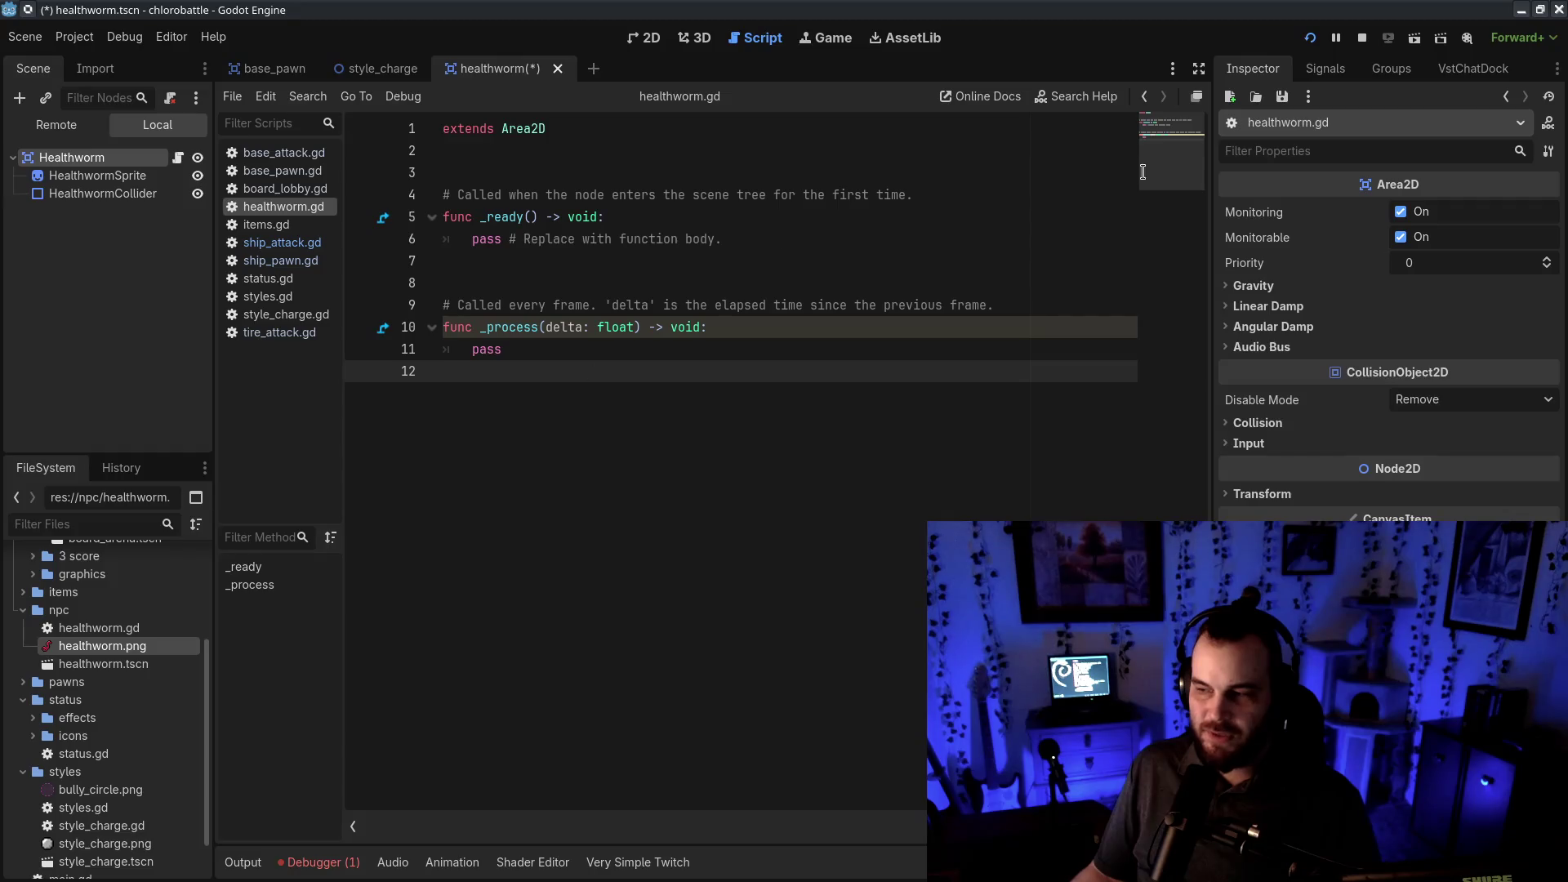
# - Connect Healthworm's body_entered signal to a new _on_body_entered method
pyautogui.click(1324, 69)
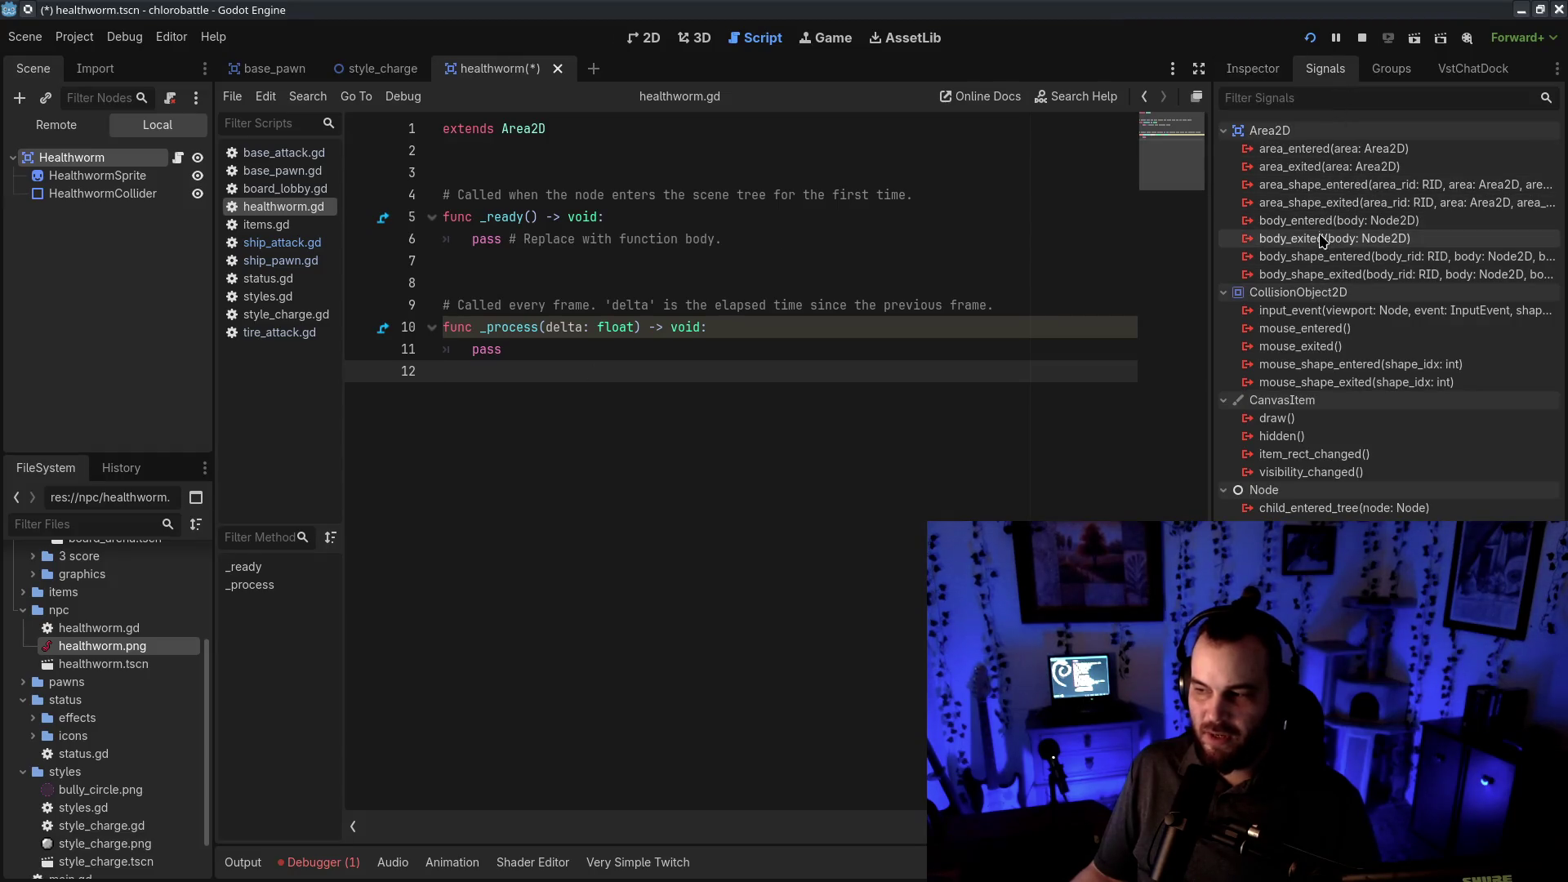
pyautogui.rightClick(1333, 227)
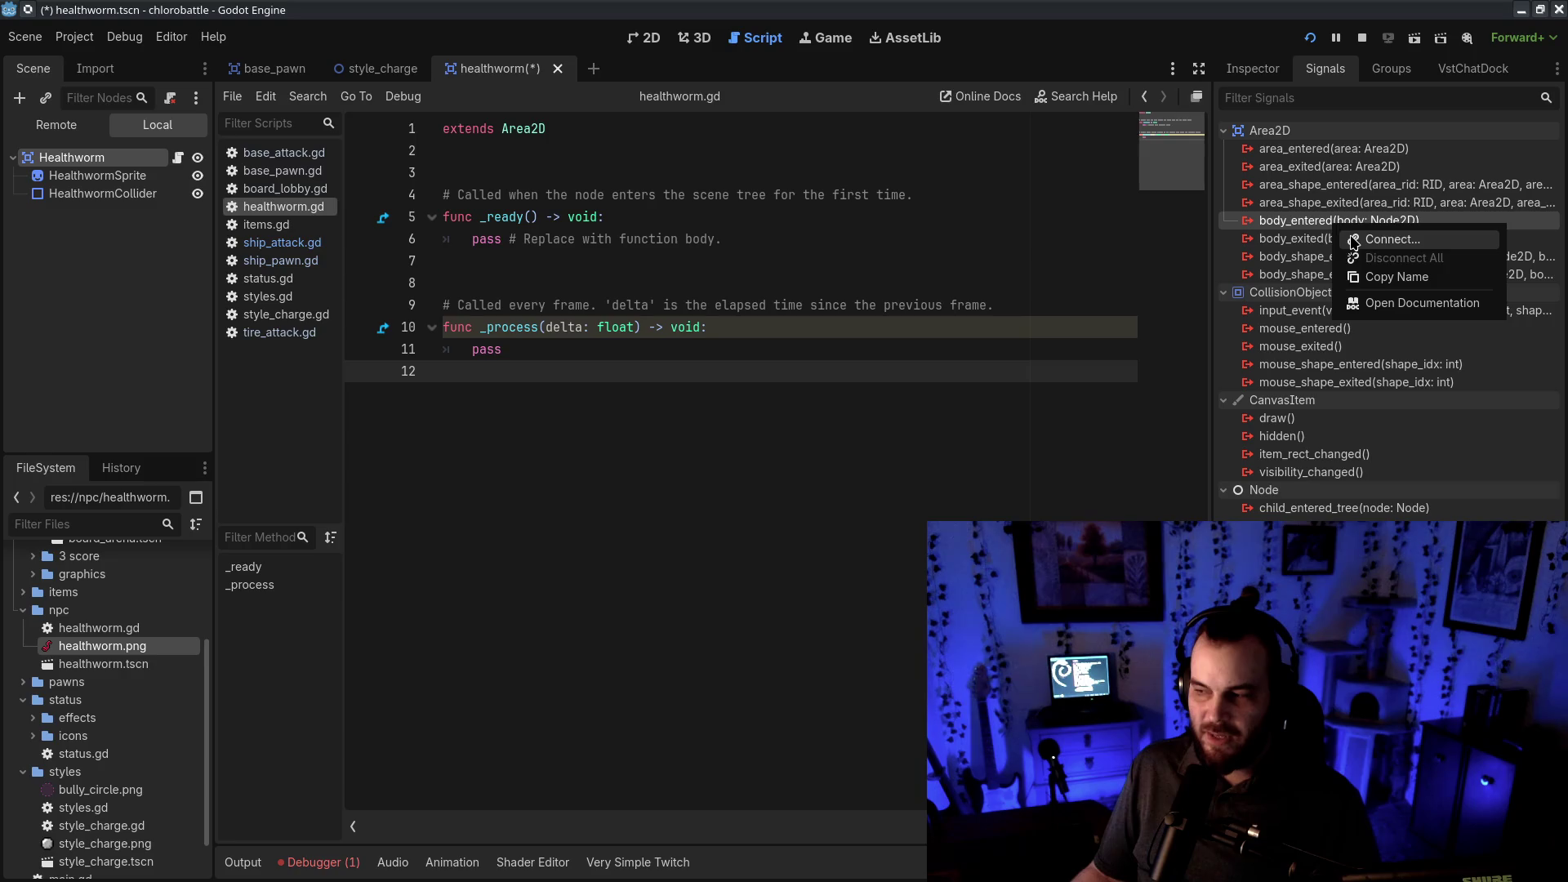
pyautogui.click(1319, 229)
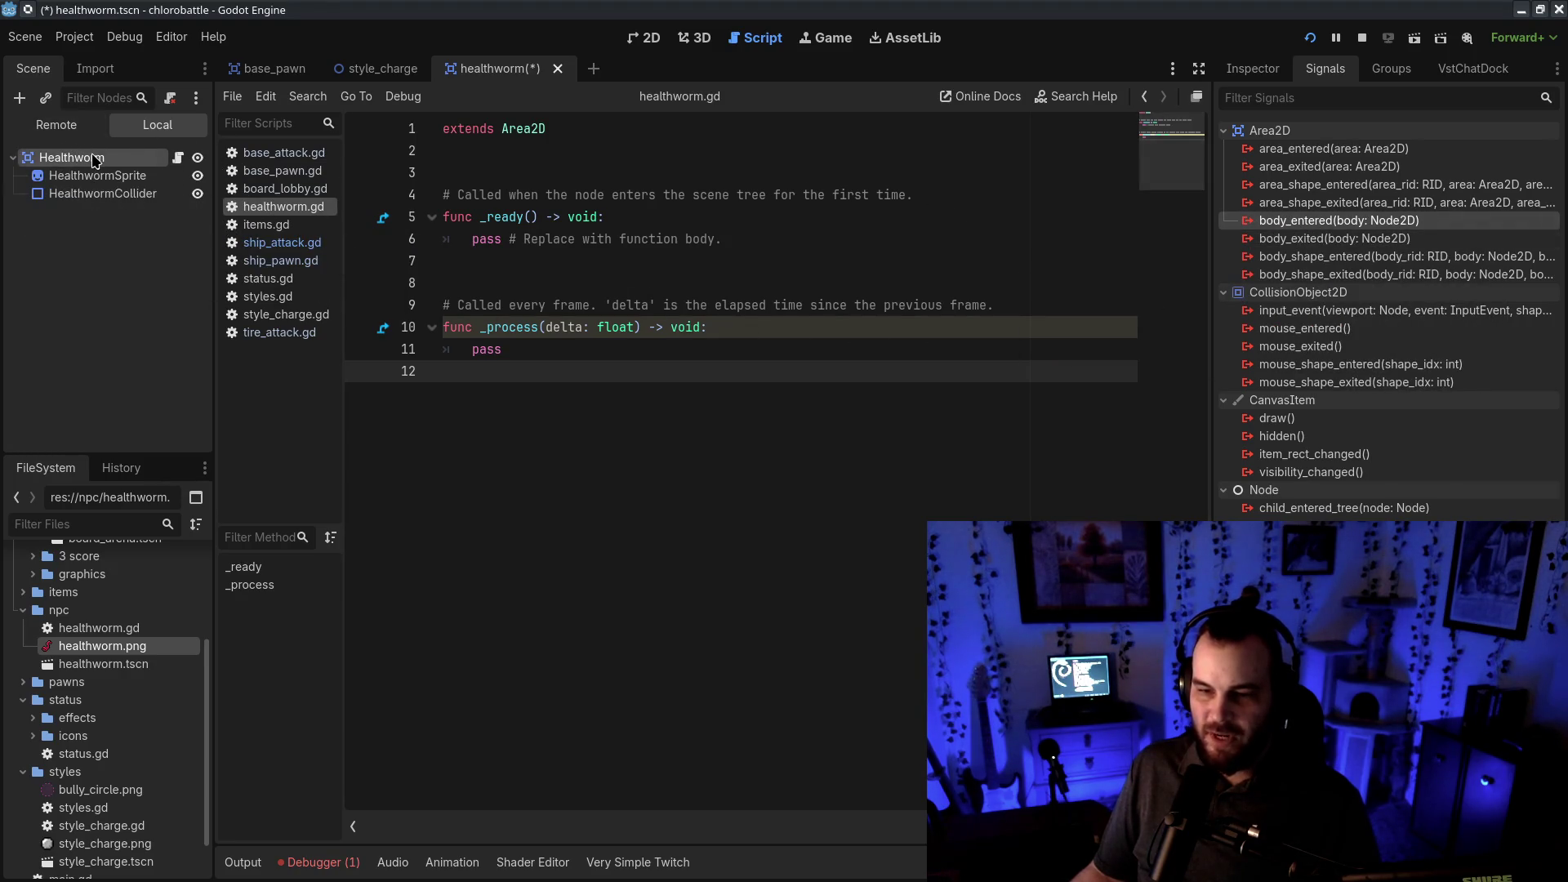
pyautogui.rightClick(1344, 229)
pyautogui.click(1377, 239)
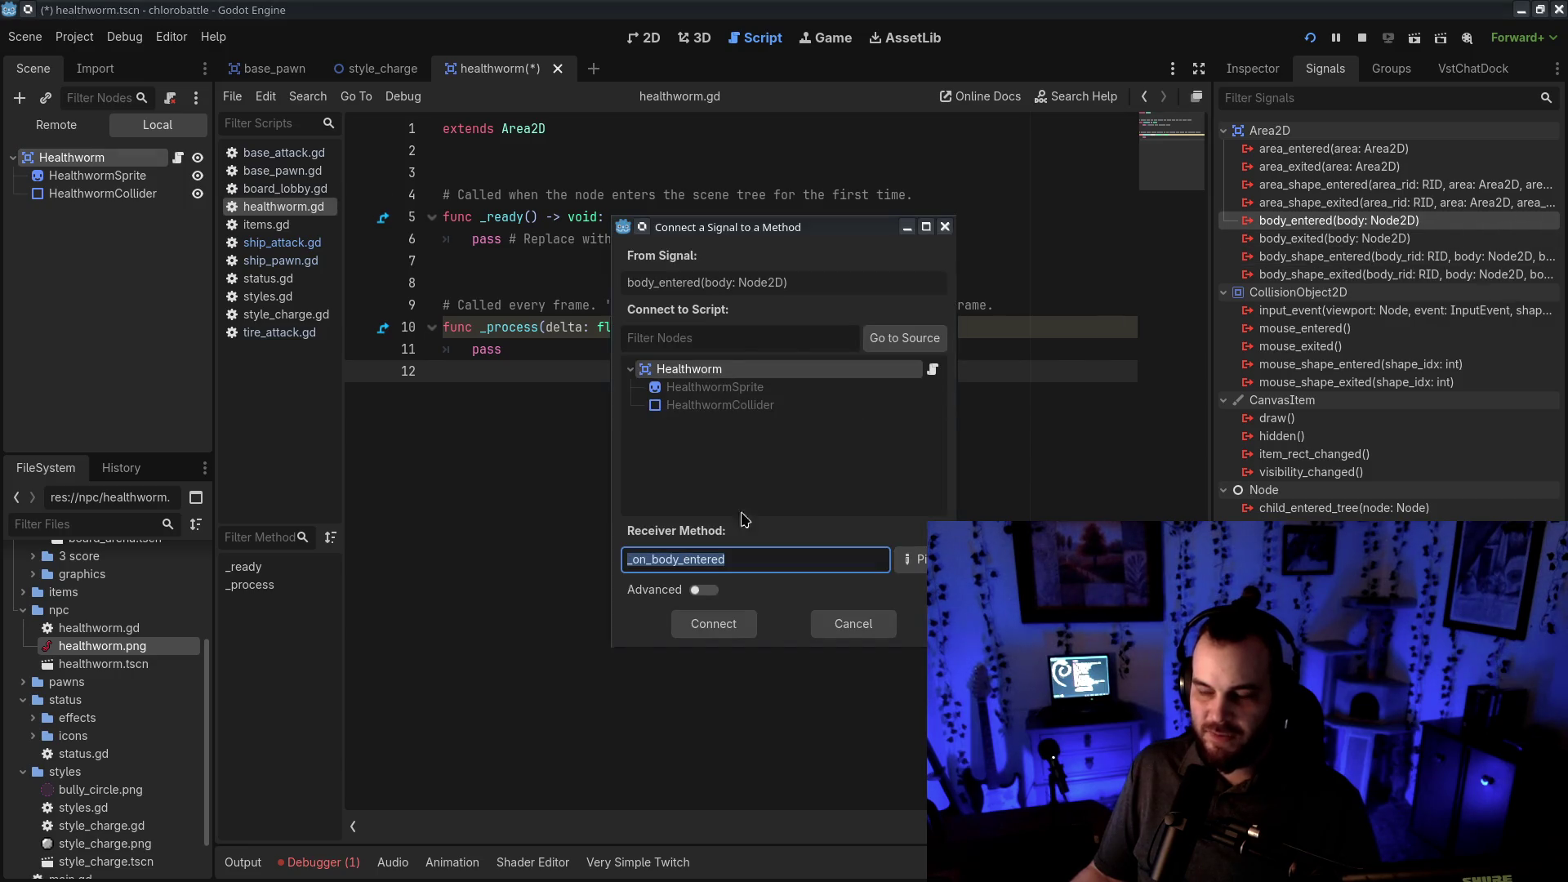
pyautogui.click(743, 634)
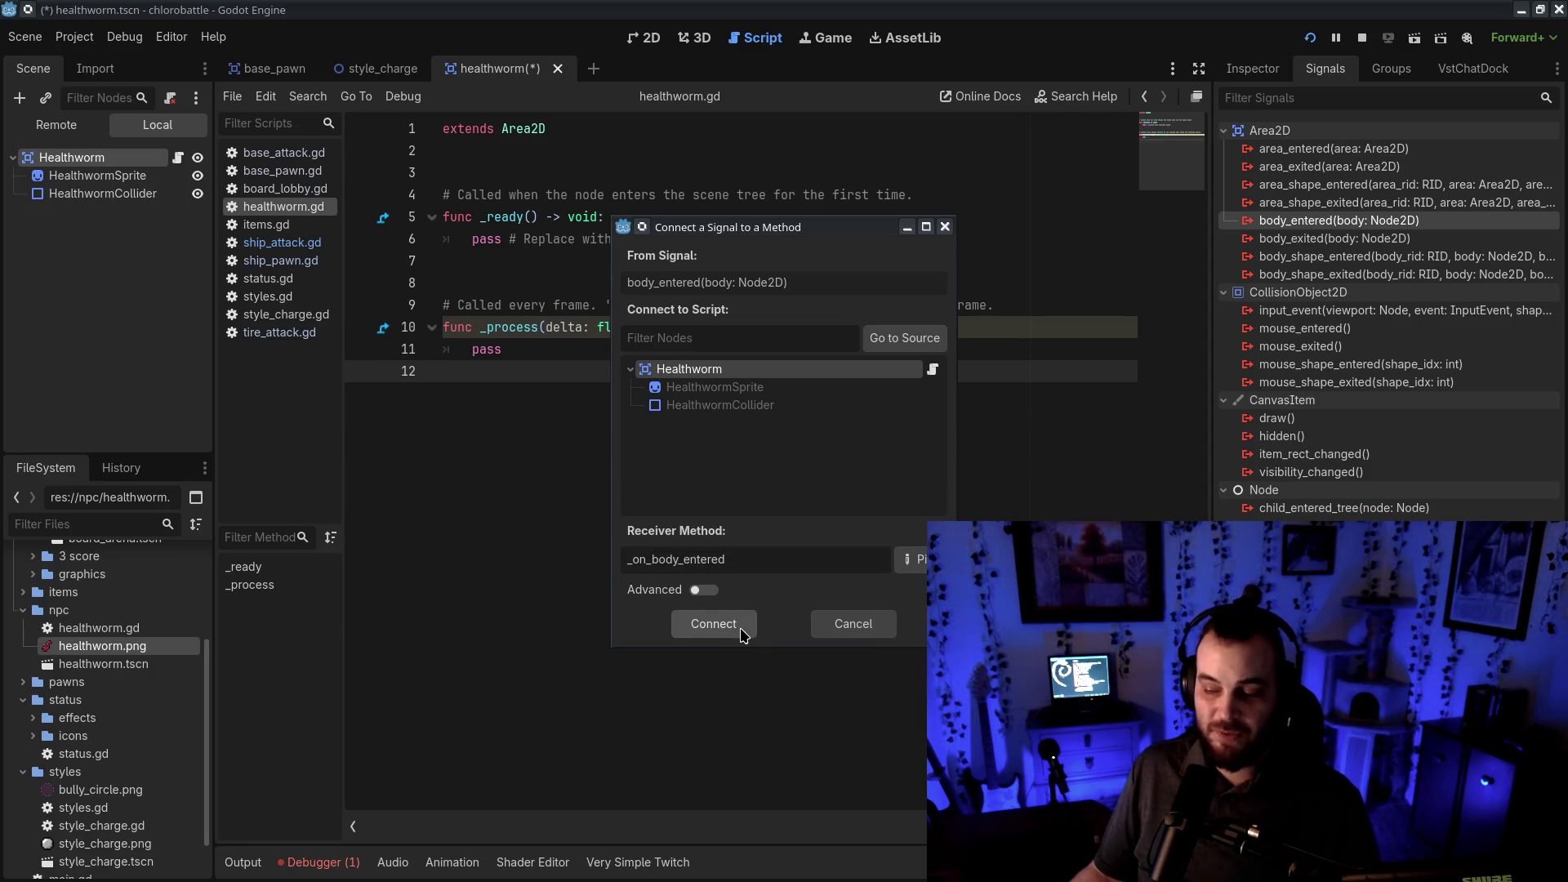
pyautogui.click(713, 624)
# - Delete the _ready and _process stubs from healthworm.gd
pyautogui.click(499, 377)
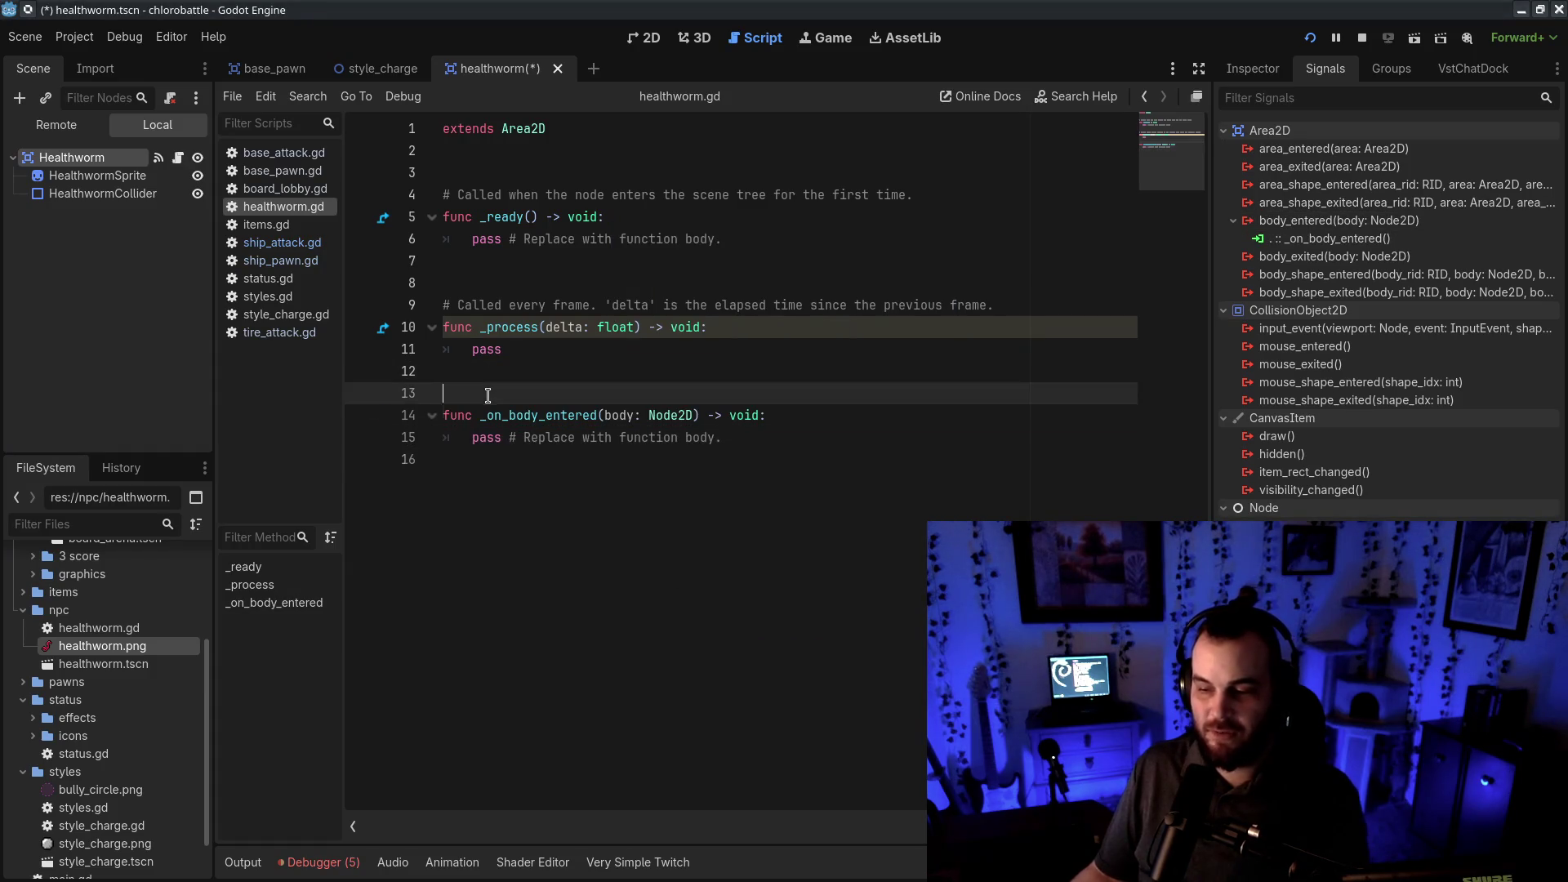
pyautogui.press('BackSpace')
pyautogui.moveTo(500, 375); pyautogui.dragTo(412, 153)
pyautogui.press('BackSpace')
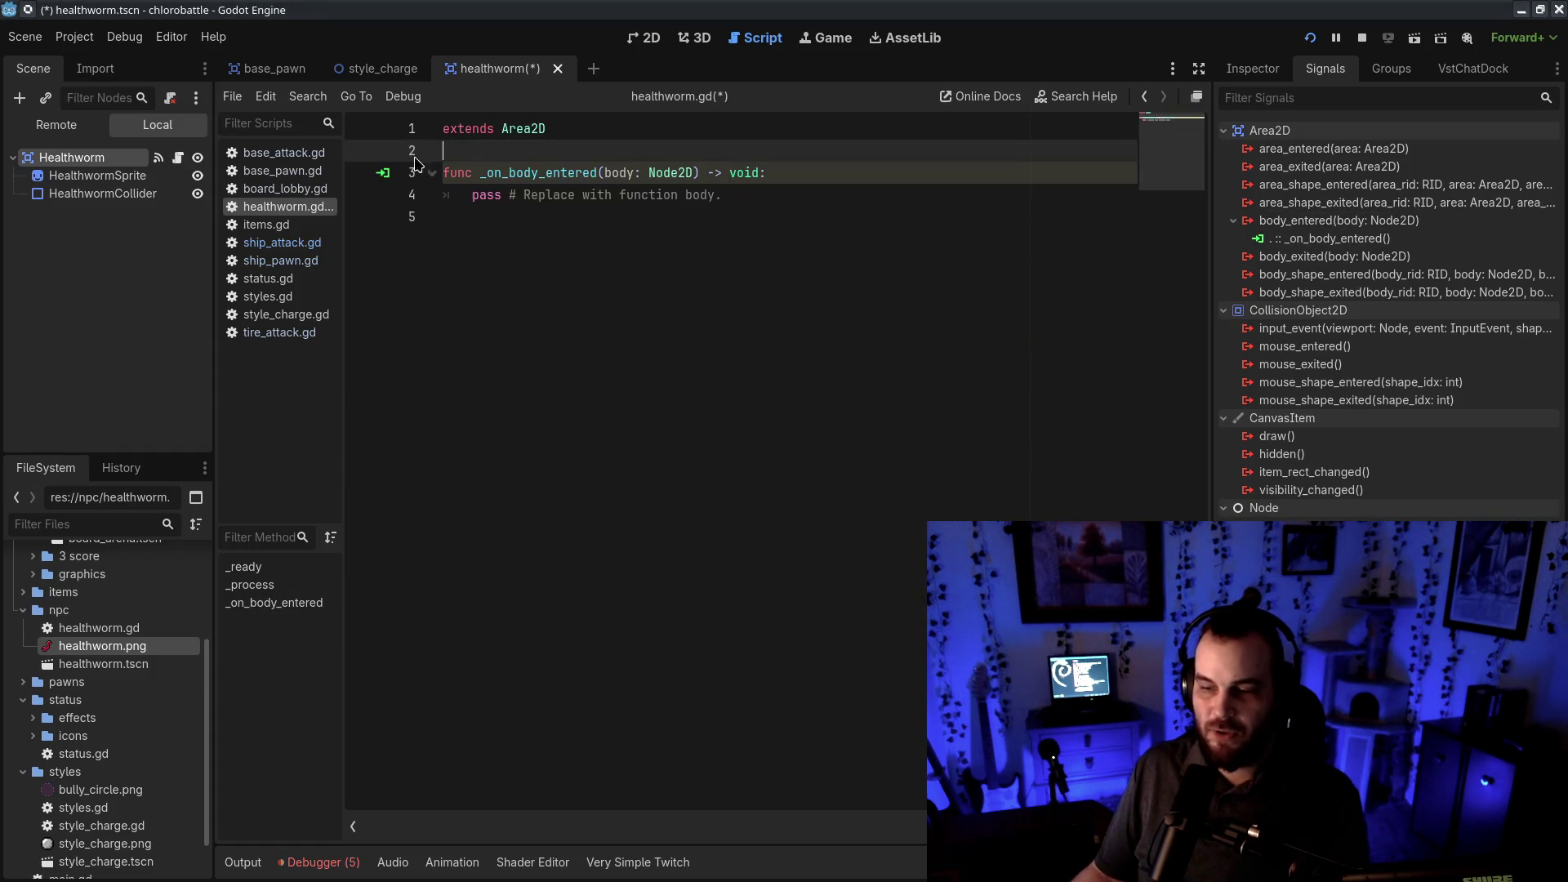
# - Declare 'var healthwormHp = 100' below extends Area2D and save the script
pyautogui.click(823, 195)
pyautogui.click(823, 174)
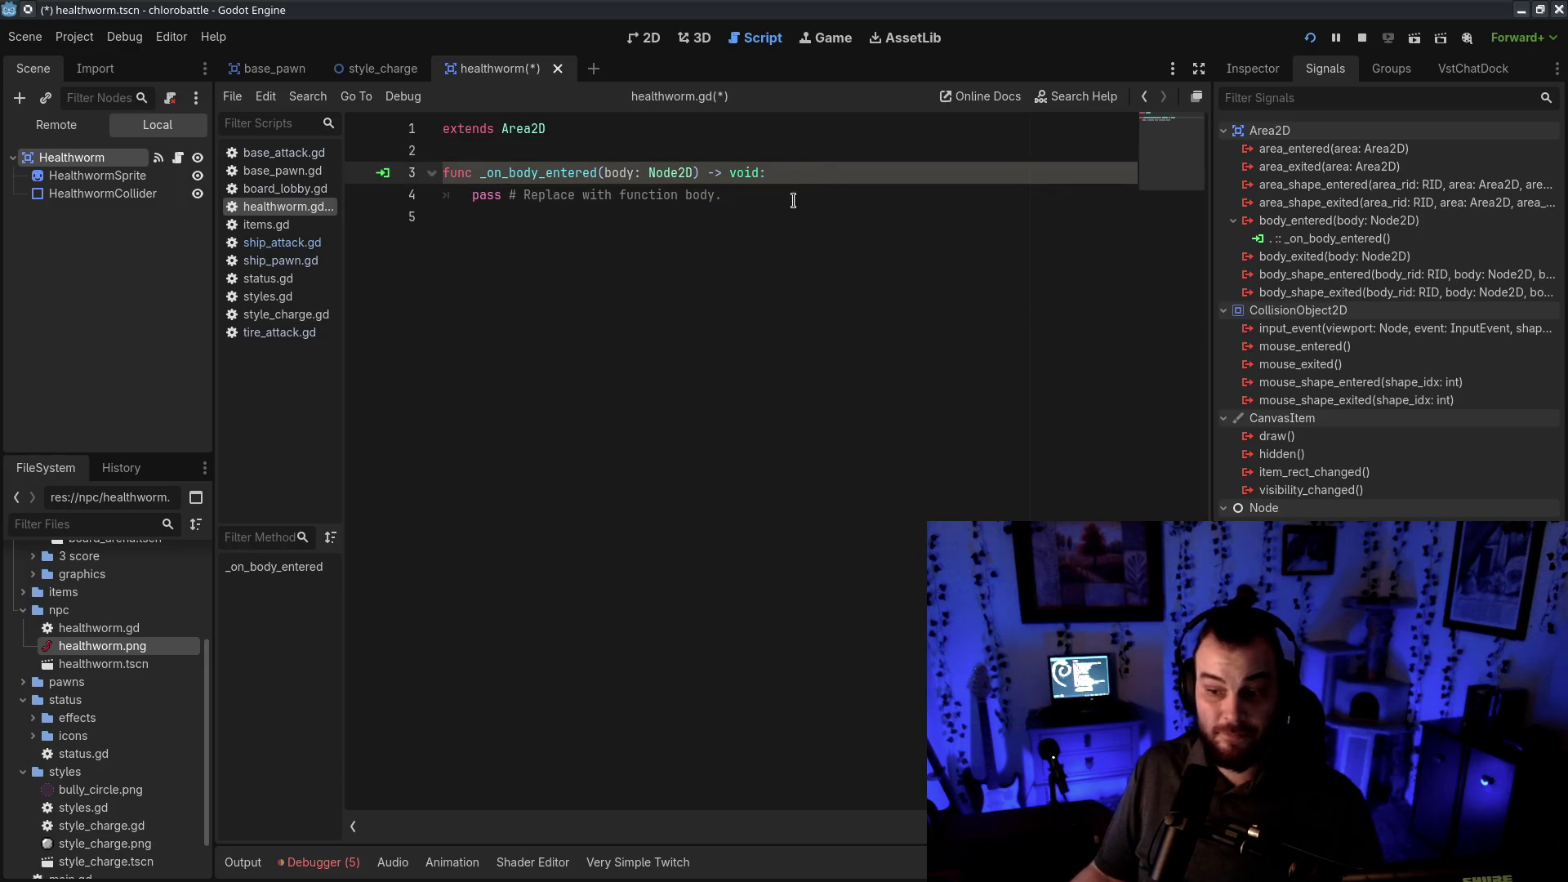
pyautogui.click(788, 131)
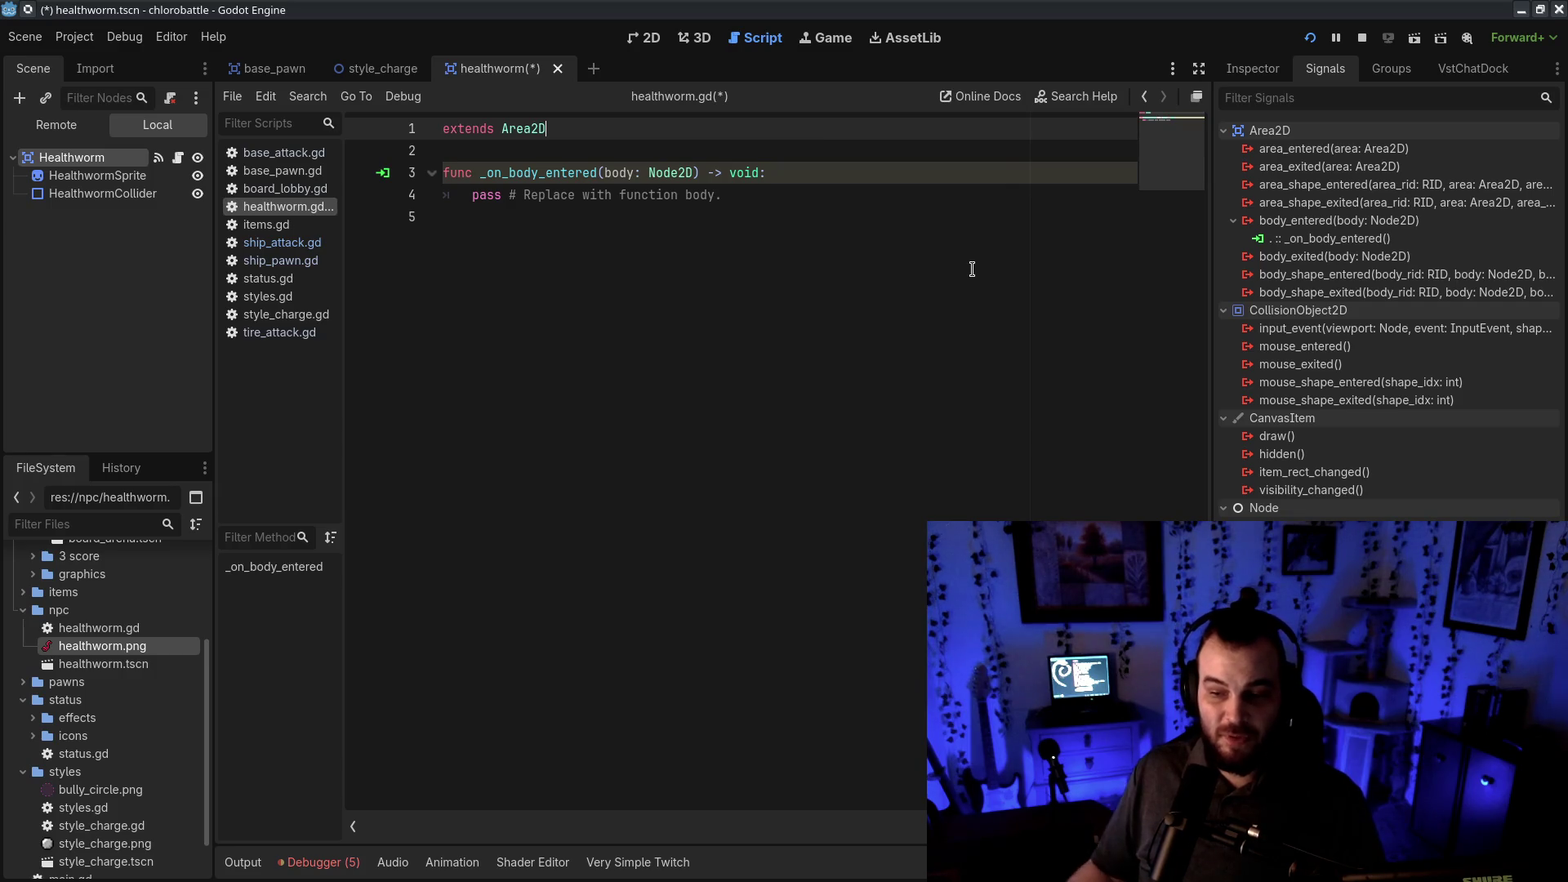
pyautogui.click(697, 413)
pyautogui.click(658, 131)
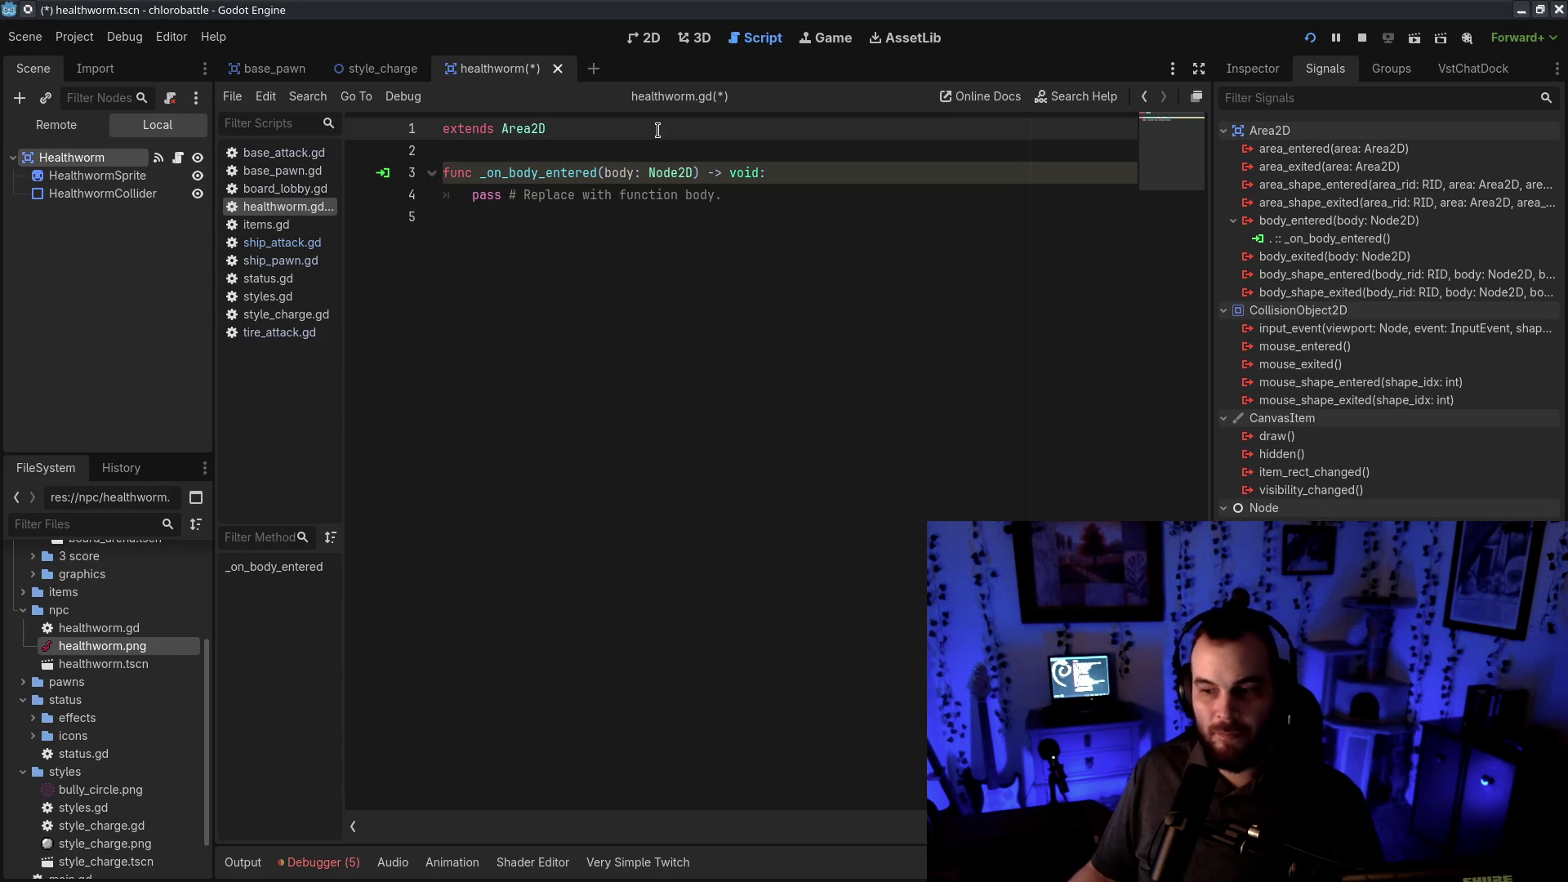
pyautogui.press('Return')
pyautogui.press('Return')
pyautogui.write('var healthwormH')
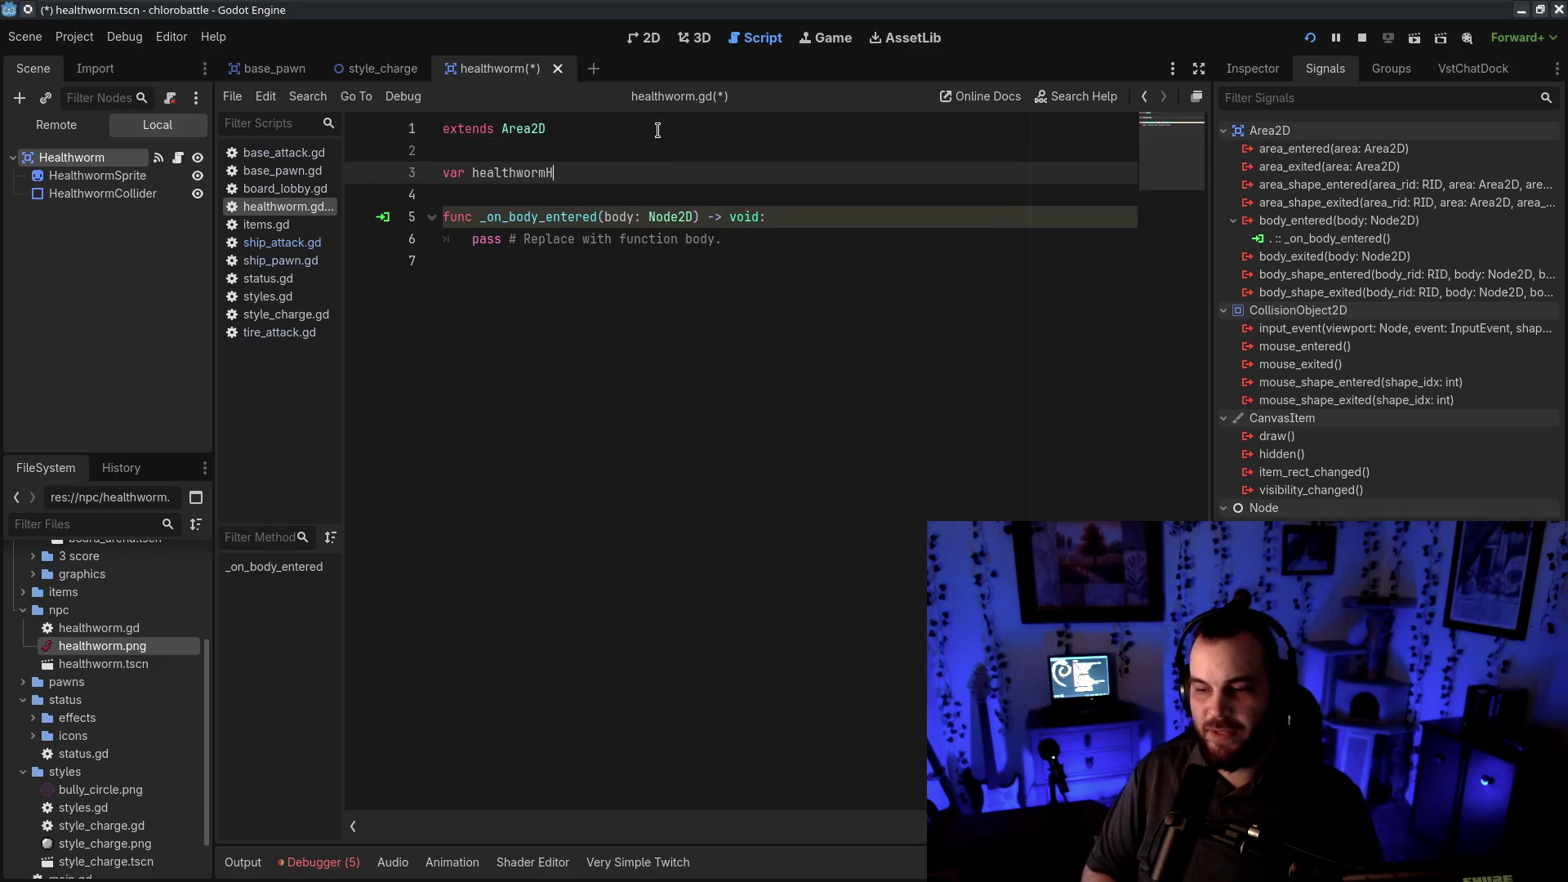
pyautogui.write('p = 100')
pyautogui.hotkey('ctrl', 's')
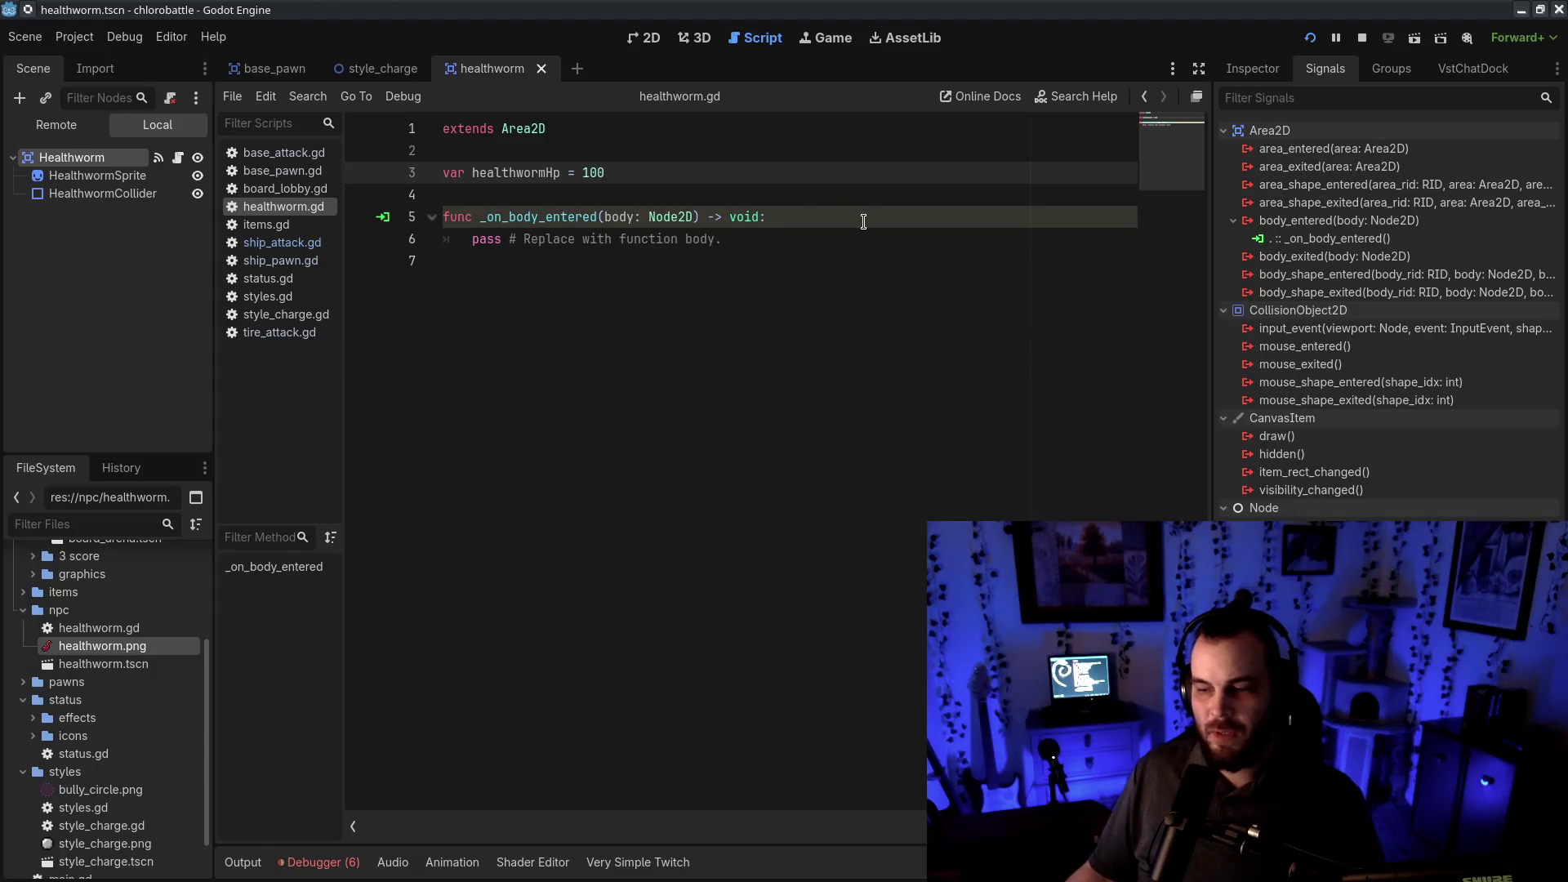
# - Make _on_body_entered run 'healthwormHp -= body.dmg', remove pass, and begin 'if healthwormHp'
pyautogui.click(867, 216)
pyautogui.press('Return')
pyautogui.write('healthworm')
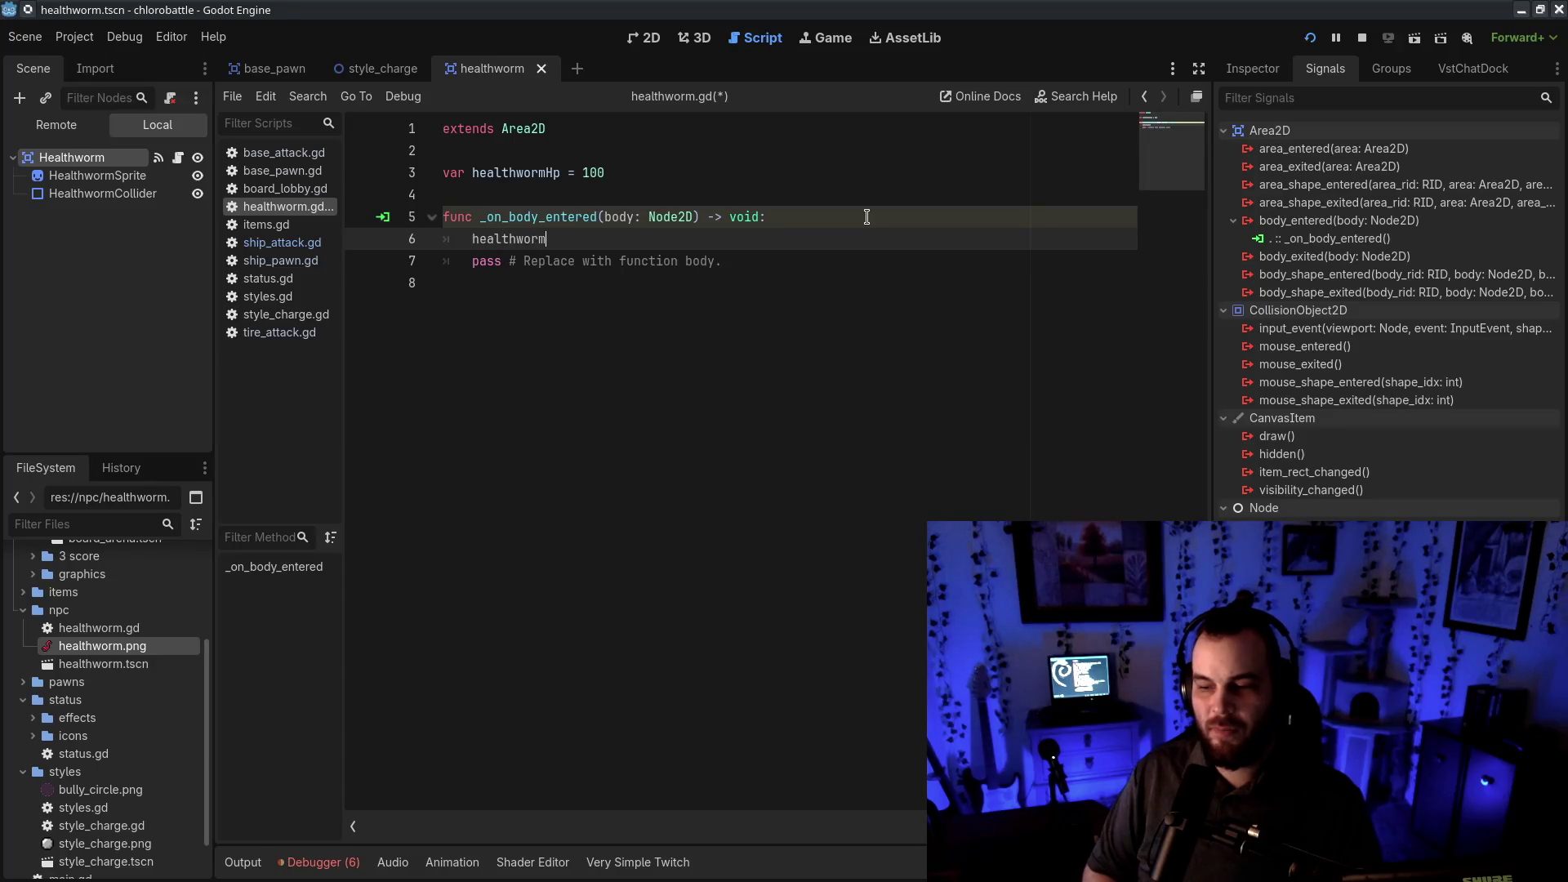
pyautogui.write('Hp -= ')
pyautogui.write('body.dmg')
pyautogui.press('Escape')
pyautogui.tripleClick(791, 261)
pyautogui.press('BackSpace')
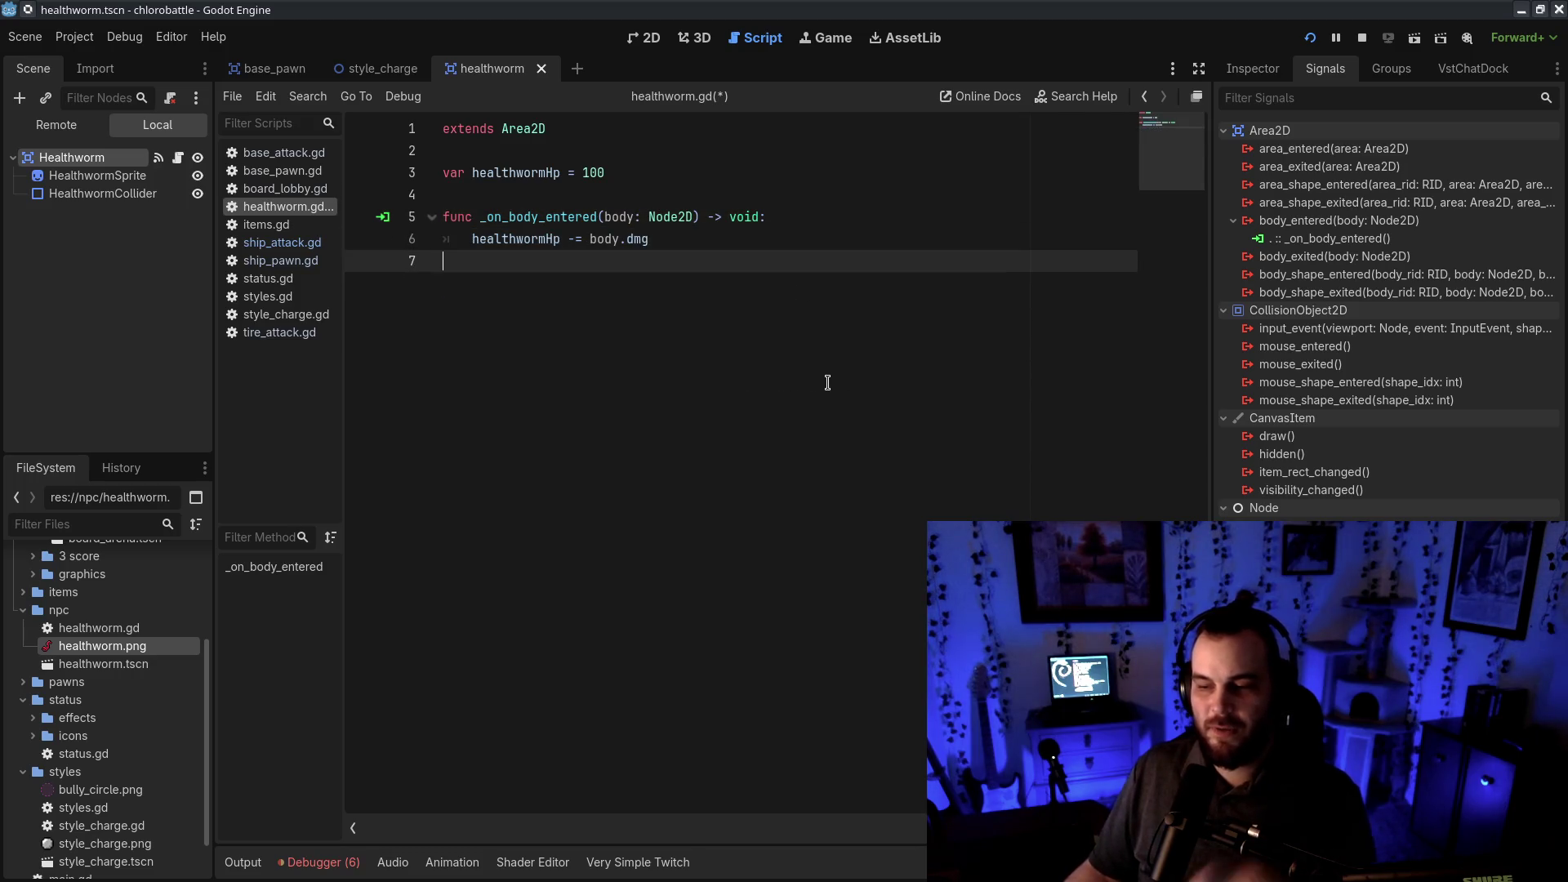
pyautogui.click(684, 240)
pyautogui.press('Return')
pyautogui.write('if healthwormHp <= 0:')
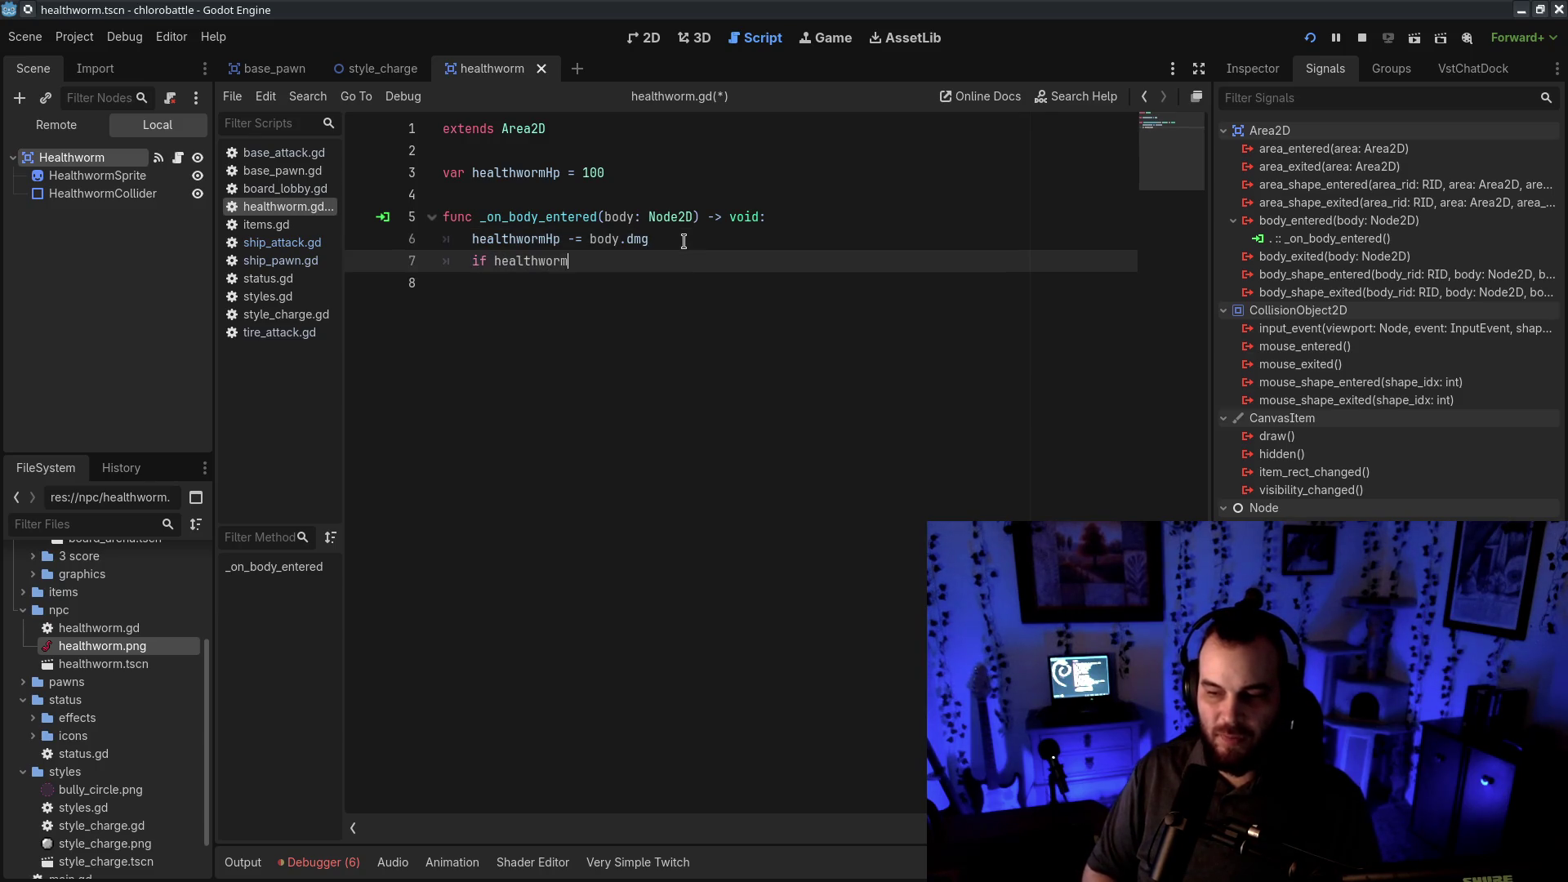